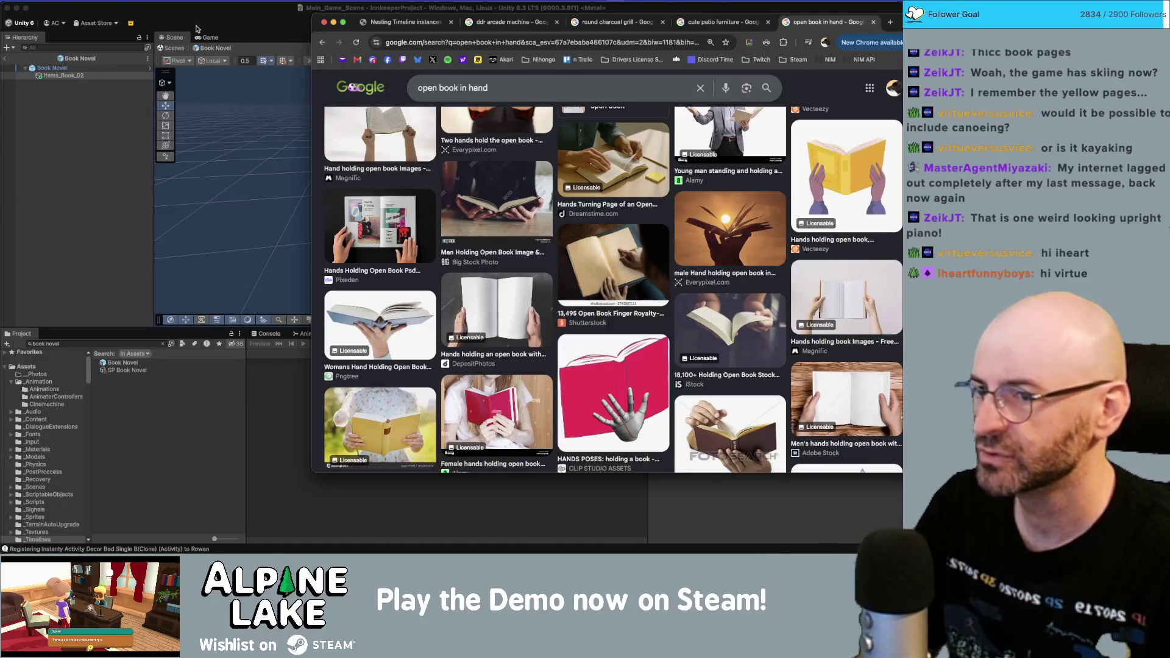
- Search Google Images for 'book covers'
scroll(600, 258, up, 5)
click(518, 87)
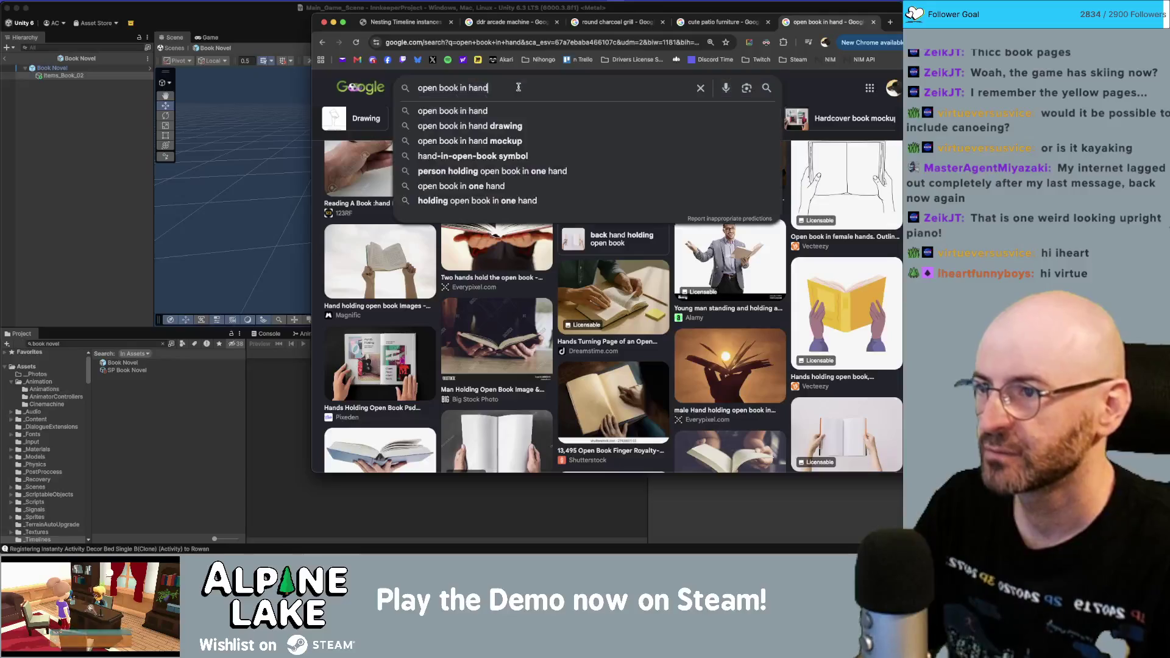
text(book covers)
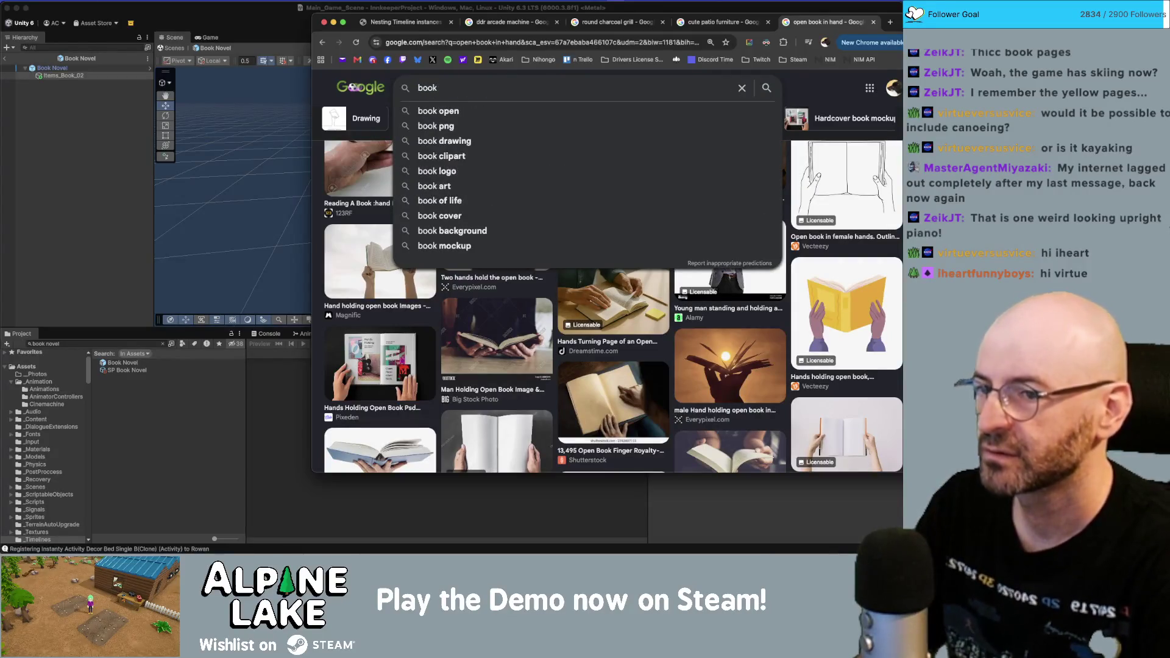
key(Return)
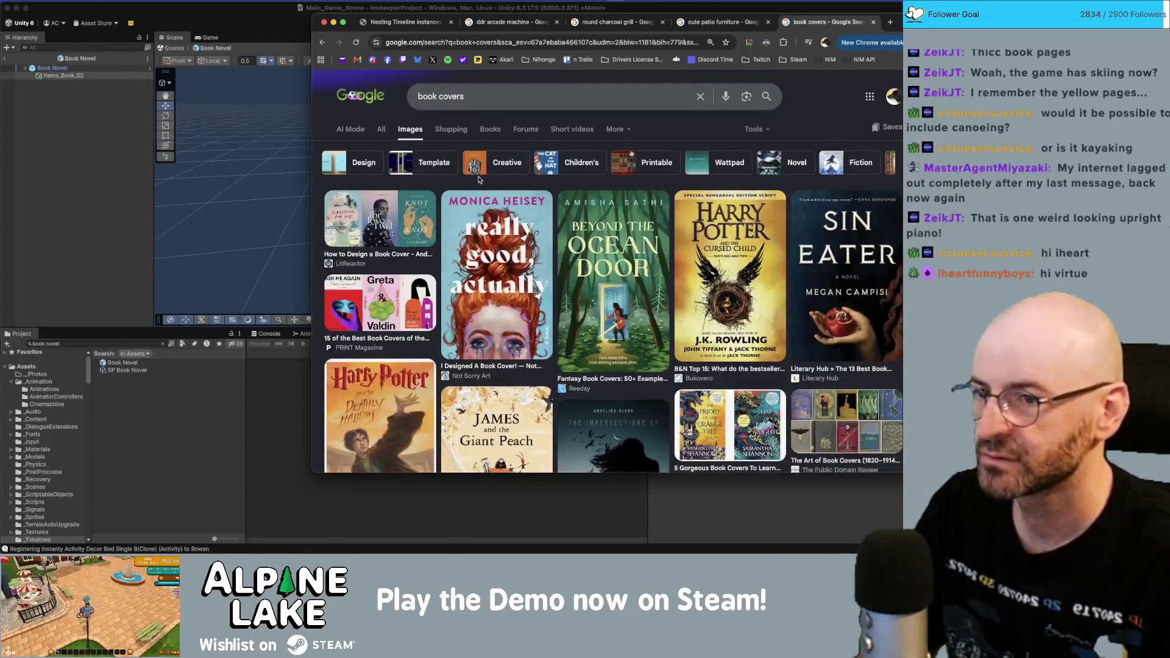
- Search for 'old leather book patterns' and scroll through the antique cover results
click(491, 92)
text(old book)
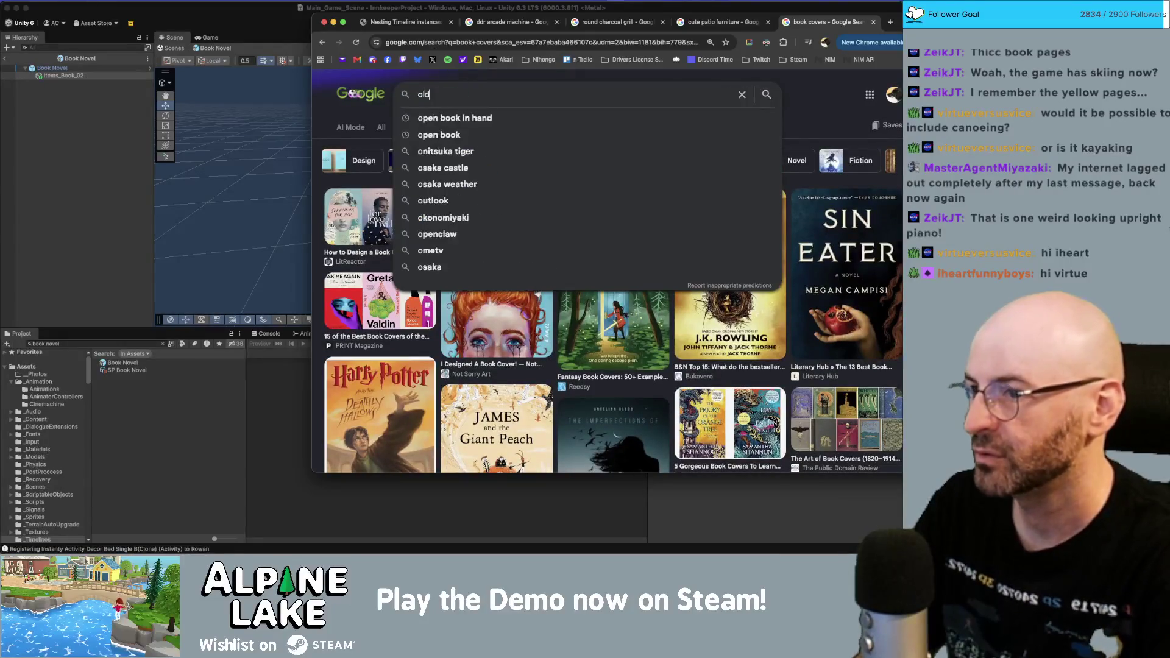
key(BackSpace)
key(BackSpace)
key(BackSpace)
text(ld leather book patterns)
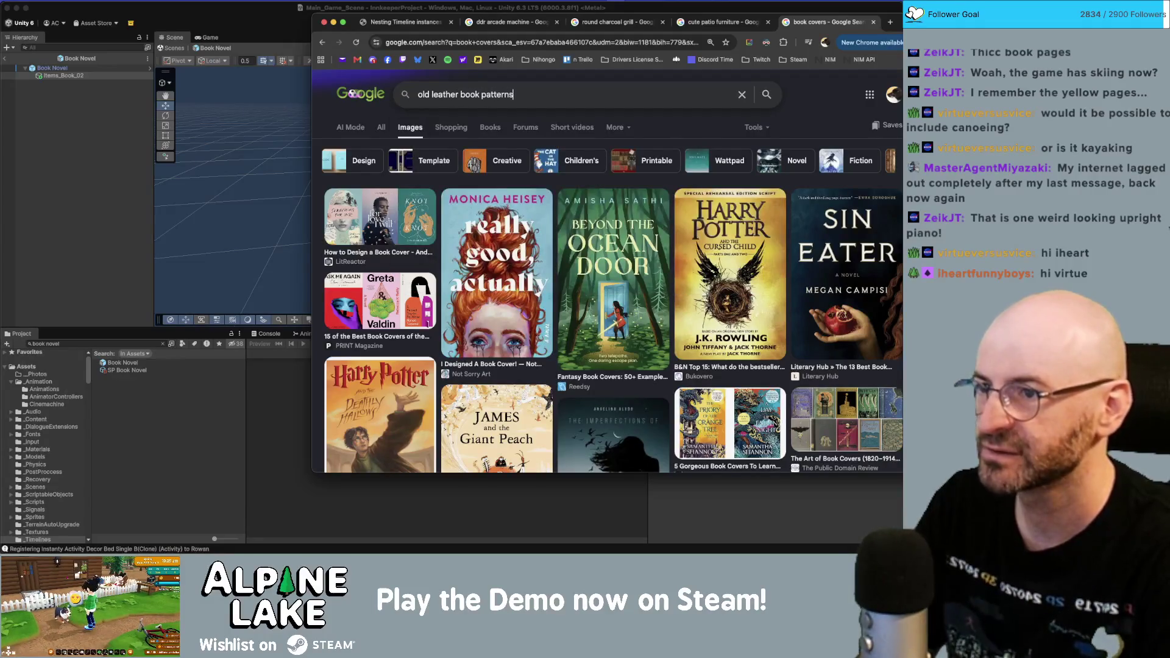
key(Return)
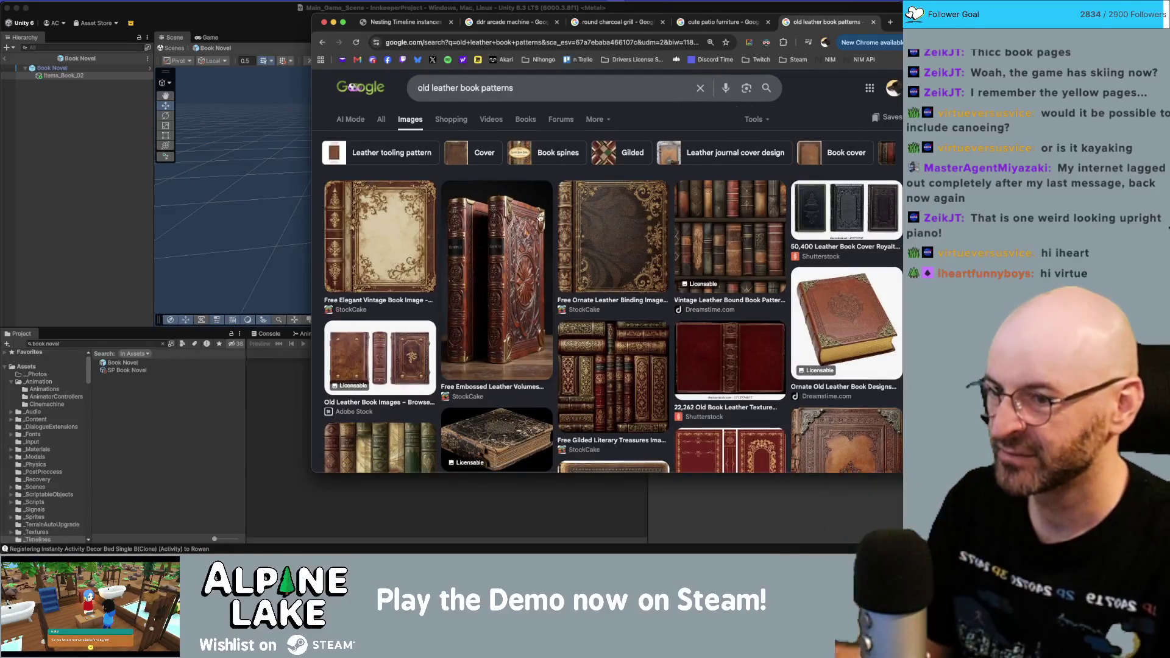
scroll(511, 271, down, 5)
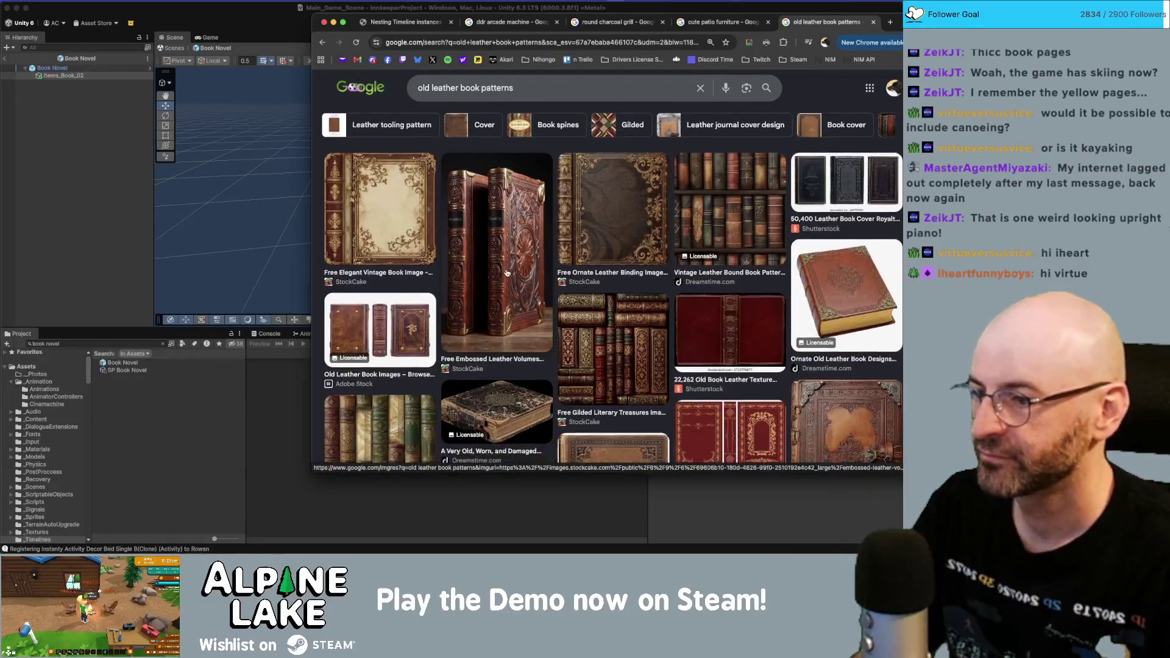
scroll(507, 274, down, 3)
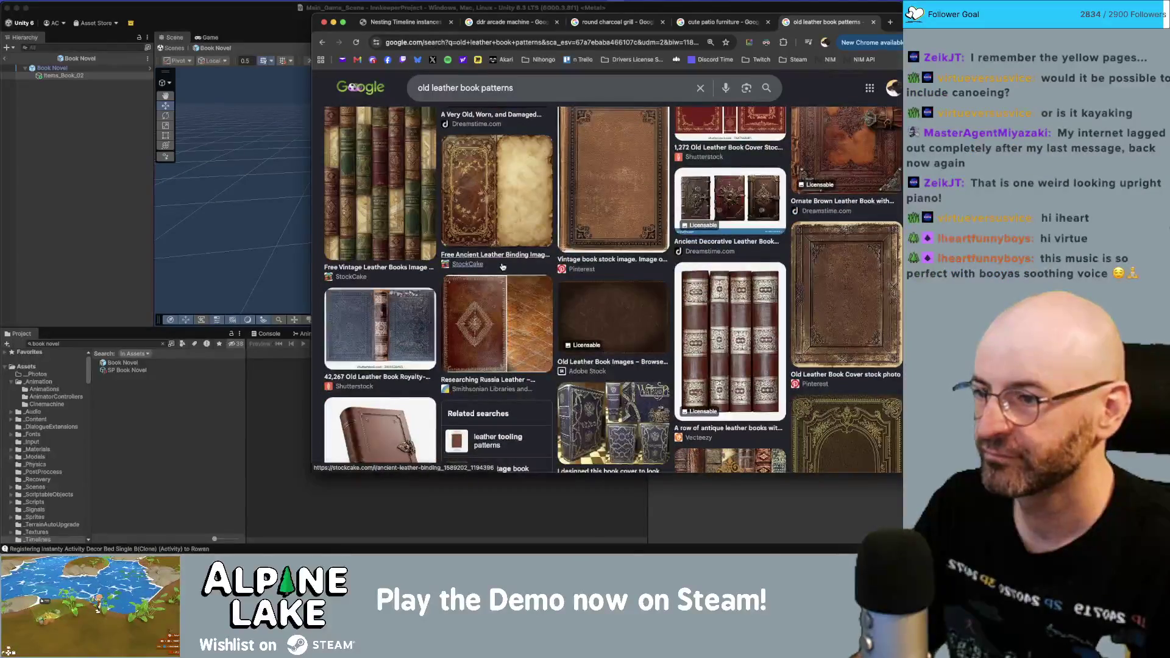
scroll(379, 337, down, 1)
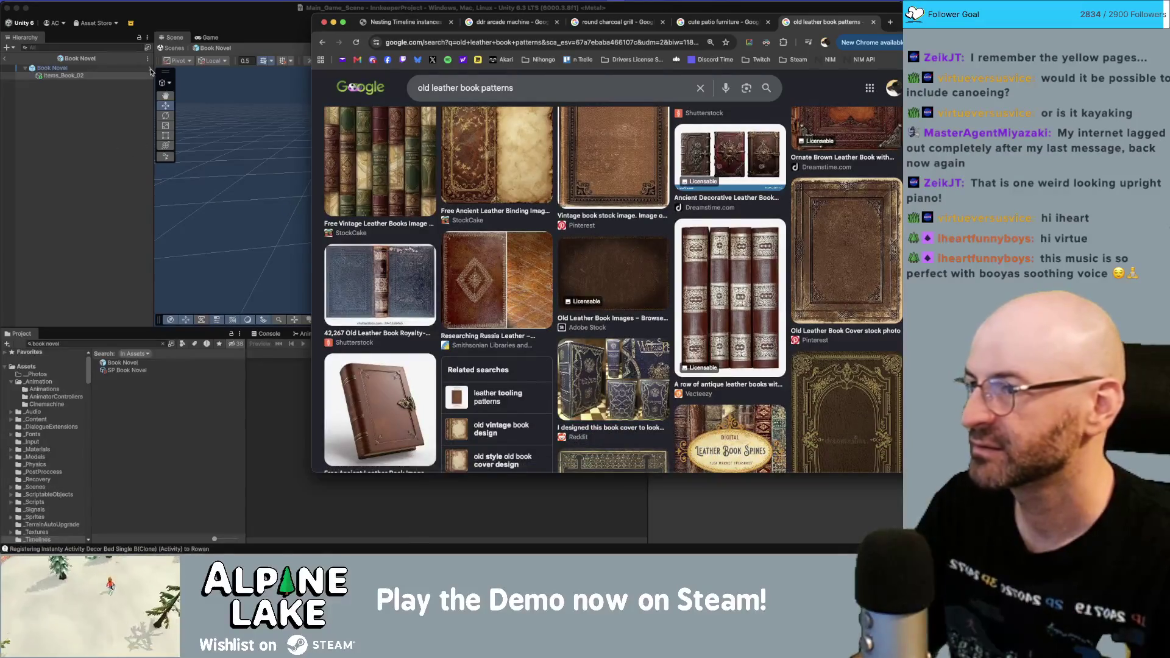
key(super+Tab)
key(super+Tab)
key(super+Tab)
key(super+Tab)
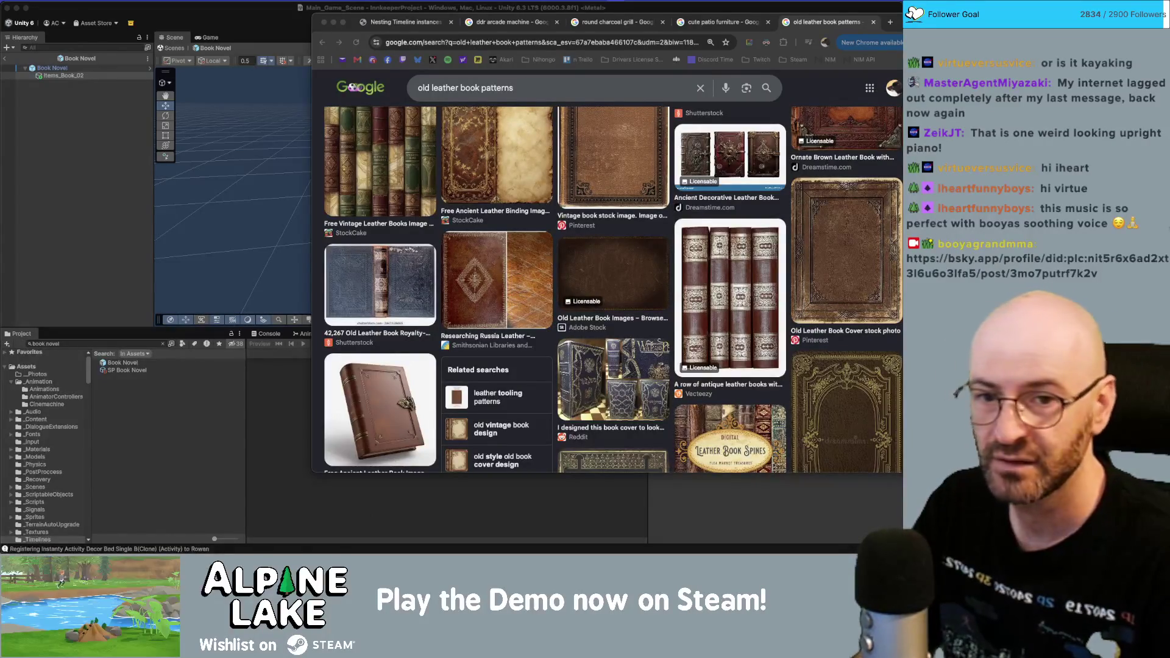
- In Maya, frame book_spine_GEO9, trial-move its spine face UVs, then undo
click(285, 28)
key(super+Tab)
key(super+Tab)
key(super+Tab)
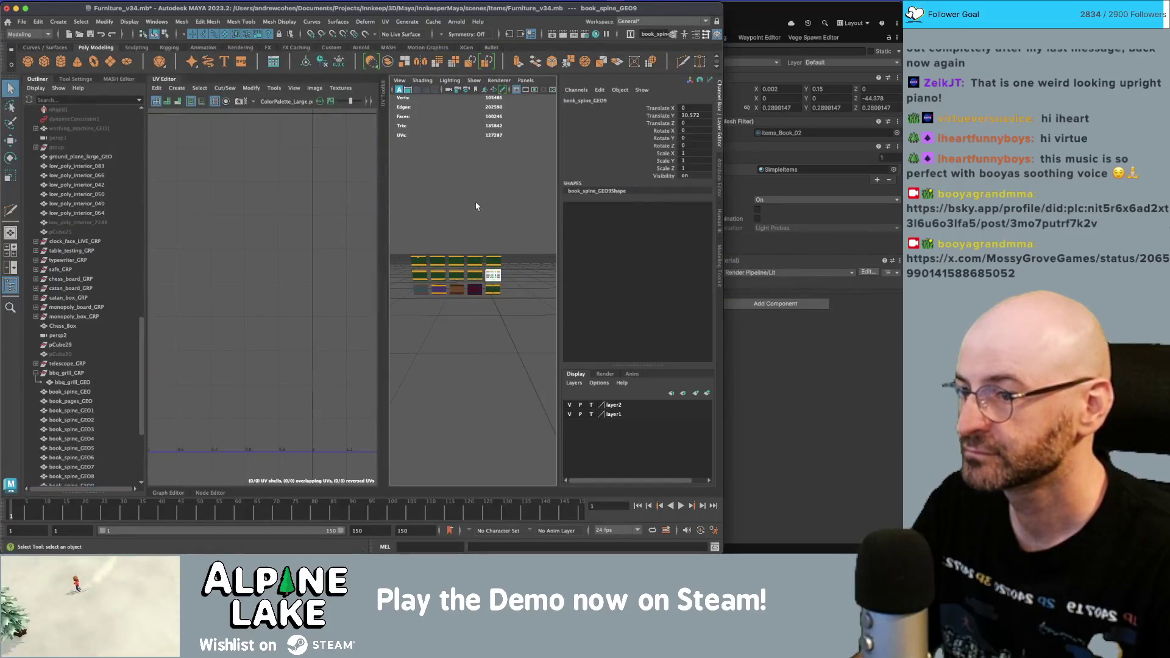
key(f)
scroll(220, 246, up, 2)
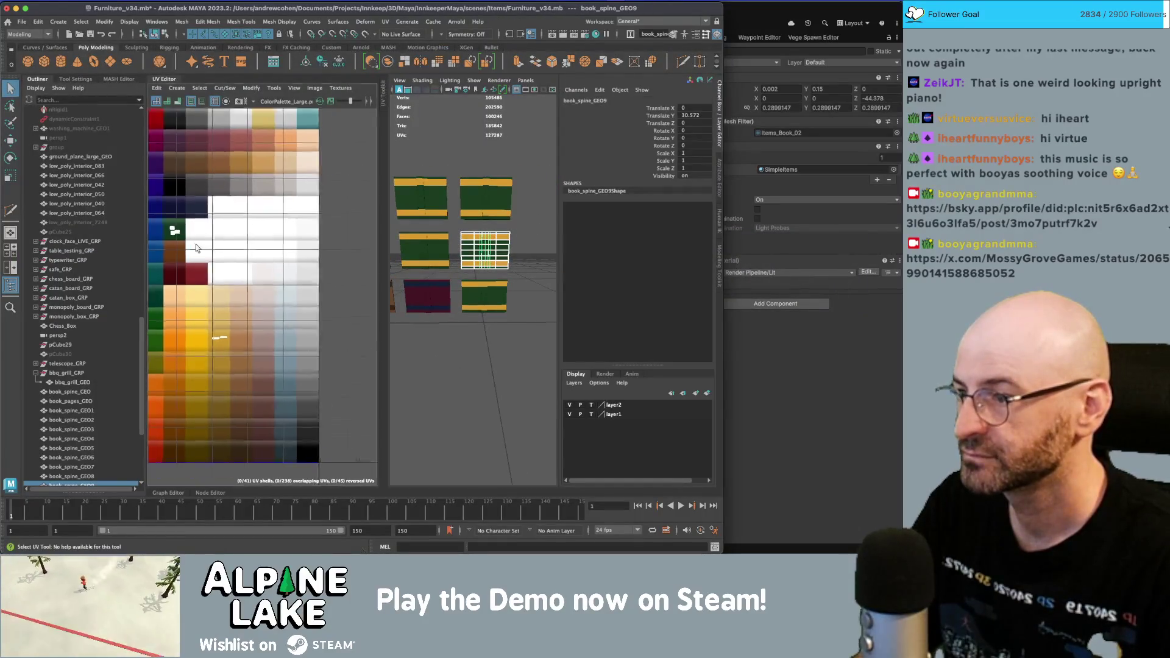
mouse_move(193, 402)
right_down()
mouse_move(224, 345)
mouse_move(270, 338)
right_up()
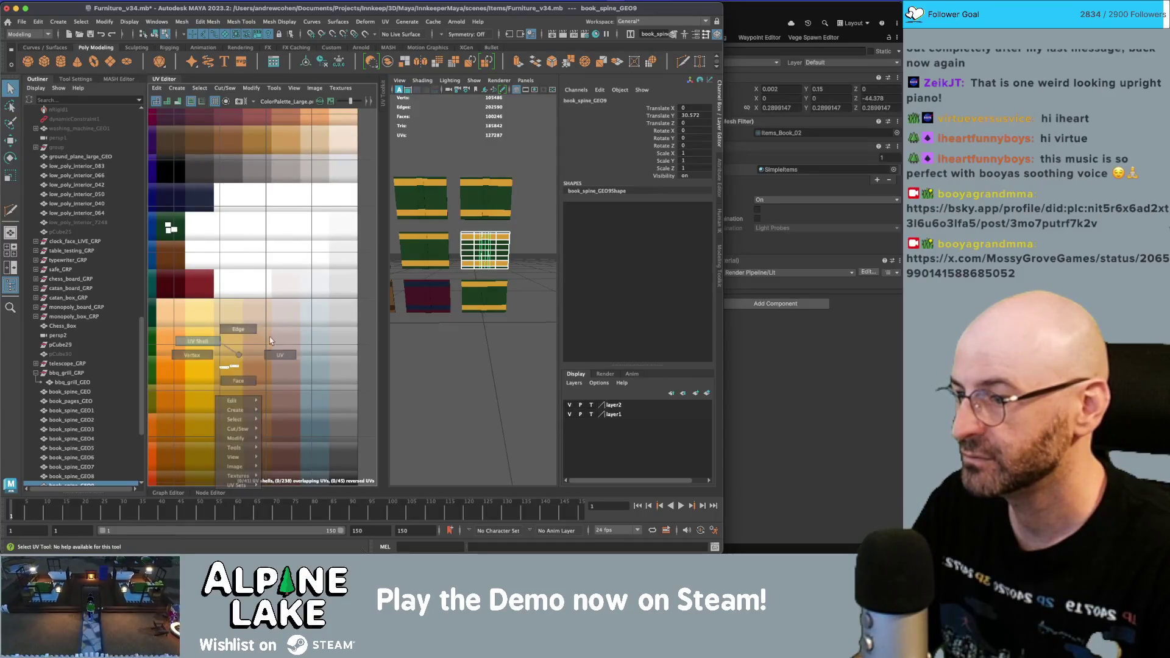
key(w)
drag(185, 248, 176, 242)
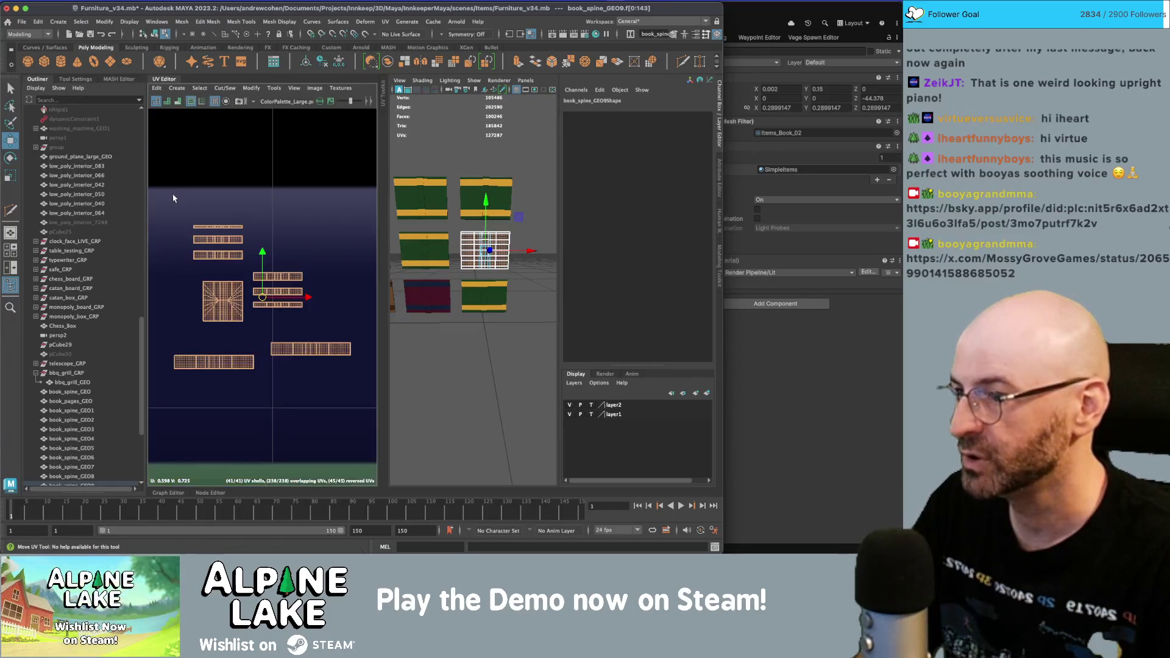
key(ctrl+z)
- Select the central strip of spine faces and move their UVs onto the brown swatch
scroll(293, 249, up, 3)
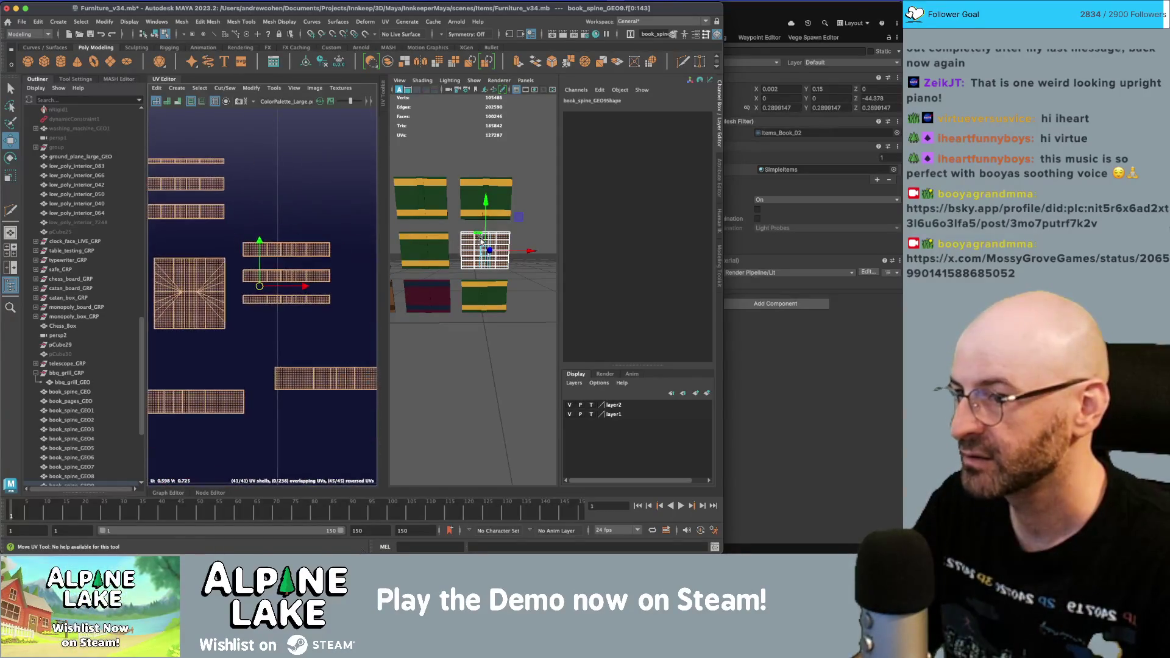
scroll(485, 248, up, 3)
scroll(486, 248, up, 3)
click(466, 155)
right_click(474, 160)
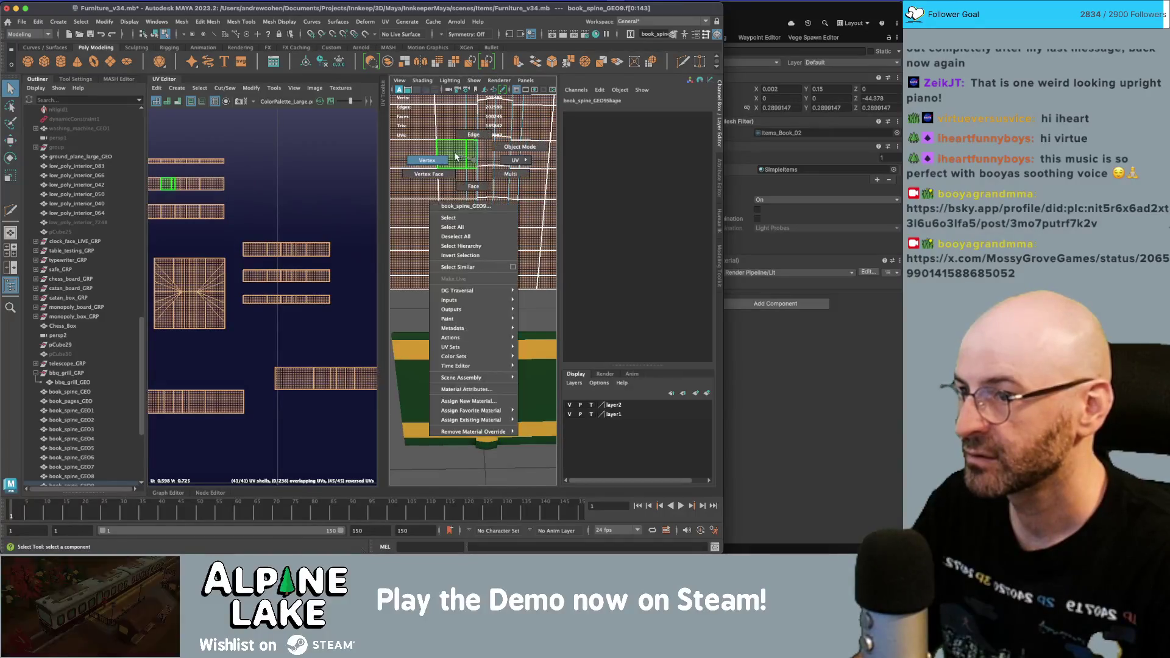
click(493, 215)
click(521, 261)
scroll(488, 256, down, 3)
drag(478, 314, 481, 201)
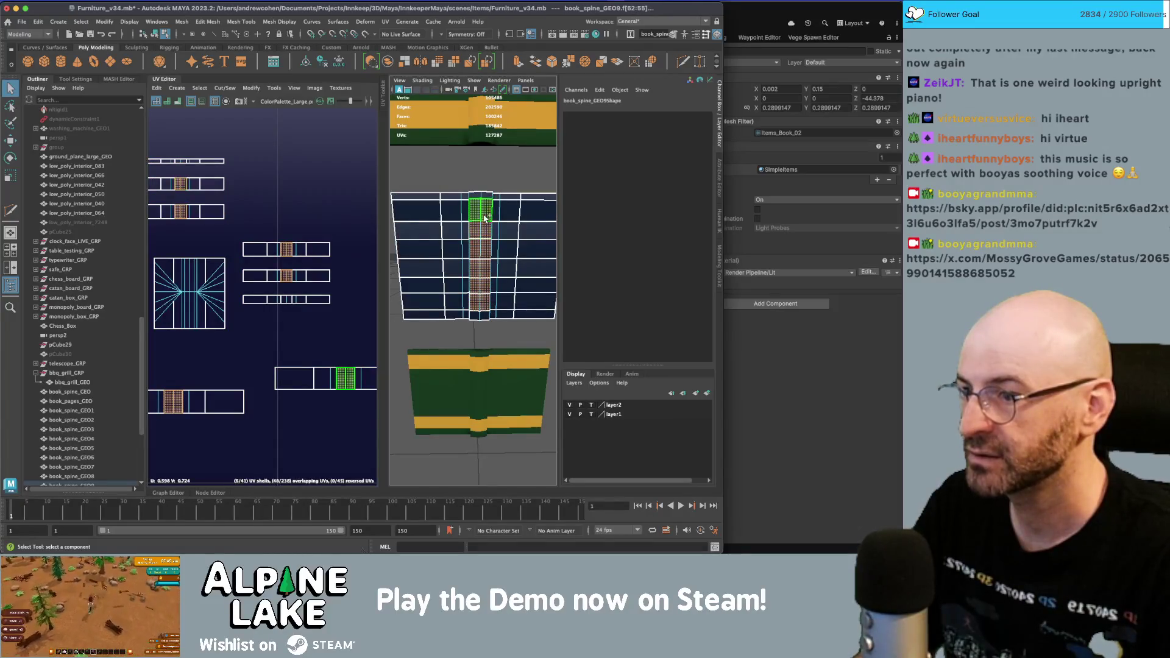
key(w)
scroll(275, 293, down, 5)
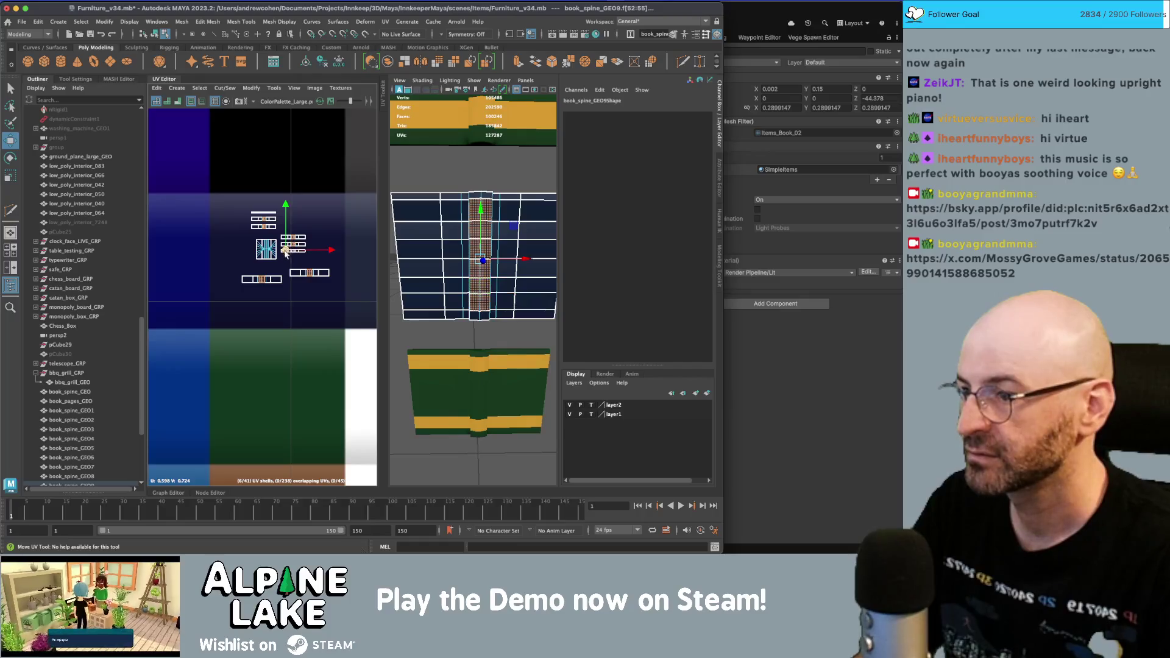
scroll(275, 293, down, 3)
drag(236, 242, 237, 158)
- Select the book spine and marquee-select its small UV shells in UV Shell mode
key(q)
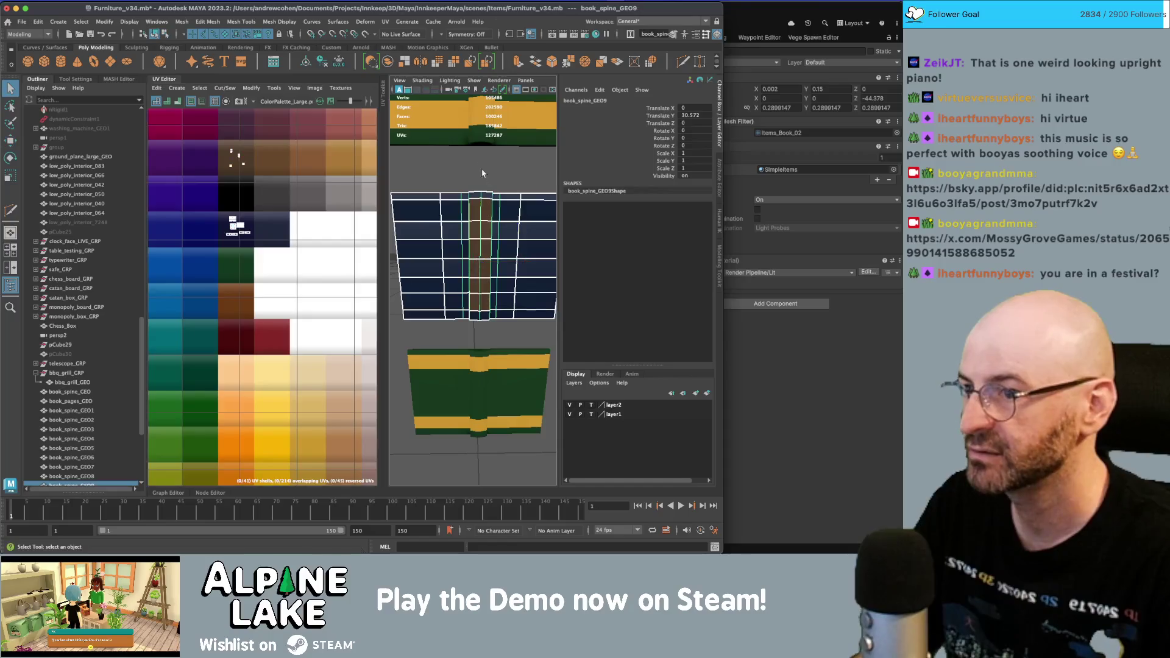
scroll(473, 275, down, 3)
alt+drag(427, 274, 463, 262)
scroll(473, 250, up, 3)
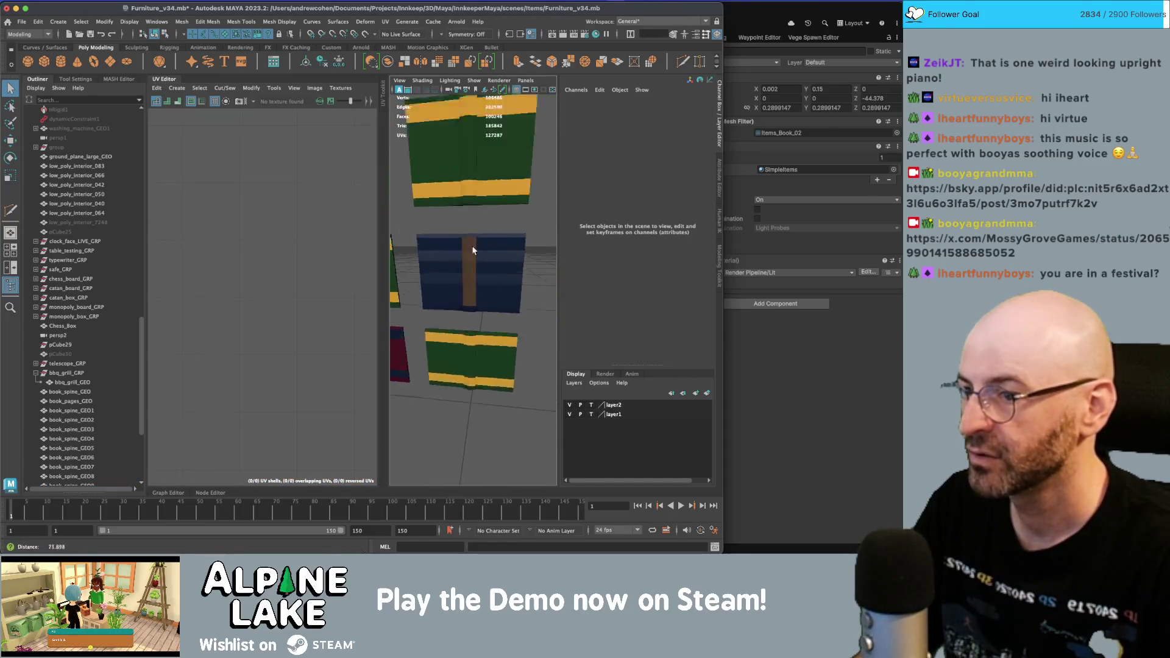
scroll(482, 250, up, 2)
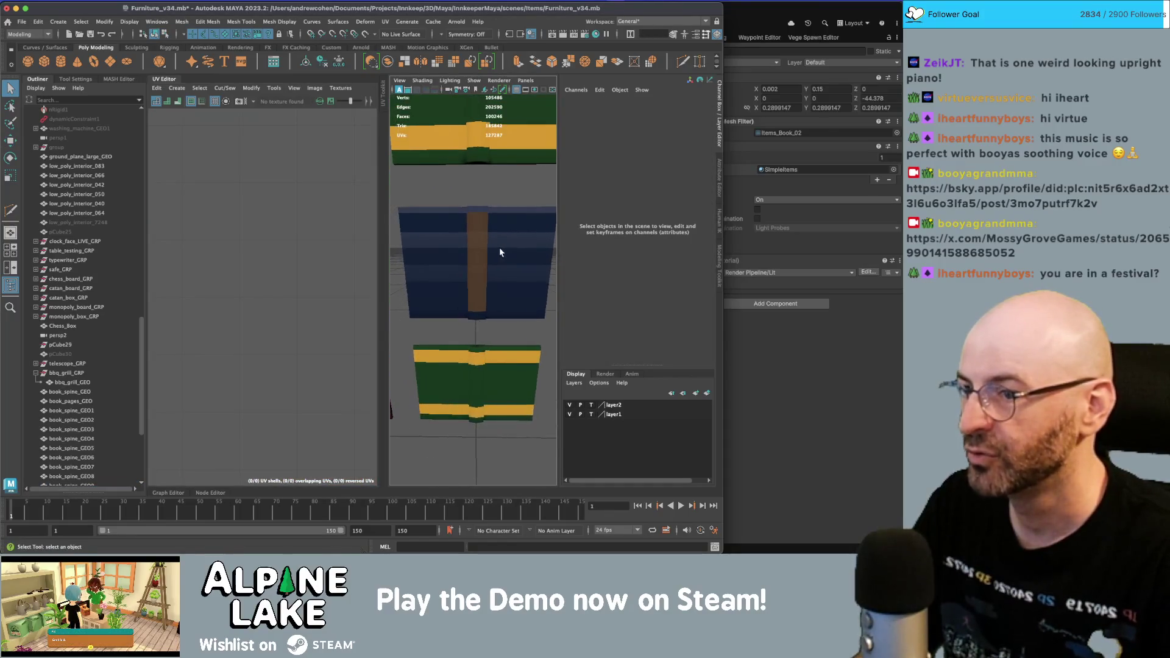
mouse_move(443, 219)
alt+mouse_down()
mouse_move(481, 250)
mouse_move(446, 251)
alt+mouse_up()
click(447, 252)
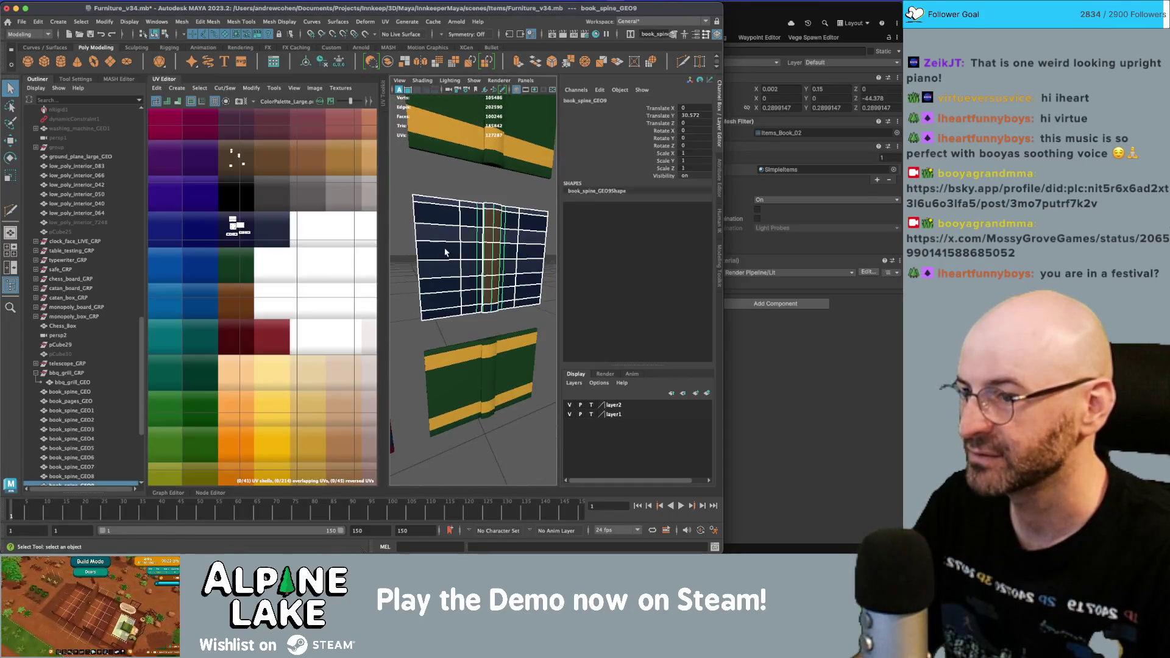
right_drag(230, 234, 221, 228)
scroll(244, 231, up, 5)
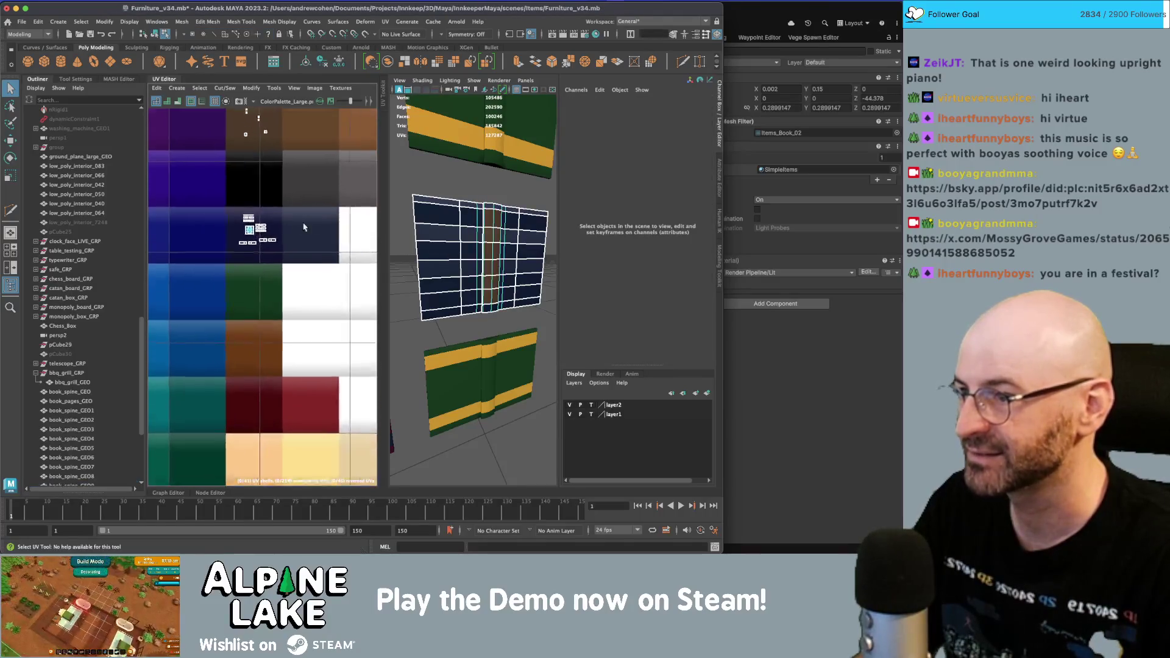
click(268, 237)
scroll(269, 237, up, 2)
mouse_move(264, 232)
mouse_down()
mouse_move(320, 269)
mouse_move(317, 250)
mouse_move(296, 374)
mouse_up()
- Move and scale the spine's UV shells so they stack inside the navy palette area
key(w)
drag(362, 272, 289, 321)
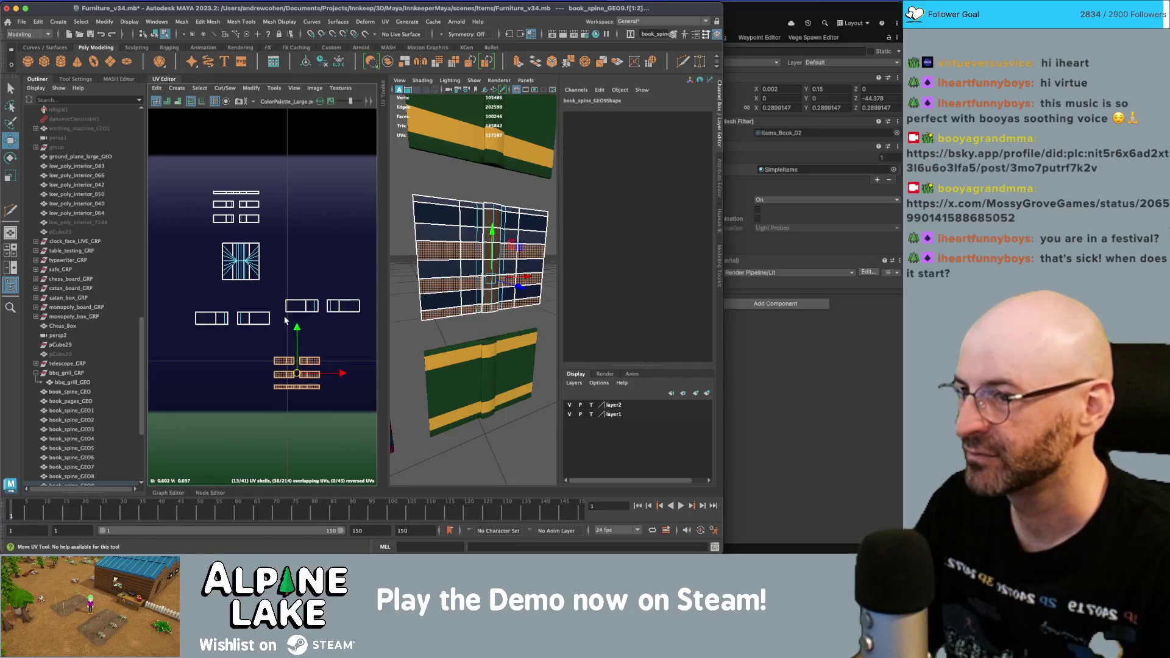
mouse_move(189, 307)
shift+mouse_down()
mouse_move(278, 314)
mouse_move(254, 331)
mouse_move(273, 334)
mouse_move(273, 349)
mouse_move(246, 346)
shift+mouse_up()
key(r)
key(w)
click(259, 354)
mouse_move(238, 414)
mouse_down()
mouse_move(277, 343)
mouse_move(245, 337)
mouse_move(250, 236)
mouse_up()
key(r)
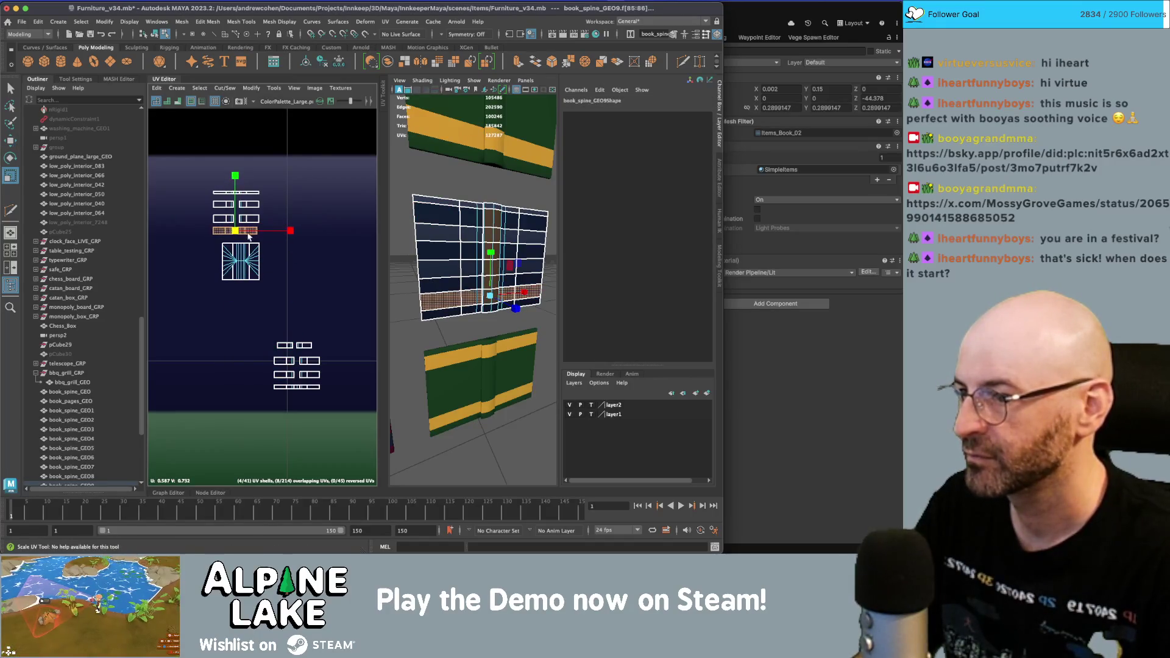
key(w)
mouse_move(284, 166)
mouse_down()
mouse_move(211, 238)
mouse_move(234, 199)
mouse_up()
- Return to object mode and deselect the book to review its brown leather bands
click(155, 33)
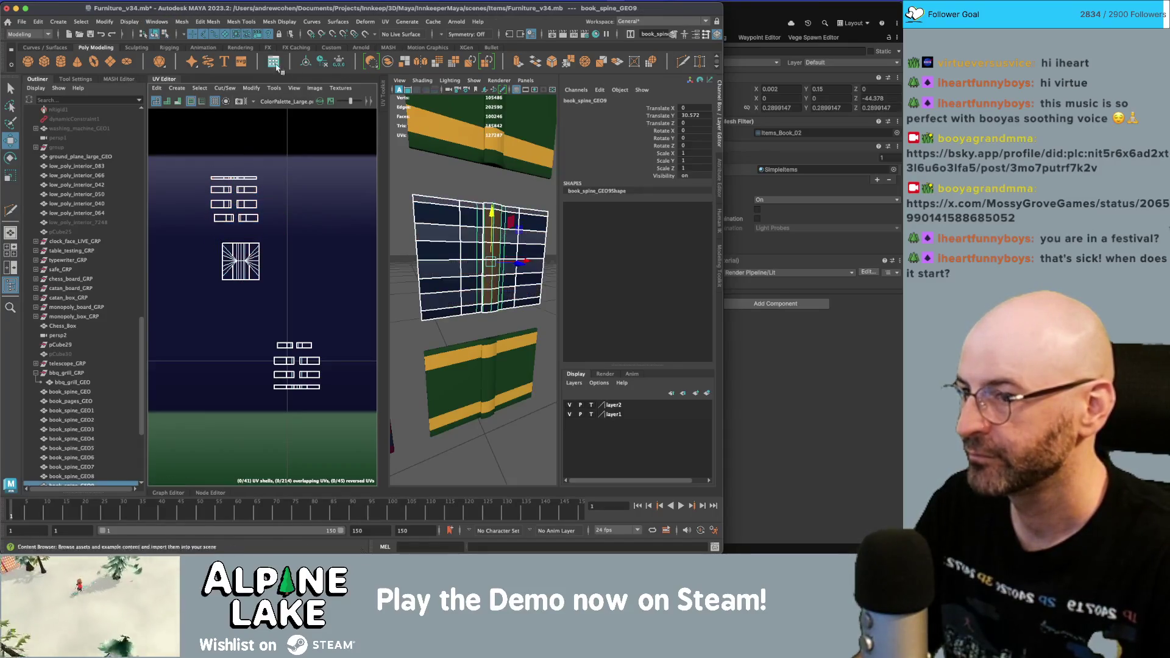
key(q)
click(451, 170)
alt+drag(451, 170, 458, 234)
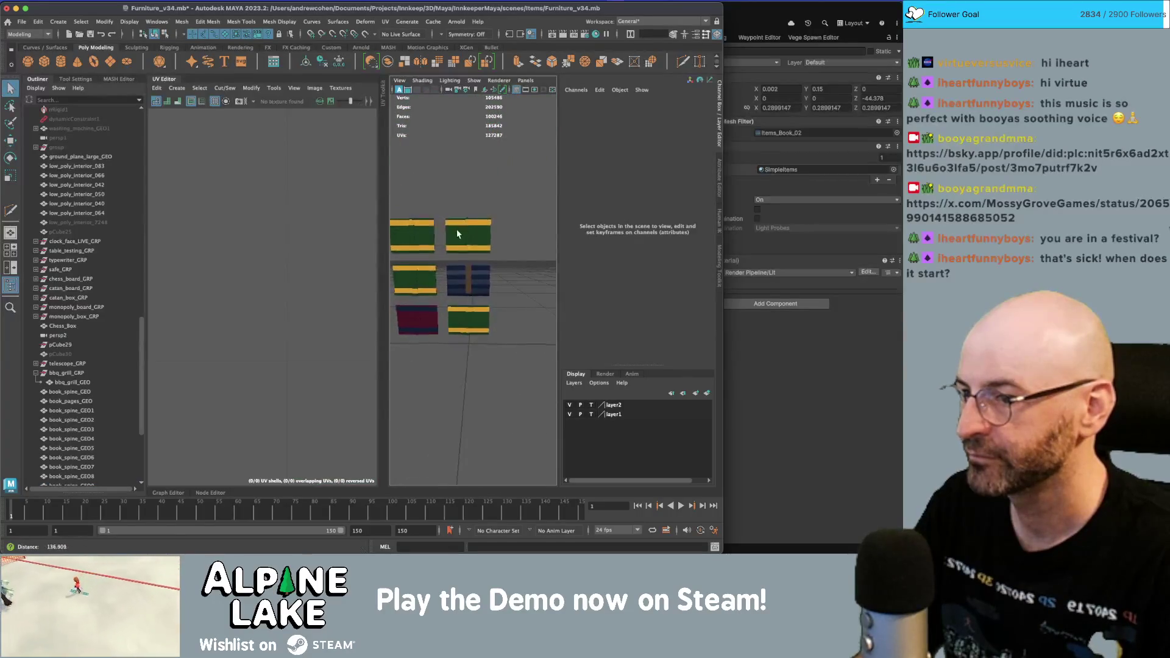
- Select book_spine_GEO9's faces and shift their UVs to another palette colour
scroll(458, 234, up, 5)
click(528, 264)
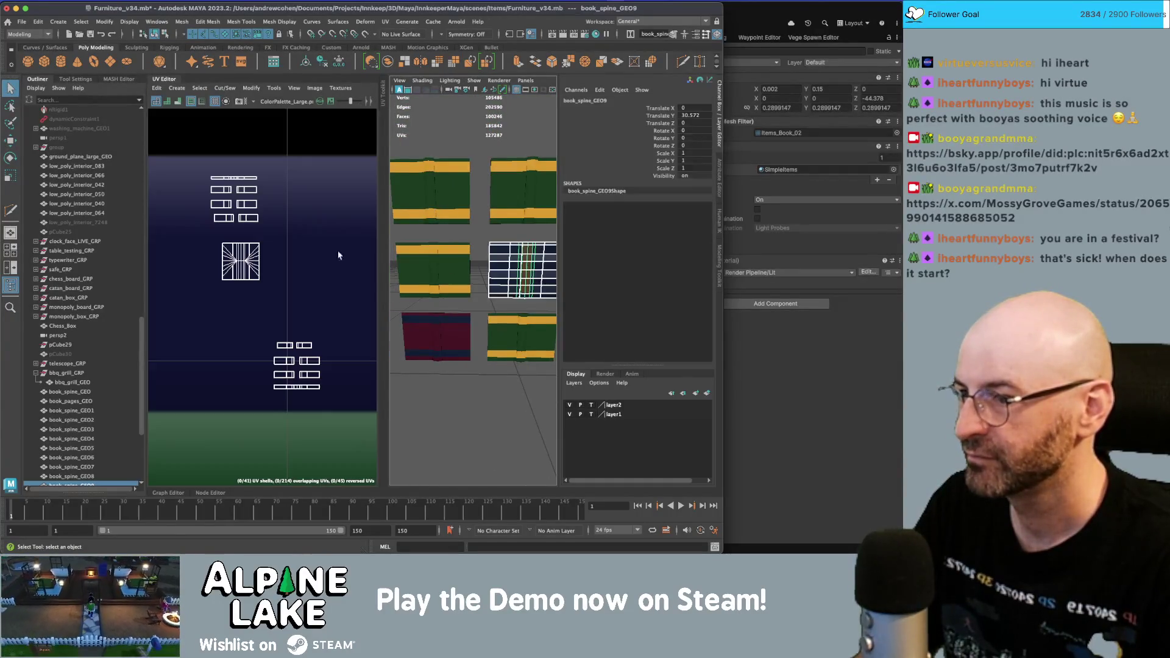
scroll(177, 254, up, 5)
right_click(278, 220)
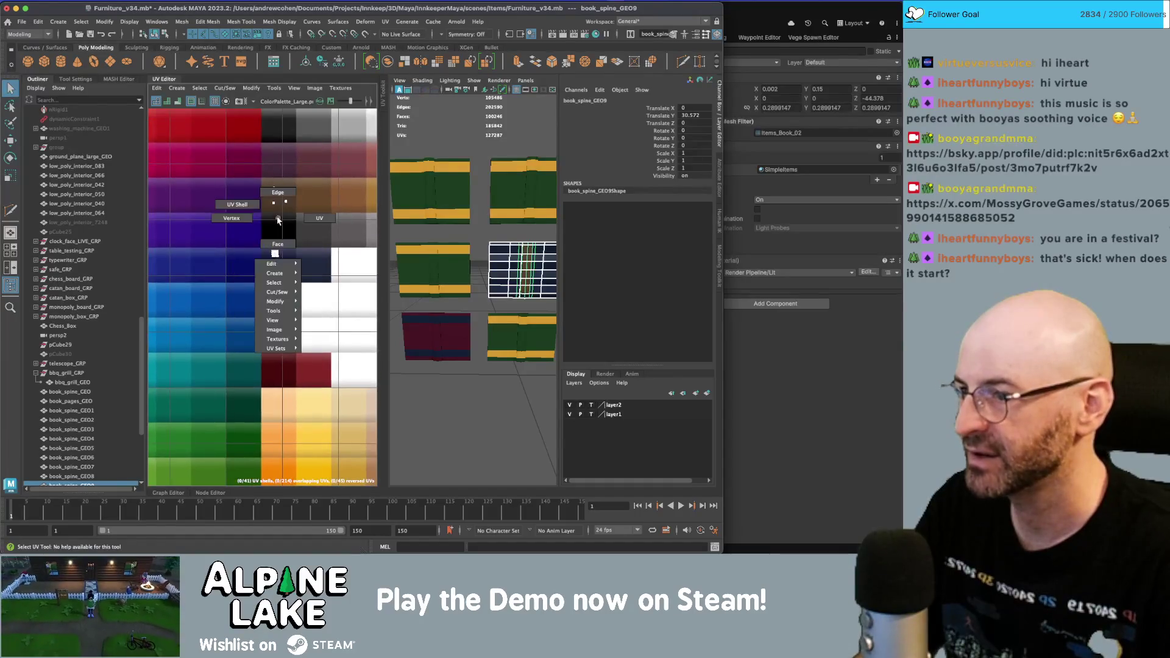
click(277, 245)
key(w)
alt+middle_drag(289, 232, 315, 231)
scroll(317, 231, down, 1)
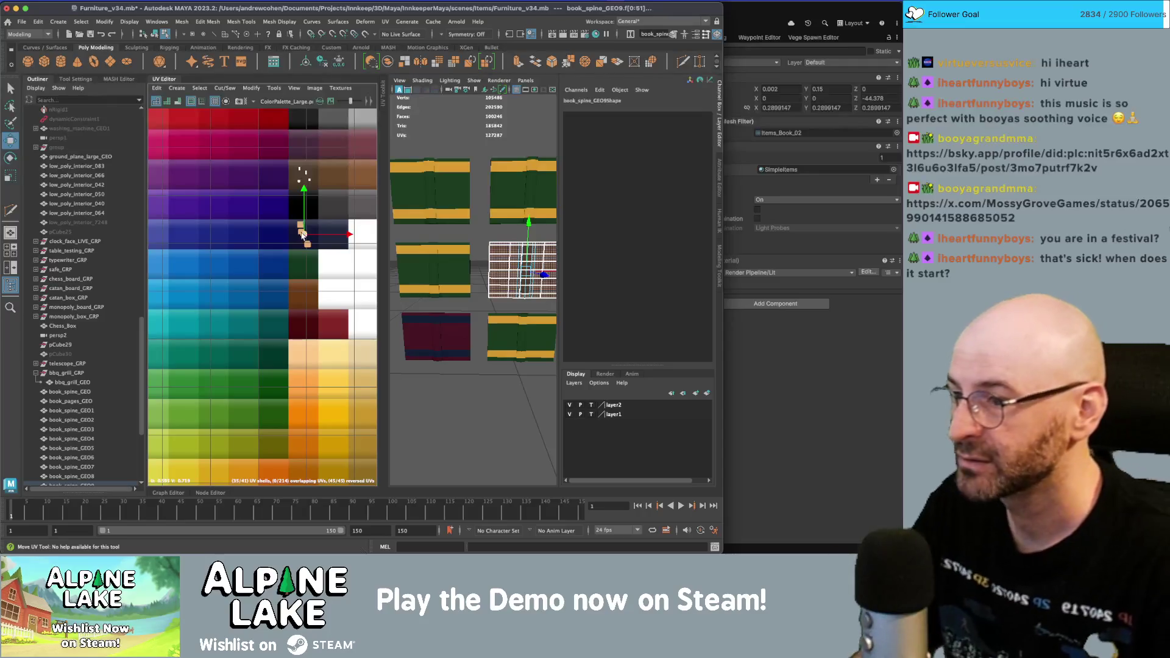
scroll(303, 235, down, 3)
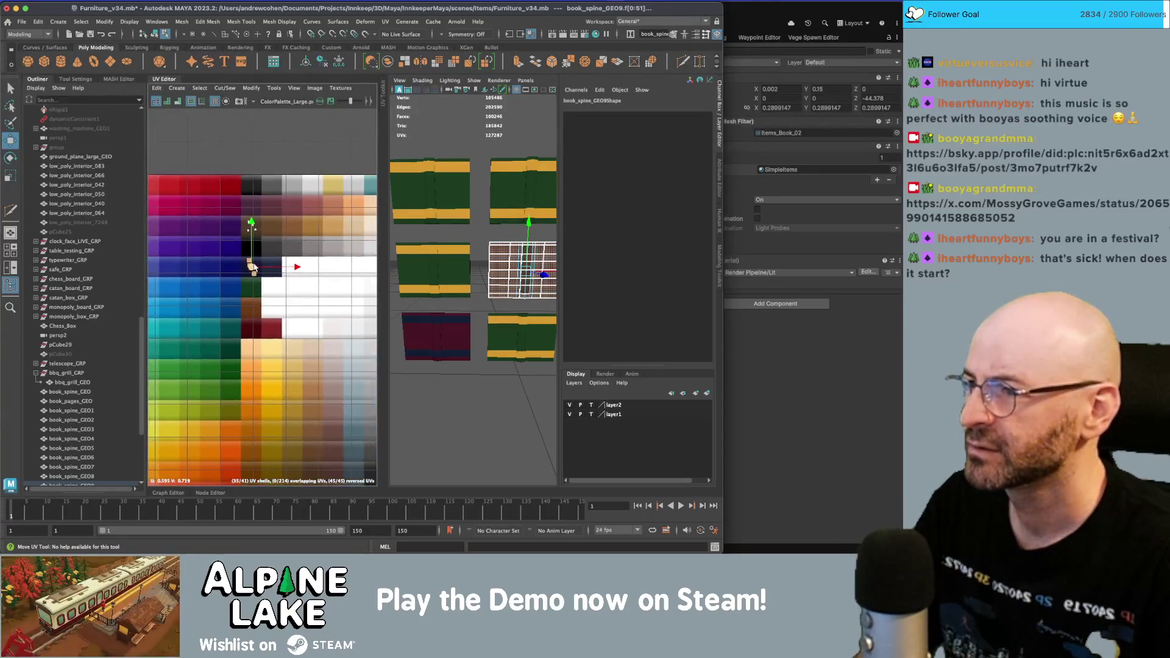
alt+middle_drag(276, 259, 259, 250)
drag(231, 256, 287, 195)
- Move the spine's UVs into the magenta row and return to object mode
scroll(286, 195, up, 5)
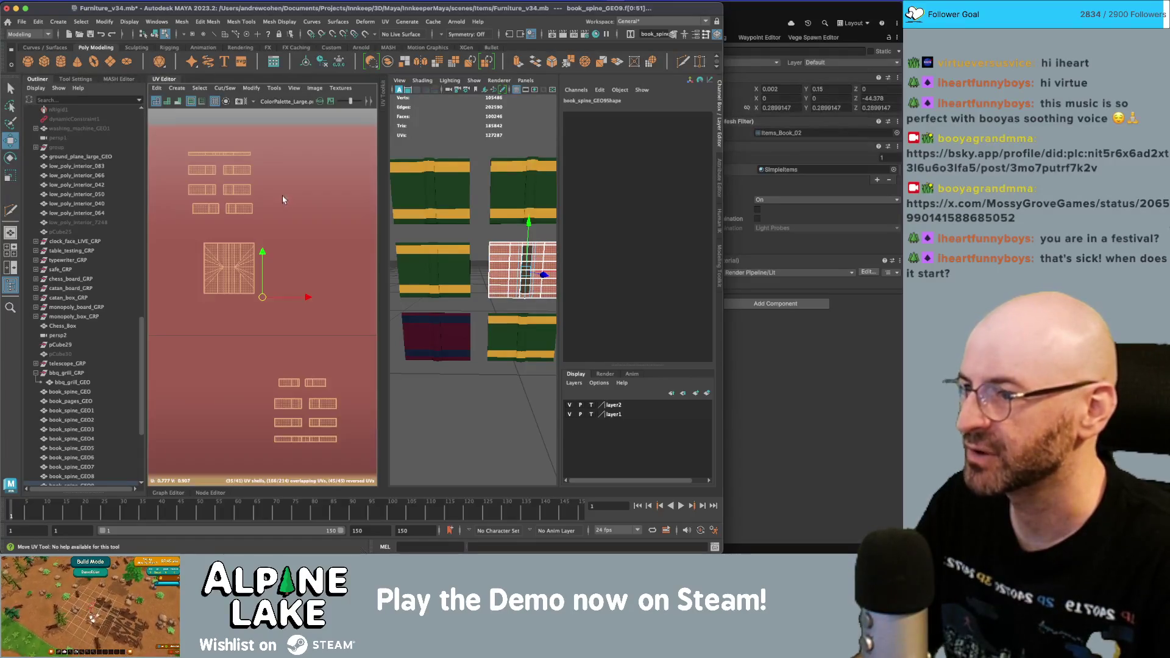
scroll(274, 257, down, 3)
scroll(274, 257, down, 2)
drag(255, 293, 217, 227)
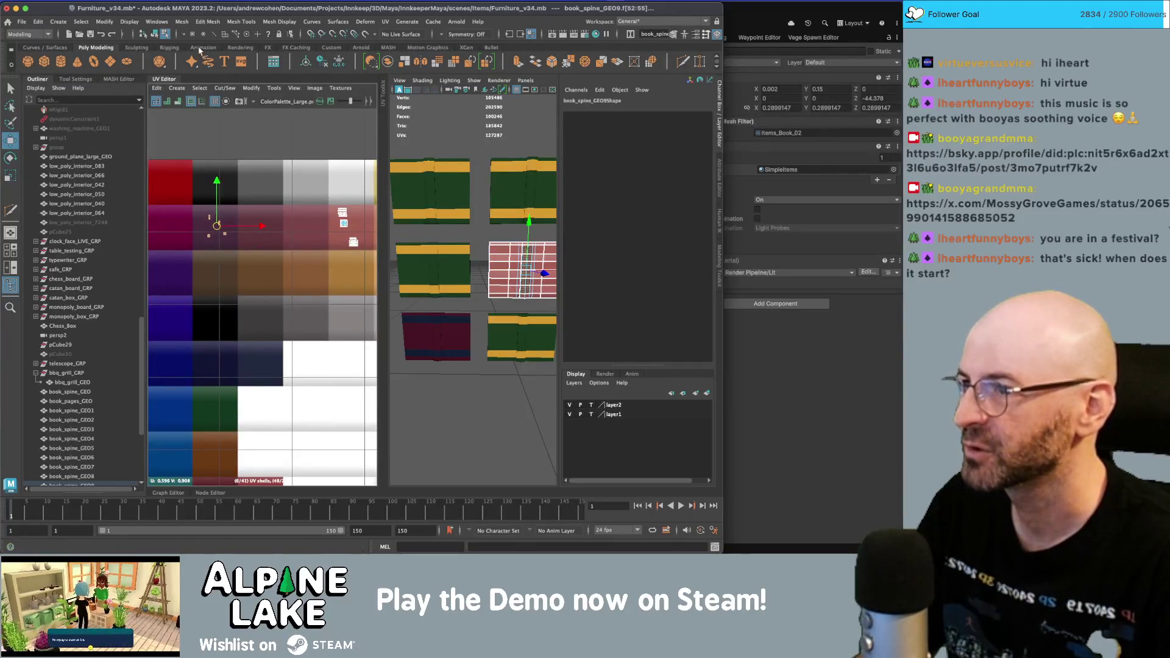
click(154, 33)
click(493, 132)
alt+drag(493, 133, 488, 171)
scroll(488, 189, down, 4)
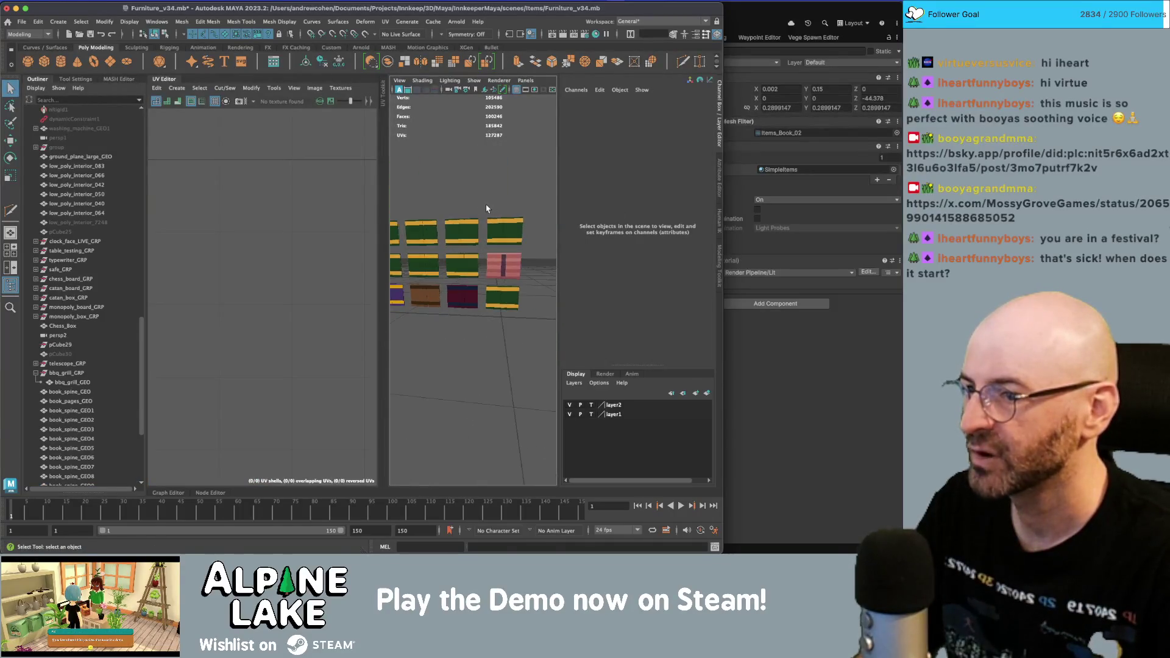
- Undo the magenta UV move, restoring the navy swatch, and select another book spine
key(ctrl+z)
key(ctrl+z)
key(ctrl+z)
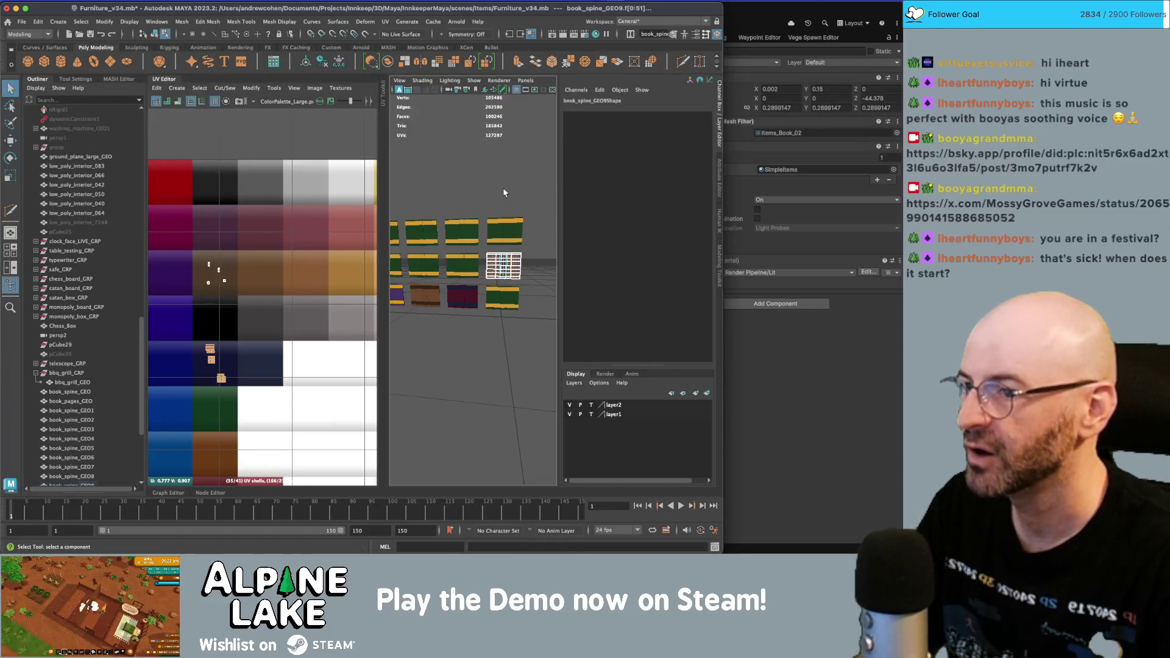
click(479, 194)
click(156, 33)
scroll(478, 243, down, 2)
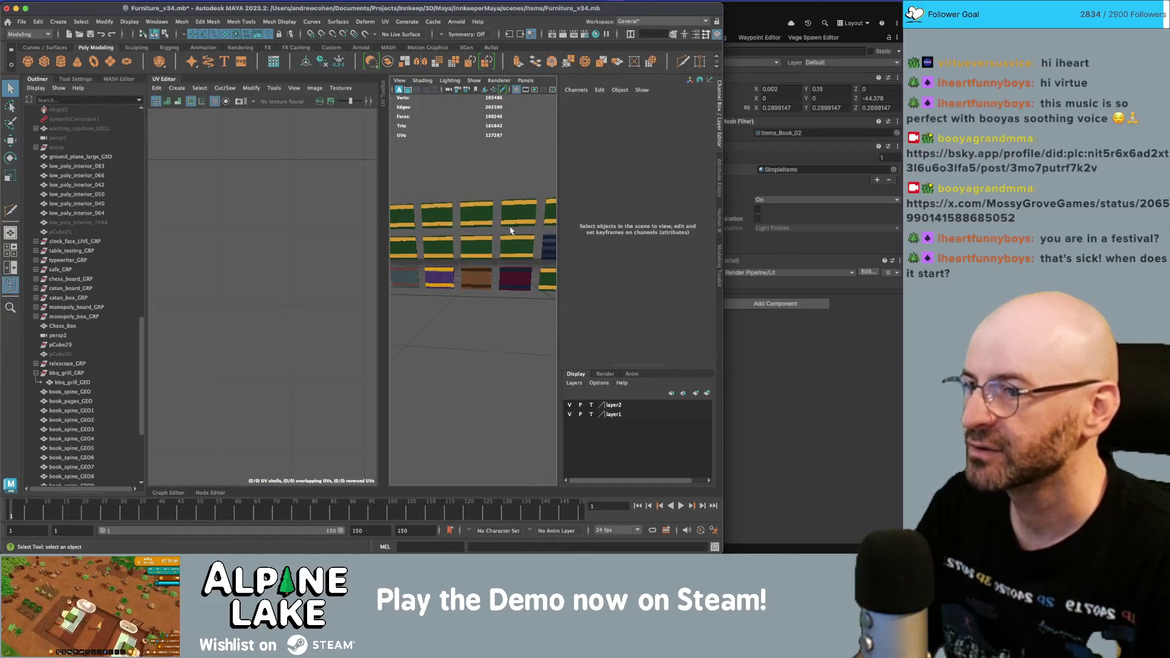
click(540, 256)
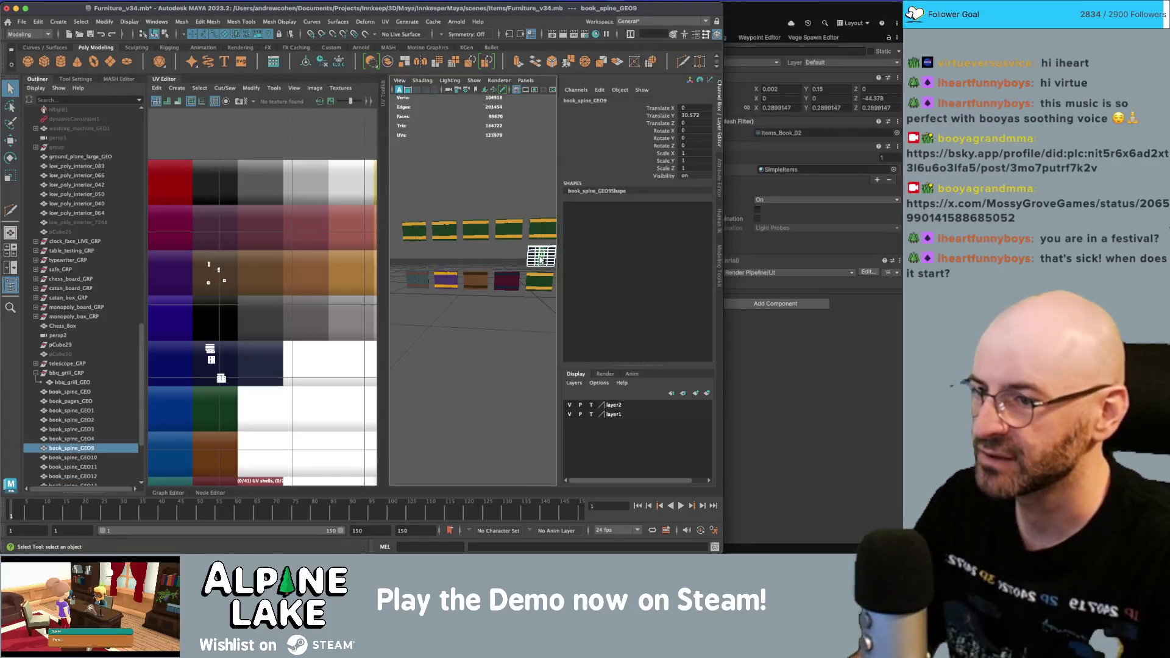
- Nudge the selected book spine left along X, then deselect it
key(w)
alt+middle_drag(534, 259, 509, 263)
drag(539, 263, 504, 264)
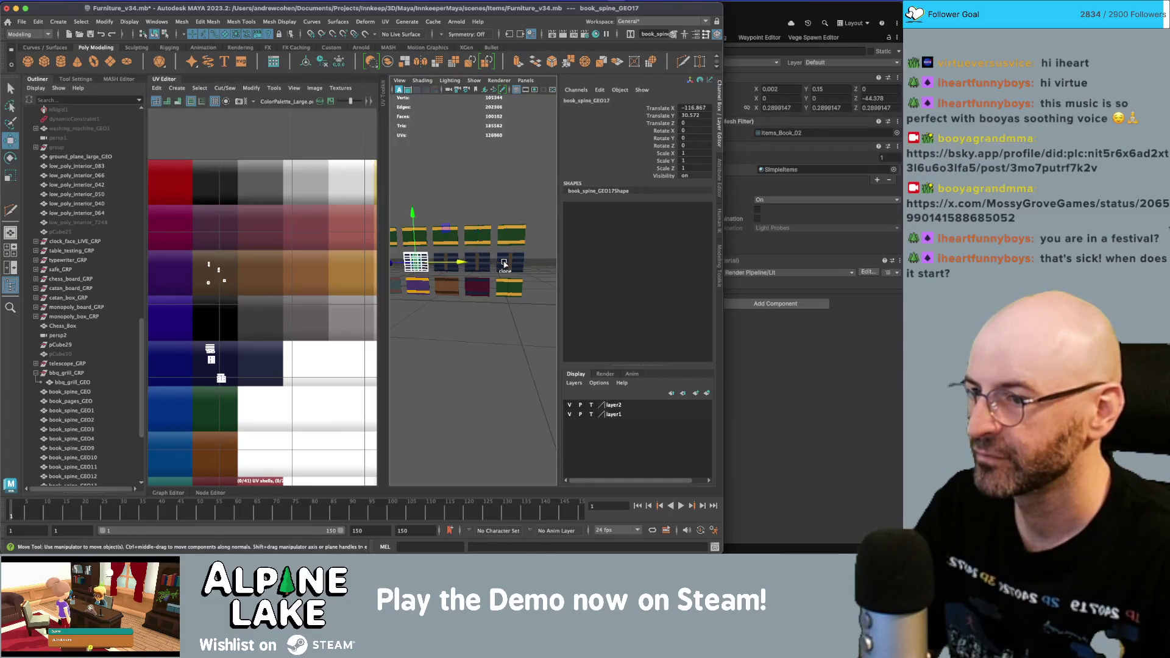
key(q)
right_click(186, 284)
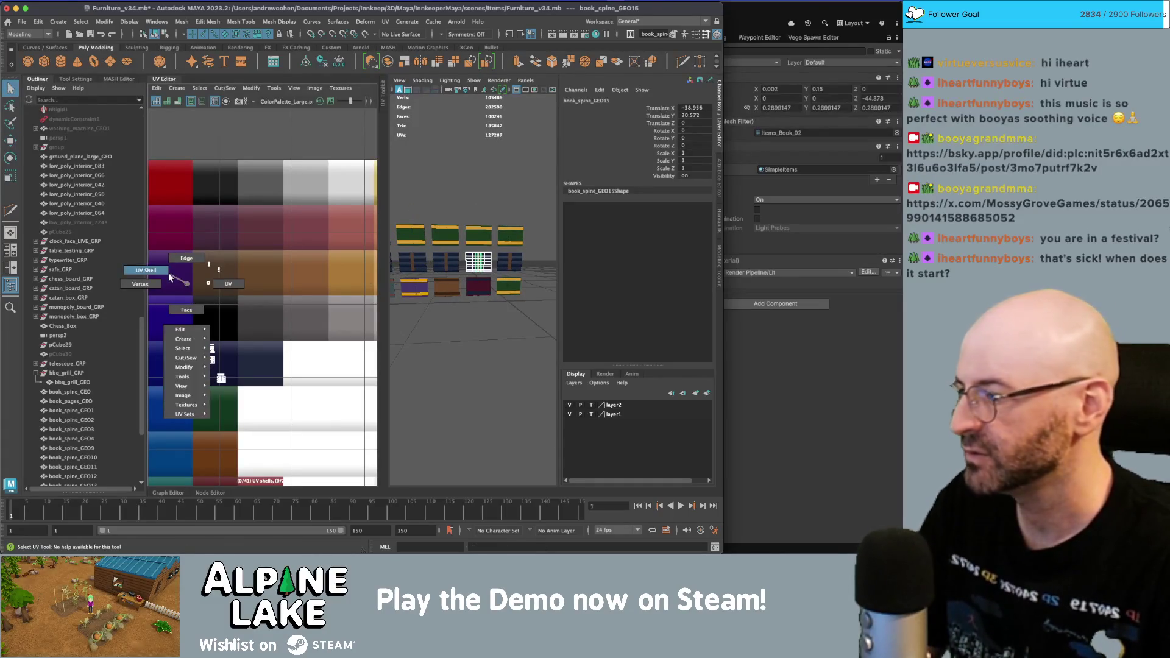
click(183, 271)
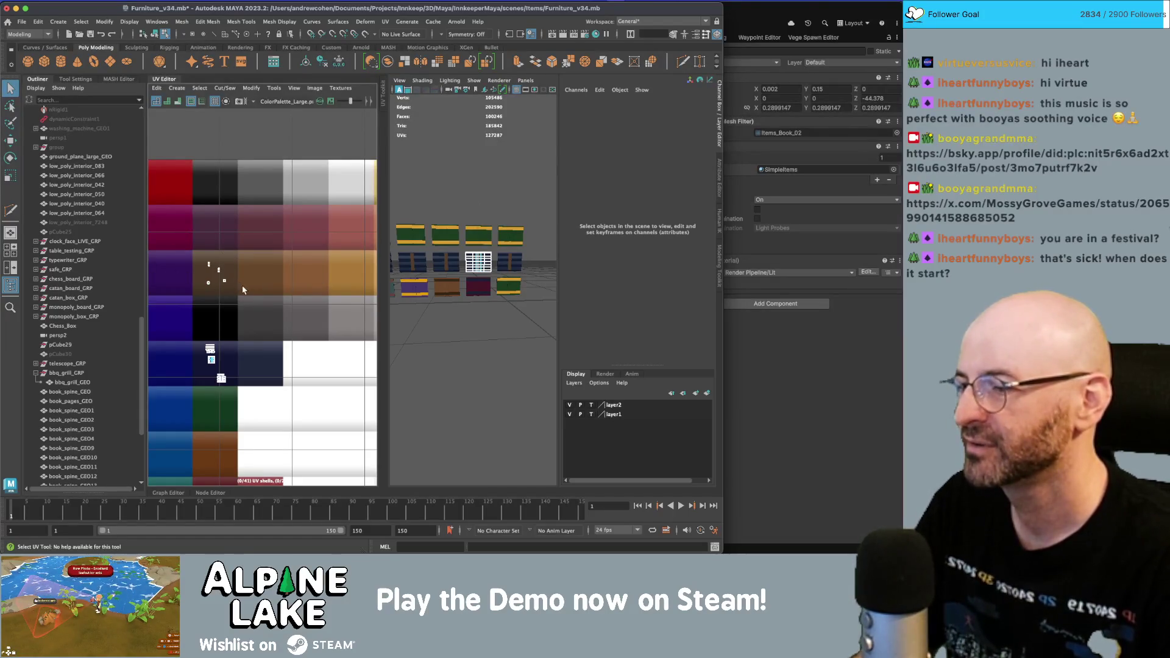
- Select the faces of book_spine_GEO15's small UV shell, then return to object mode
scroll(244, 291, down, 3)
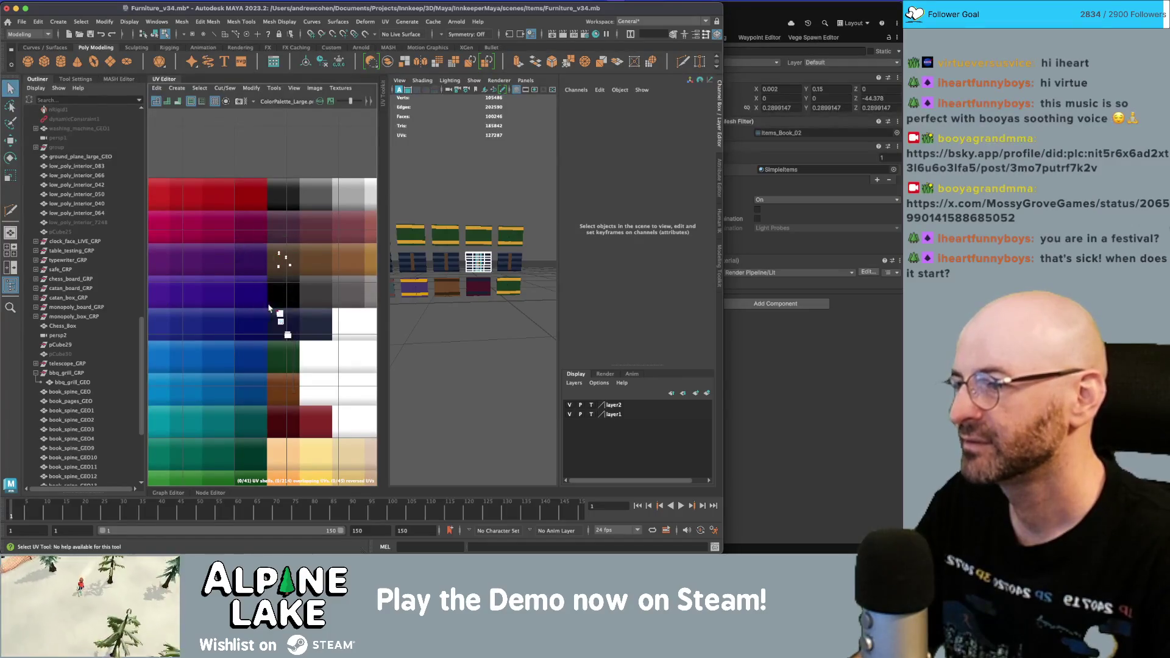
drag(268, 308, 319, 371)
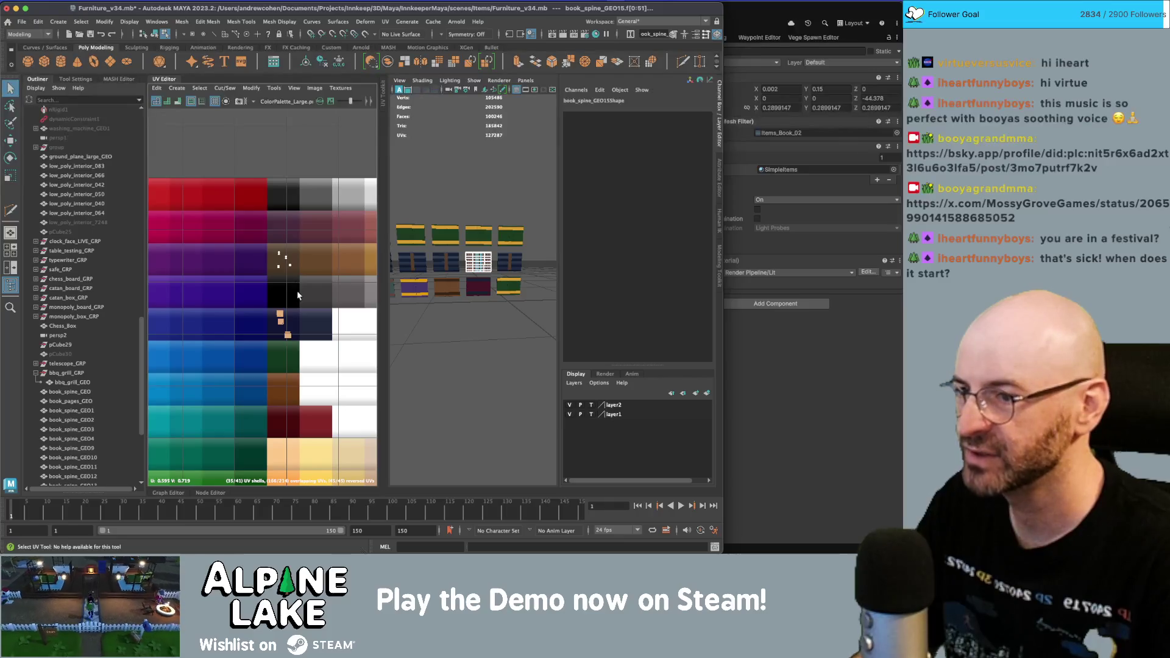
scroll(297, 296, down, 2)
scroll(286, 307, down, 2)
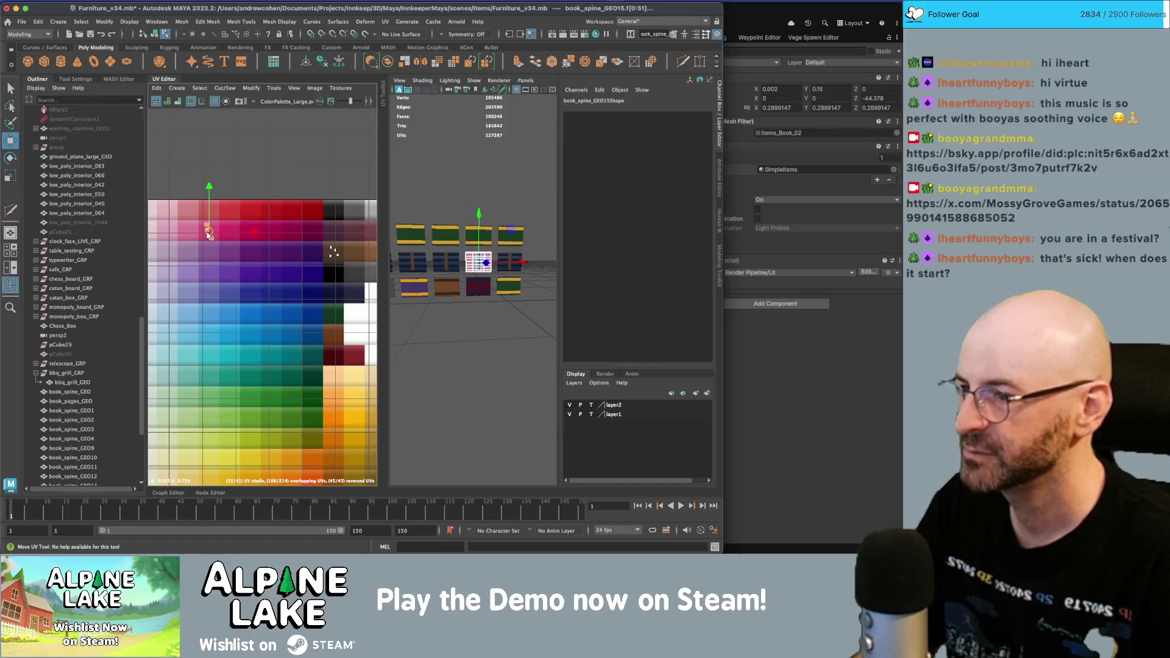
click(331, 252)
key(w)
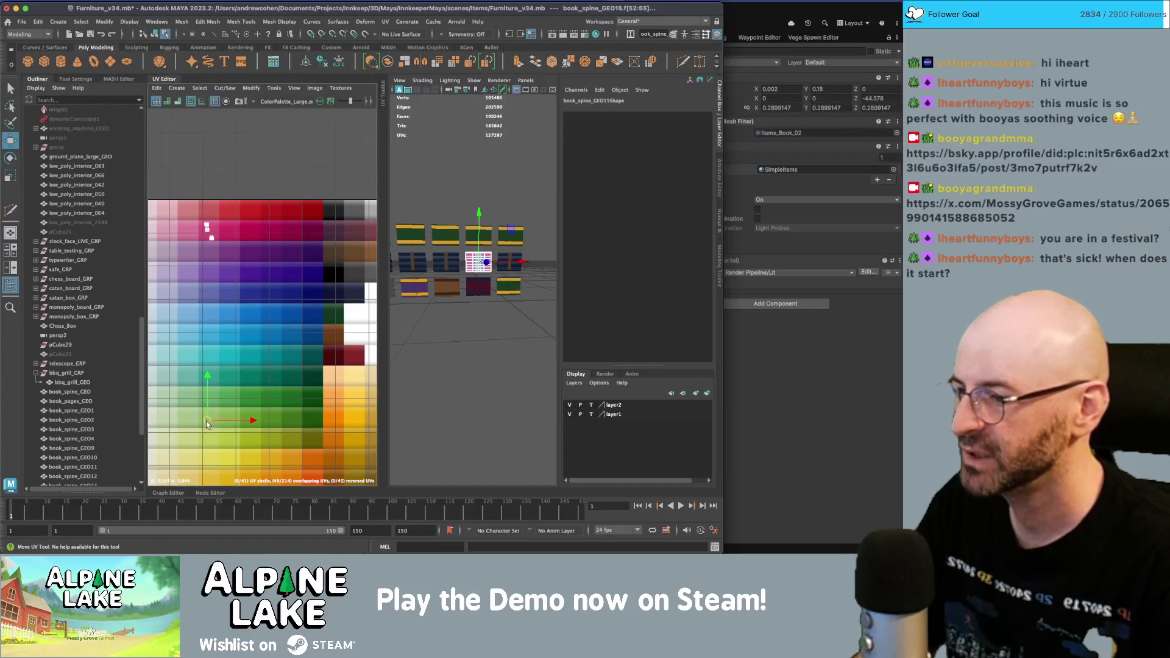
key(q)
click(458, 175)
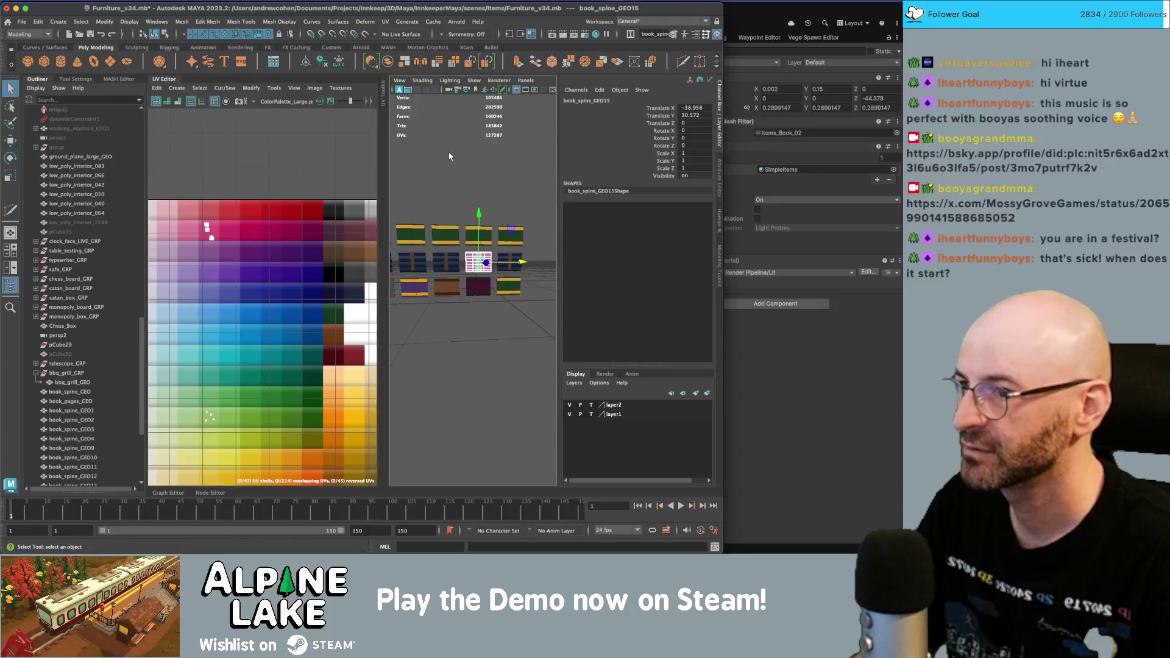
- Move book_spine_GEO16's UV shells onto the yellow palette swatches and deselect
scroll(490, 183, up, 4)
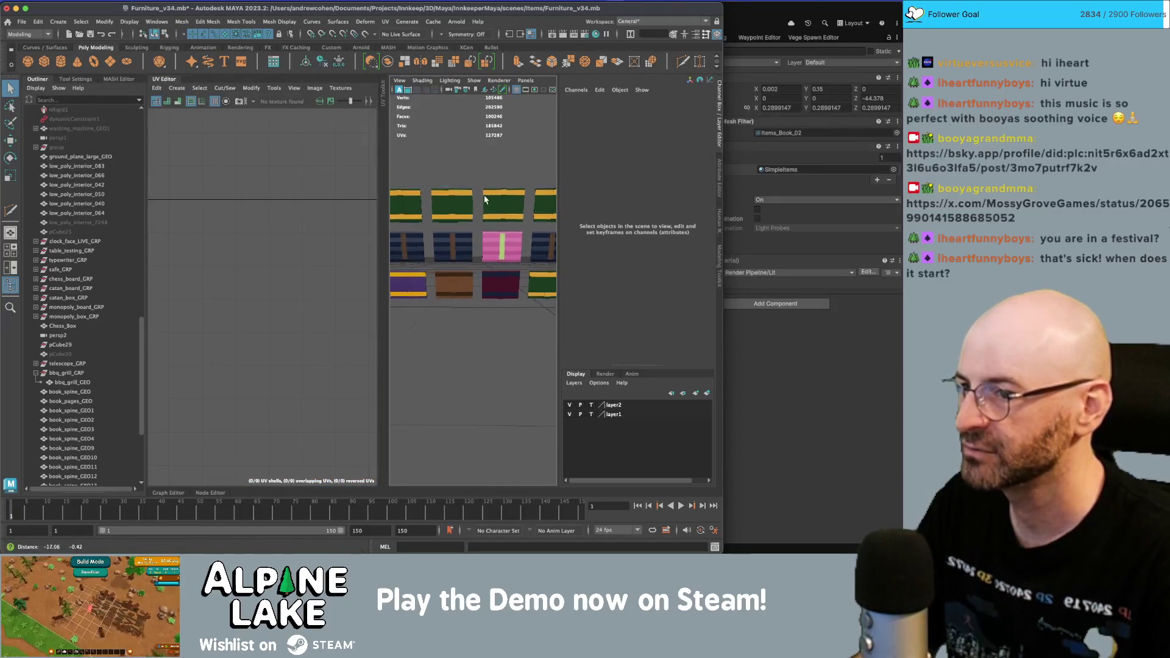
click(452, 245)
right_drag(230, 240, 218, 237)
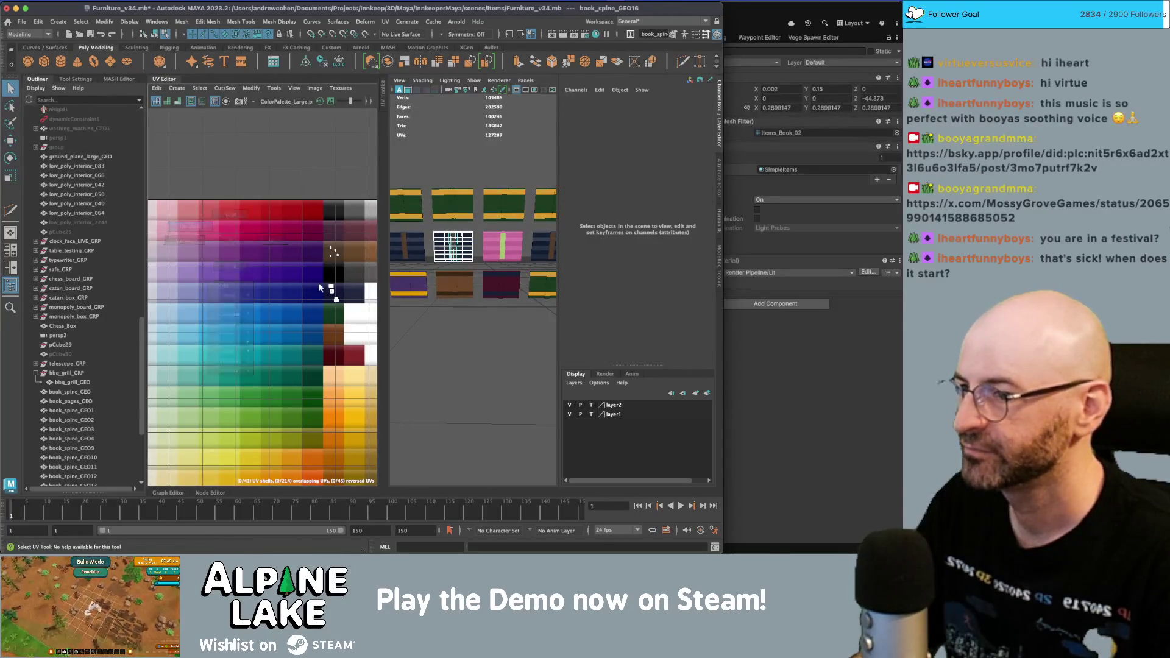
click(334, 295)
key(w)
drag(243, 397, 229, 443)
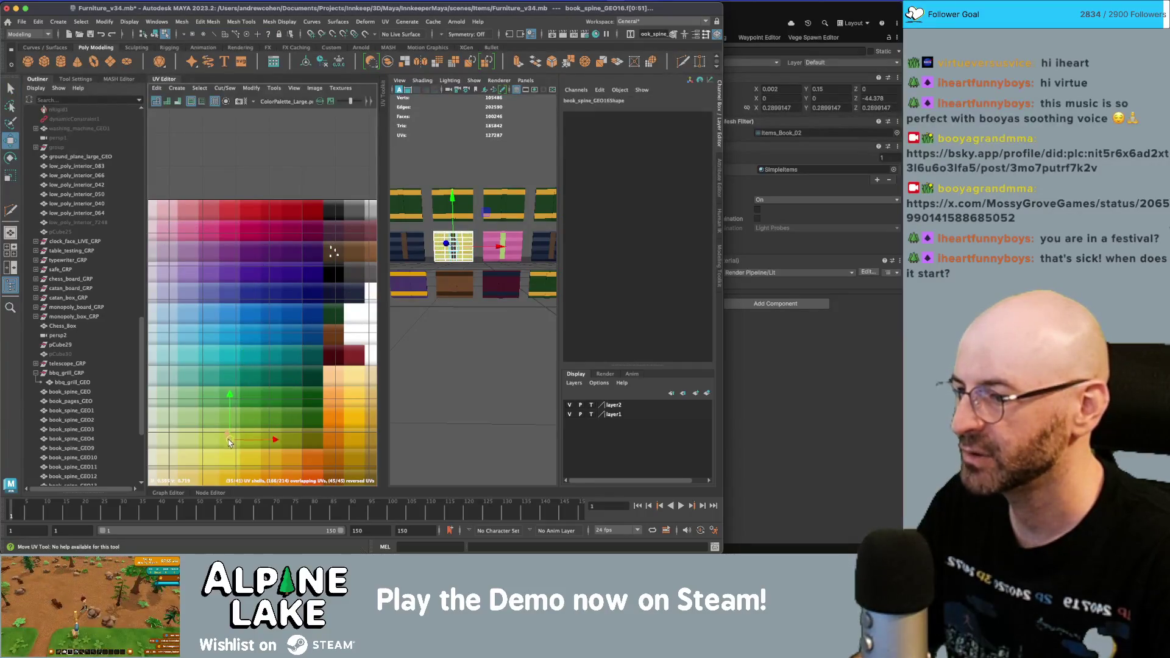
click(338, 257)
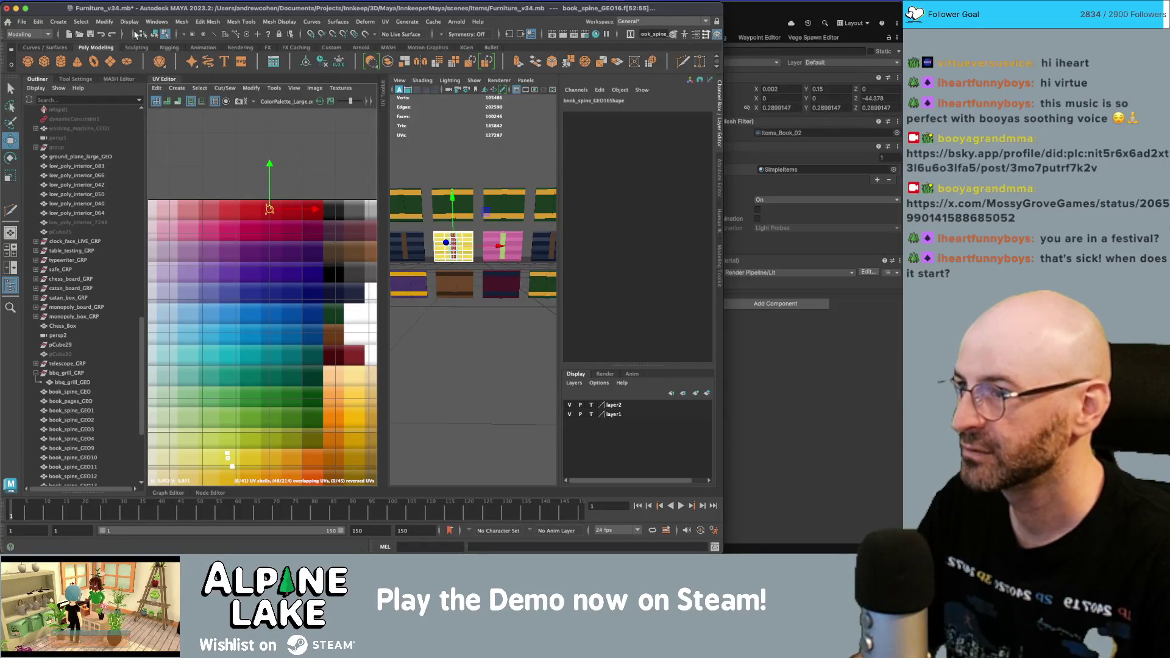
click(155, 34)
click(439, 354)
- Select book_spine_GEO15 and then book_spine_GEO9 on the far right
mouse_move(445, 268)
alt+mouse_down()
mouse_move(420, 244)
mouse_move(548, 235)
mouse_move(548, 253)
mouse_move(517, 252)
alt+mouse_up()
click(515, 252)
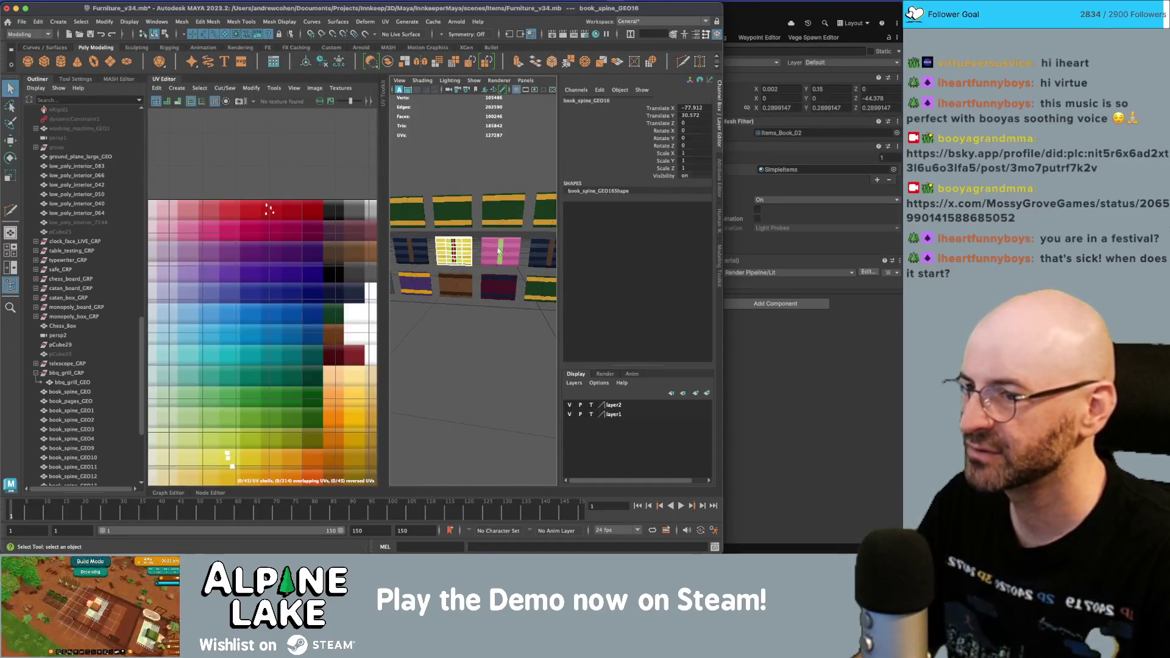
click(541, 252)
scroll(284, 287, up, 5)
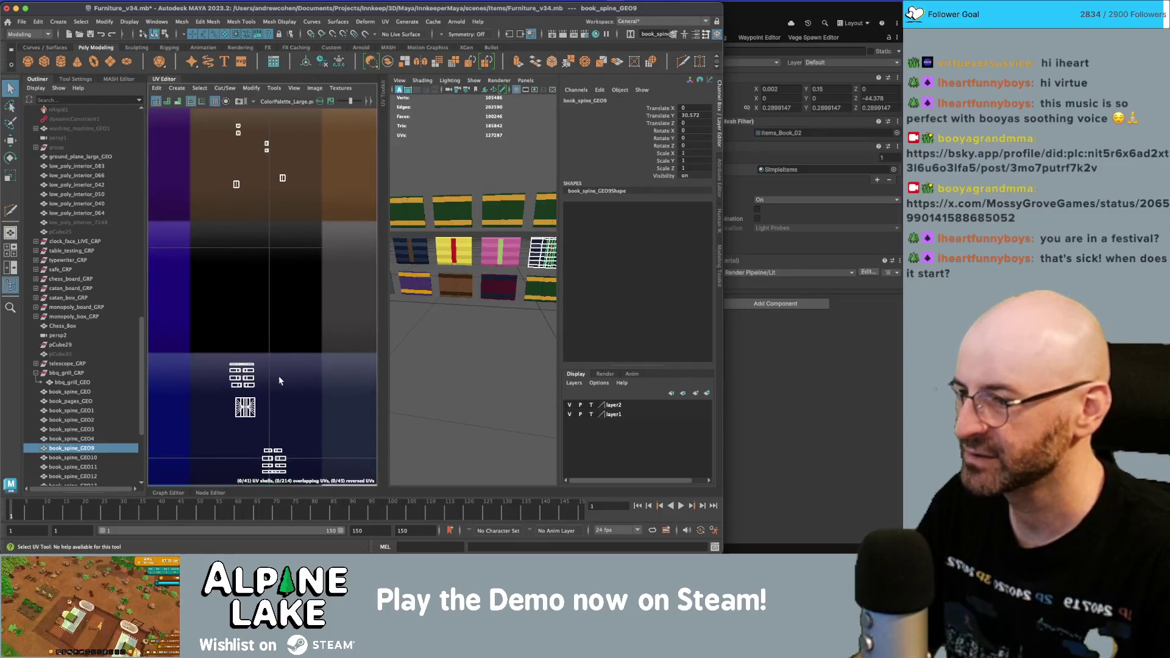
scroll(280, 375, up, 2)
right_click(314, 344)
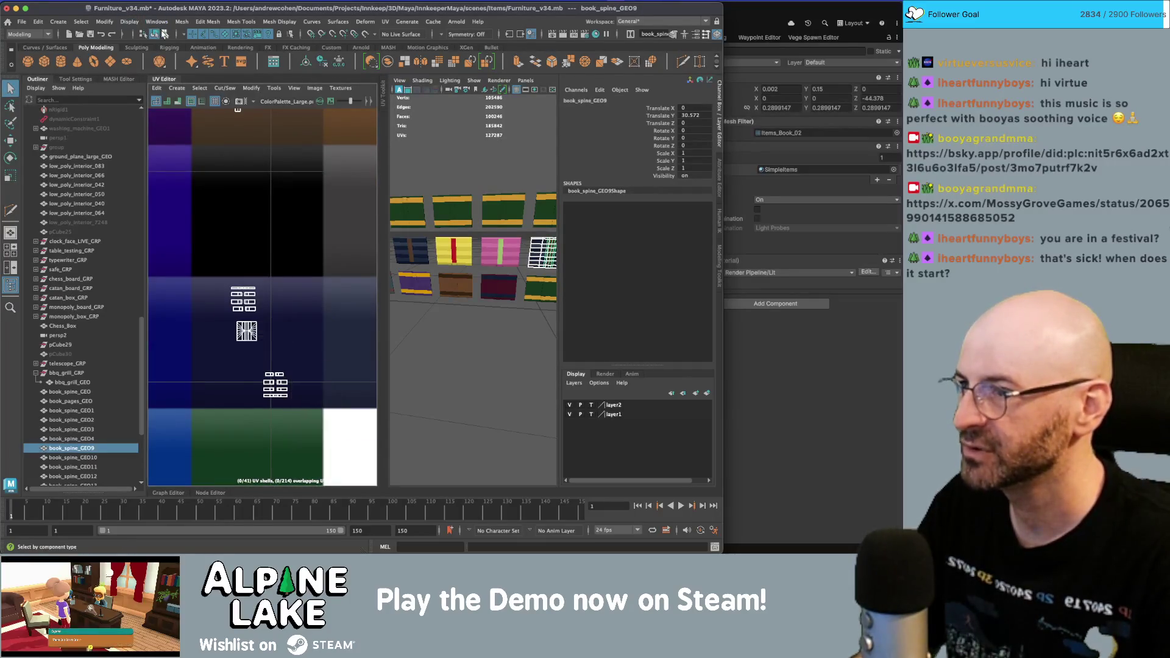
scroll(424, 266, down, 5)
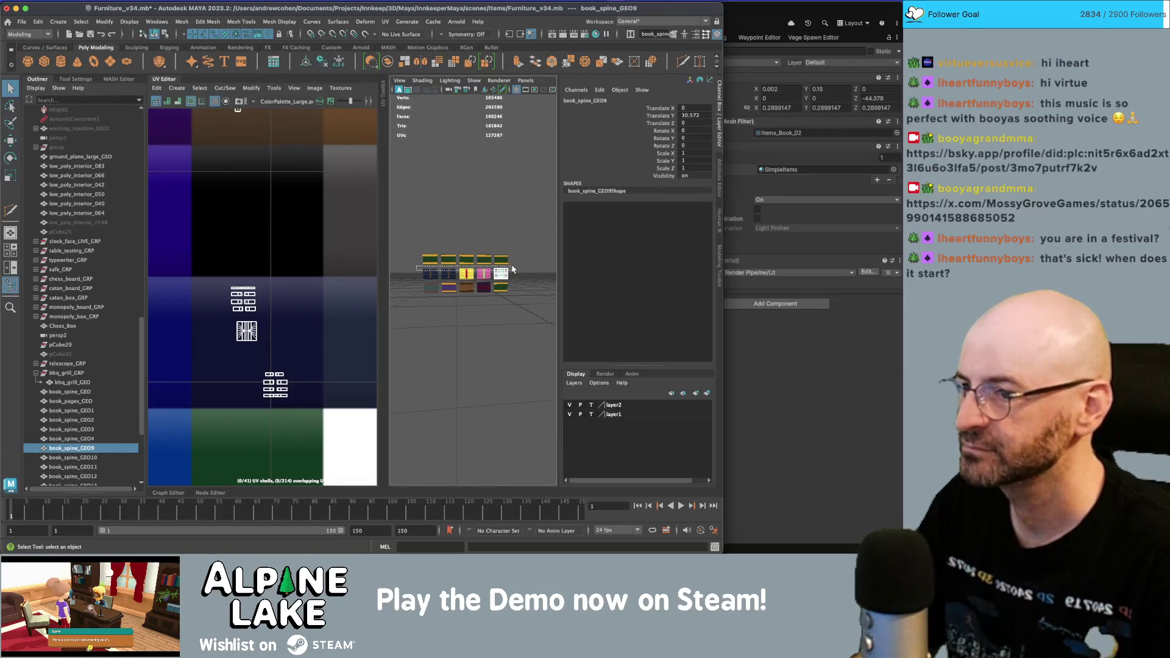
- Select the row of books and inspect their UVs in UV component mode
drag(512, 269, 513, 270)
right_drag(250, 326, 227, 434)
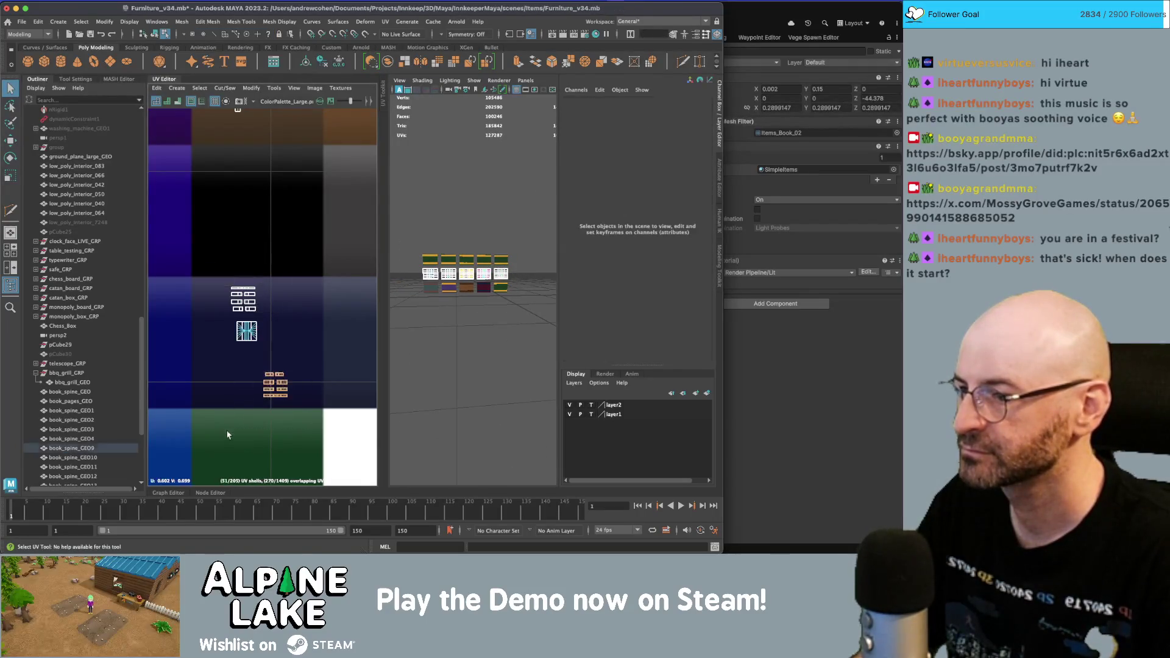
scroll(246, 275, down, 5)
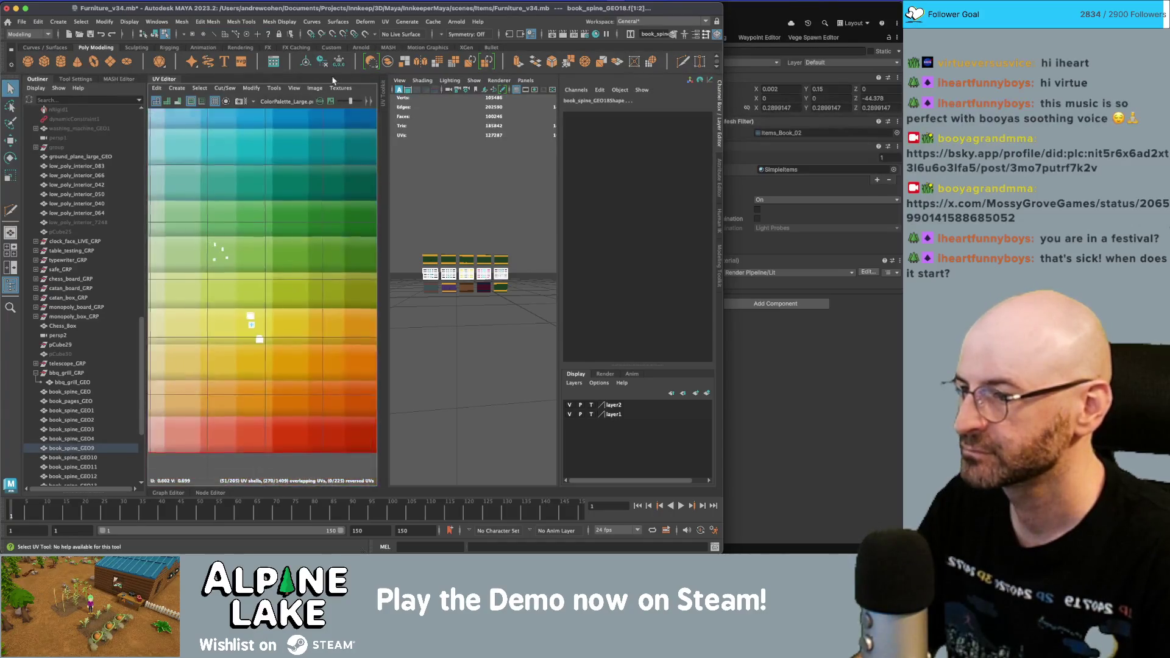
scroll(282, 295, down, 3)
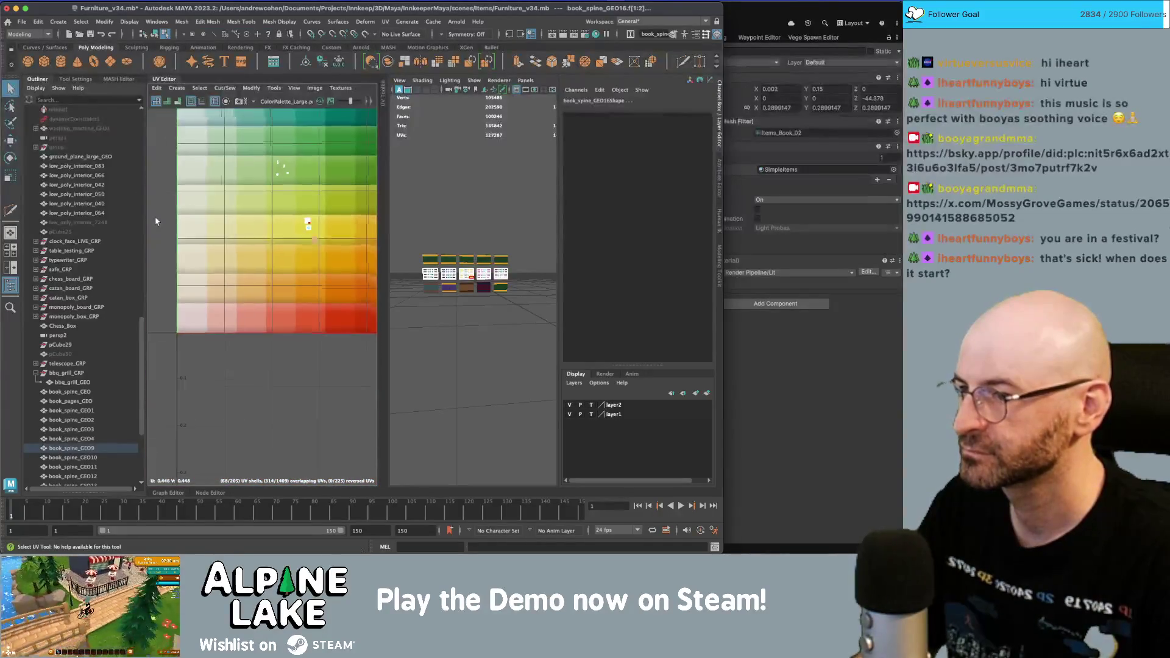
scroll(156, 222, down, 4)
scroll(298, 267, up, 6)
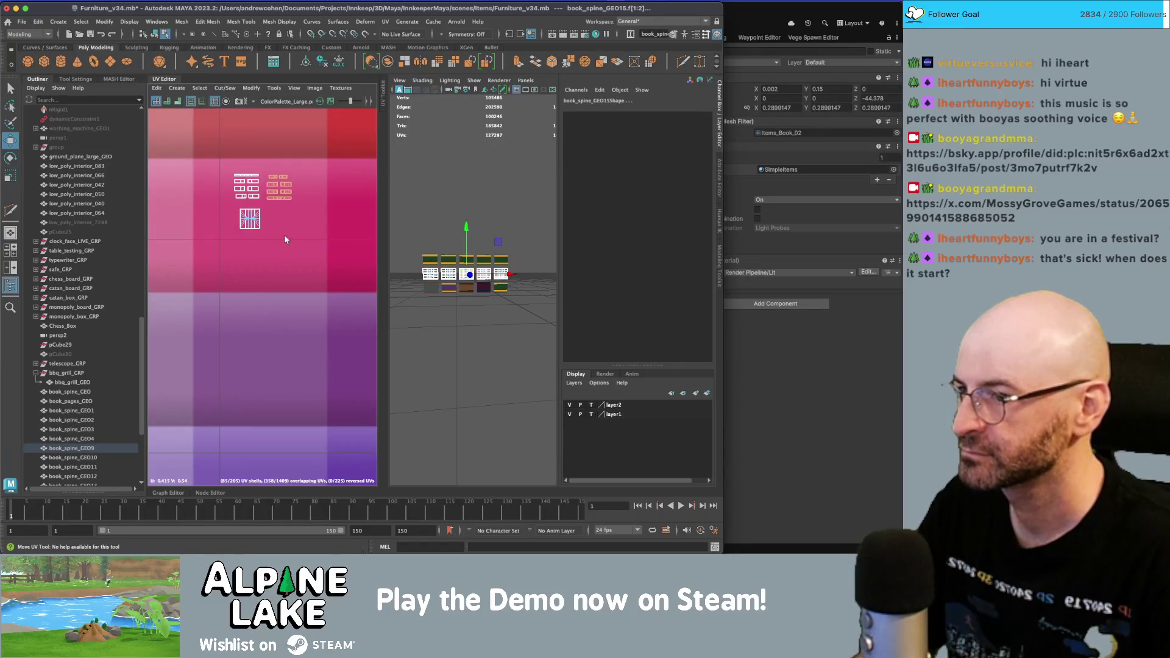
- Select book_spine_GEO17 and its faces in the UV Editor
click(470, 188)
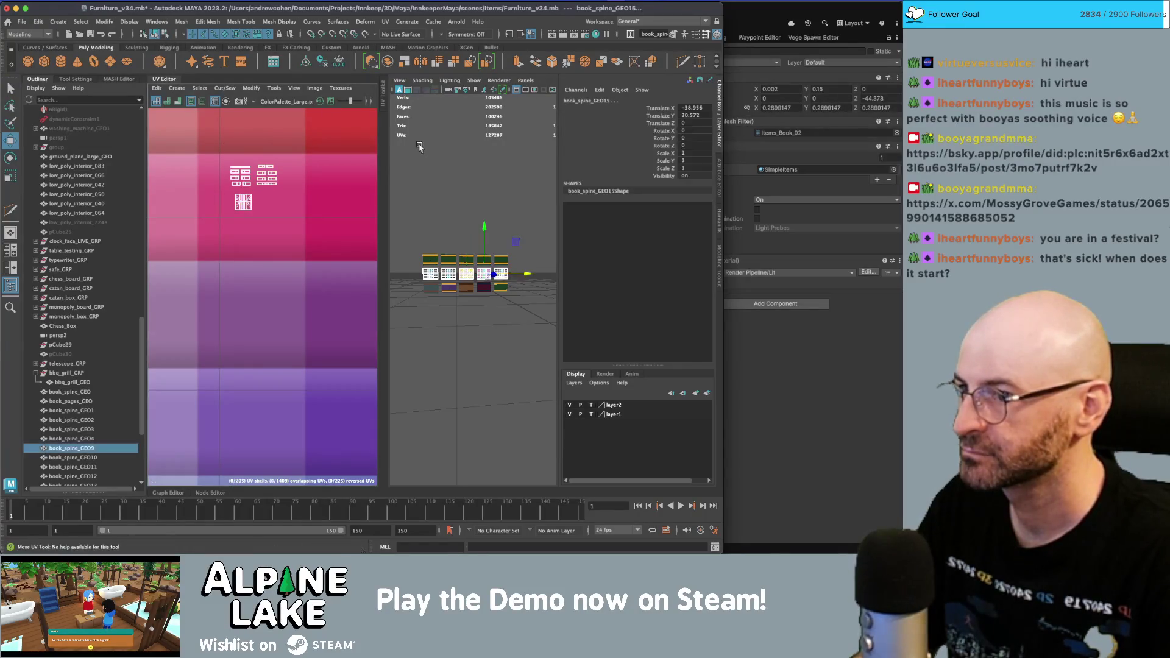
scroll(514, 219, up, 3)
scroll(514, 218, up, 2)
mouse_move(514, 219)
alt+mouse_down()
mouse_move(488, 238)
mouse_move(419, 247)
mouse_move(497, 249)
alt+mouse_up()
click(497, 249)
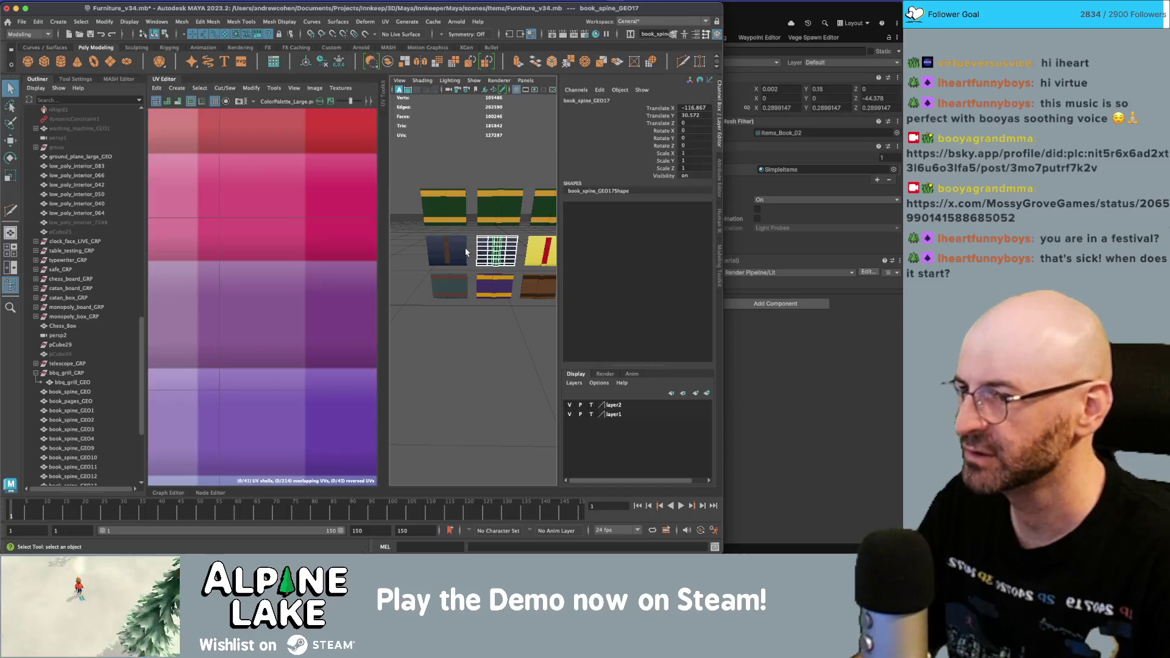
scroll(274, 280, down, 5)
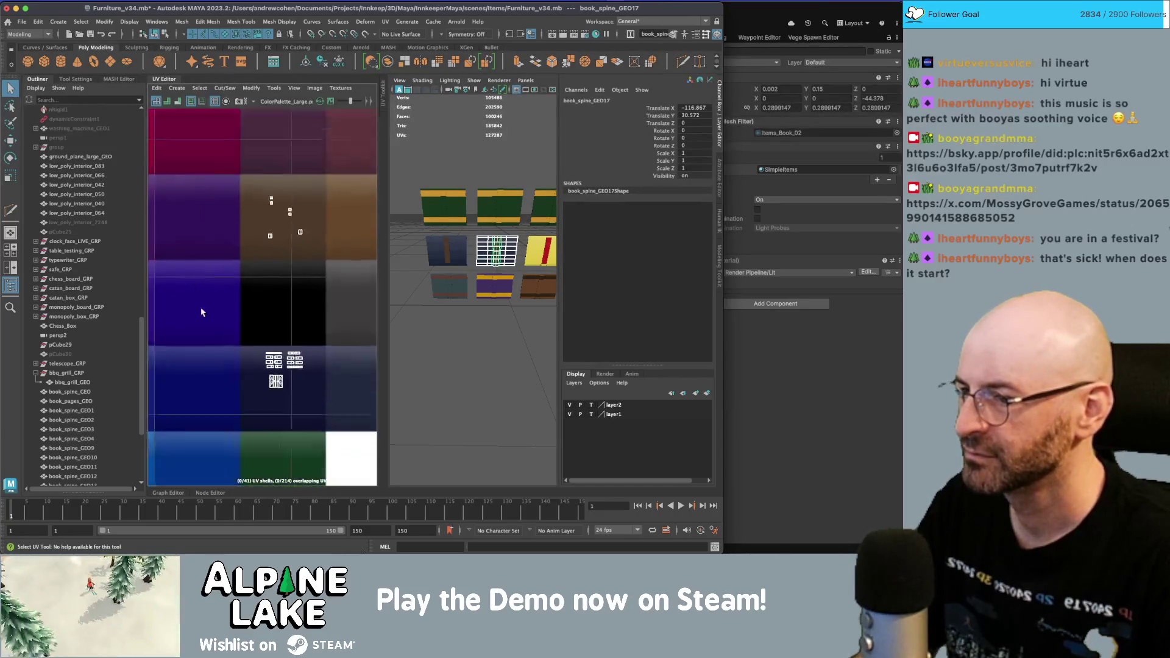
right_drag(274, 280, 269, 323)
- Move book_spine_GEO17's UVs onto the orange palette area, then deselect
key(w)
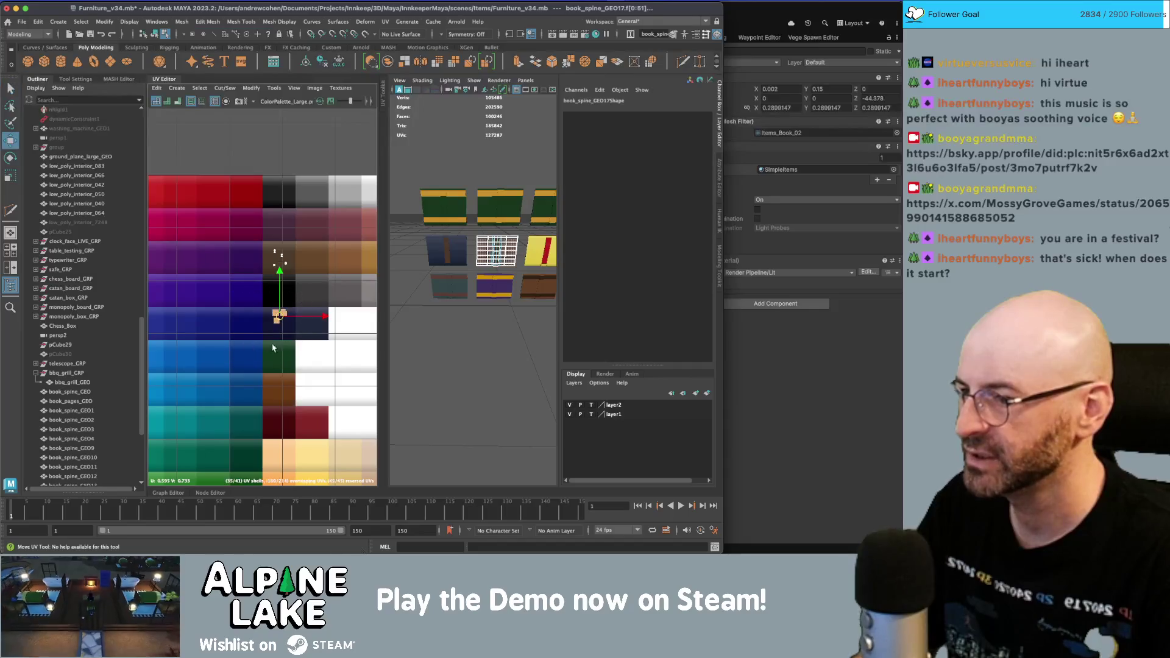
scroll(256, 287, down, 2)
scroll(256, 287, down, 2)
alt+middle_drag(259, 286, 261, 240)
drag(229, 198, 272, 367)
click(226, 169)
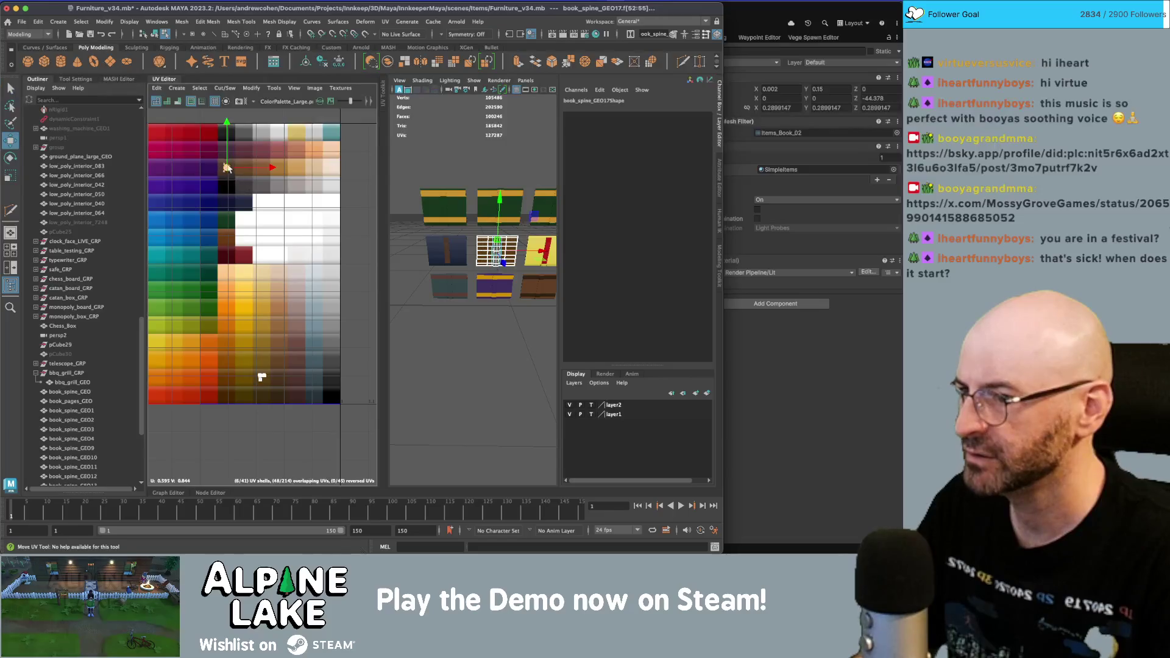
click(156, 39)
click(486, 188)
mouse_move(485, 188)
alt+mouse_down()
mouse_move(426, 188)
mouse_move(459, 207)
alt+mouse_up()
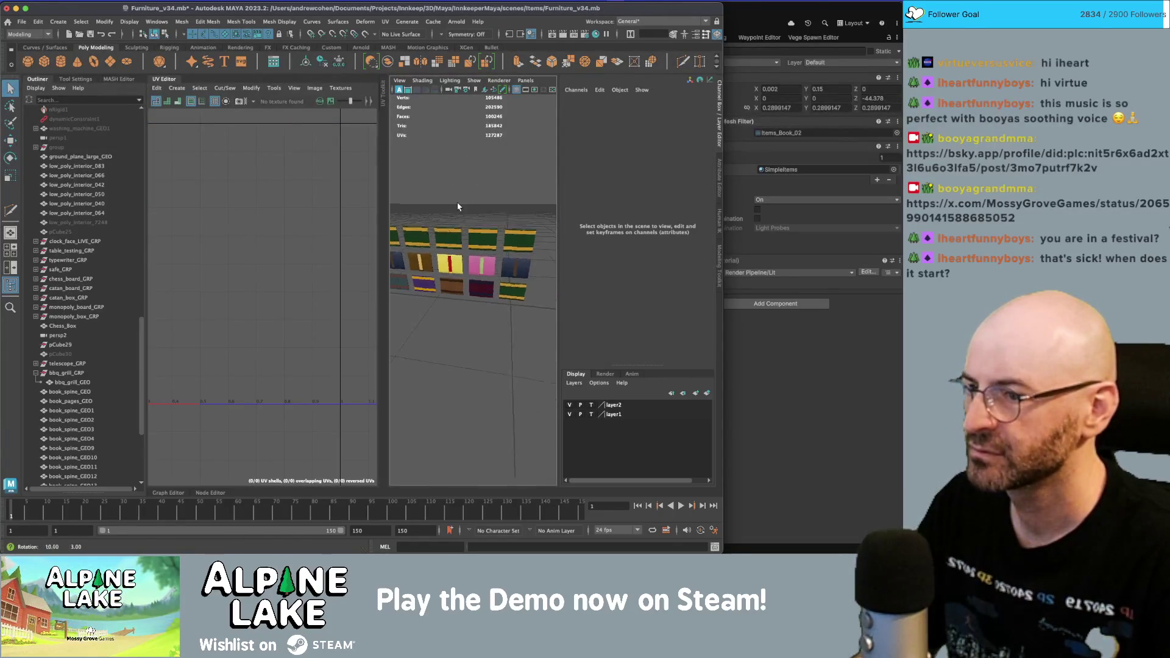
- Select book_spine_GEO18's spine faces f[52:55] in the UV Editor for moving
scroll(494, 232, up, 5)
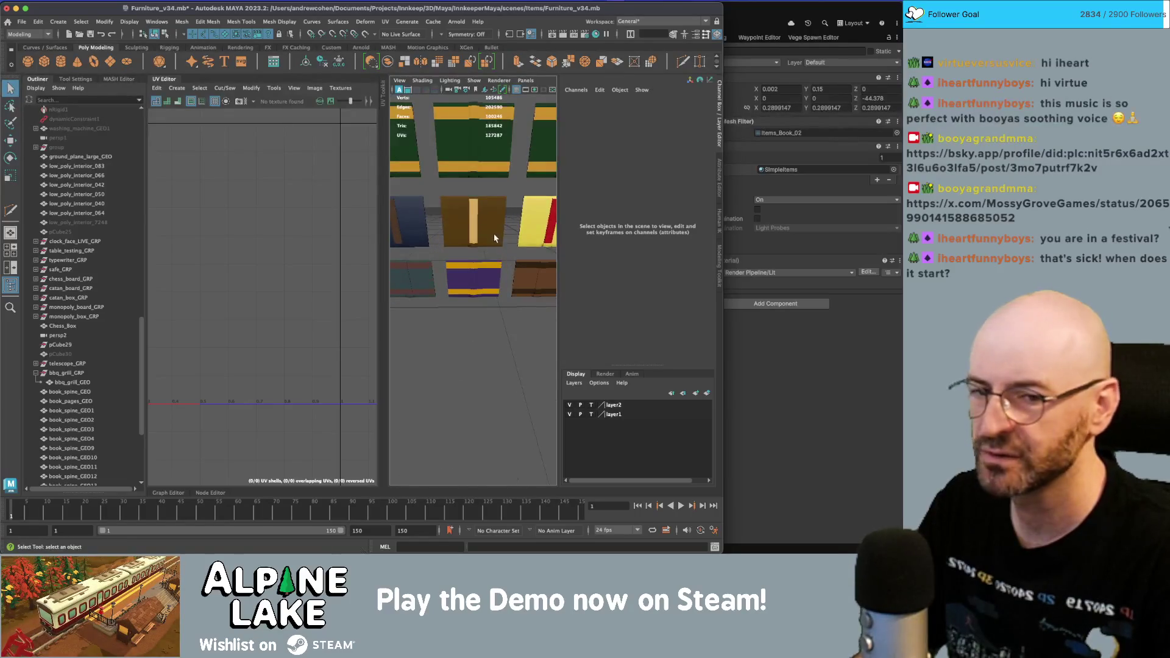
click(413, 224)
right_drag(245, 215, 195, 232)
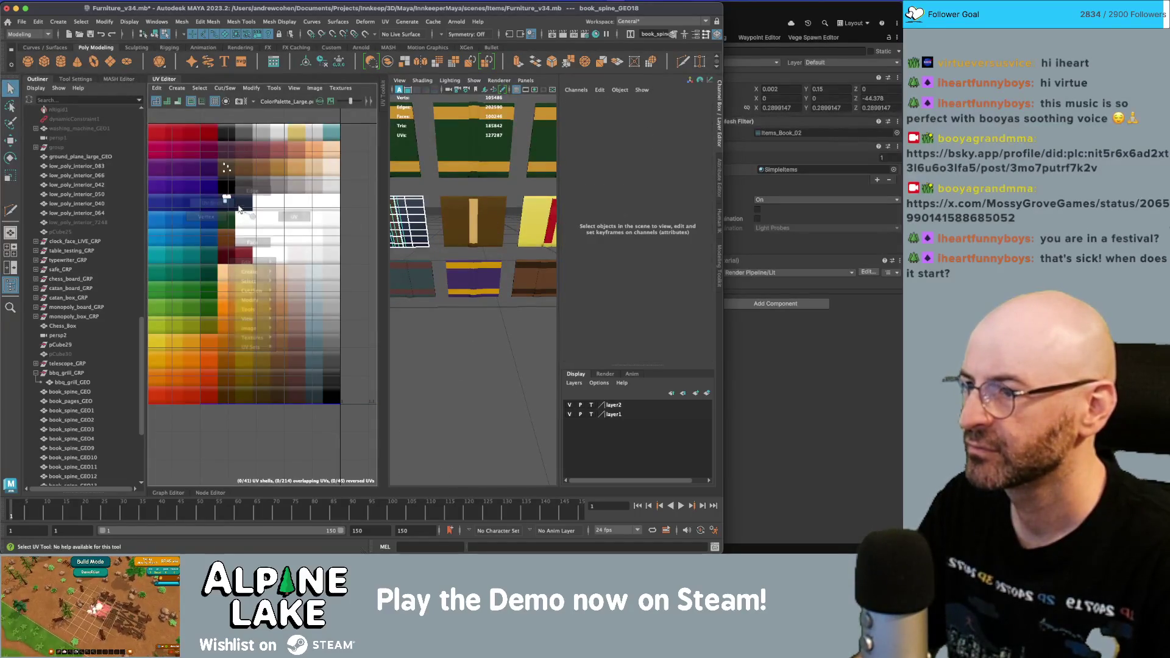
key(w)
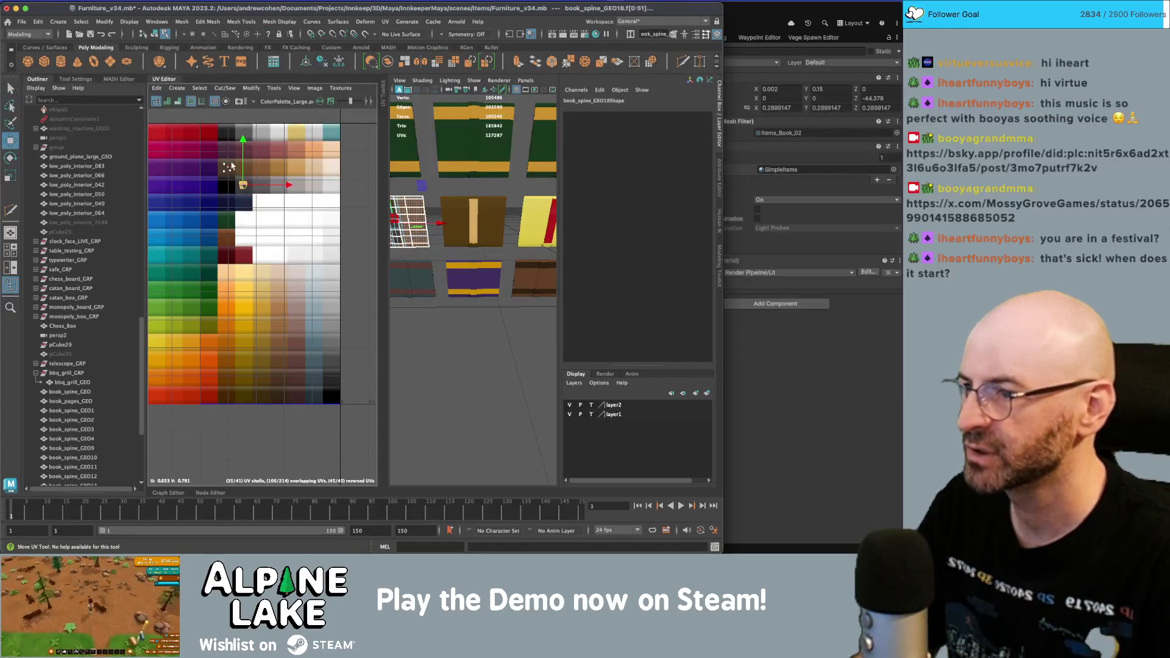
drag(215, 185, 216, 183)
key(w)
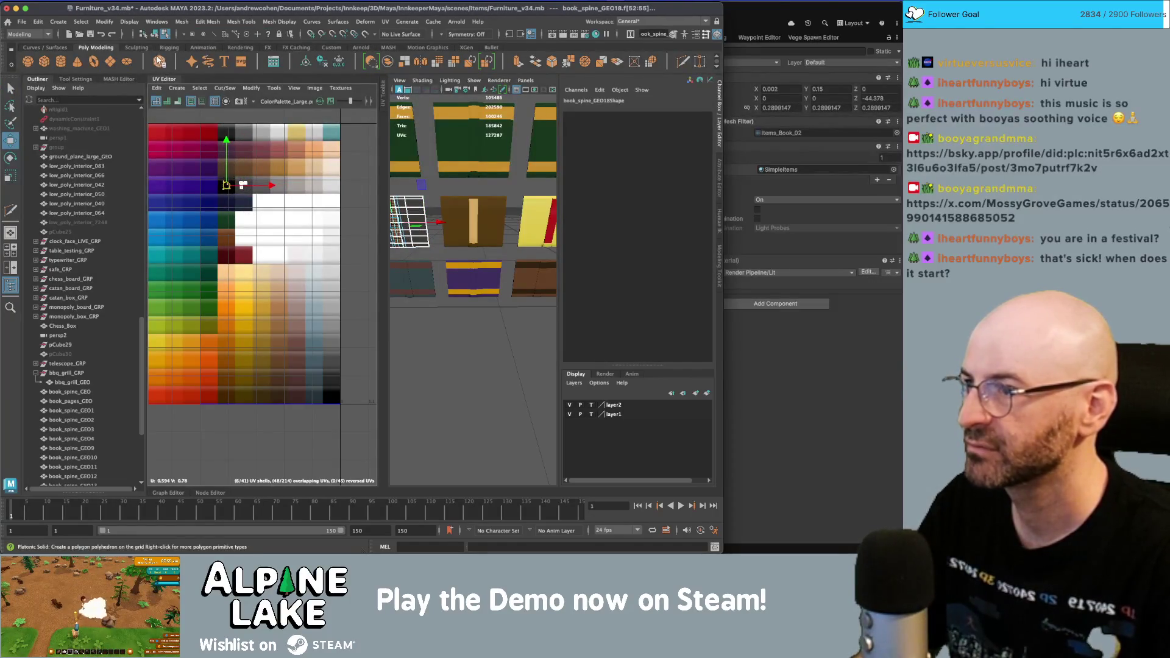
- Clear the selection, then select and frame the green-and-yellow book_spine_GEO14
click(157, 35)
click(454, 335)
mouse_move(455, 335)
alt+mouse_down()
mouse_move(481, 337)
mouse_move(426, 303)
mouse_move(502, 257)
mouse_move(451, 248)
mouse_move(457, 261)
mouse_move(502, 261)
mouse_move(457, 248)
mouse_move(465, 239)
mouse_move(518, 261)
mouse_move(488, 405)
alt+mouse_up()
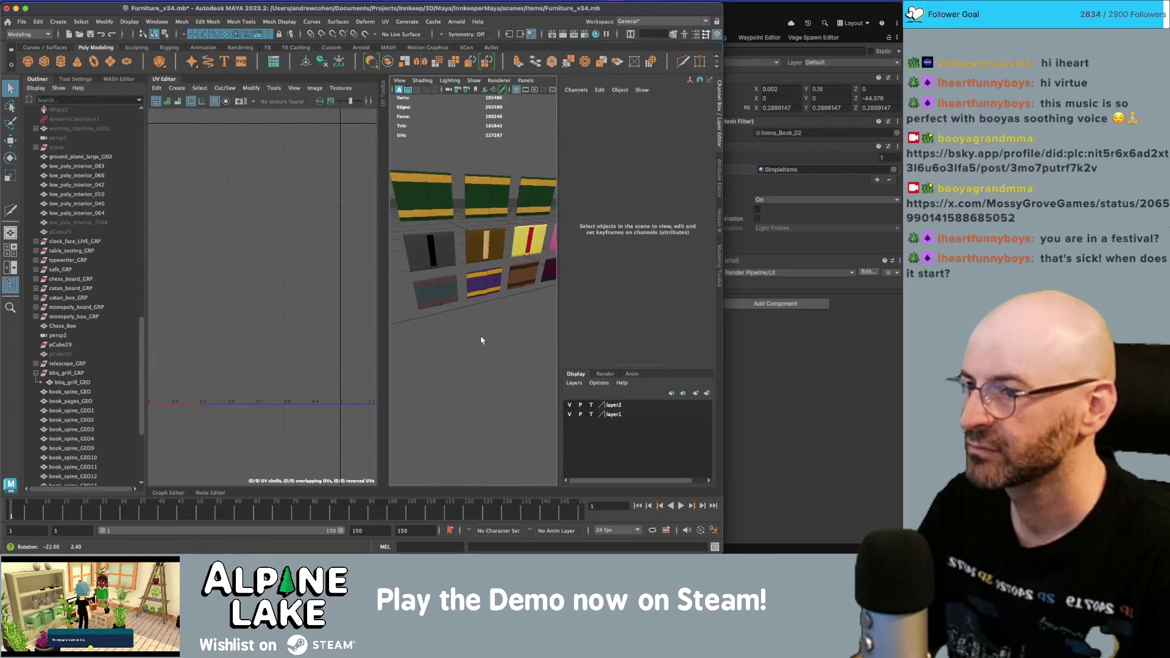
click(519, 261)
key(f)
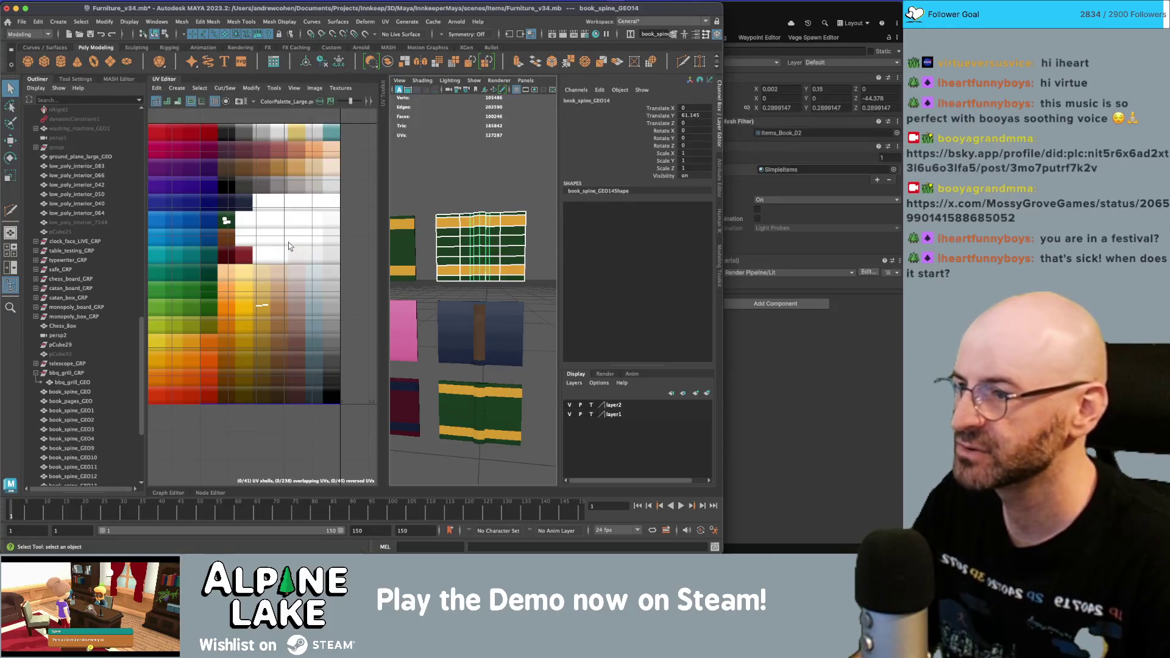
- Frame book_spine_GEO14 and select its spine UV shells, including faces f[51:56]
scroll(273, 273, up, 4)
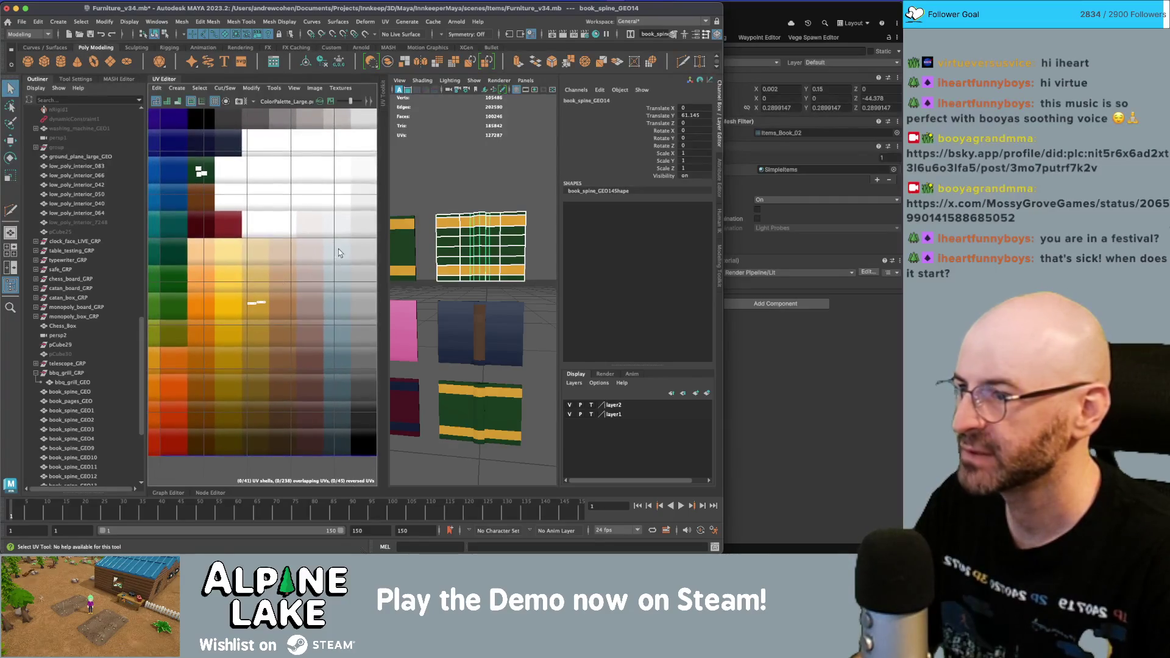
scroll(222, 181, up, 8)
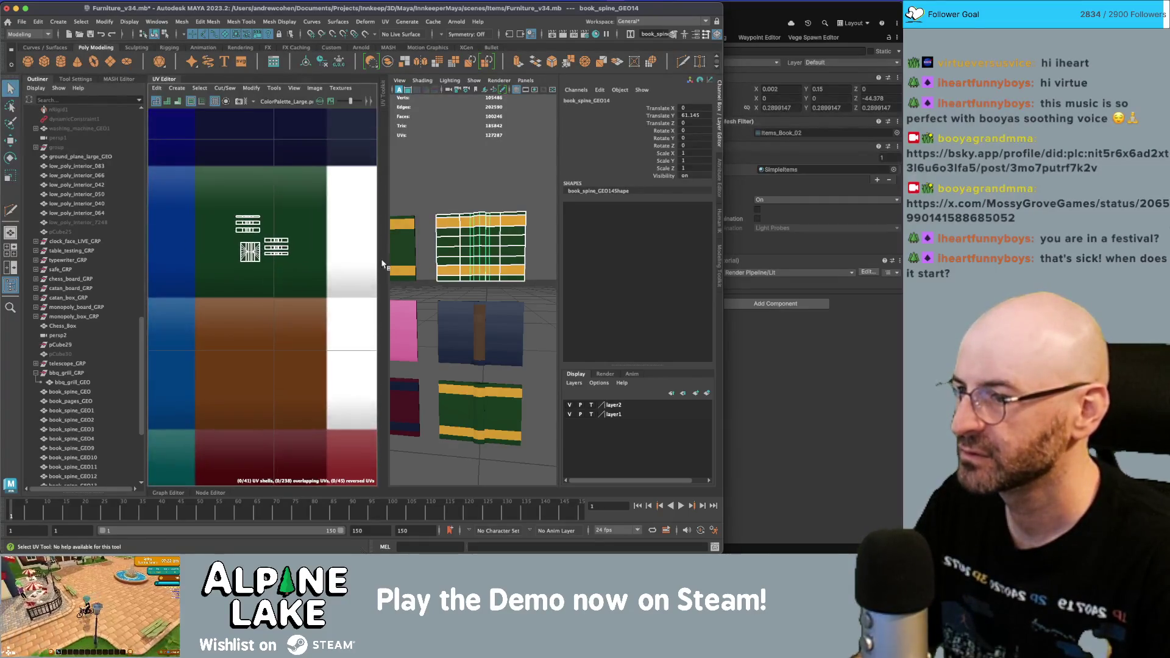
key(f)
mouse_move(488, 208)
right_down()
mouse_move(467, 201)
mouse_move(545, 210)
mouse_move(547, 233)
right_up()
alt+drag(493, 201, 484, 197)
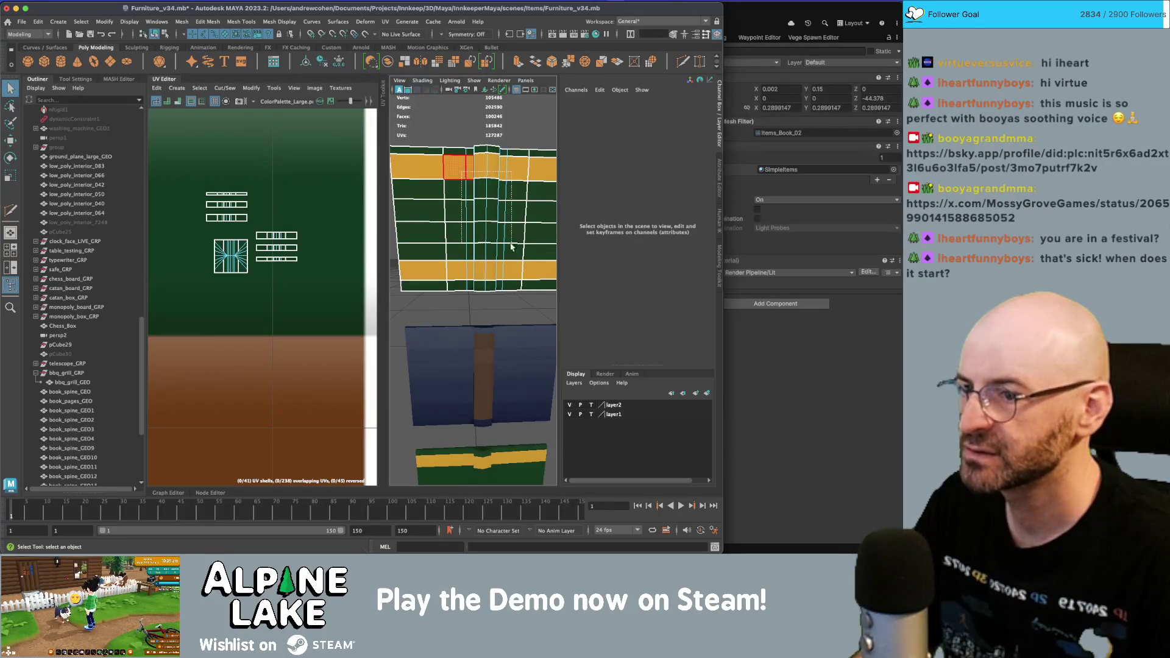
drag(511, 266, 511, 266)
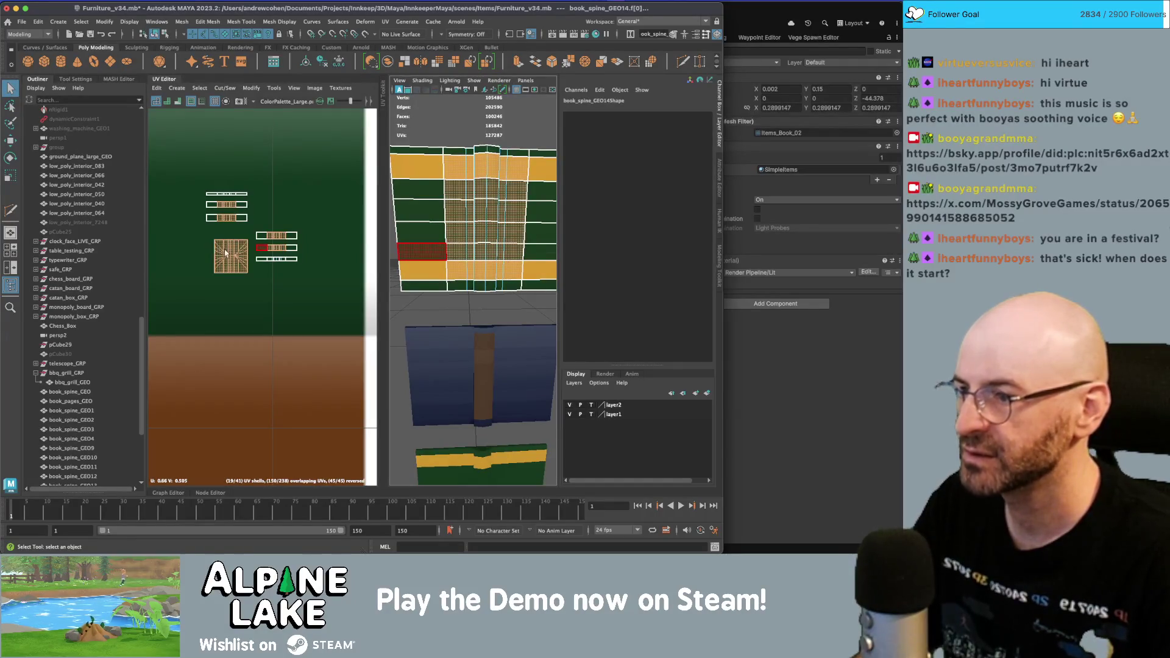
key(w)
drag(277, 261, 309, 237)
scroll(308, 234, down, 3)
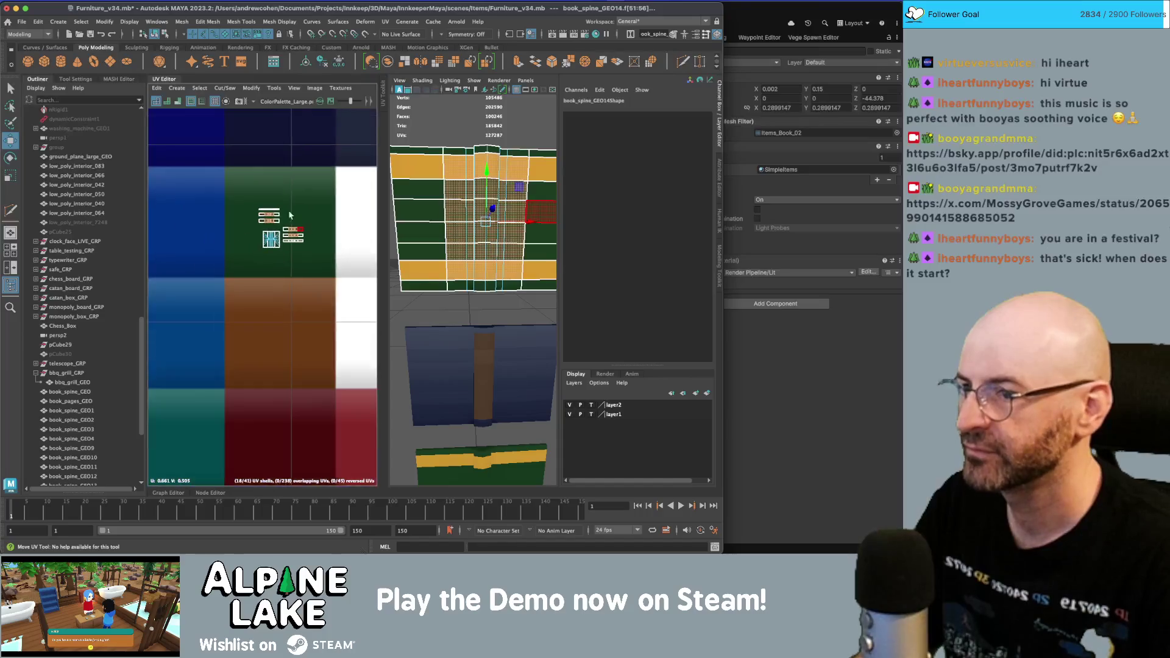
scroll(304, 222, down, 2)
scroll(309, 236, down, 3)
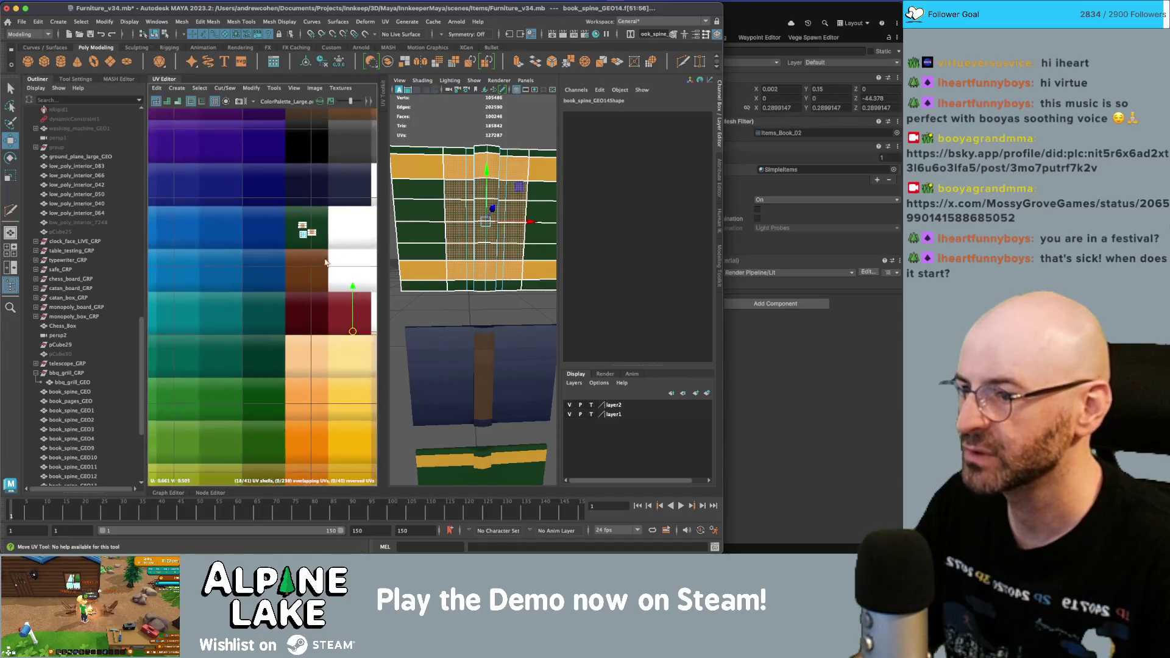
key(q)
- Move shell f[76:83] up-left, shrink it to about half, and shift the four spine shells upward
right_drag(307, 384, 278, 372)
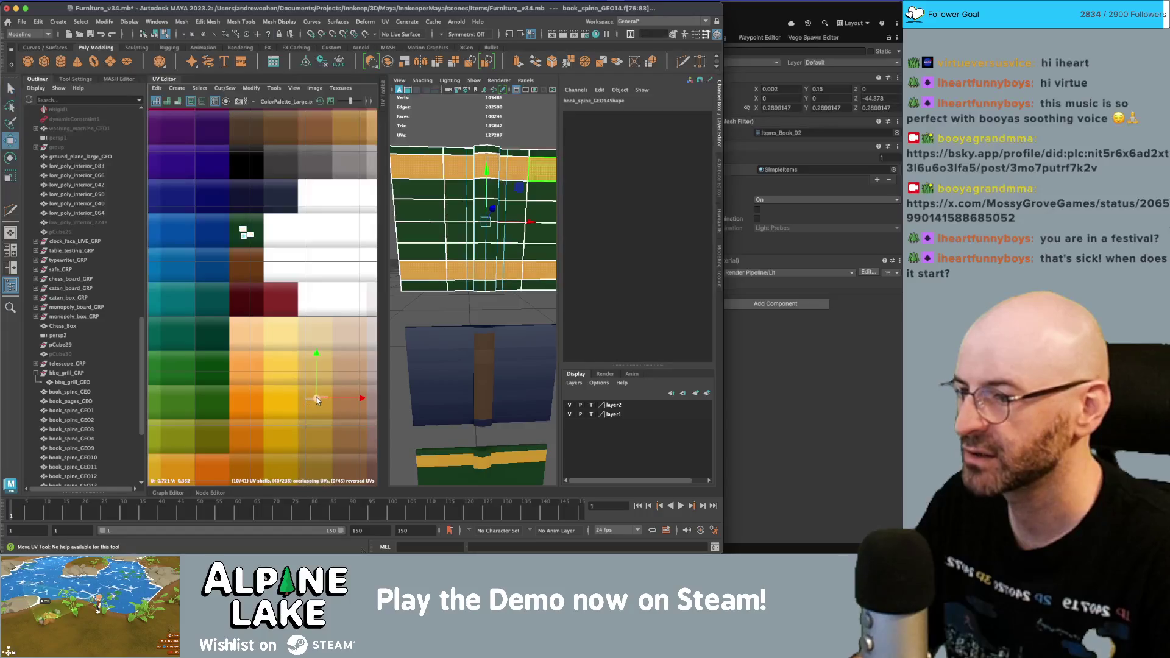
click(247, 232)
key(w)
key(f)
mouse_move(264, 300)
mouse_down()
mouse_move(247, 219)
mouse_move(229, 245)
mouse_move(268, 243)
mouse_move(278, 322)
mouse_move(280, 289)
mouse_up()
key(r)
key(w)
mouse_move(332, 250)
mouse_down()
mouse_move(255, 342)
mouse_move(277, 264)
mouse_up()
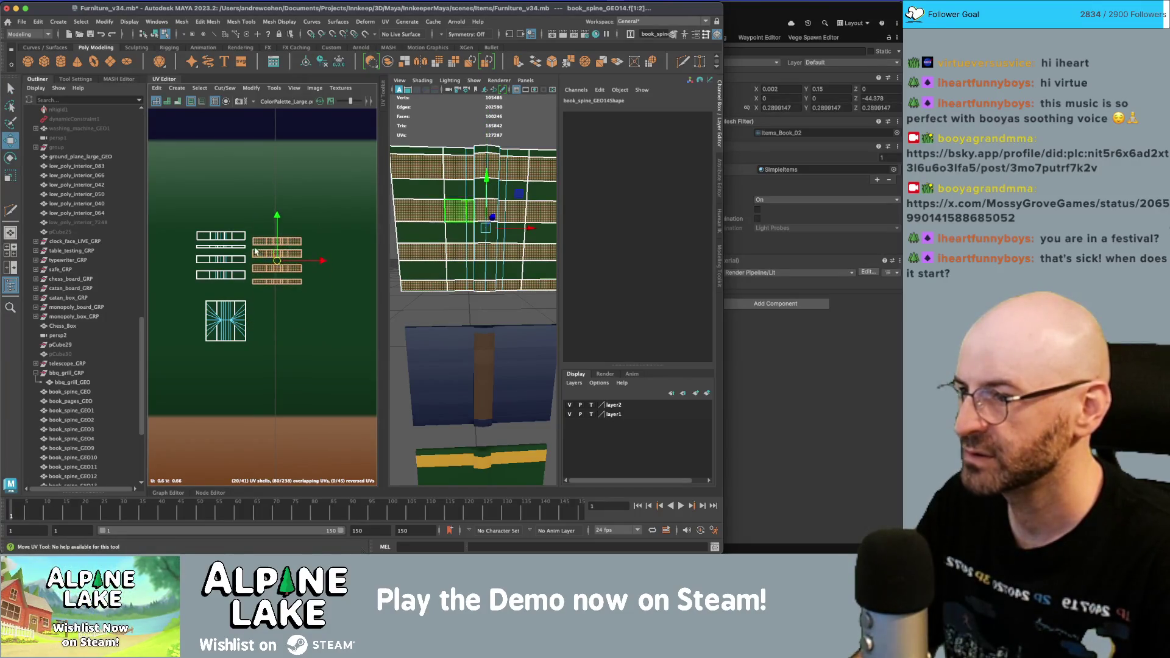
- Select the four left-column shells and top row f[76:83], scale them, then clear the selection
key(q)
mouse_move(207, 238)
mouse_down()
mouse_move(195, 231)
mouse_move(237, 240)
mouse_move(219, 289)
mouse_up()
key(w)
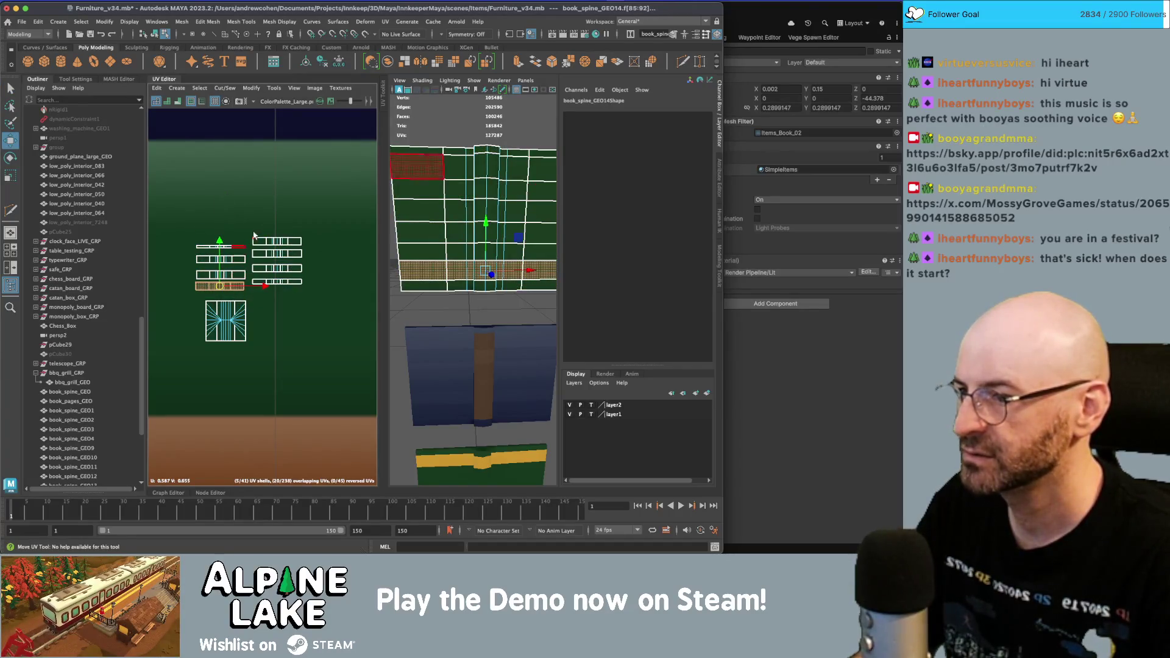
mouse_move(183, 232)
mouse_down()
mouse_move(206, 286)
mouse_move(224, 261)
mouse_up()
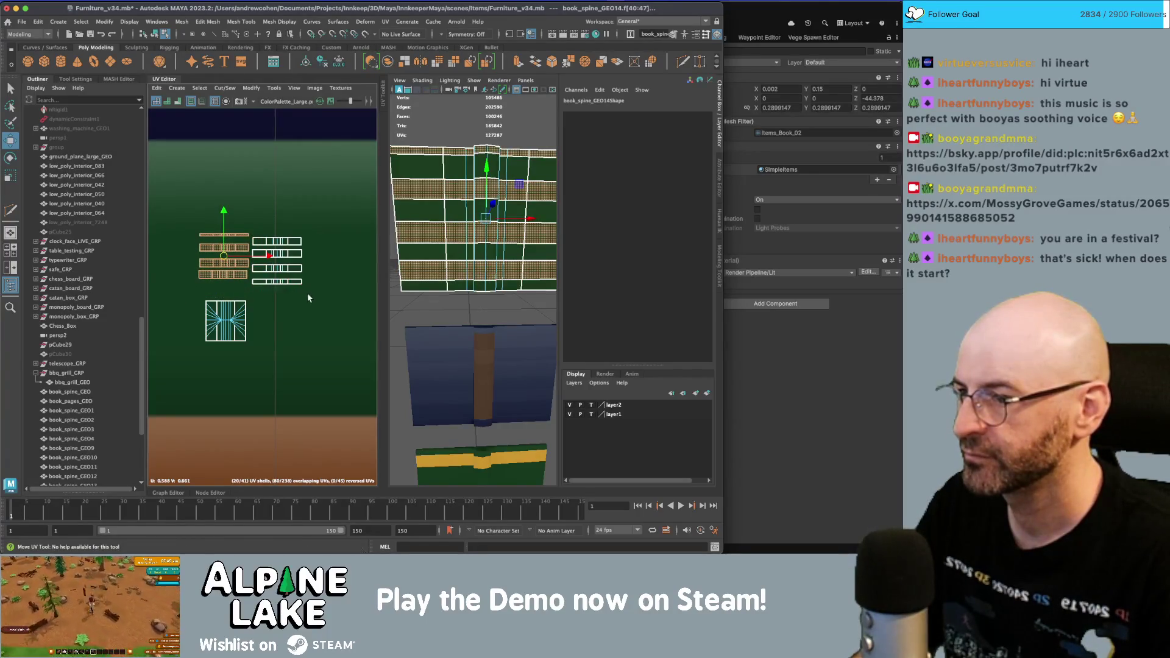
click(239, 282)
key(f)
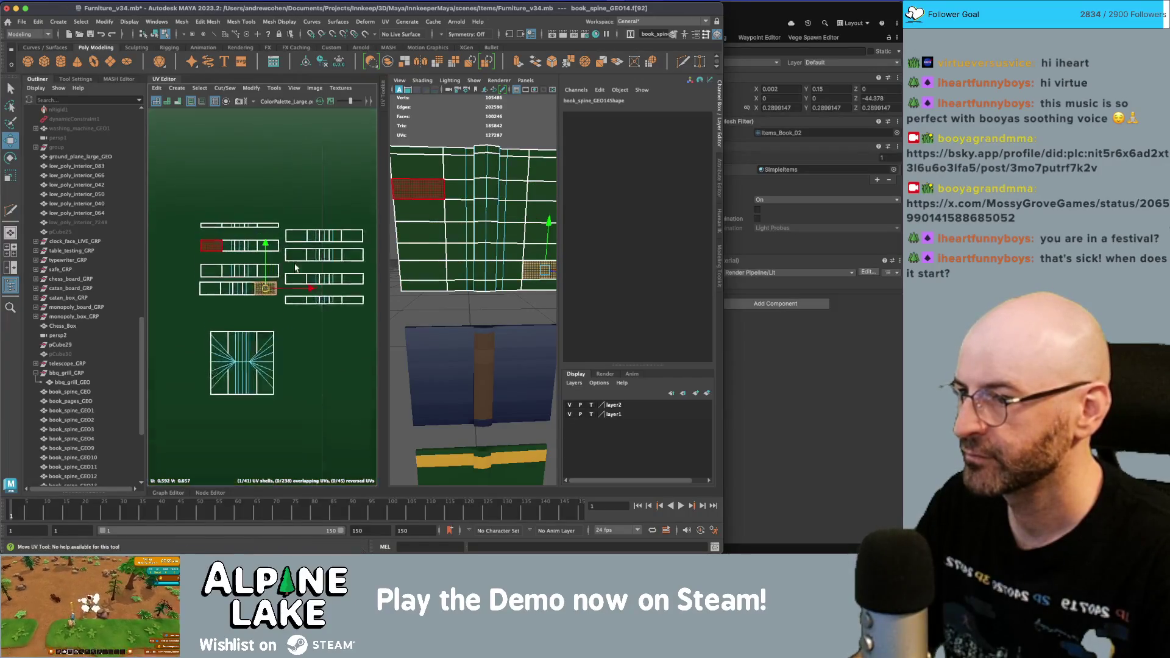
alt+middle_drag(291, 243, 249, 243)
drag(251, 226, 348, 241)
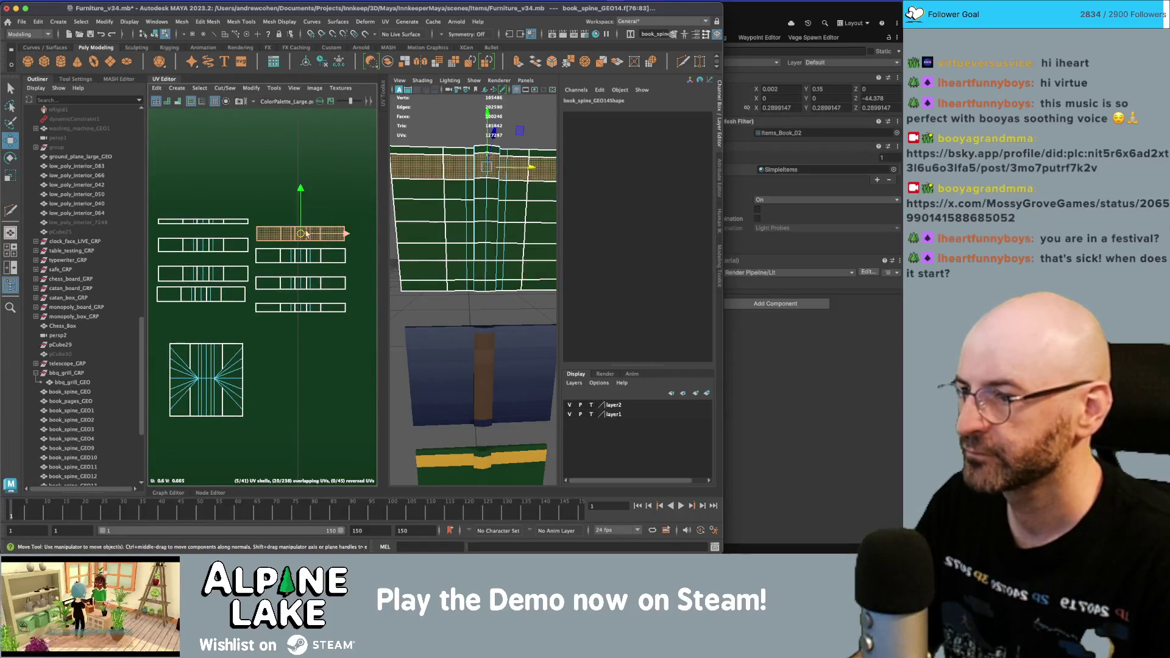
key(r)
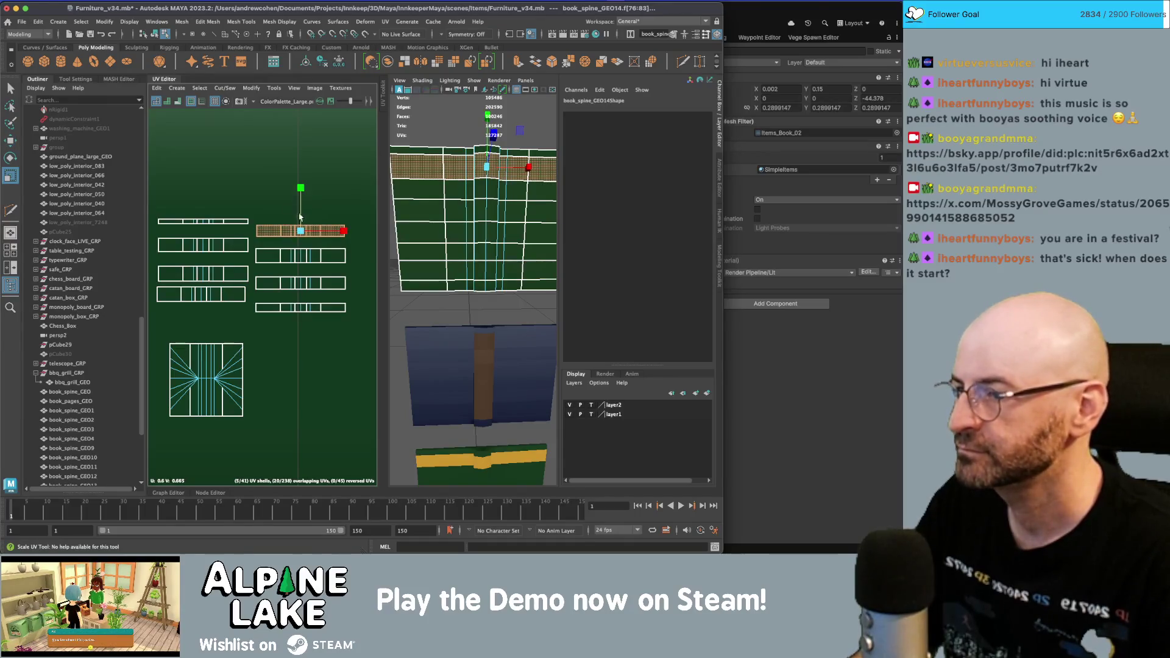
click(266, 194)
right_click(225, 191)
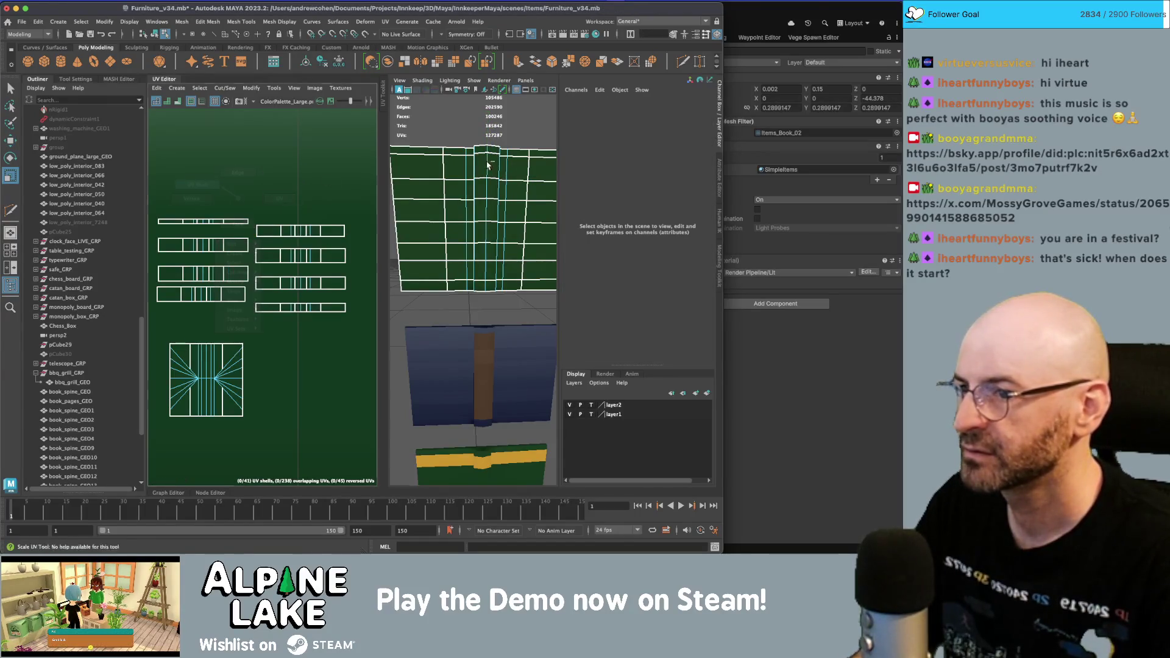
- Move the stack of spine UV shells on the palette, undoing the last shell moves
key(q)
drag(445, 152, 529, 291)
key(w)
scroll(233, 295, down, 2)
scroll(232, 294, down, 1)
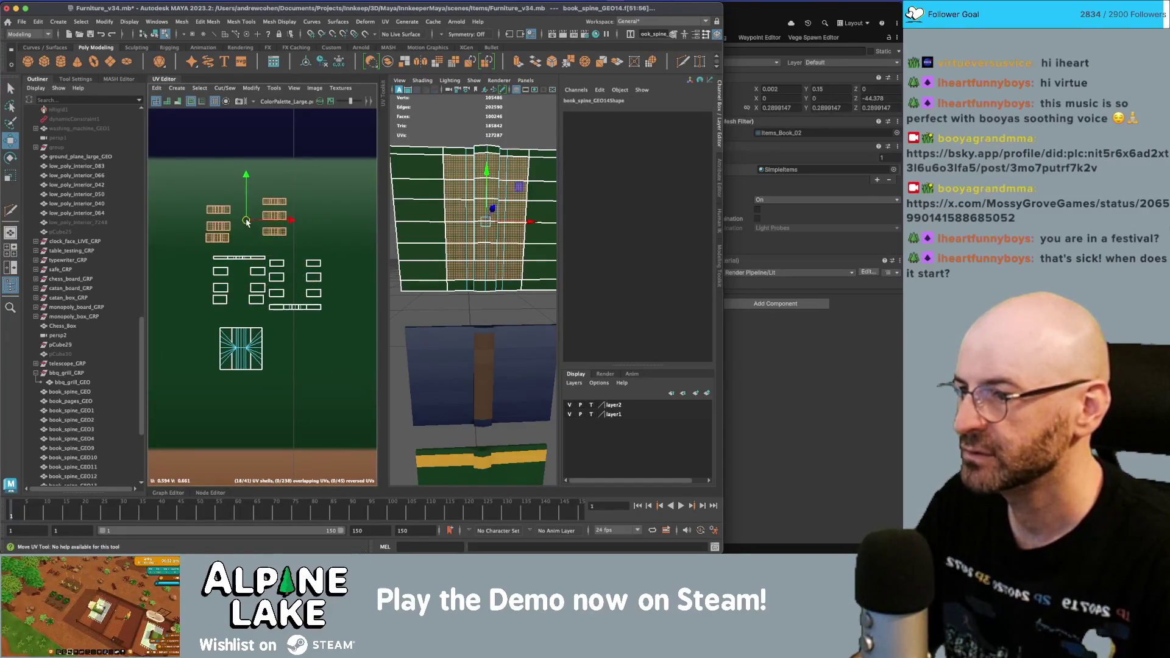
mouse_move(218, 227)
mouse_down()
mouse_move(272, 226)
mouse_move(194, 226)
mouse_move(218, 224)
mouse_up()
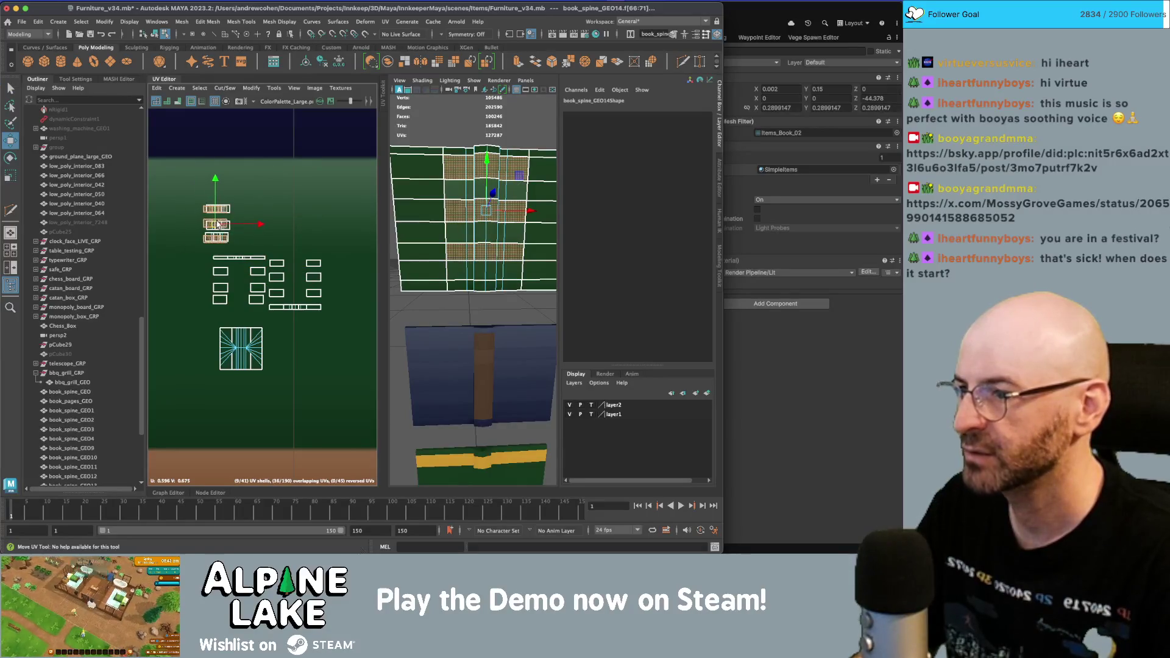
click(220, 211)
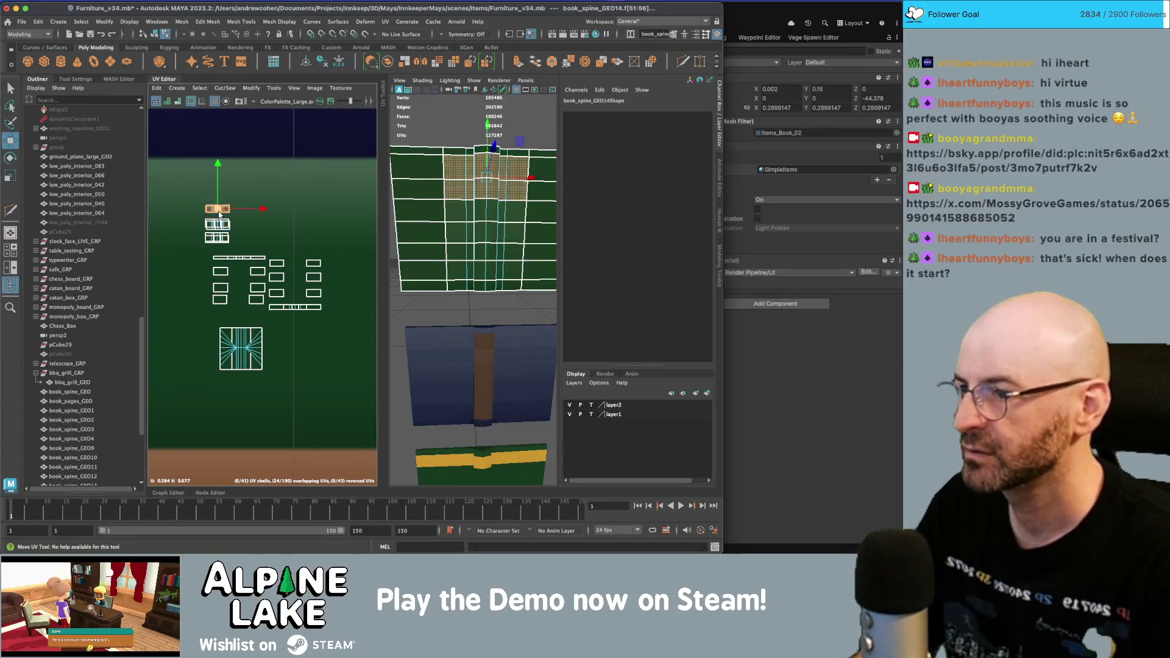
mouse_move(237, 212)
mouse_down()
mouse_move(199, 234)
mouse_move(218, 240)
mouse_up()
key(w)
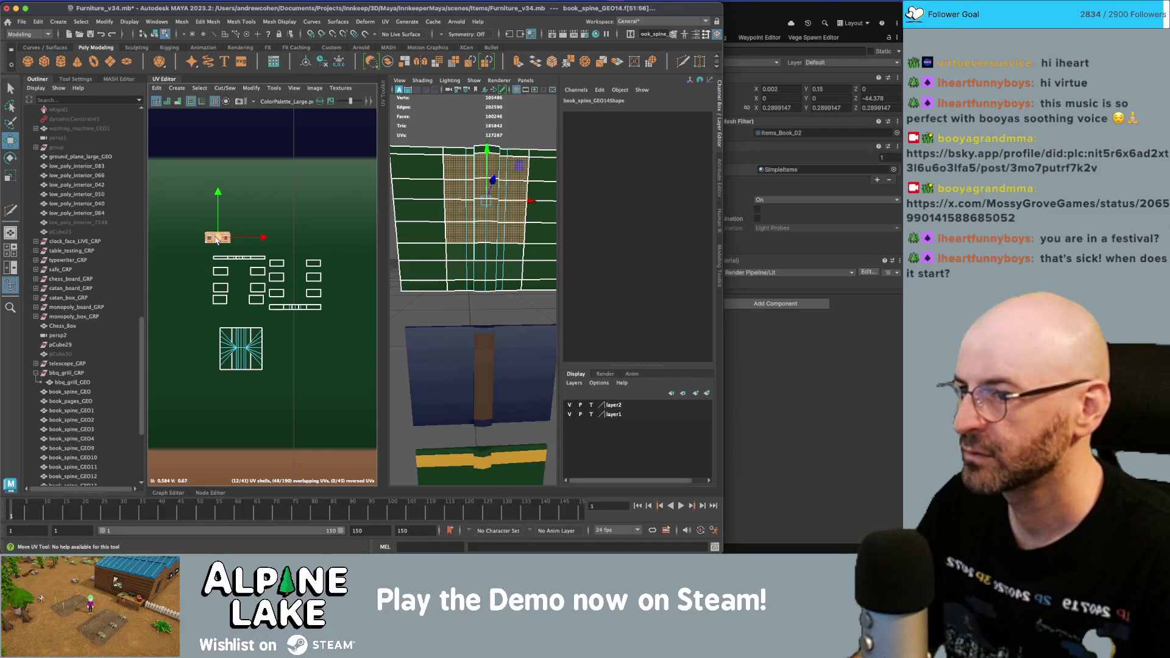
key(z)
key(z)
key(z)
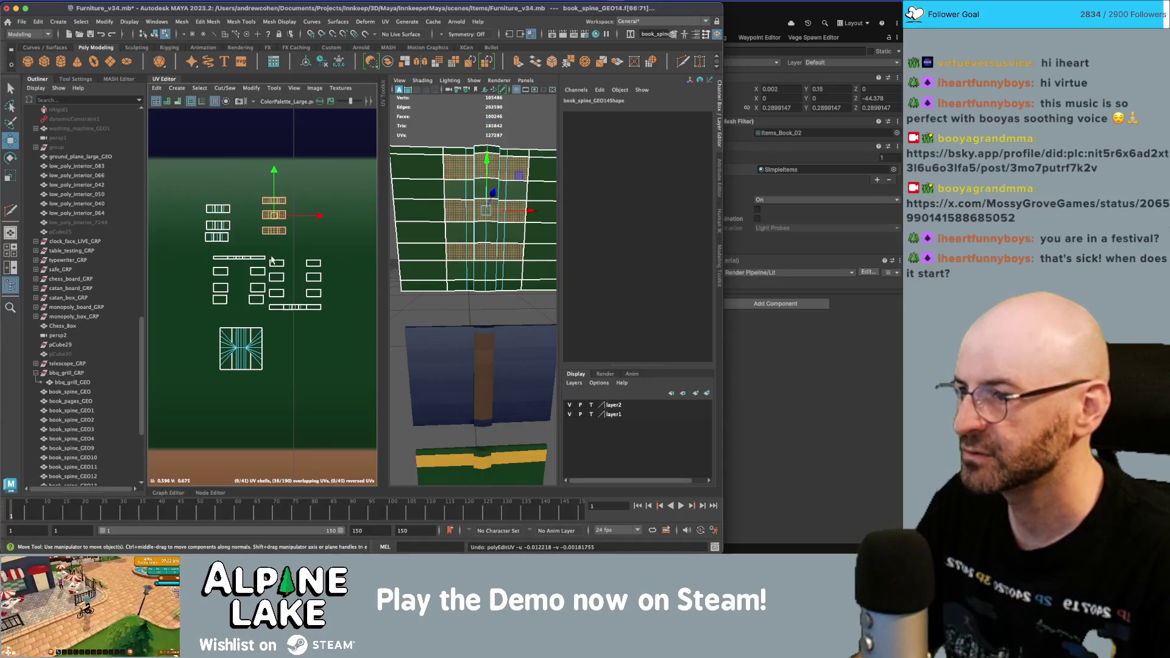
- Nudge the book's top UV shells slightly left and reposition the left column of shells
key(q)
click(462, 268)
drag(312, 247, 181, 177)
key(w)
mouse_move(253, 222)
mouse_down()
mouse_move(197, 201)
mouse_move(198, 243)
mouse_up()
key(q)
key(w)
key(q)
key(w)
key(w)
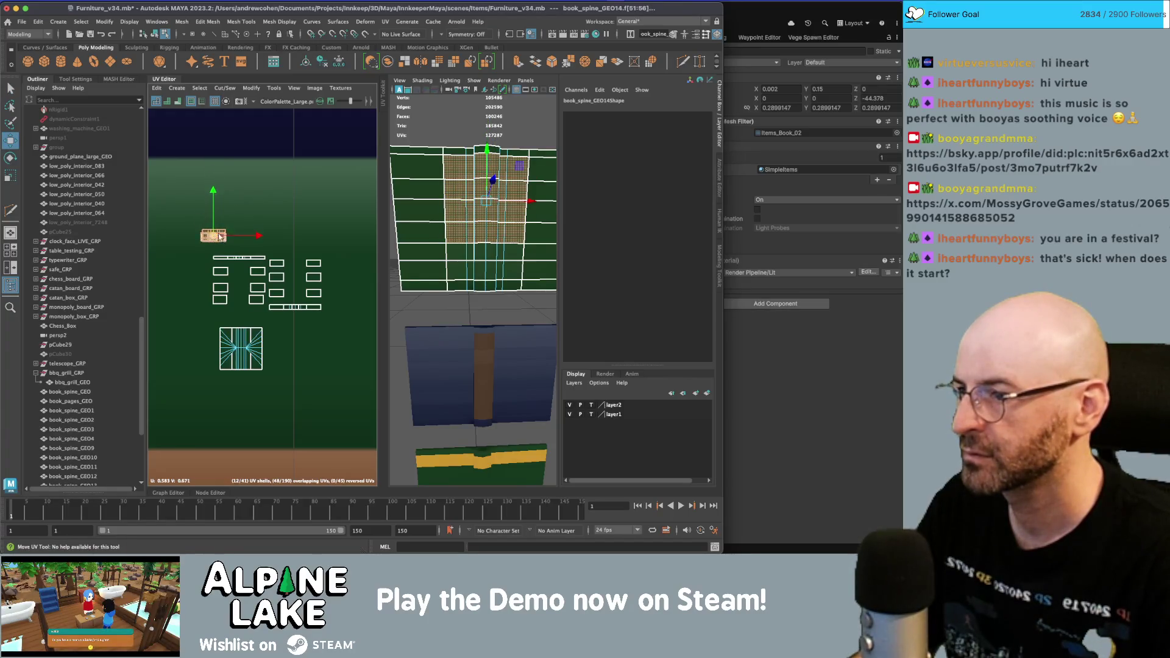
- Move the book's UV shells up onto the orange palette swatch and clear the selection
key(q)
click(220, 236)
scroll(182, 243, down, 5)
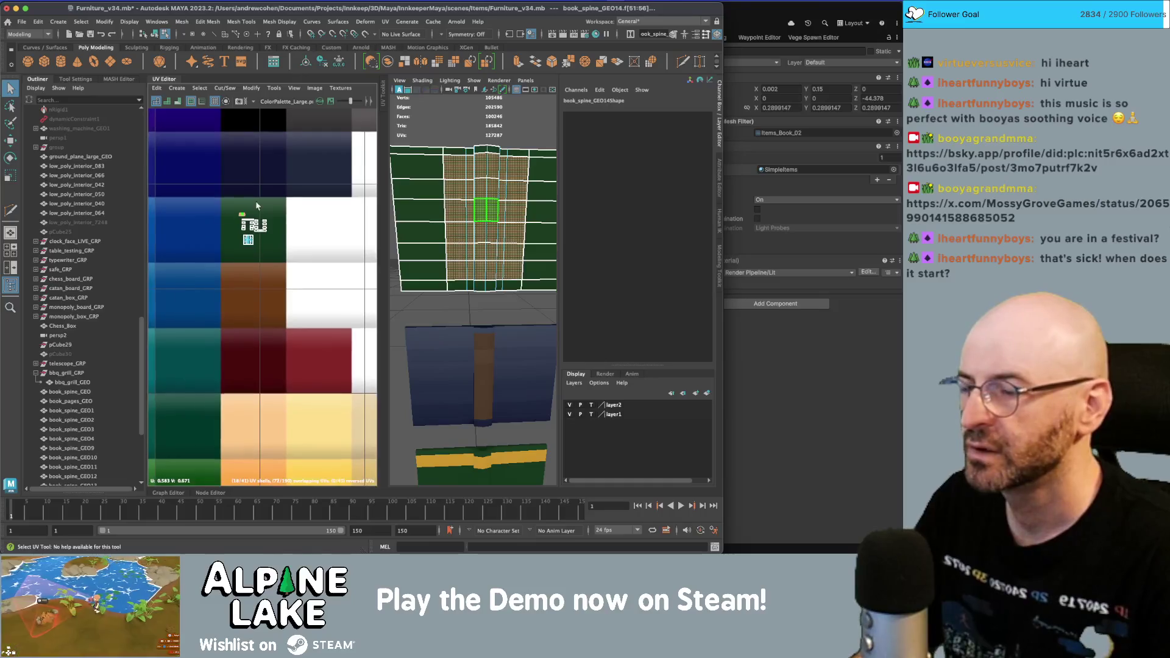
scroll(256, 206, down, 5)
key(w)
mouse_move(274, 208)
mouse_down()
mouse_move(306, 148)
mouse_move(340, 145)
mouse_up()
key(q)
shift+click(275, 207)
key(w)
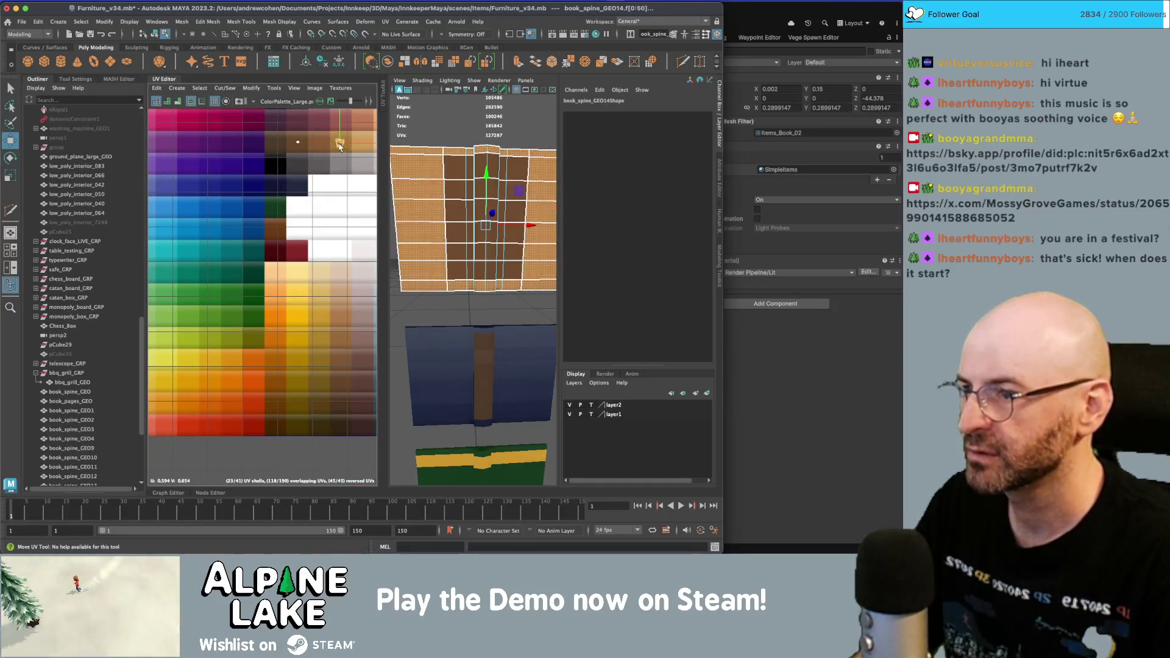
click(429, 101)
- Select the book's spine strip faces and move their UVs onto a dark brown swatch
scroll(429, 183, down, 5)
mouse_move(451, 244)
alt+mouse_down()
mouse_move(470, 219)
mouse_move(448, 225)
mouse_move(495, 261)
alt+mouse_up()
scroll(479, 252, up, 5)
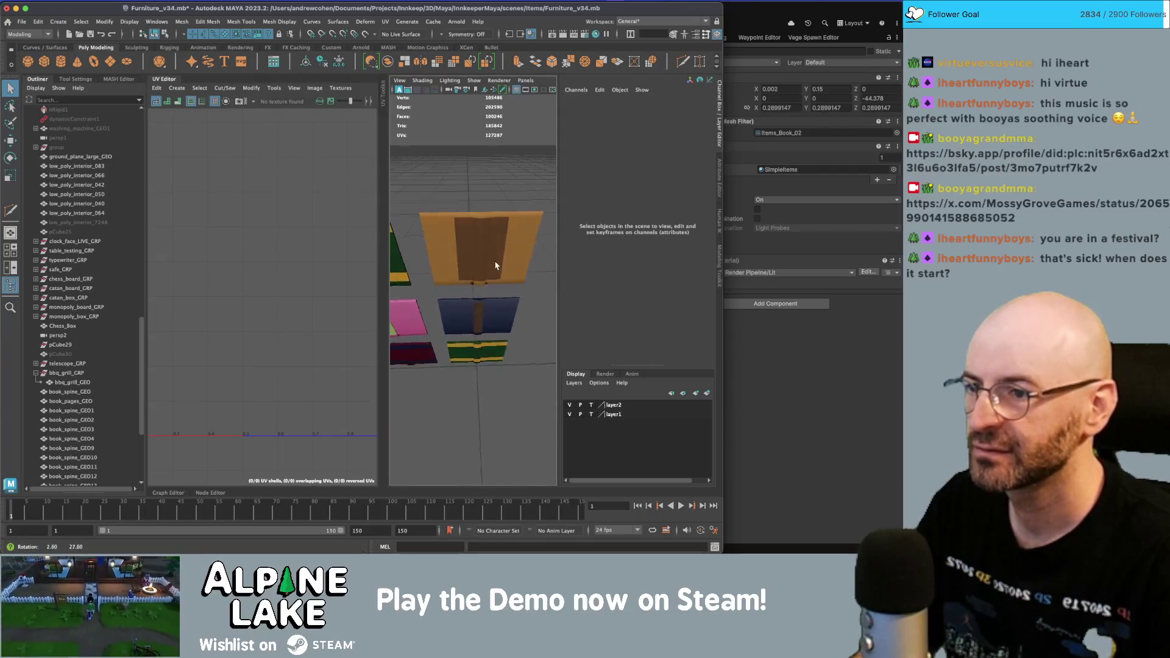
click(495, 261)
scroll(273, 227, up, 2)
scroll(306, 251, up, 4)
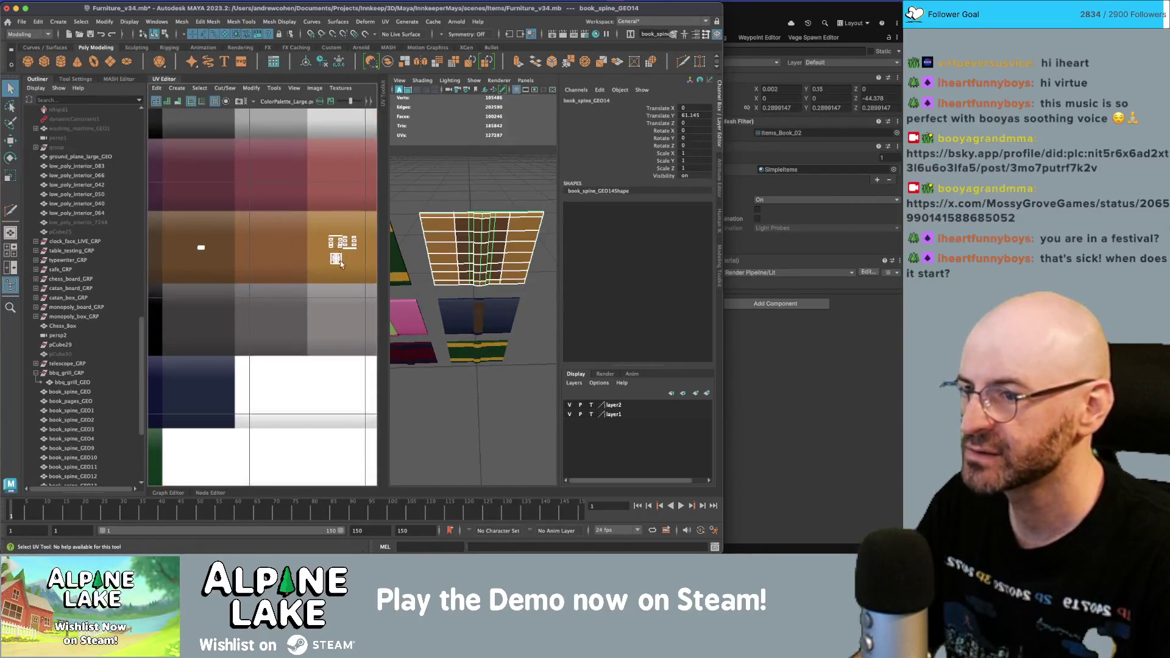
scroll(497, 237, up, 2)
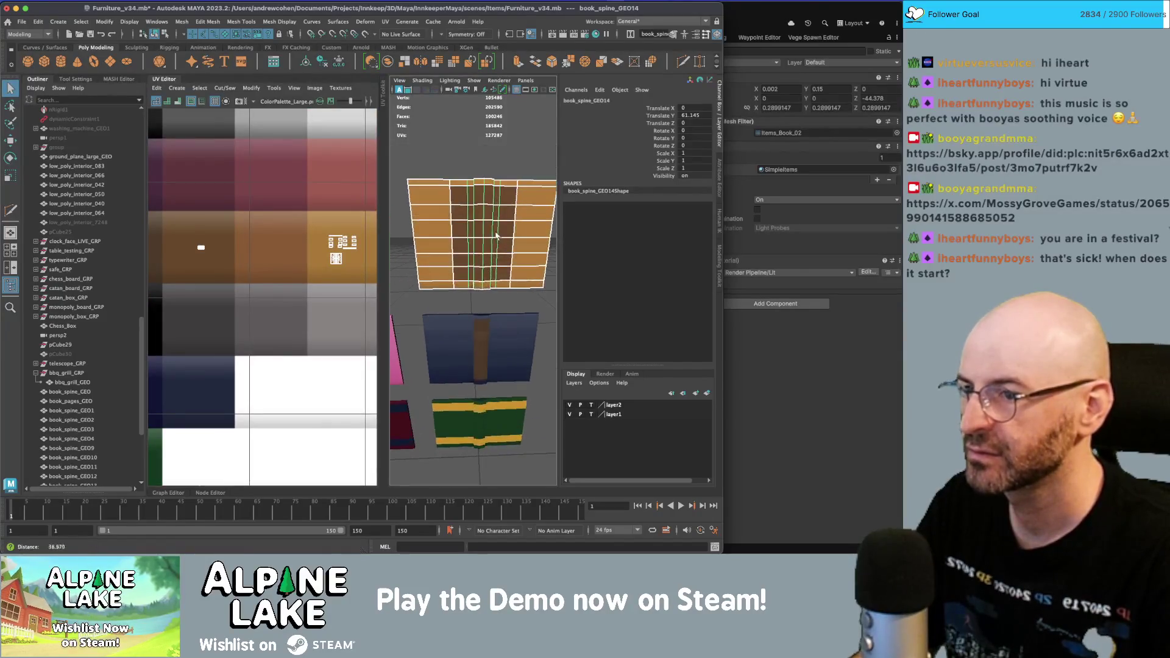
right_click(480, 213)
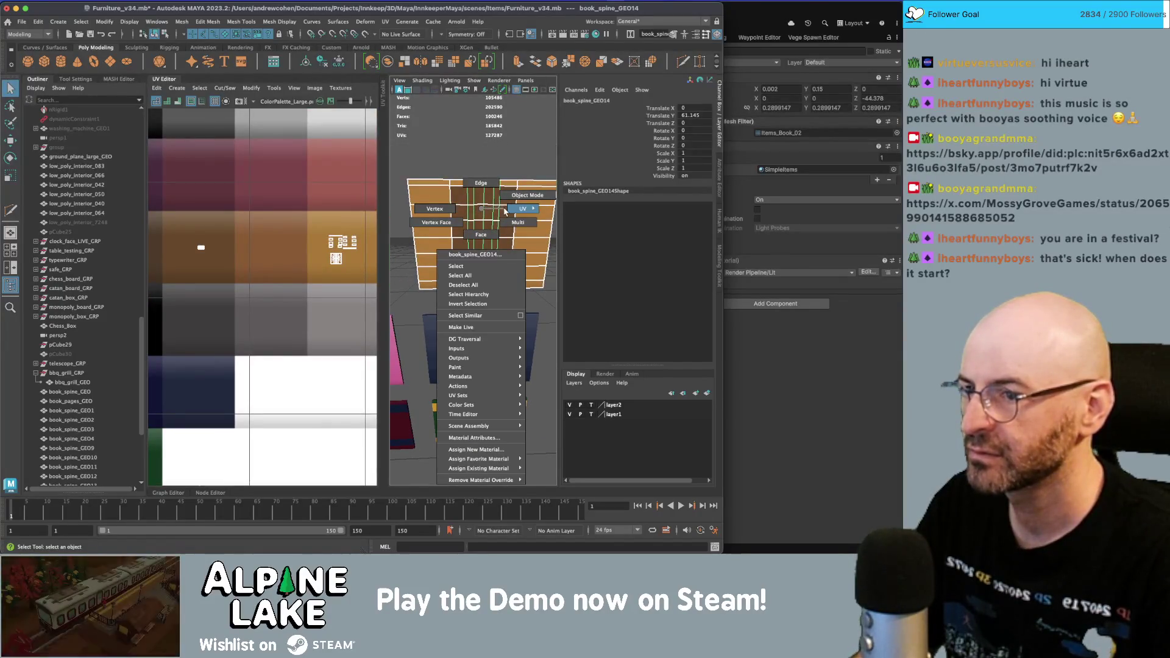
right_drag(505, 211, 512, 211)
click(481, 201)
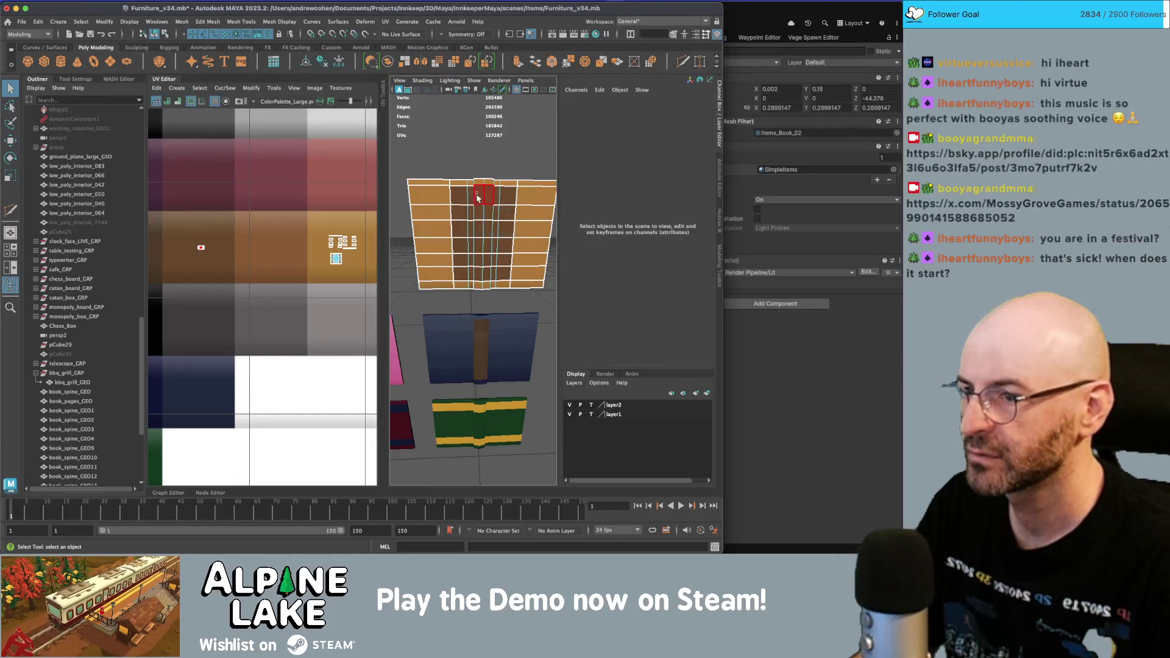
click(485, 274)
drag(350, 251, 314, 280)
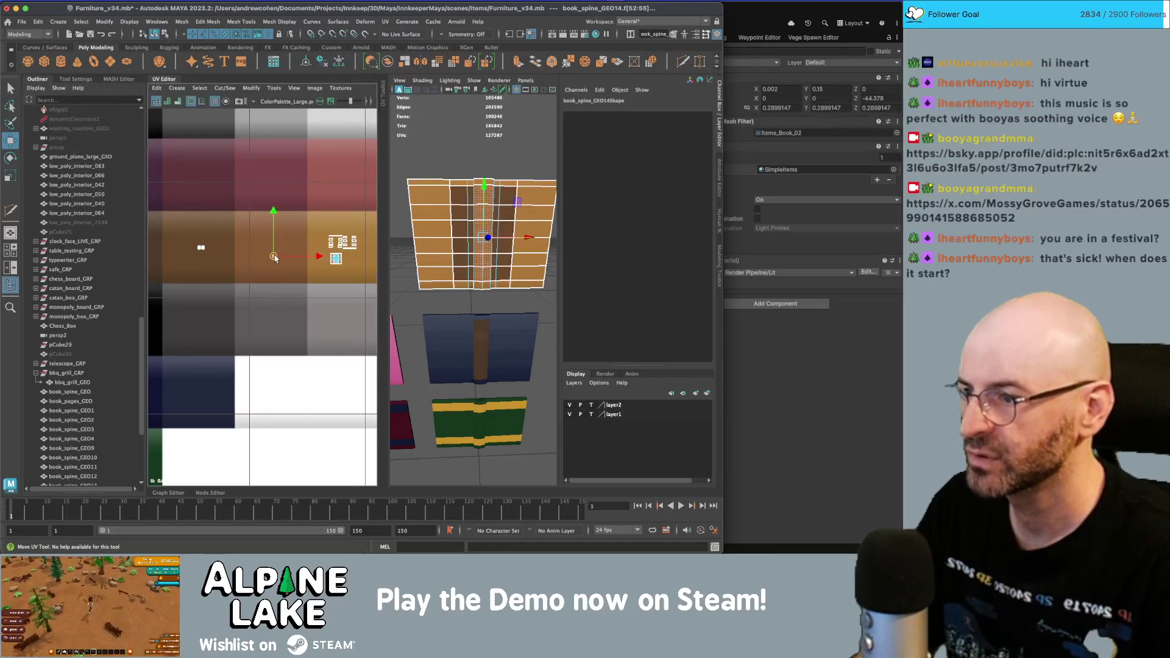
scroll(259, 265, down, 2)
scroll(259, 265, down, 2)
mouse_move(223, 273)
mouse_down()
mouse_move(349, 263)
mouse_move(184, 274)
mouse_up()
alt+middle_drag(185, 274, 255, 275)
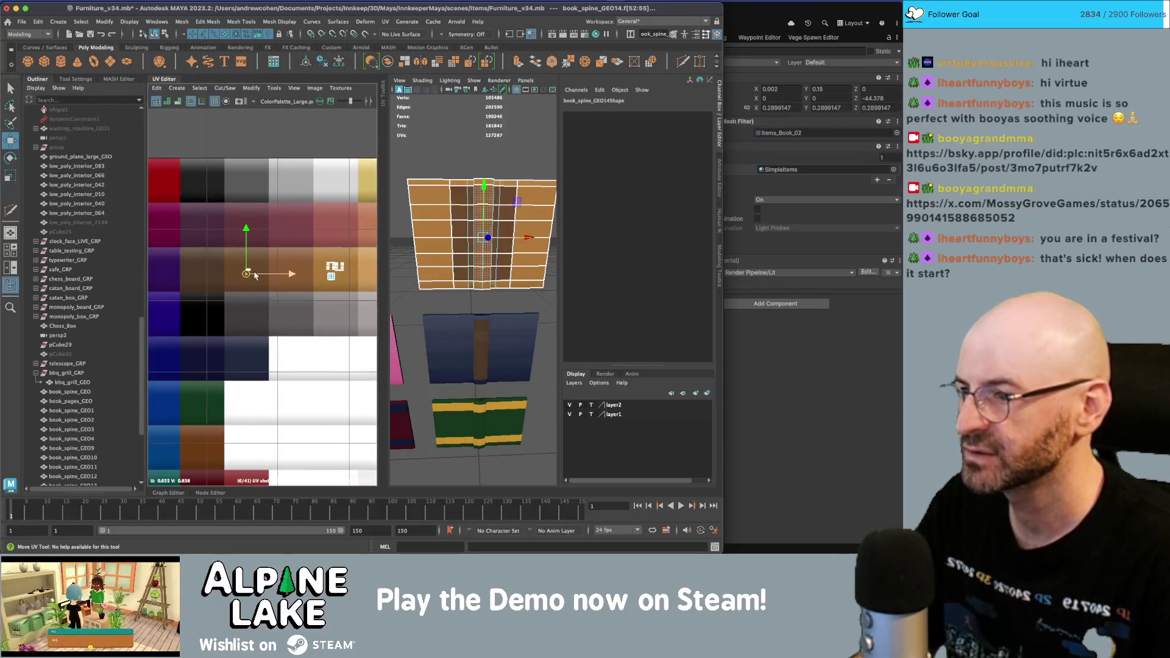
- Return to object mode and select book_spine_GEO19 from the row of book spines
click(165, 34)
alt+drag(420, 232, 499, 245)
click(498, 245)
right_drag(313, 256, 293, 249)
click(154, 34)
mouse_move(439, 262)
alt+mouse_down()
mouse_move(464, 267)
mouse_move(471, 295)
alt+mouse_up()
drag(440, 255, 528, 279)
click(524, 278)
key(w)
- Move the top-row books' UV shells up the palette onto the pink-red swatch
drag(528, 280, 440, 268)
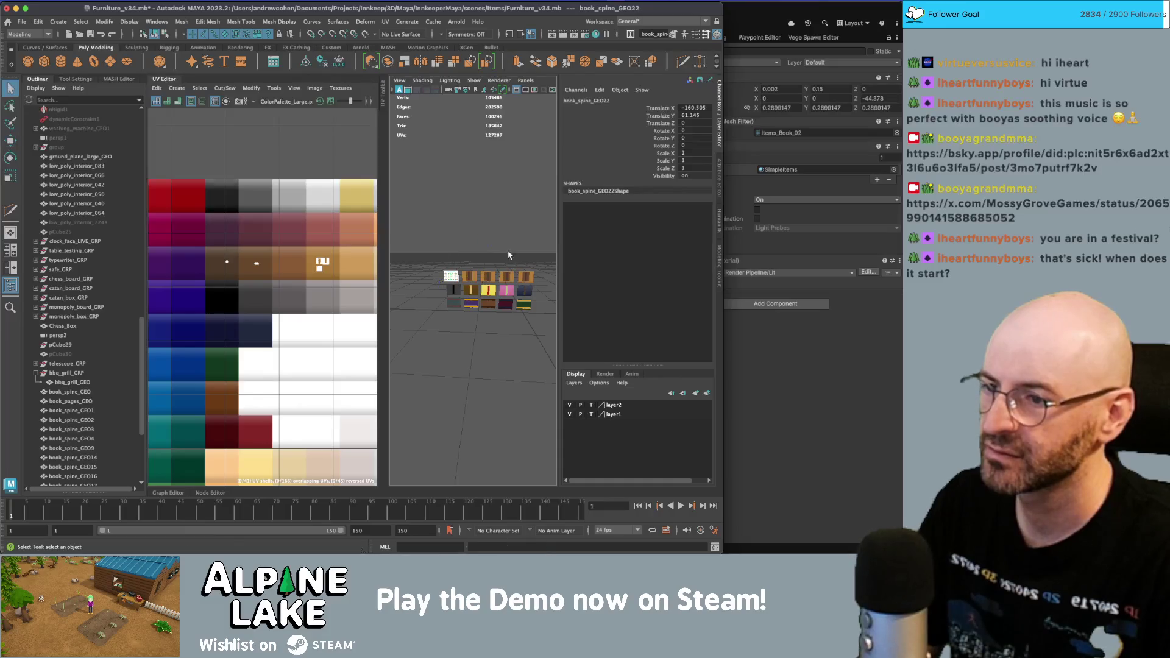
right_drag(238, 257, 199, 245)
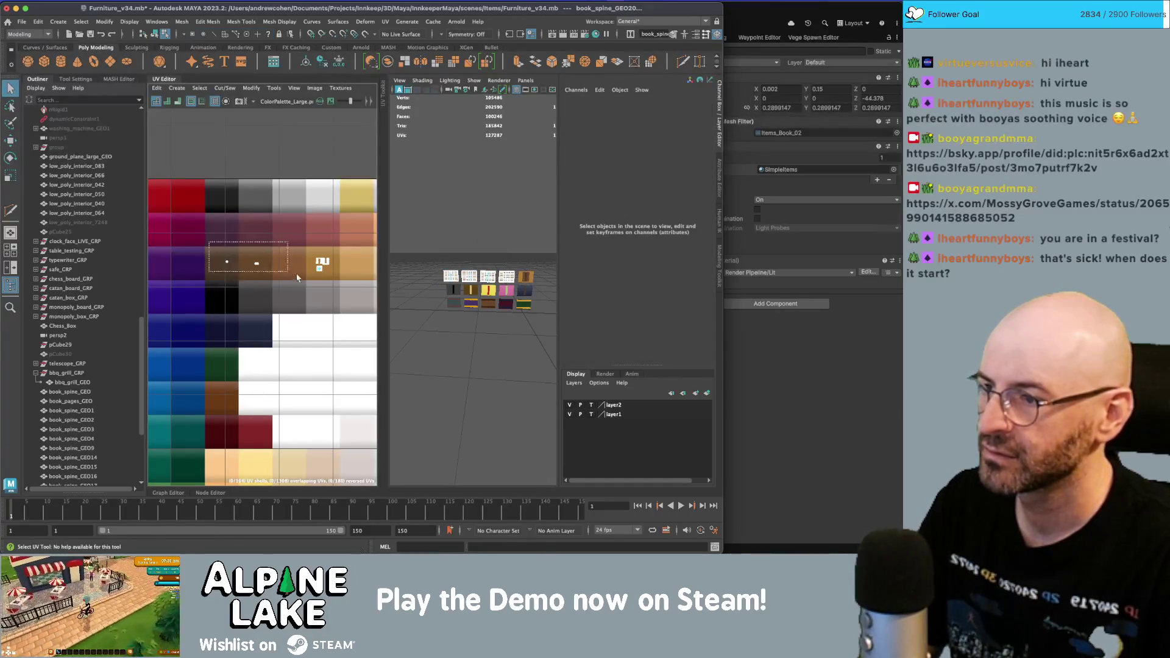
key(w)
drag(278, 267, 277, 232)
click(155, 34)
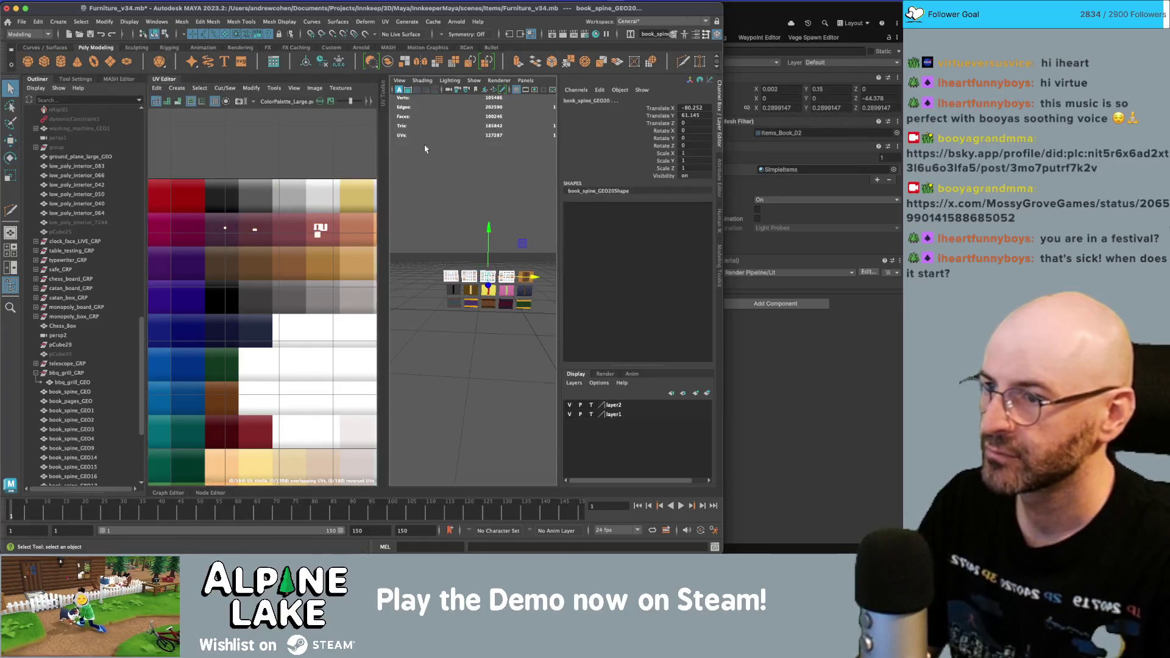
- Move all of book_spine_GEO20's UVs onto a new palette swatch
key(q)
right_drag(281, 246, 280, 287)
key(w)
mouse_move(334, 202)
mouse_down()
mouse_move(261, 292)
mouse_move(258, 315)
mouse_up()
click(155, 33)
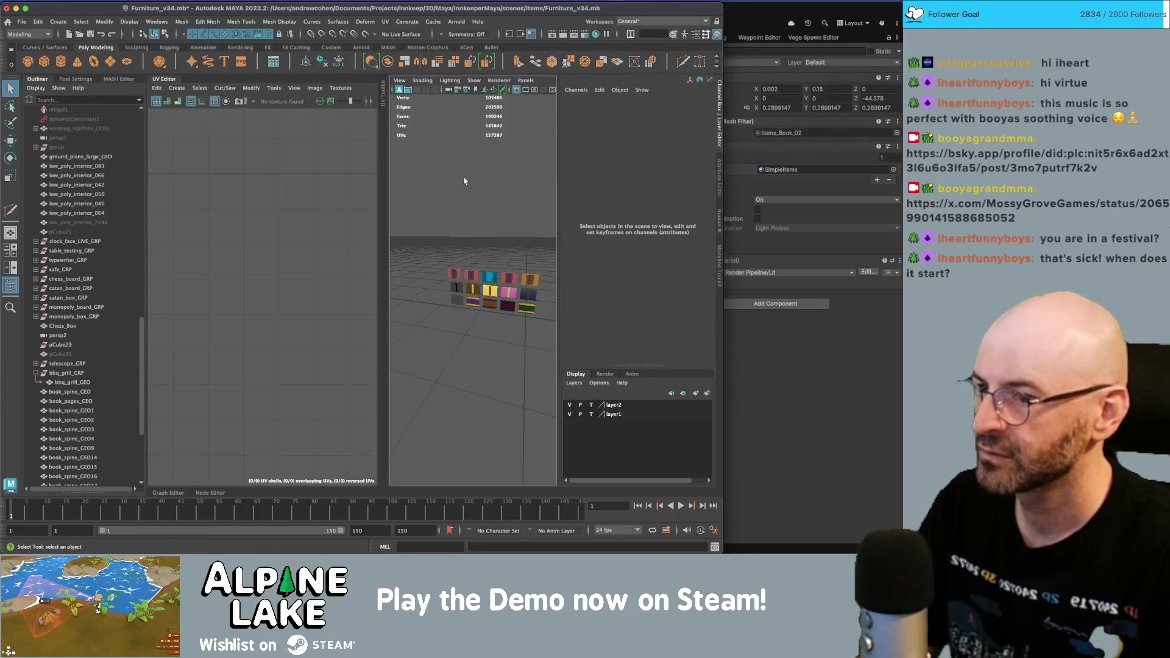
- Rotate book_spine_GEO20's UV shell 180 degrees so its cover turns cyan
scroll(481, 232, up, 3)
drag(442, 259, 469, 269)
right_drag(290, 259, 273, 248)
click(283, 317)
mouse_move(216, 286)
right_down()
mouse_move(203, 286)
mouse_move(216, 313)
right_up()
key(e)
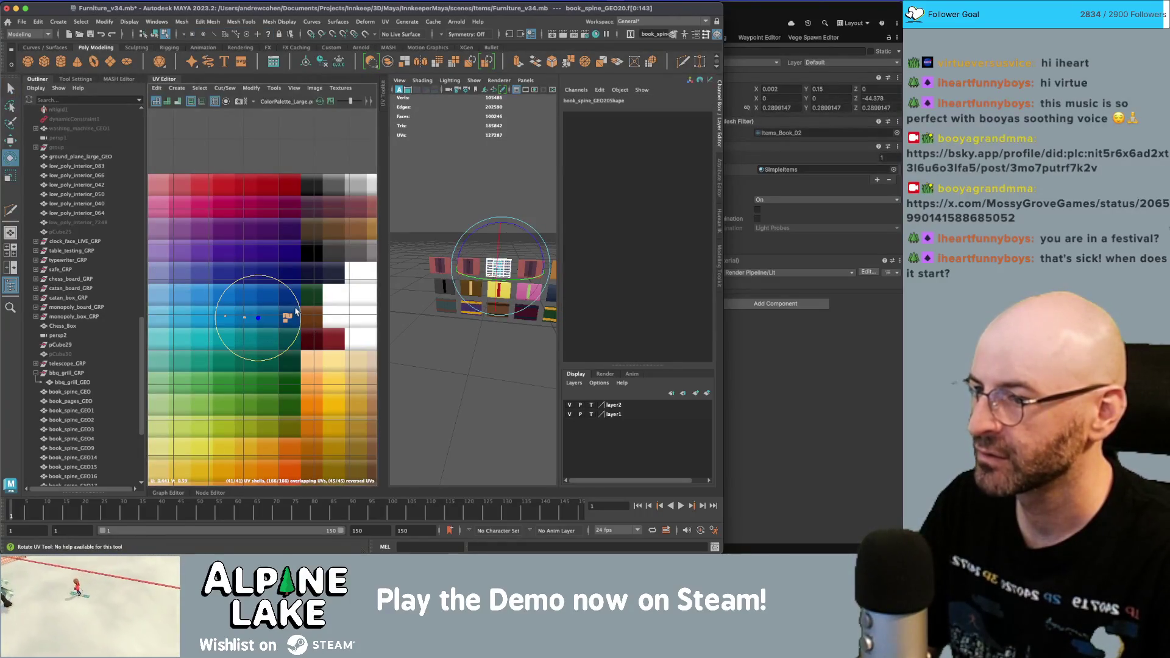
drag(299, 308, 159, 359)
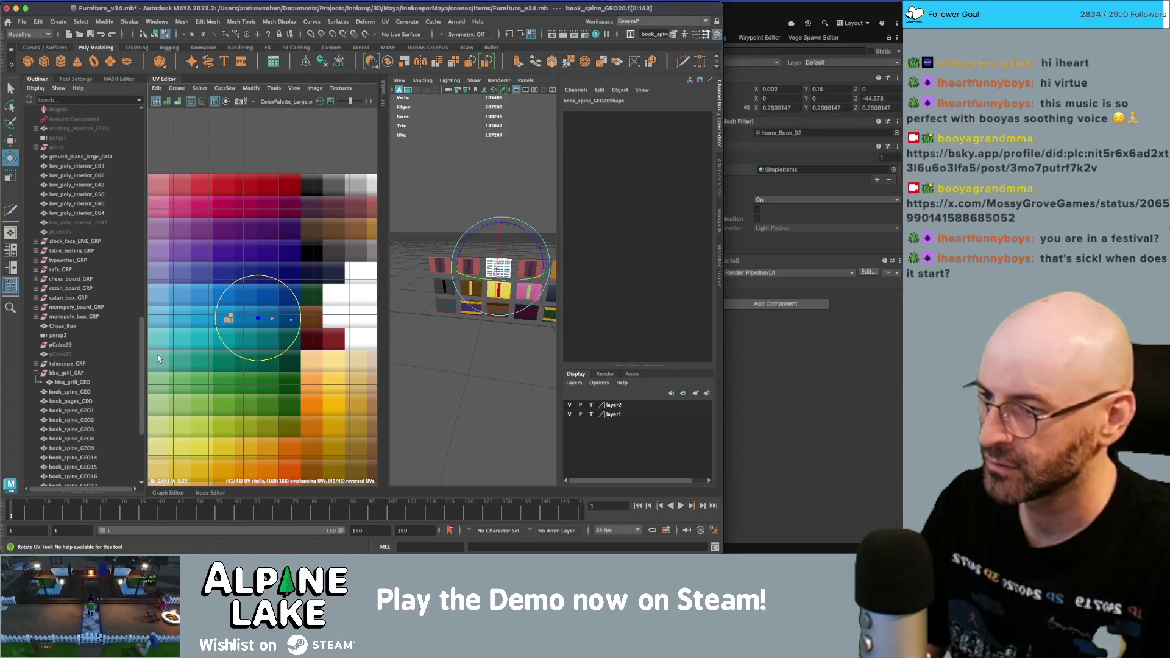
click(155, 33)
key(q)
- Select the next top-row book and switch to UV component selection
scroll(495, 234, up, 3)
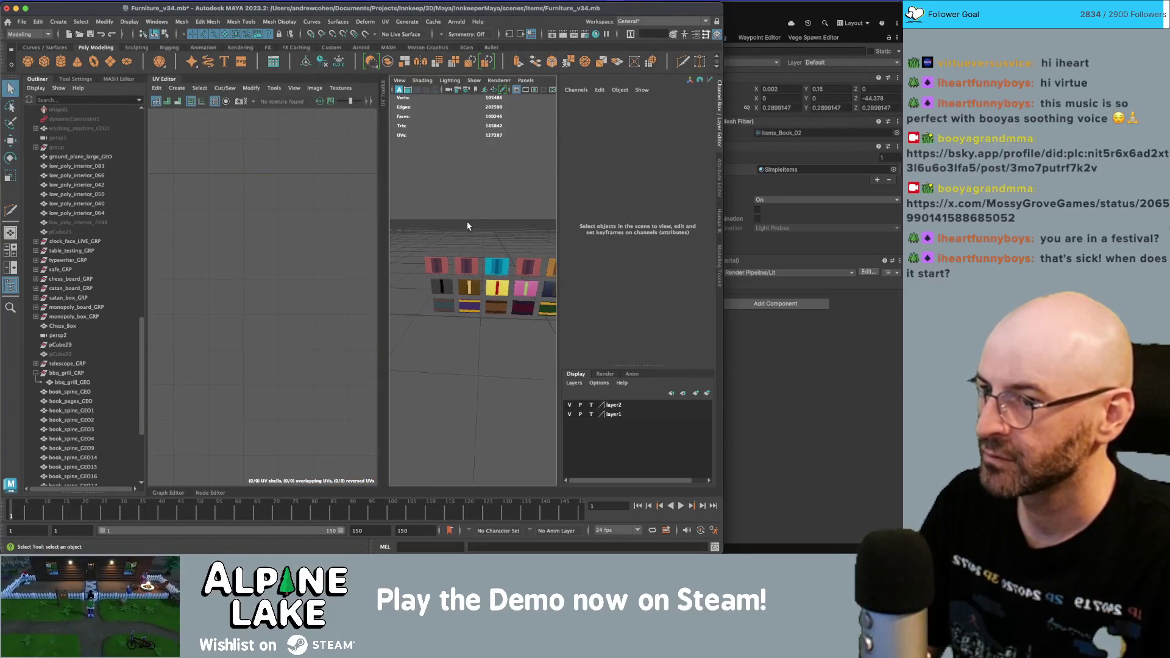
alt+drag(495, 232, 518, 216)
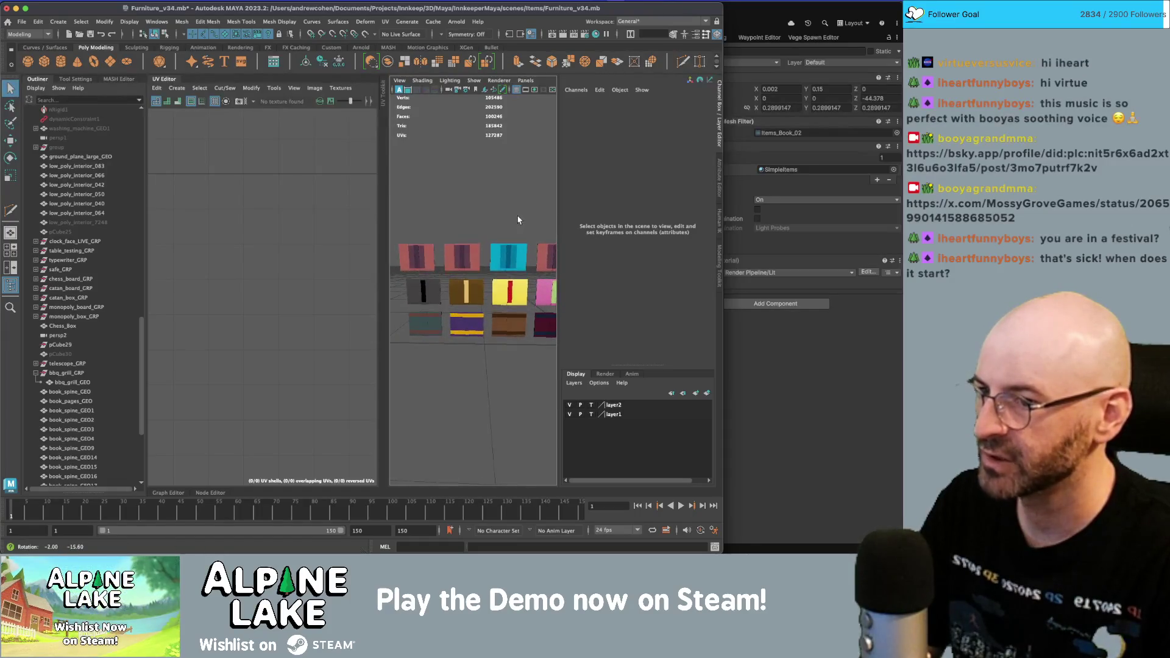
click(474, 248)
right_drag(263, 235, 287, 232)
- Rotate the first book's UVs 180° and move them down onto the orange swatch
drag(287, 164, 373, 216)
scroll(274, 230, down, 3)
key(w)
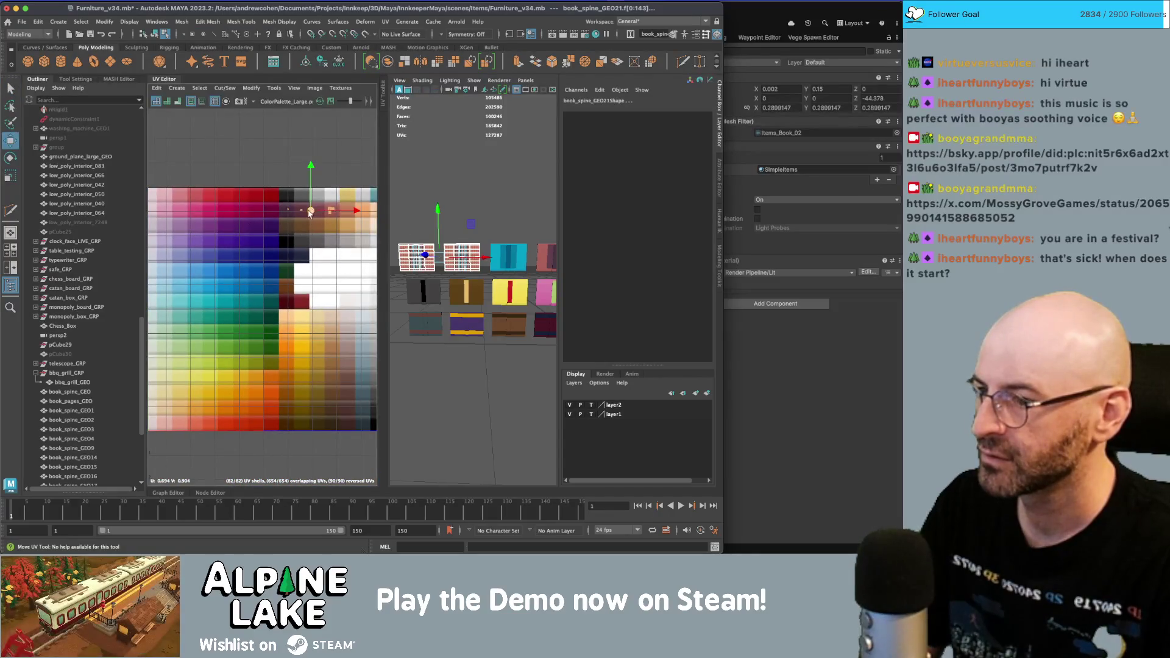
key(e)
drag(274, 294, 157, 360)
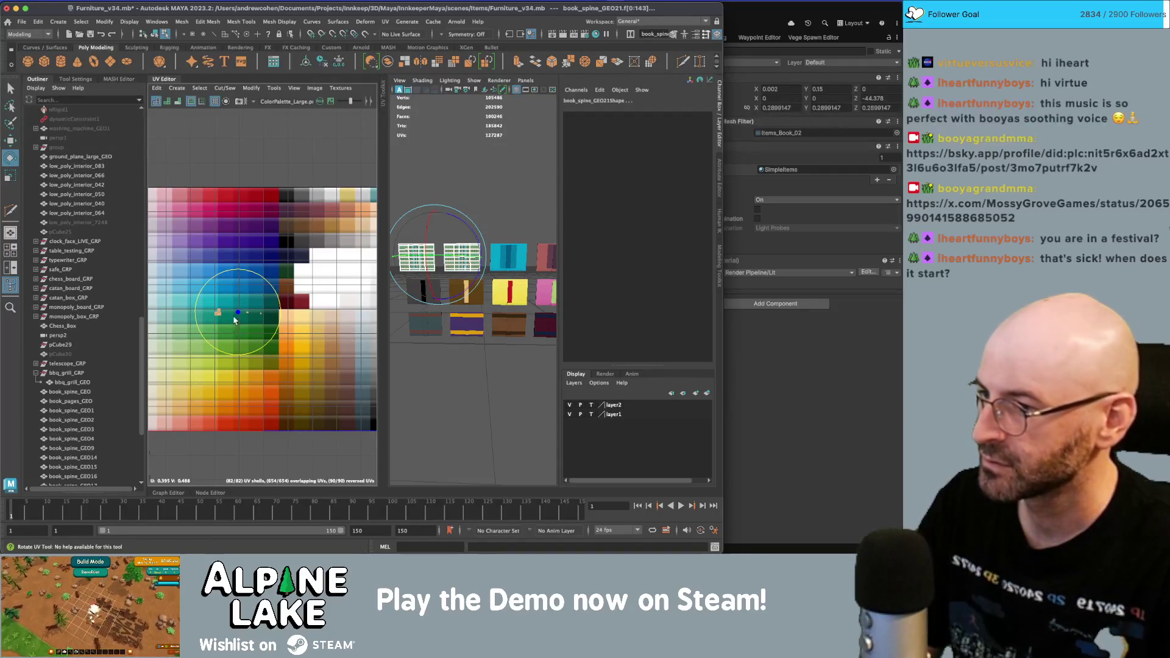
key(w)
drag(237, 323, 232, 409)
key(q)
click(474, 187)
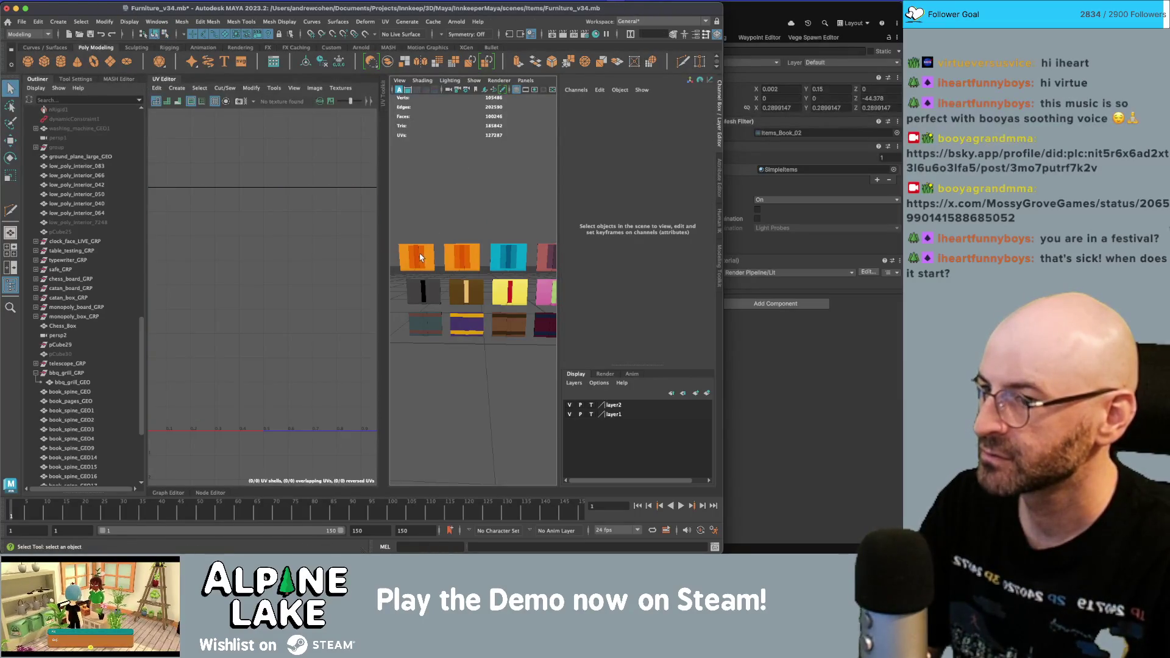
- Position book_spine_GEO22's UVs on the orange swatch
click(420, 257)
key(w)
right_drag(251, 402, 252, 416)
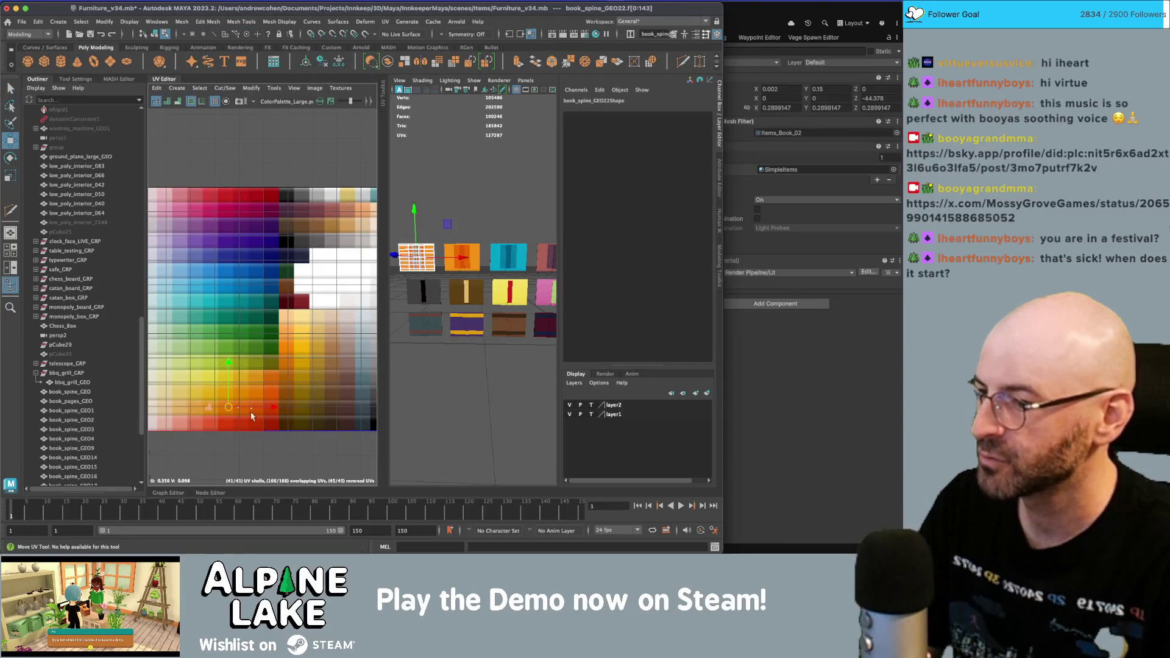
key(r)
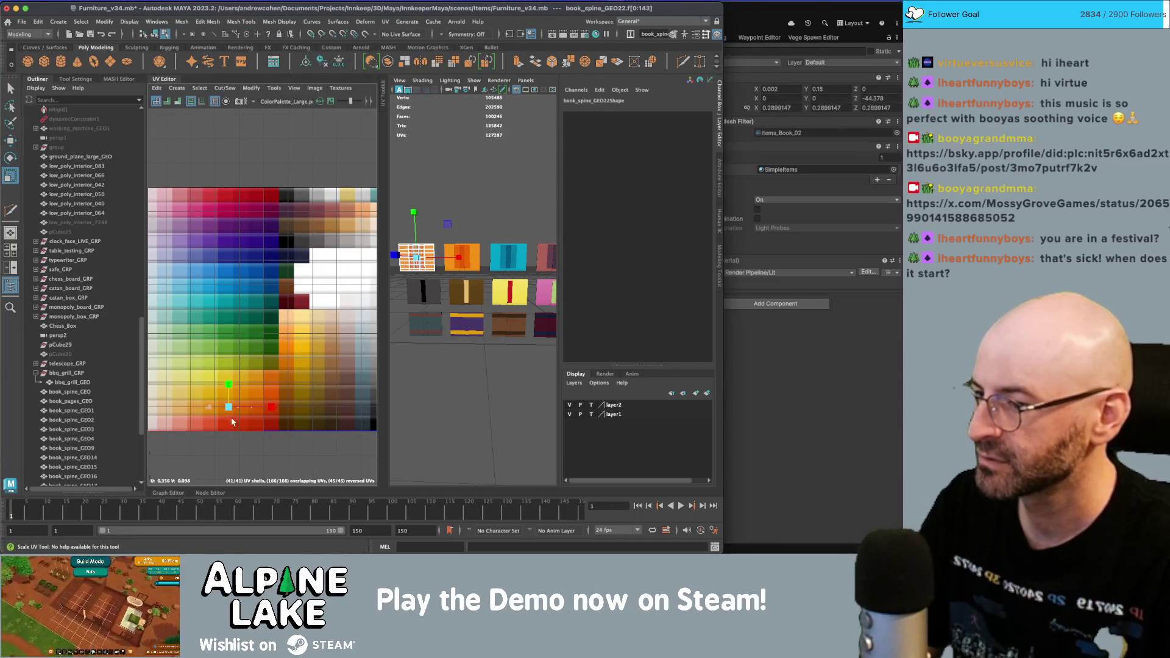
key(w)
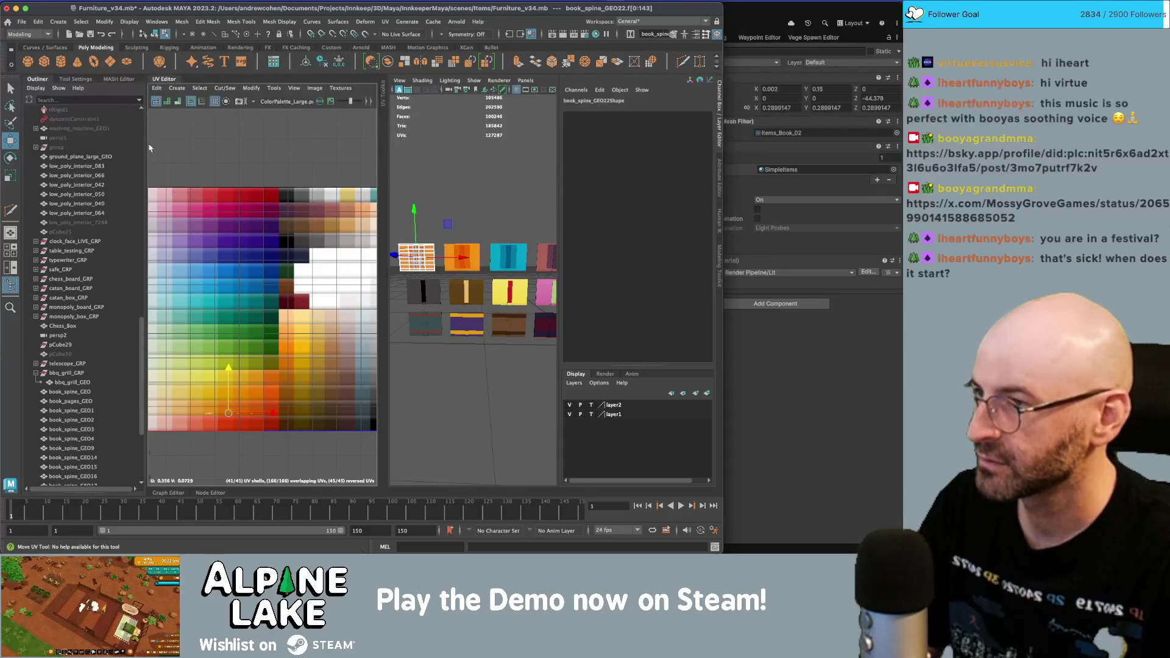
- Move book_spine_GEO21's UVs up and nudge them right onto a green swatch
click(154, 33)
key(q)
click(463, 173)
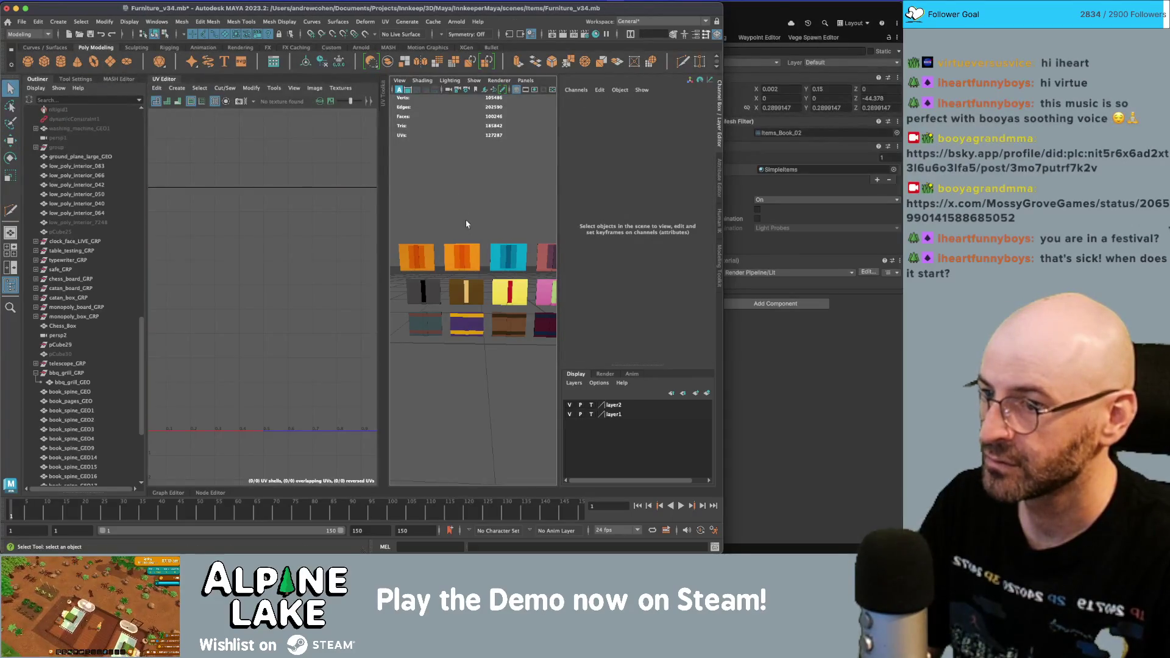
click(464, 255)
right_drag(209, 287, 209, 342)
key(w)
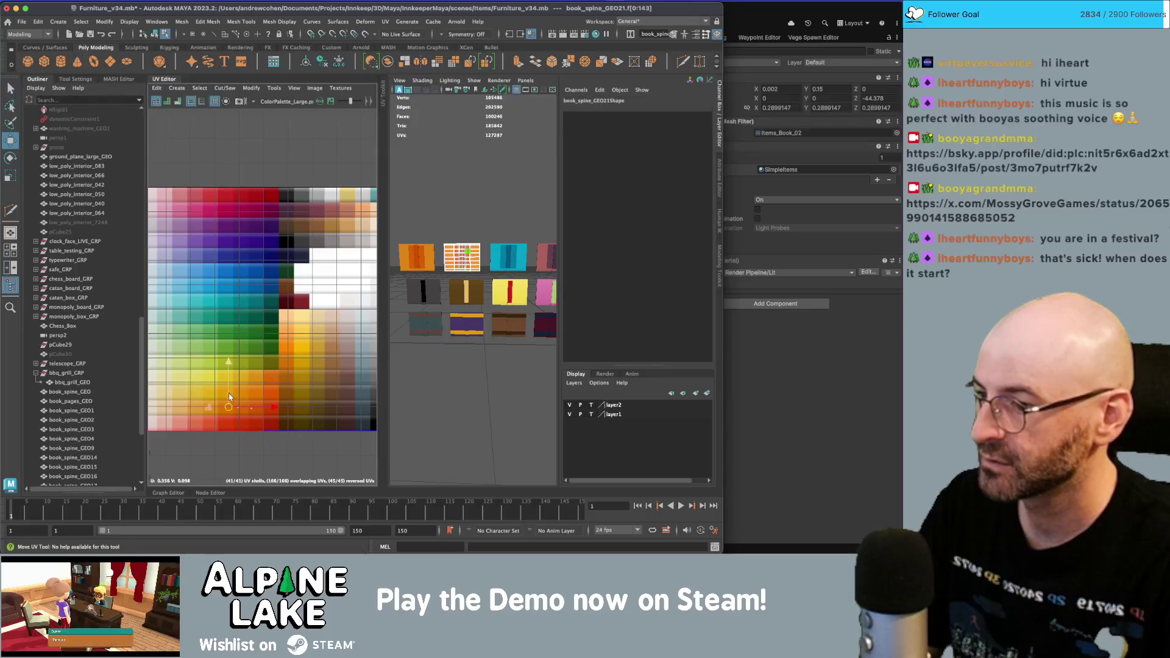
drag(228, 391, 228, 329)
key(r)
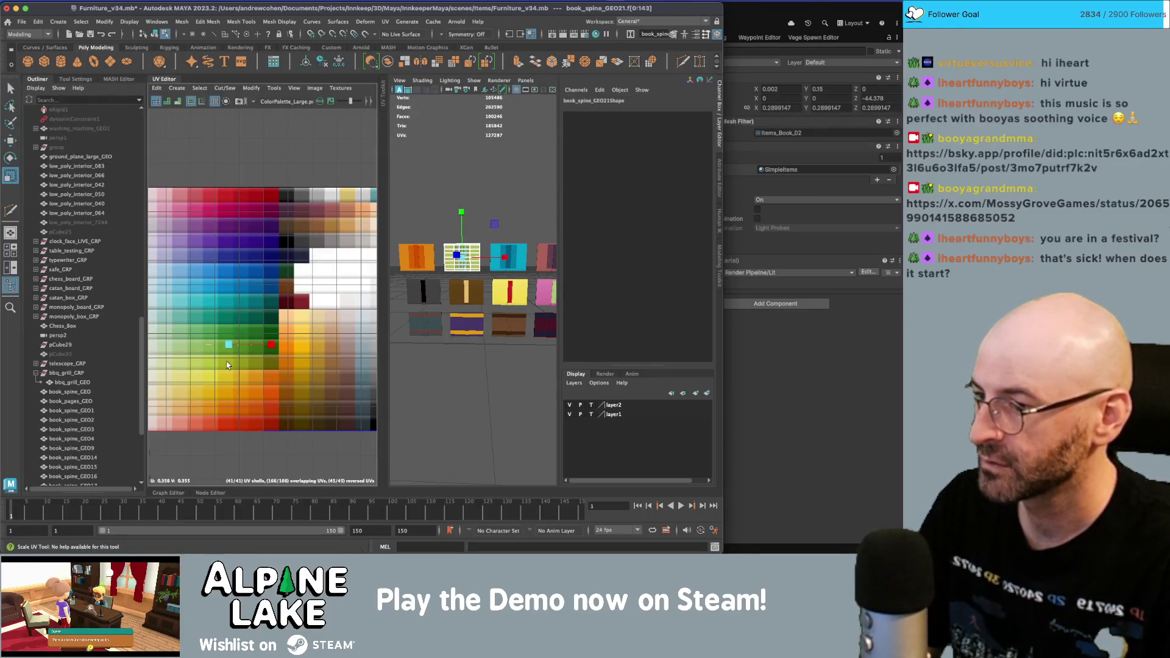
key(w)
drag(230, 350, 246, 353)
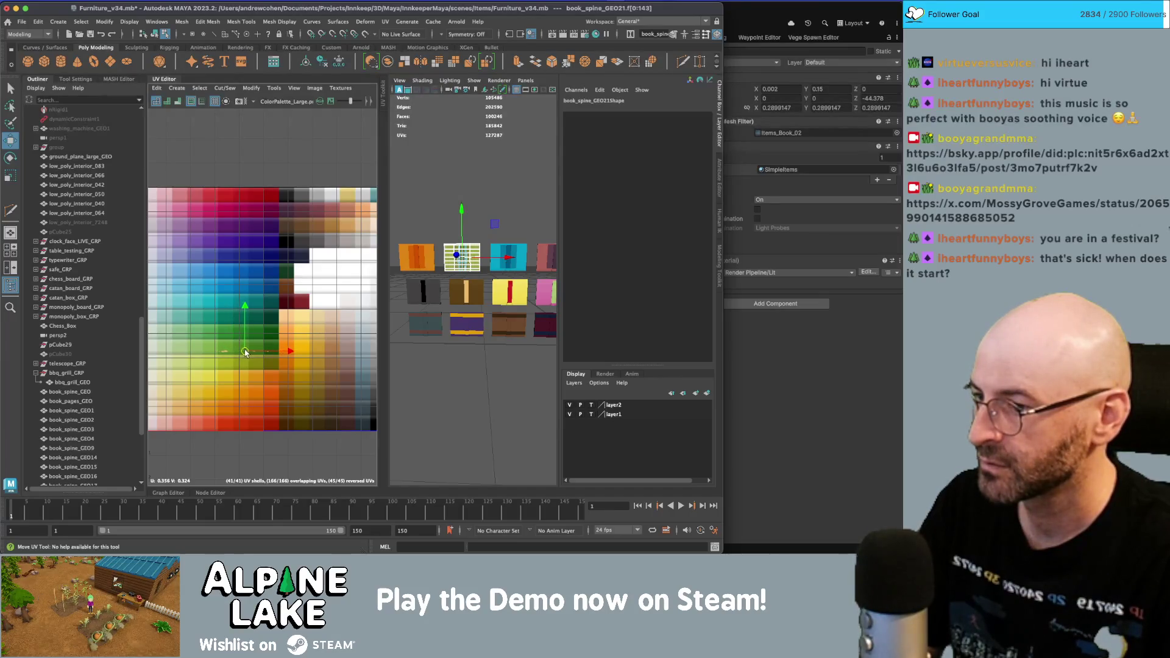
scroll(245, 351, up, 5)
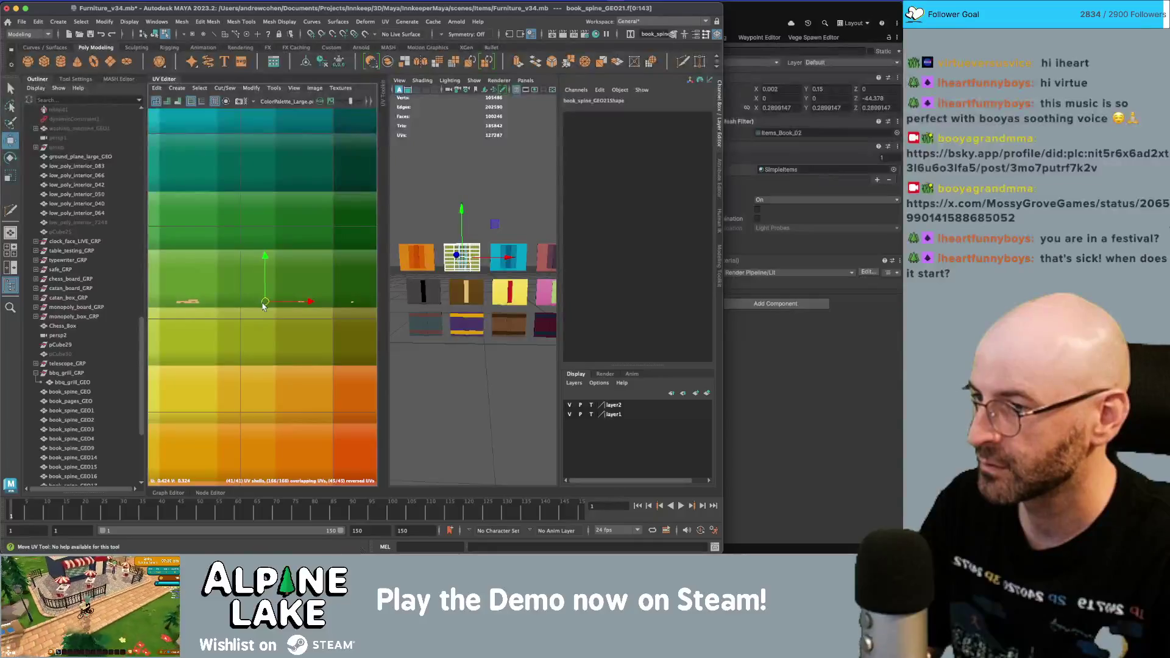
key(q)
click(444, 157)
mouse_move(444, 157)
alt+mouse_down()
mouse_move(481, 199)
mouse_move(470, 214)
mouse_move(485, 218)
mouse_move(486, 270)
alt+mouse_up()
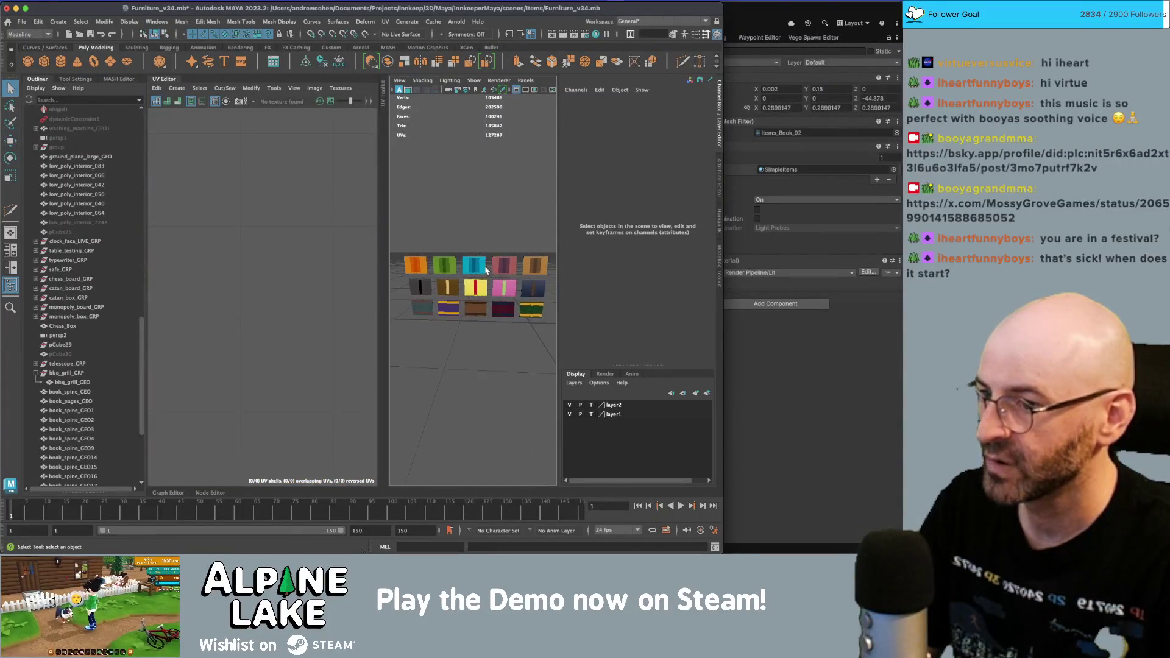
- Select the yellow book_spine_GEO16's UV shells for moving, then return to object selection
click(479, 289)
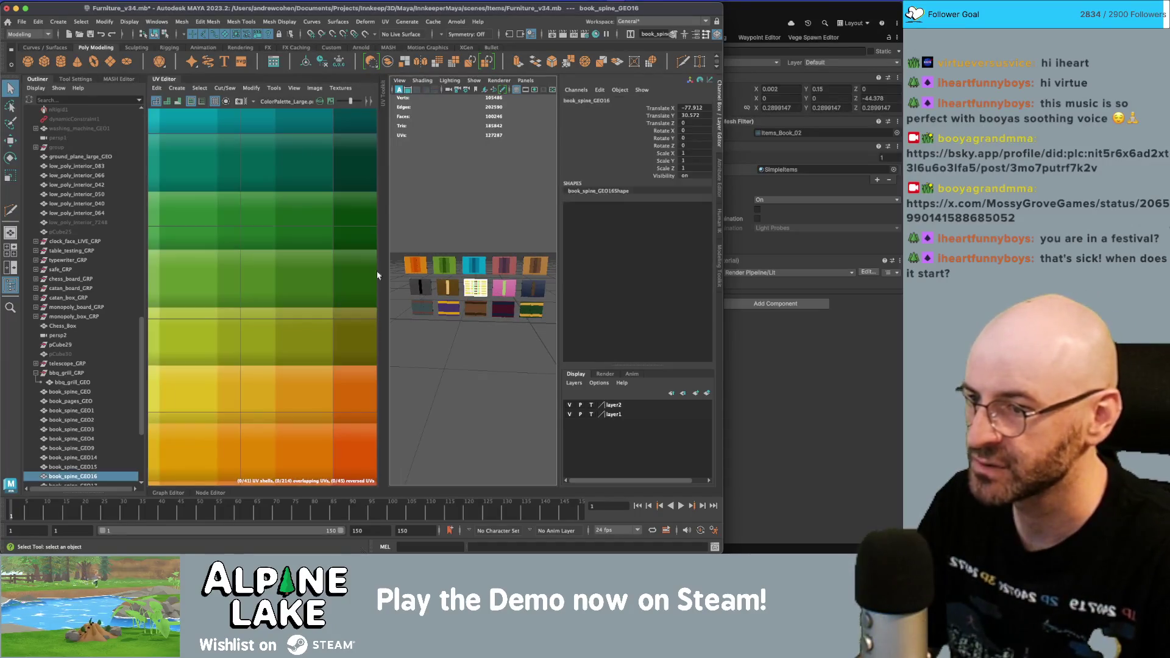
right_drag(281, 257, 259, 250)
key(f)
mouse_move(282, 157)
mouse_down()
mouse_move(259, 404)
mouse_move(329, 398)
mouse_up()
key(w)
key(F8)
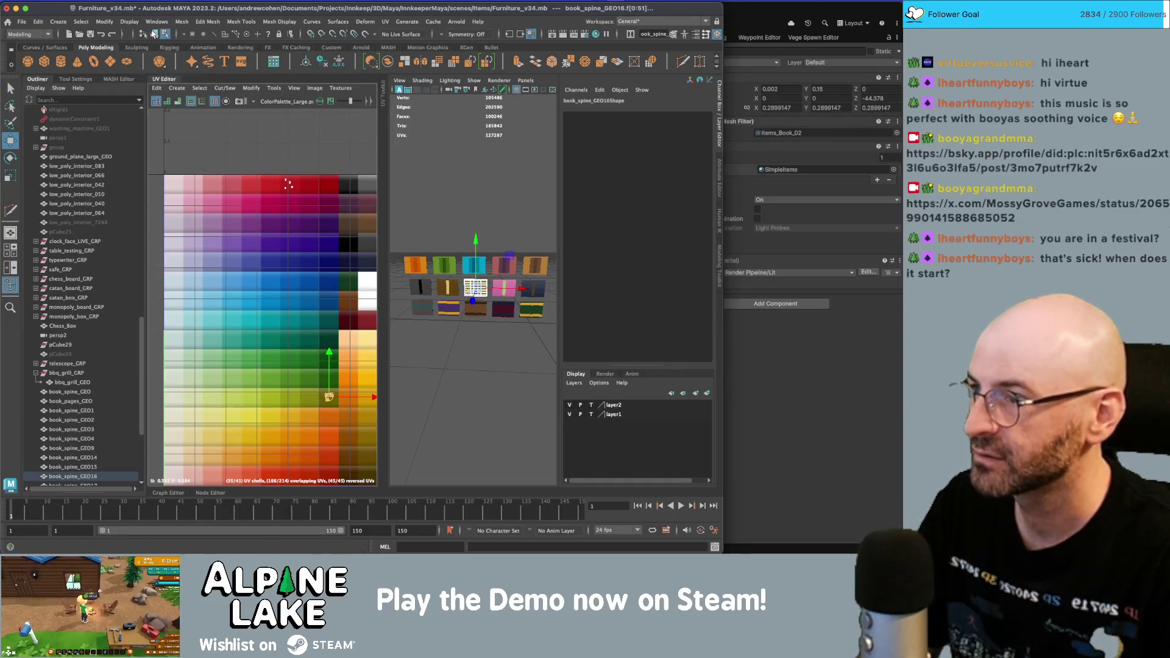
key(q)
click(419, 171)
- Select the next book's faces for UV editing, then return to object selection
click(511, 292)
right_drag(287, 159, 288, 184)
key(w)
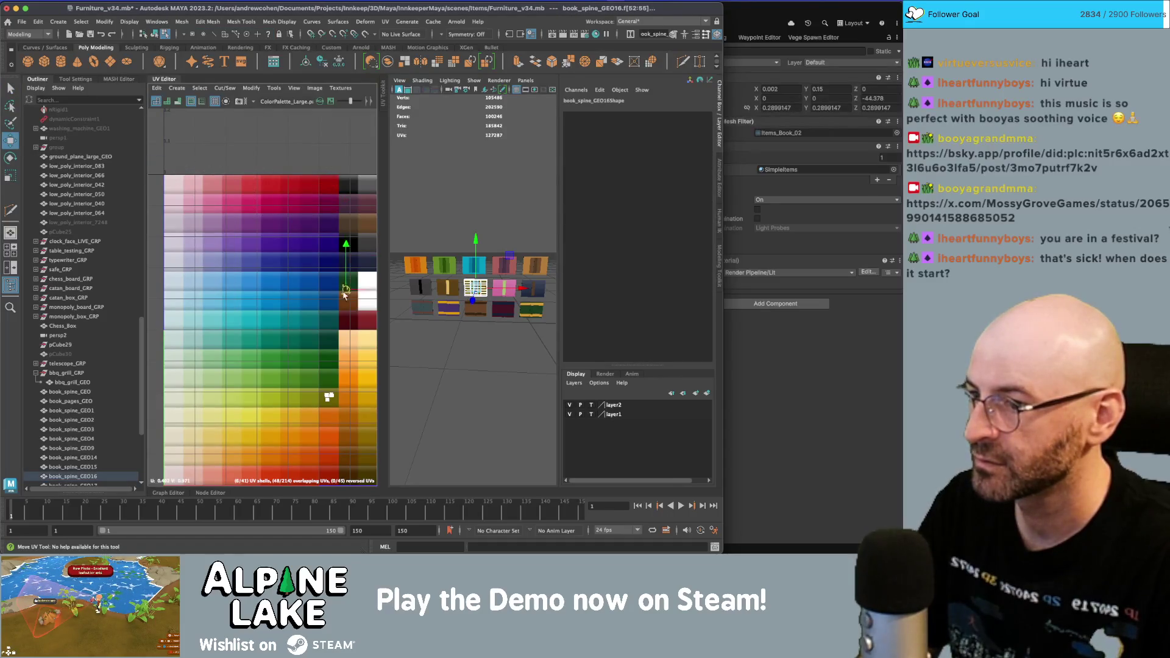
key(F8)
key(q)
click(493, 190)
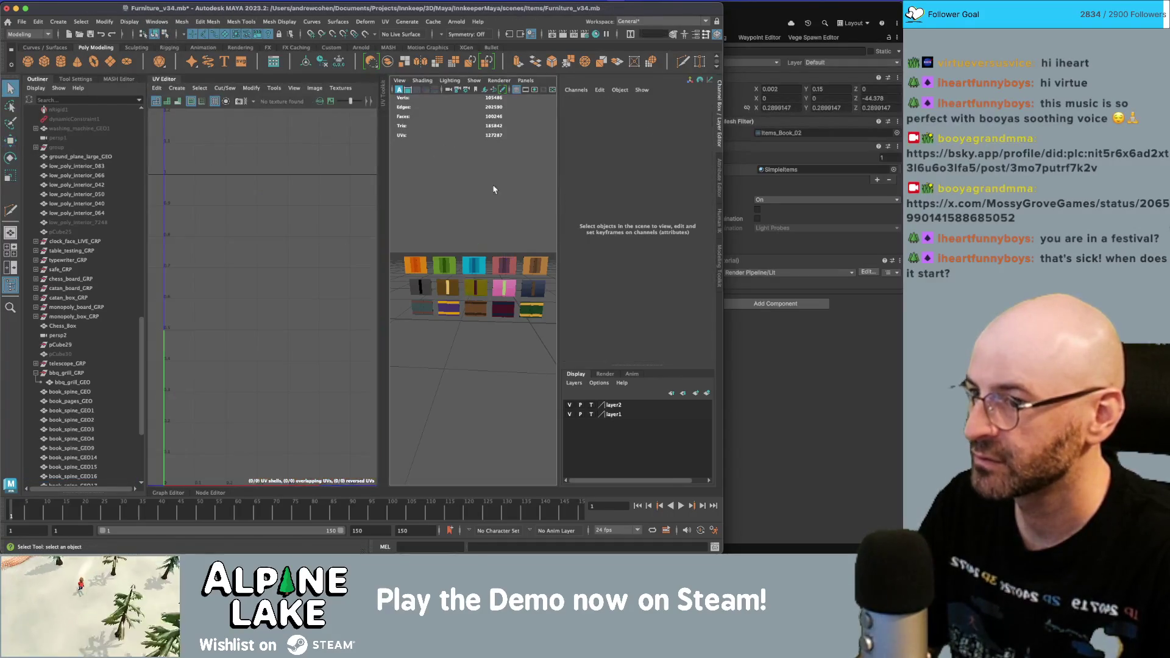
- Move book_spine_GEO15's UV shell onto another palette colour and frame it
click(511, 285)
right_drag(278, 244, 259, 210)
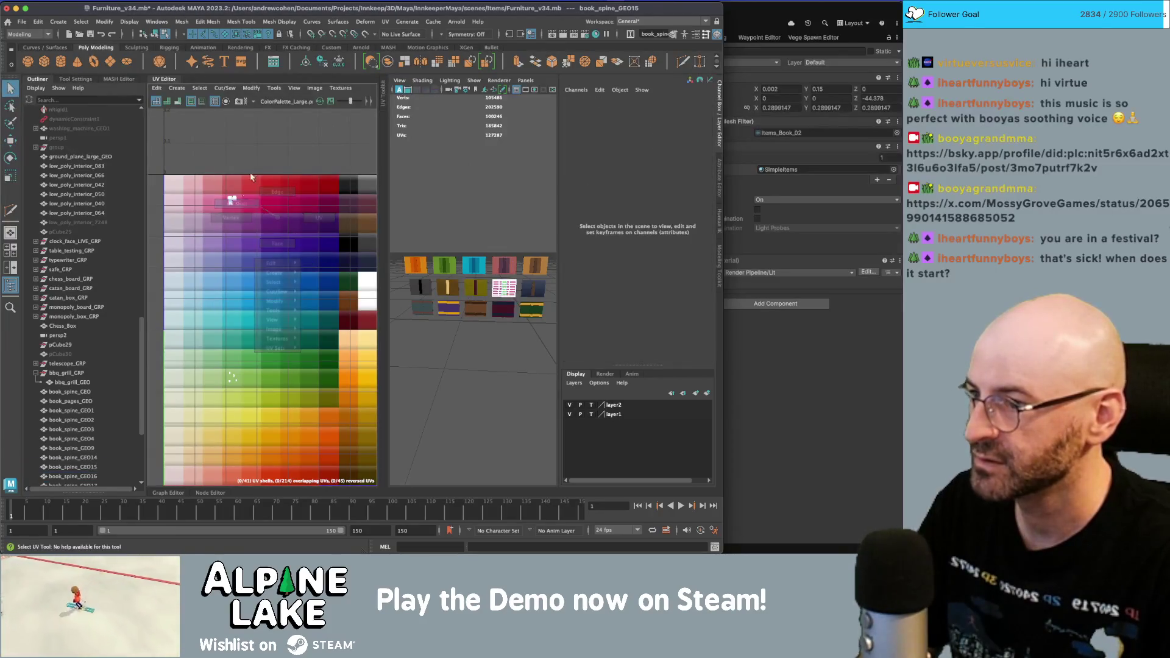
key(w)
mouse_move(233, 191)
mouse_down()
mouse_move(233, 206)
mouse_move(234, 194)
mouse_move(271, 215)
mouse_move(257, 212)
mouse_up()
key(f)
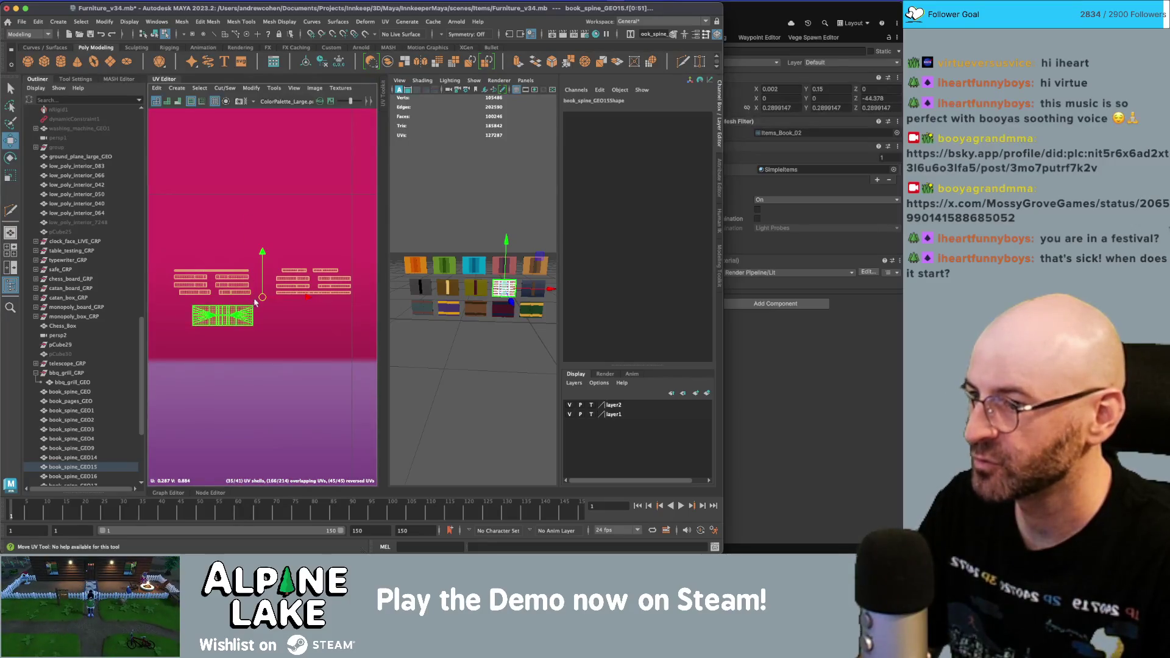
scroll(253, 291, down, 10)
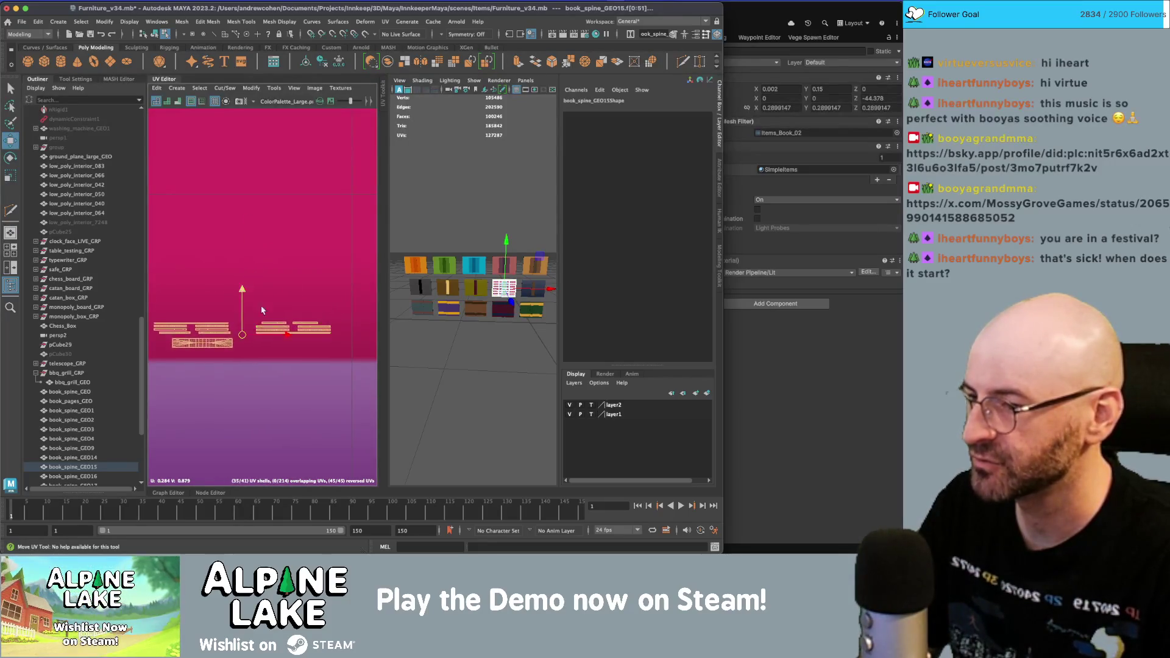
scroll(287, 309, down, 2)
- Move the UV shell on the green row further down the palette, then return to object mode
click(277, 381)
key(r)
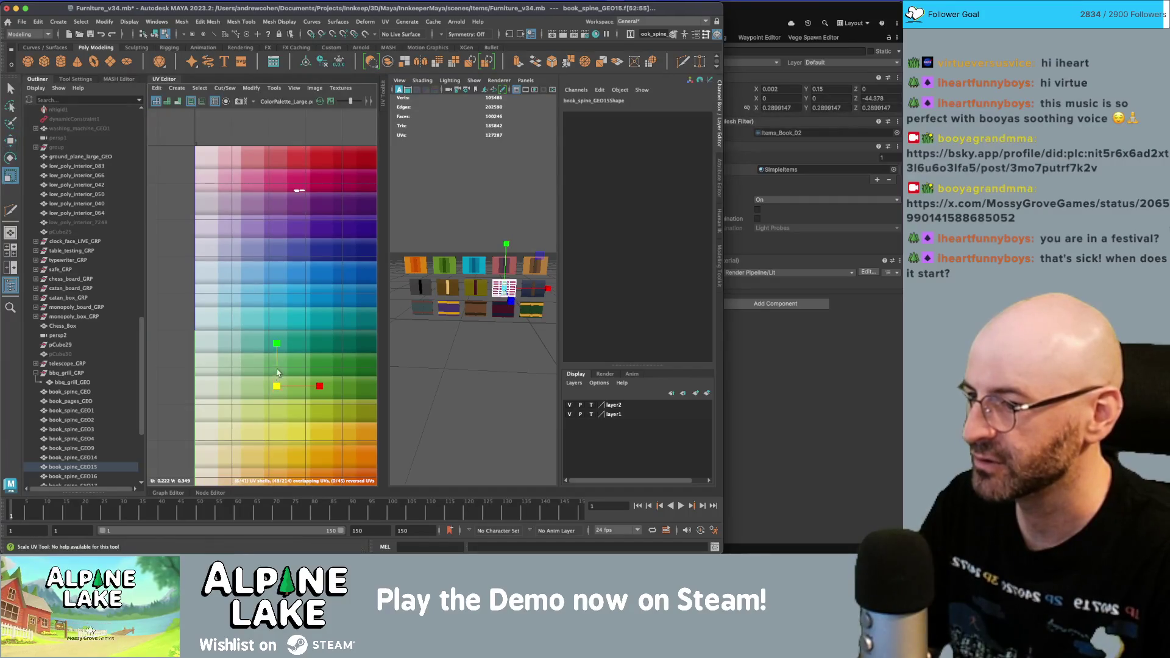
key(w)
scroll(278, 397, up, 5)
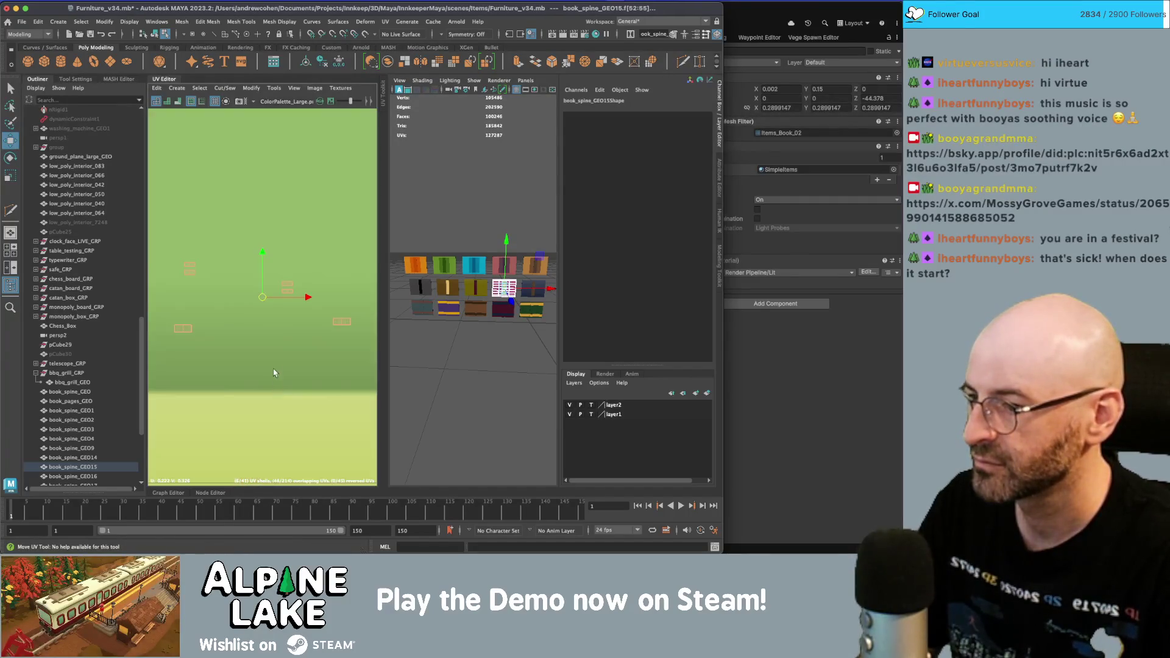
key(r)
key(w)
drag(270, 301, 271, 353)
click(156, 35)
key(q)
click(473, 203)
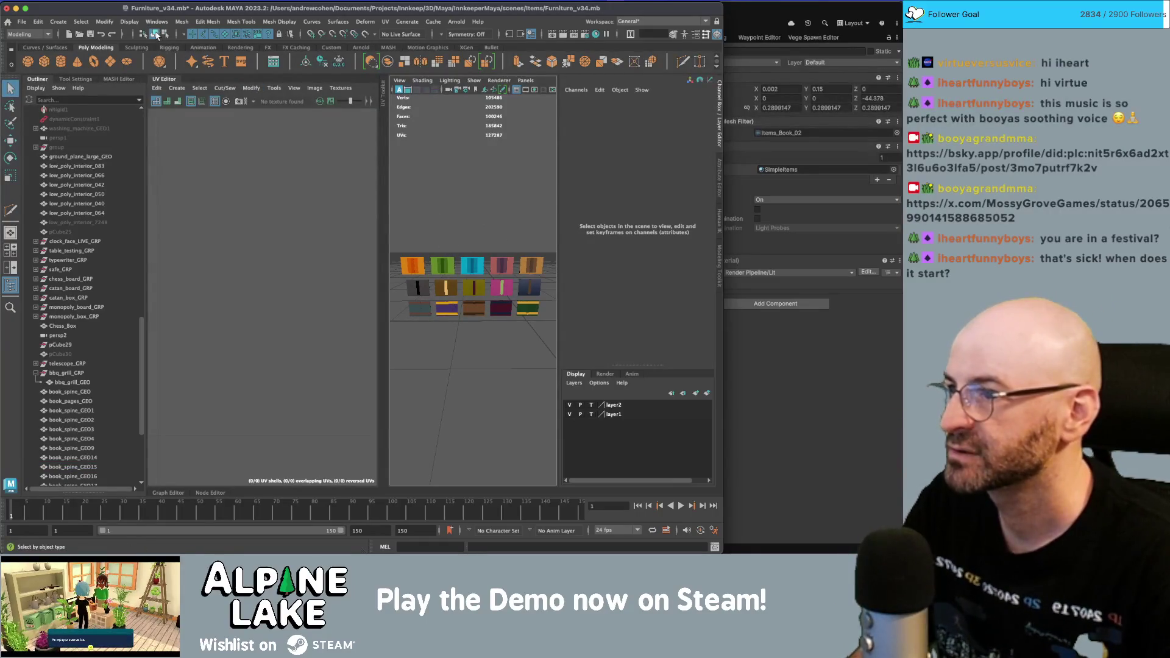
- Hide the Outliner and UV Editor to enlarge the viewport on a front view of the book wall
mouse_move(484, 221)
alt+mouse_down()
mouse_move(524, 231)
mouse_move(560, 263)
alt+mouse_up()
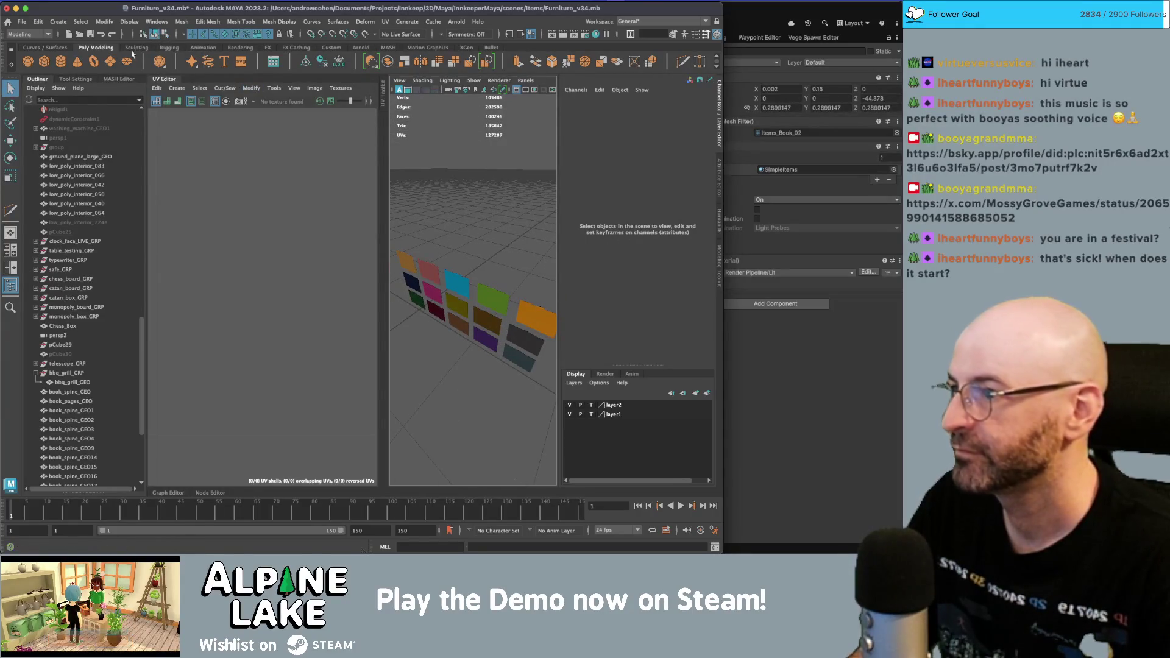
click(40, 80)
click(43, 82)
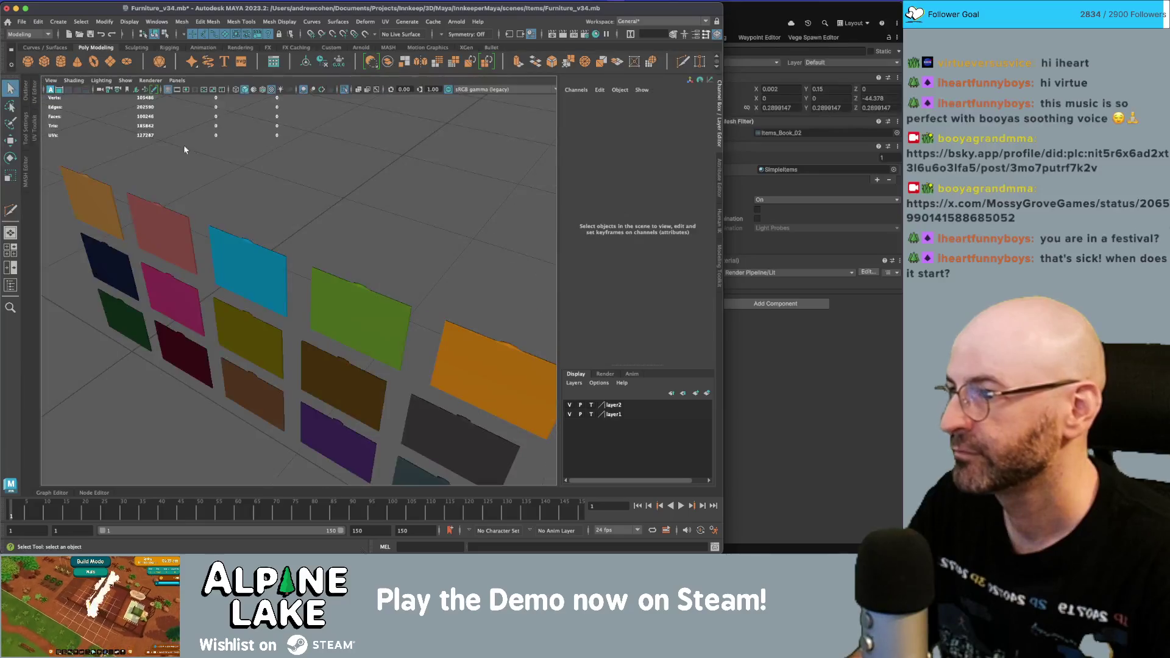
scroll(292, 195, down, 5)
mouse_move(293, 196)
alt+mouse_down()
mouse_move(186, 243)
mouse_move(237, 255)
alt+mouse_up()
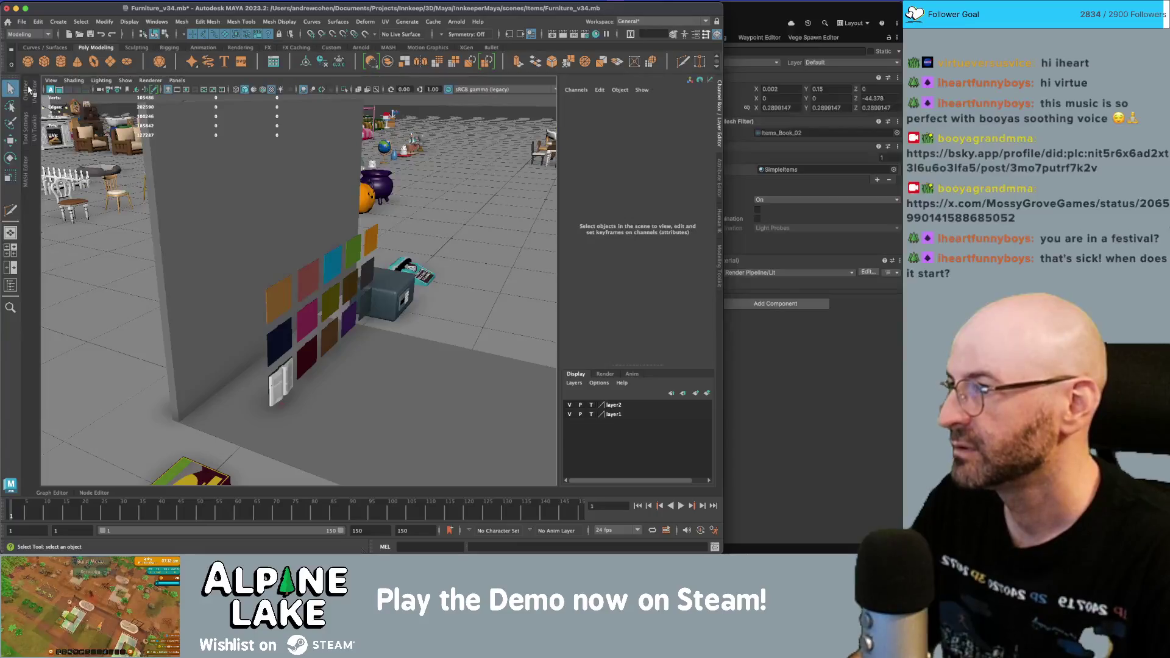
- Select book_spine_GEO1 through GEO22 in the Outliner and set their Translate X to 0
click(28, 89)
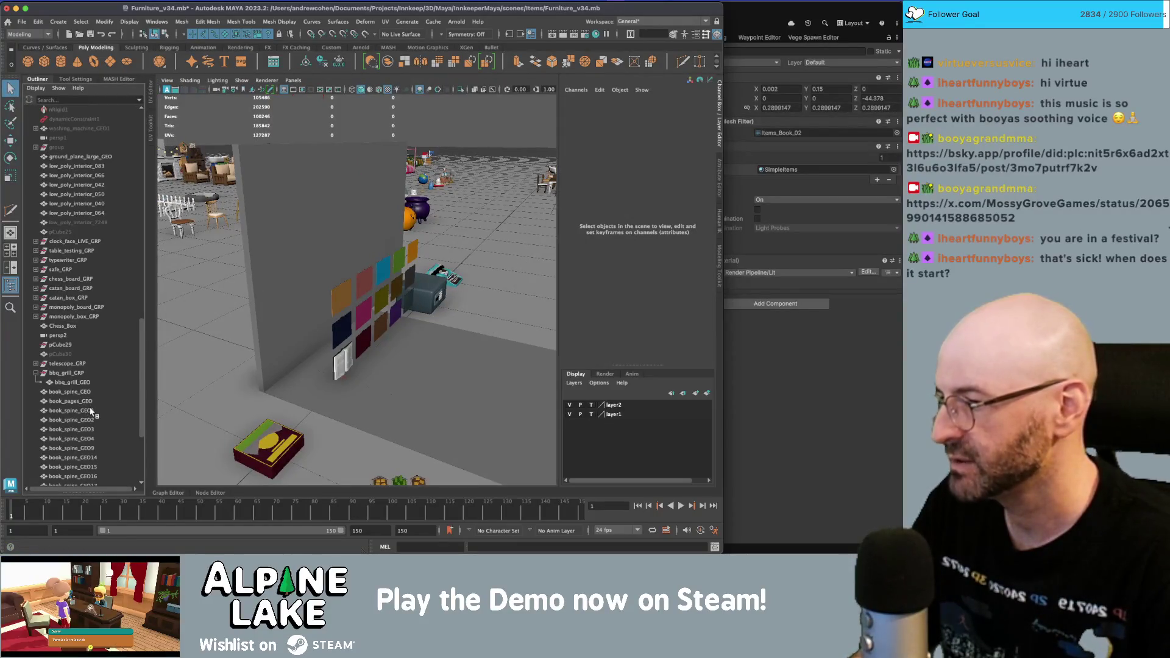
scroll(91, 412, down, 5)
click(88, 400)
shift+click(87, 281)
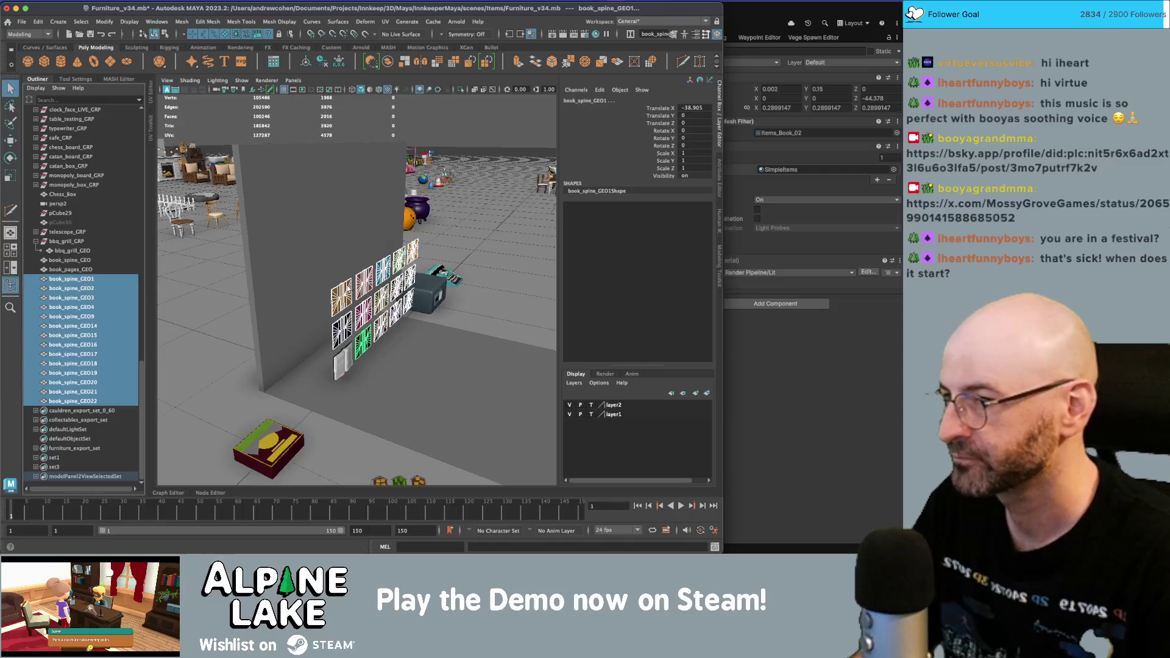
key(f)
click(695, 107)
text(0)
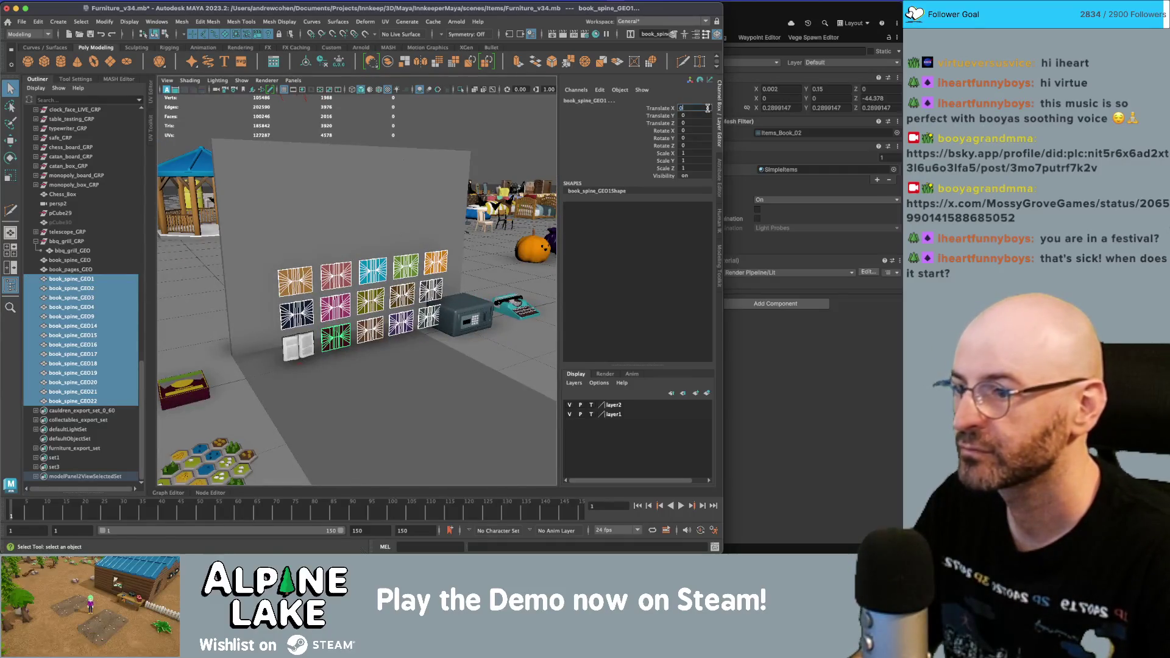
key(Return)
key(Tab)
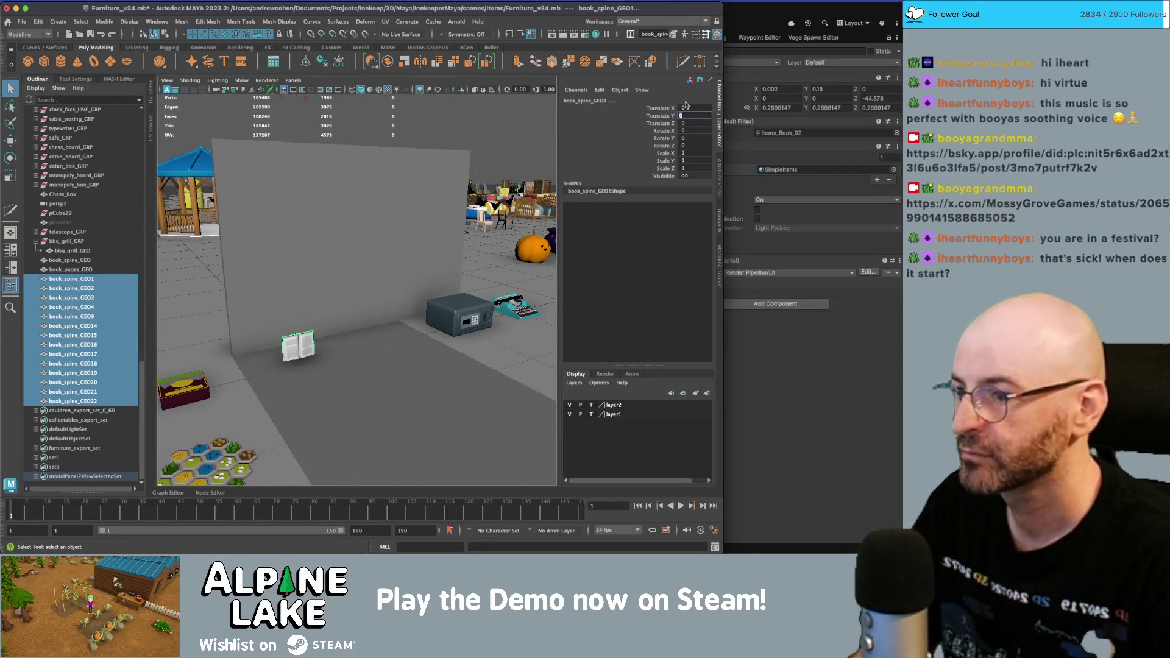
key(w)
alt+drag(321, 282, 378, 281)
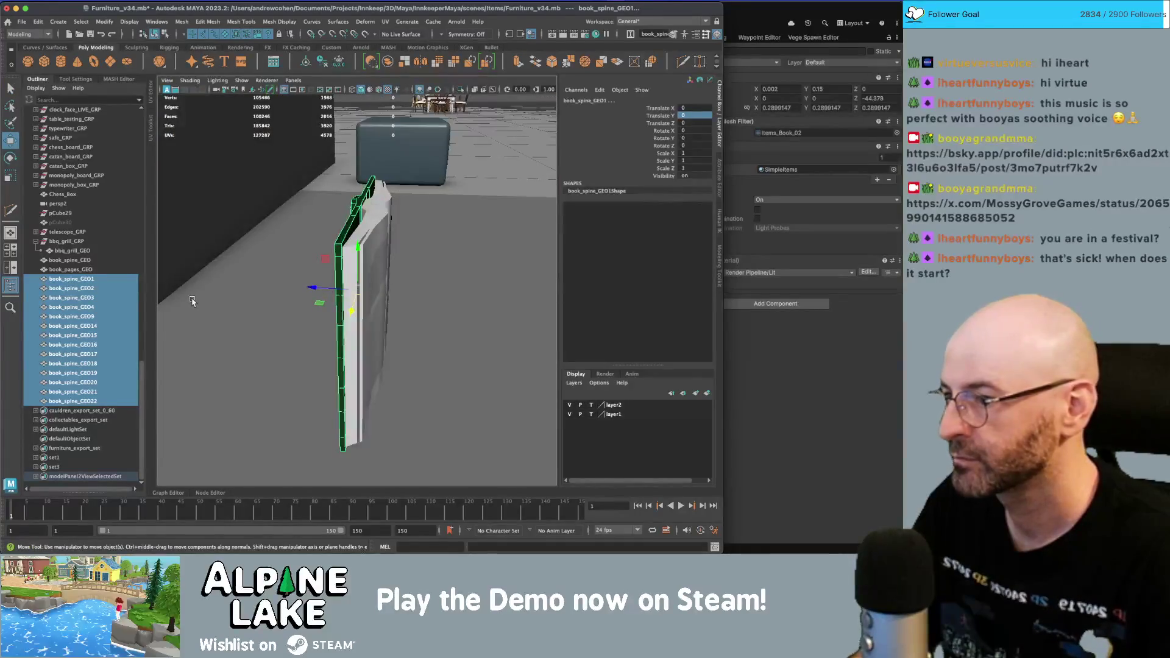
- Make repeated Ctrl+D copies of book_pages_GEO
click(87, 260)
click(89, 269)
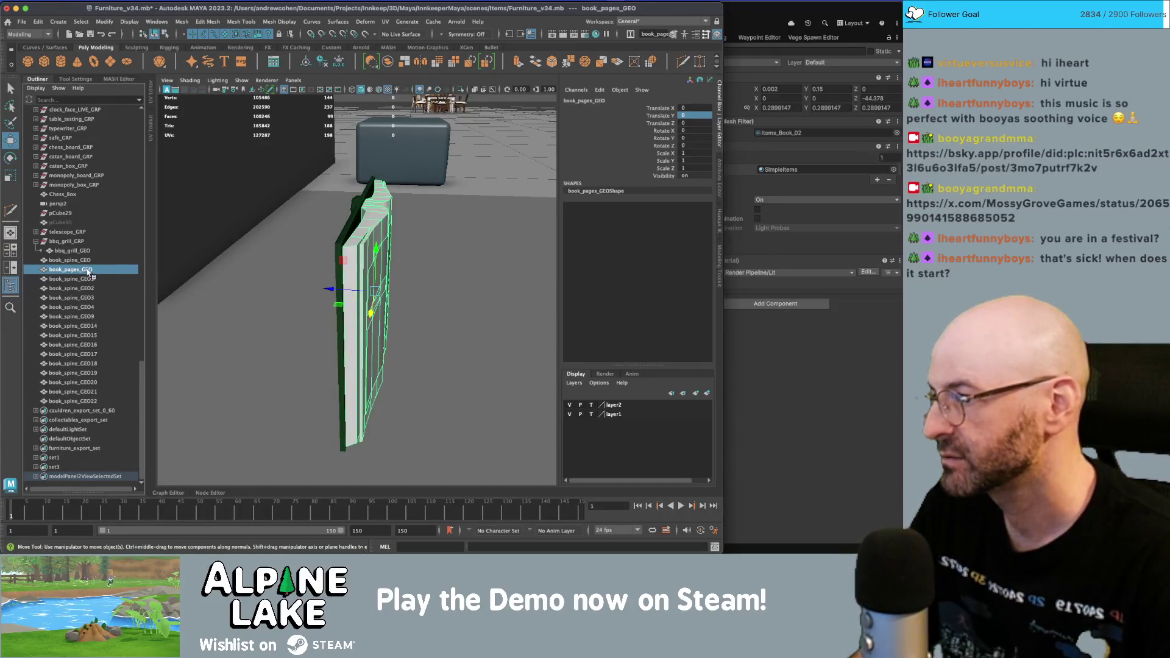
key(ctrl+d)
key(ctrl+d)
key(ctrl+d)
key(ctrl+d)
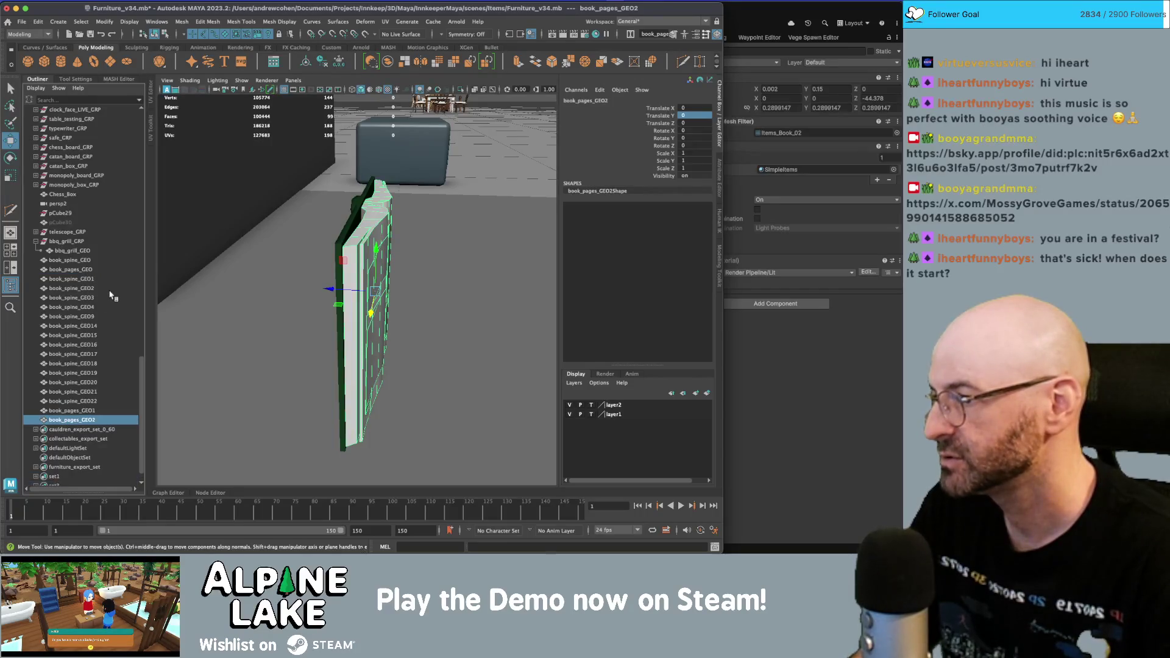
key(ctrl+d)
key(ctrl+d)
key(ctrl+d)
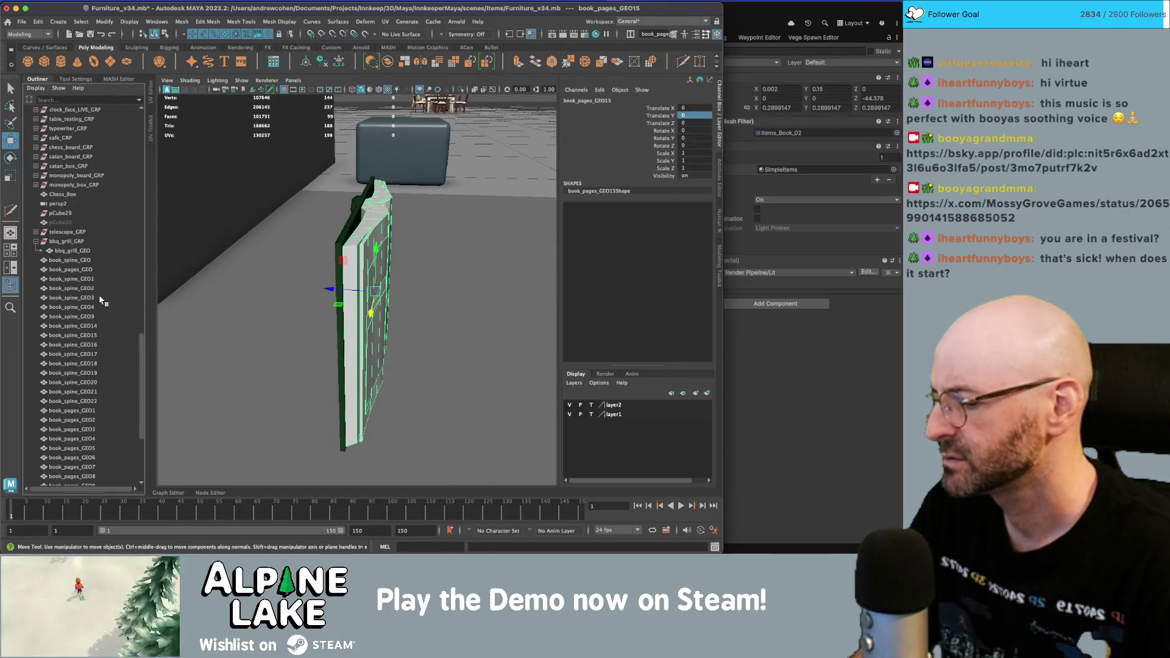
- Group book_spine_GEO and book_pages_GEO together into a new group
alt+drag(266, 272, 201, 274)
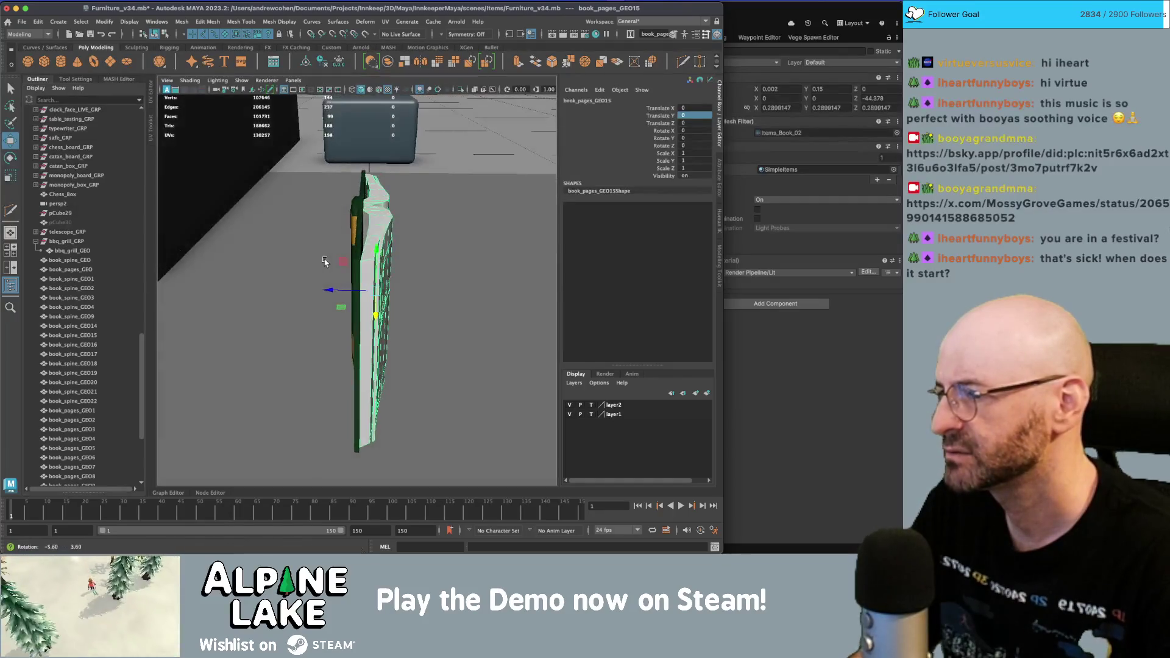
key(q)
click(89, 261)
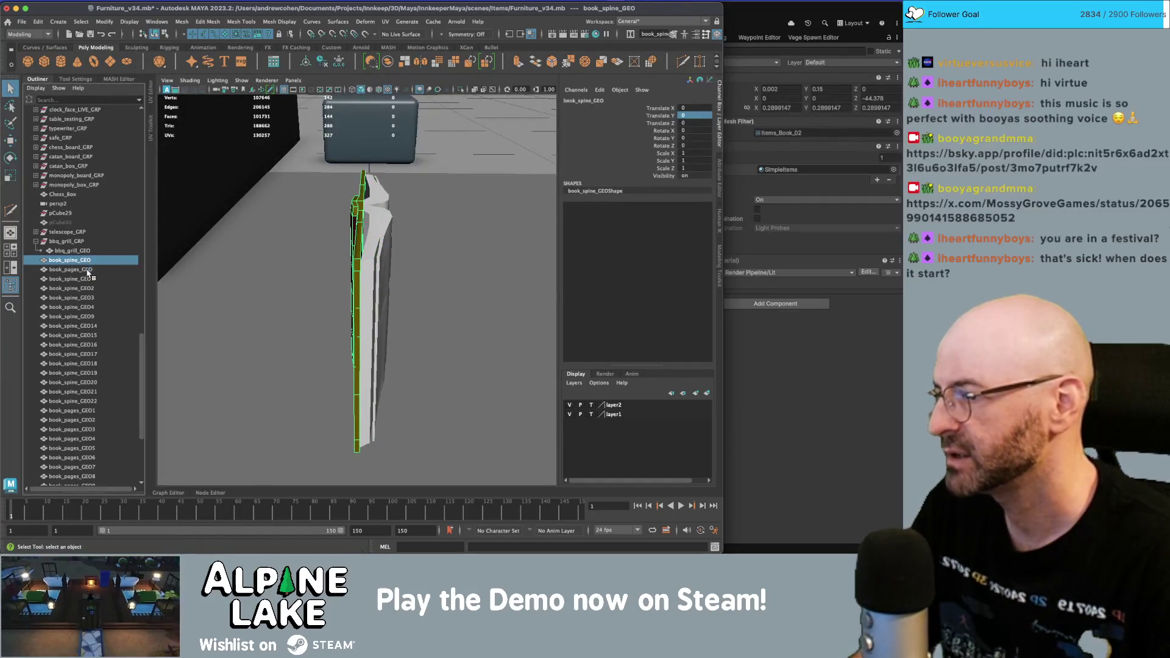
ctrl+click(88, 270)
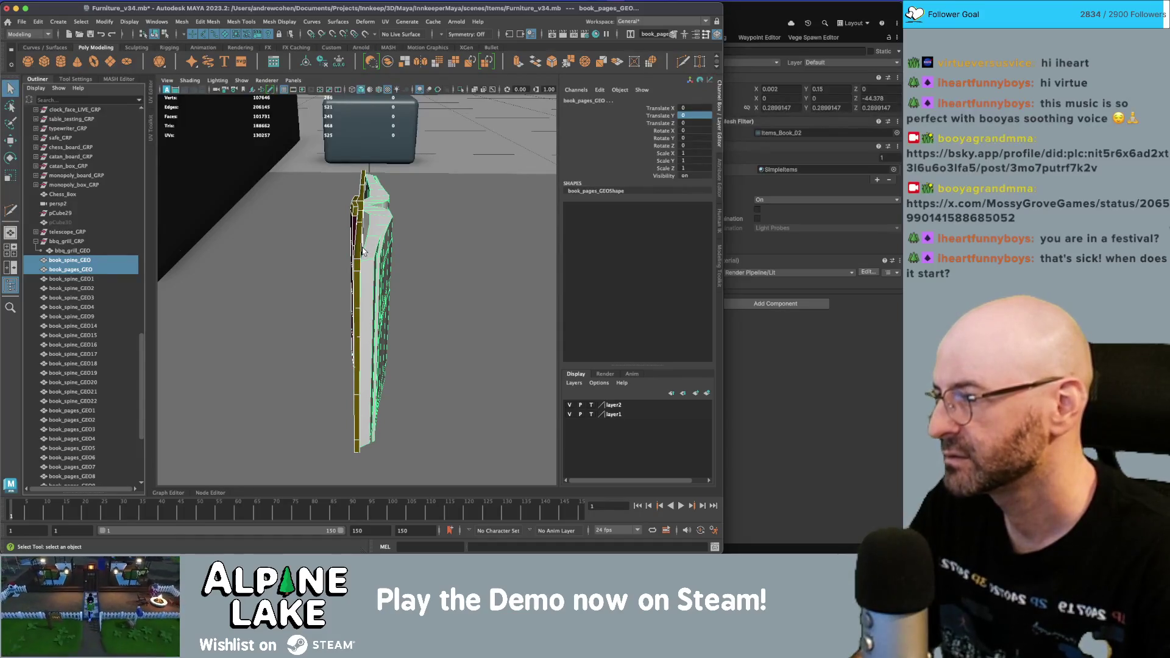
key(ctrl+g)
double_click(81, 403)
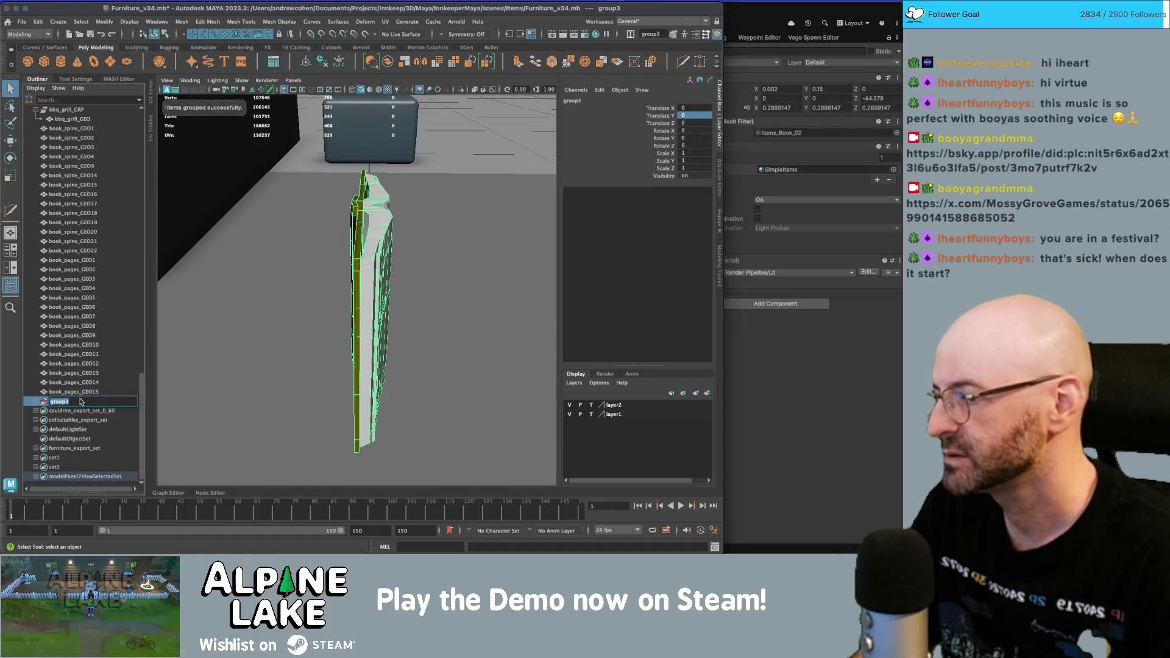
- Name the first group Book_A_GRP, then group book_spine_GEO1 with book_pages_GEO2 as Book_B_GRP
text(Book_A_GRP)
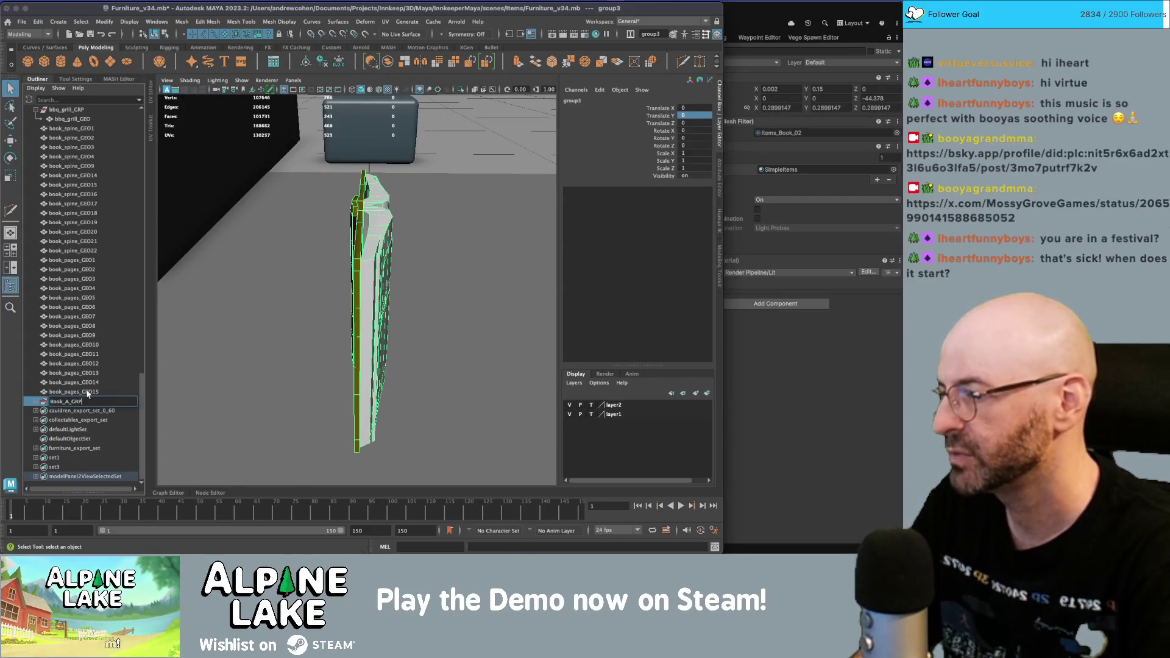
key(Return)
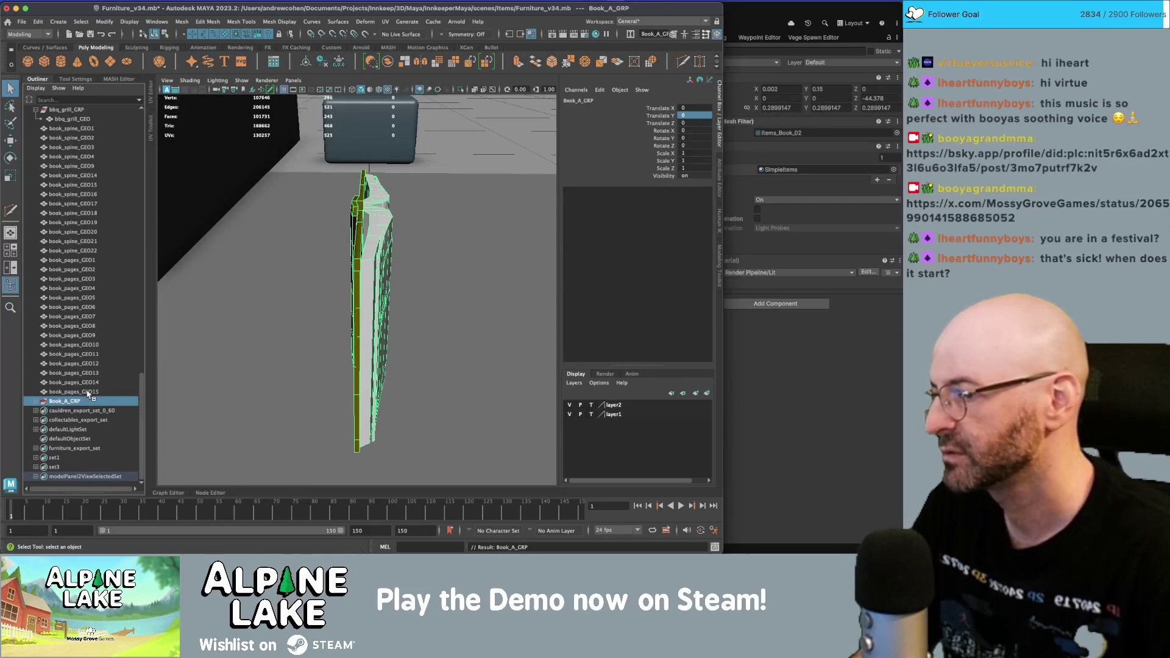
scroll(91, 389, up, 3)
click(91, 204)
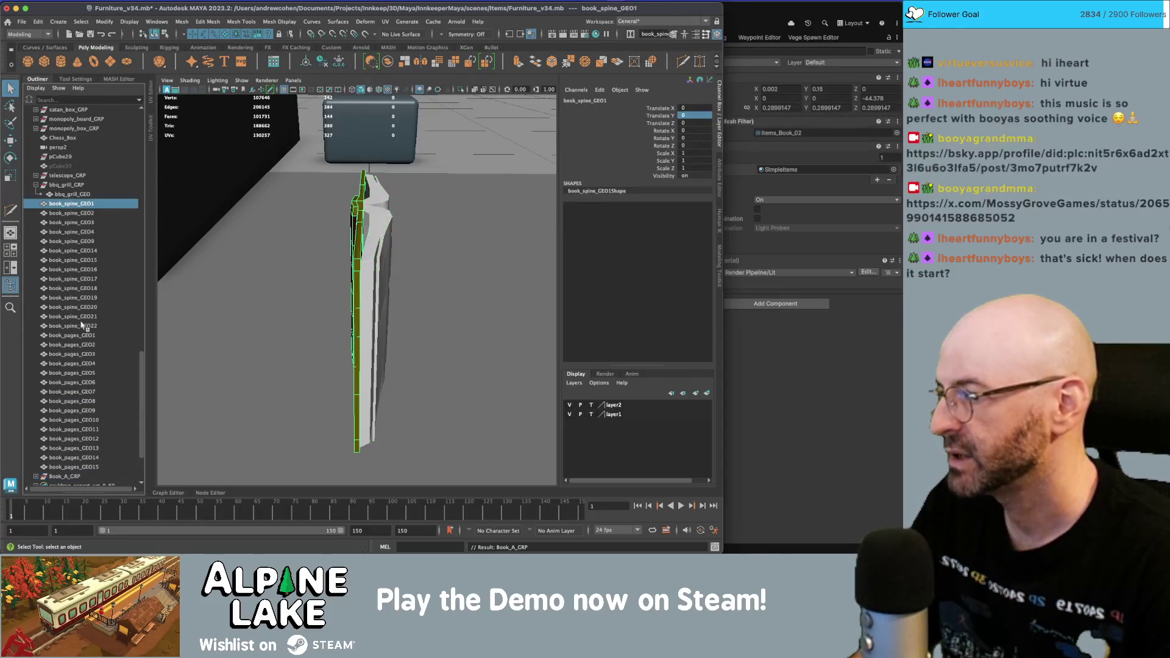
ctrl+click(83, 345)
key(ctrl+g)
double_click(67, 467)
text(Book_A_GRP)
key(BackSpace)
text(B)
key(Return)
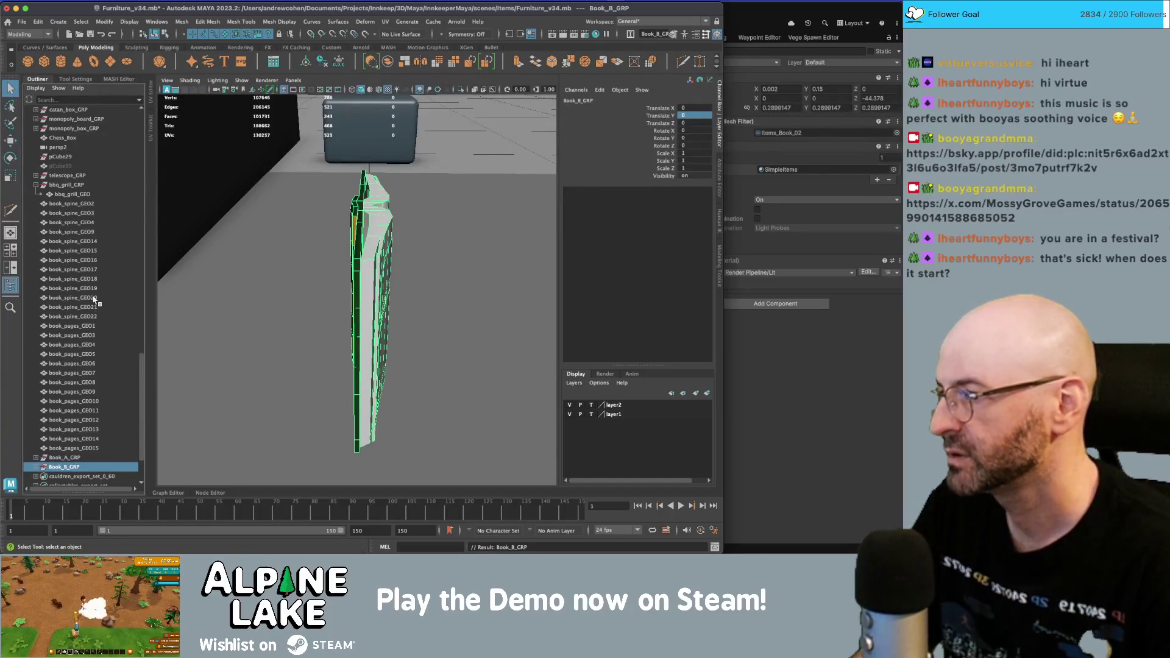
- Group book_spine_GEO2 with a pages mesh as Book_C_GRP, undoing an accidental duplicate
click(81, 204)
ctrl+click(86, 325)
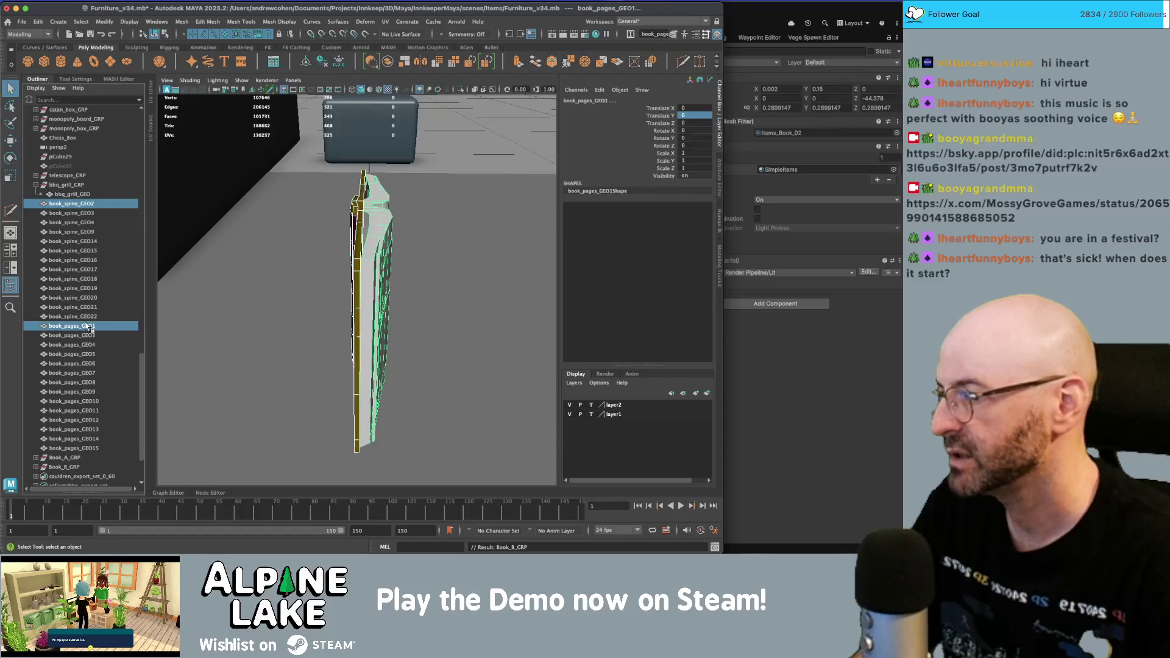
key(ctrl+d)
key(ctrl+z)
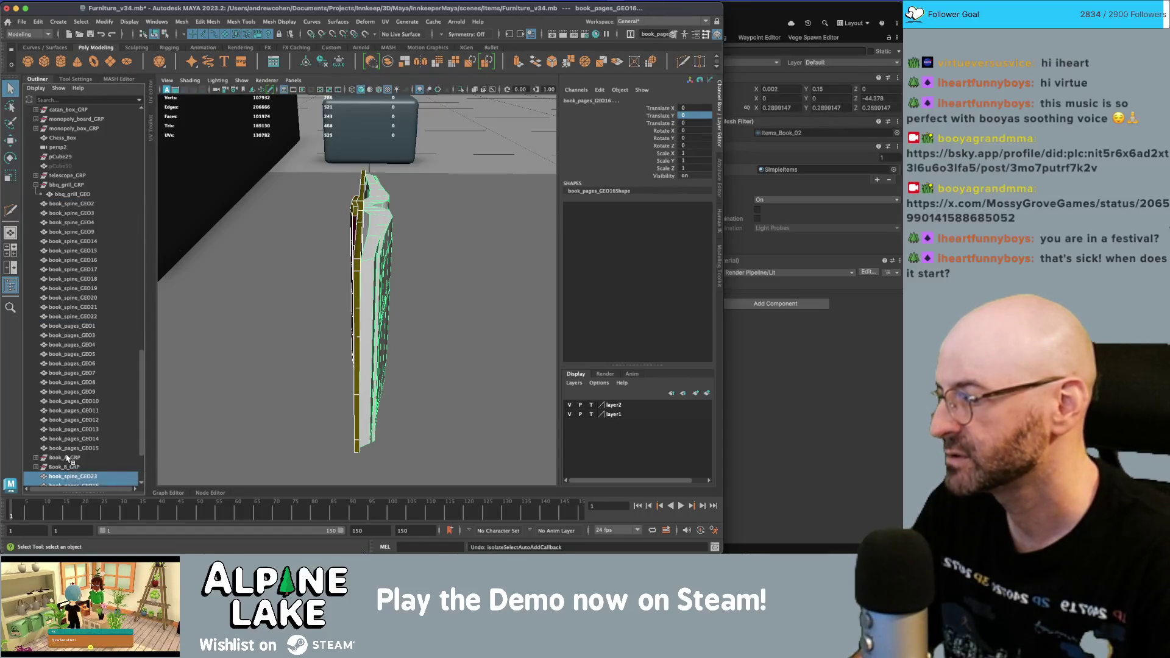
key(ctrl+z)
scroll(129, 350, down, 3)
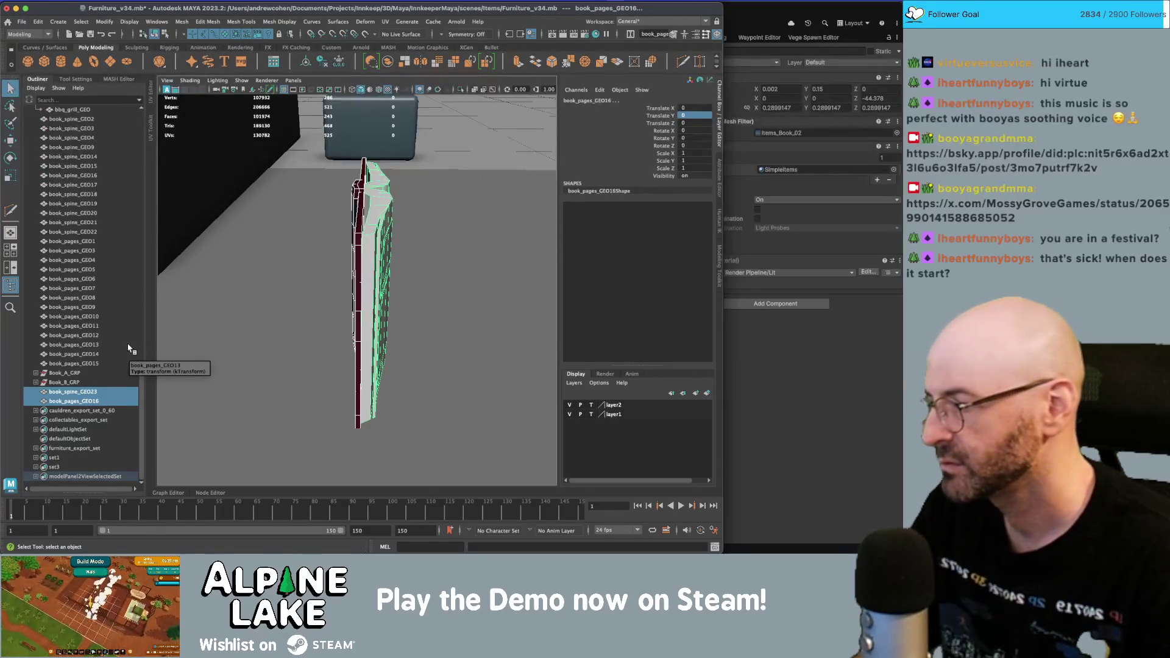
key(ctrl+g)
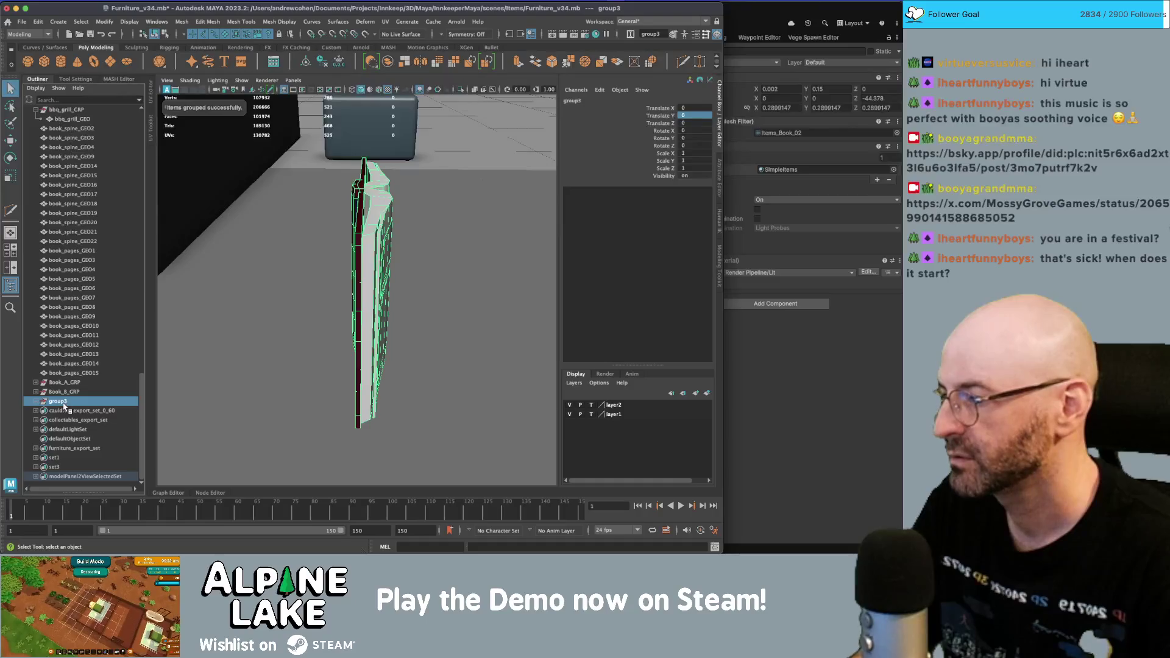
double_click(57, 402)
text(Book_C_GRP)
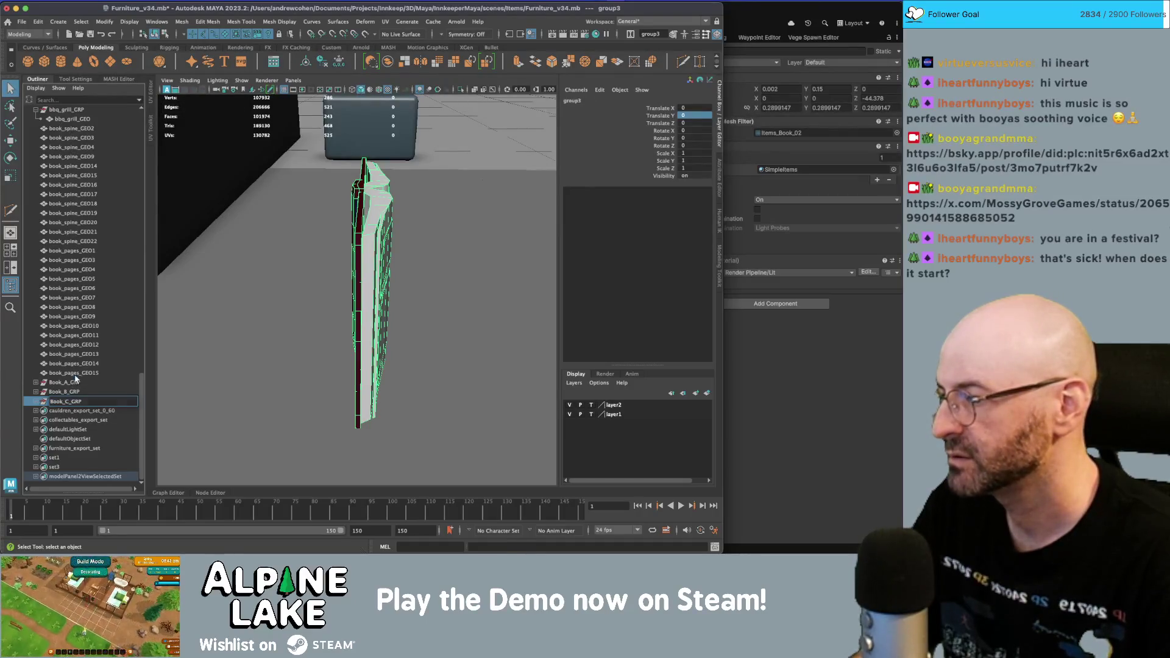
- Group book_pages_GEO15 with book_spine_GEO20 as Book_D_GRP, and book_pages_GEO14 with book_spine_GEO19 as Book_E_GRP
click(75, 373)
ctrl+click(89, 223)
key(ctrl+g)
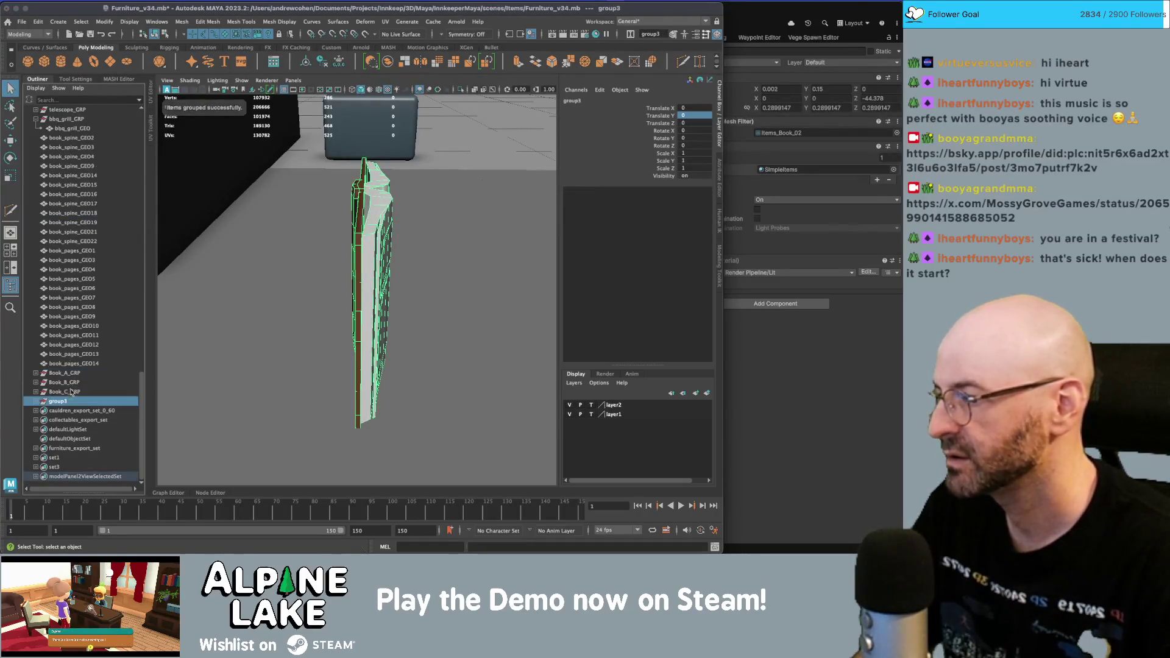
double_click(57, 402)
text(Book_A_GRP)
key(Return)
click(89, 364)
ctrl+click(79, 223)
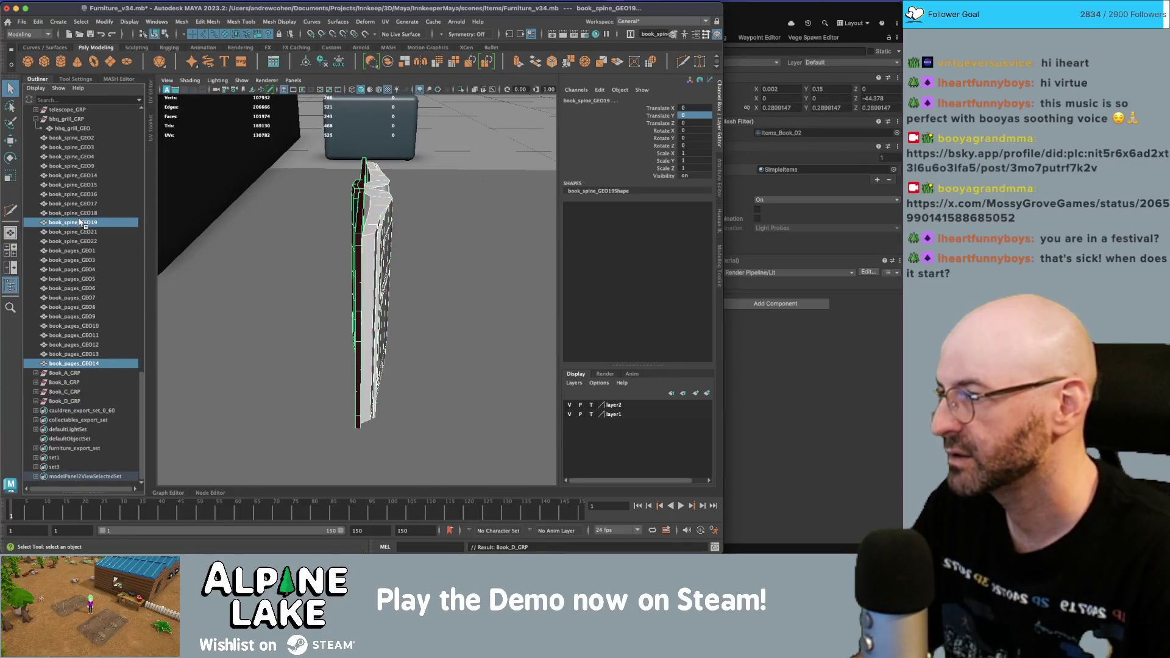
key(ctrl+g)
double_click(69, 403)
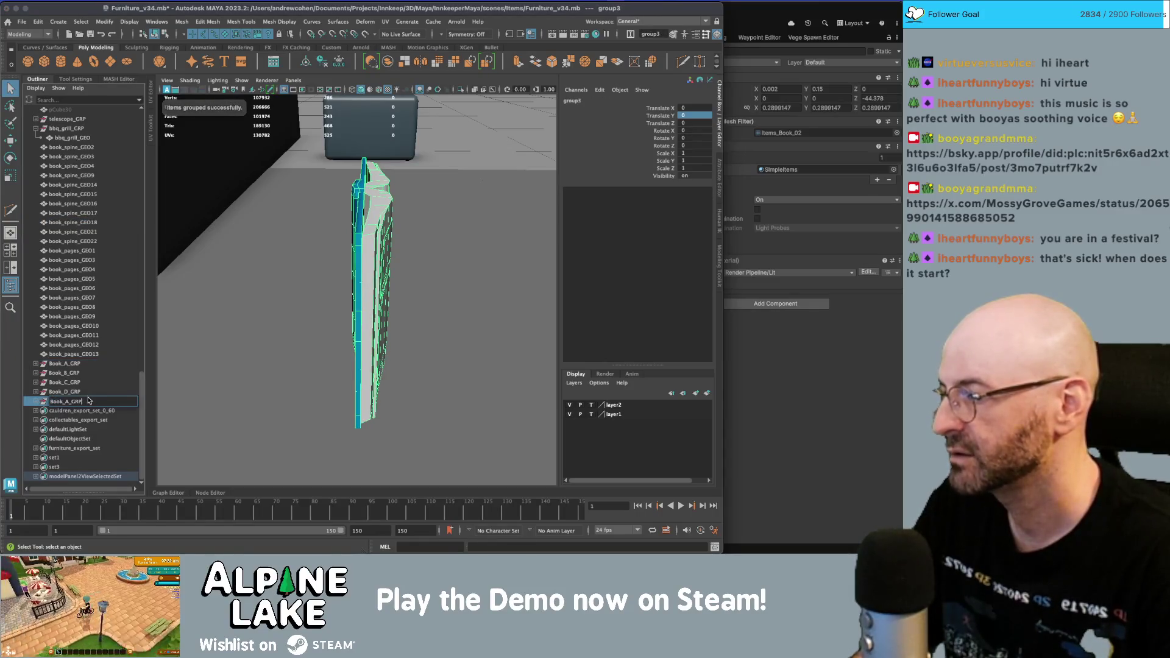
key(Return)
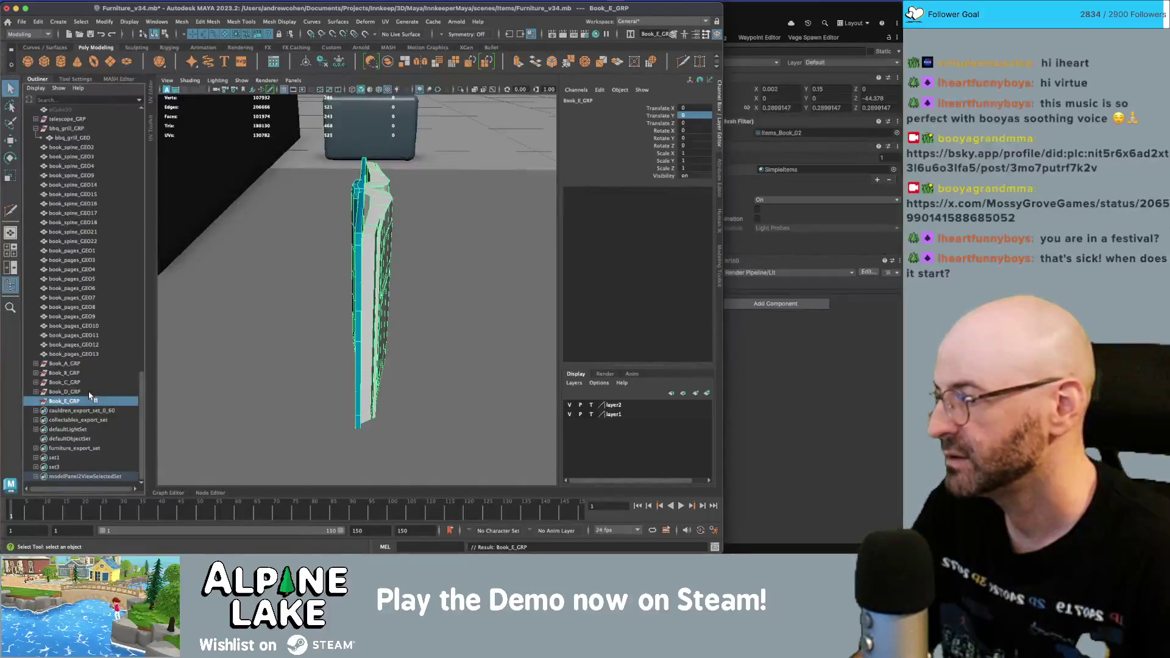
- Group book_spine_GEO16 with book_pages_GEO7 as Book_F_GRP
click(94, 354)
shift+click(86, 214)
click(86, 204)
ctrl+click(80, 298)
key(ctrl+g)
double_click(66, 402)
text(Book_A_GRP)
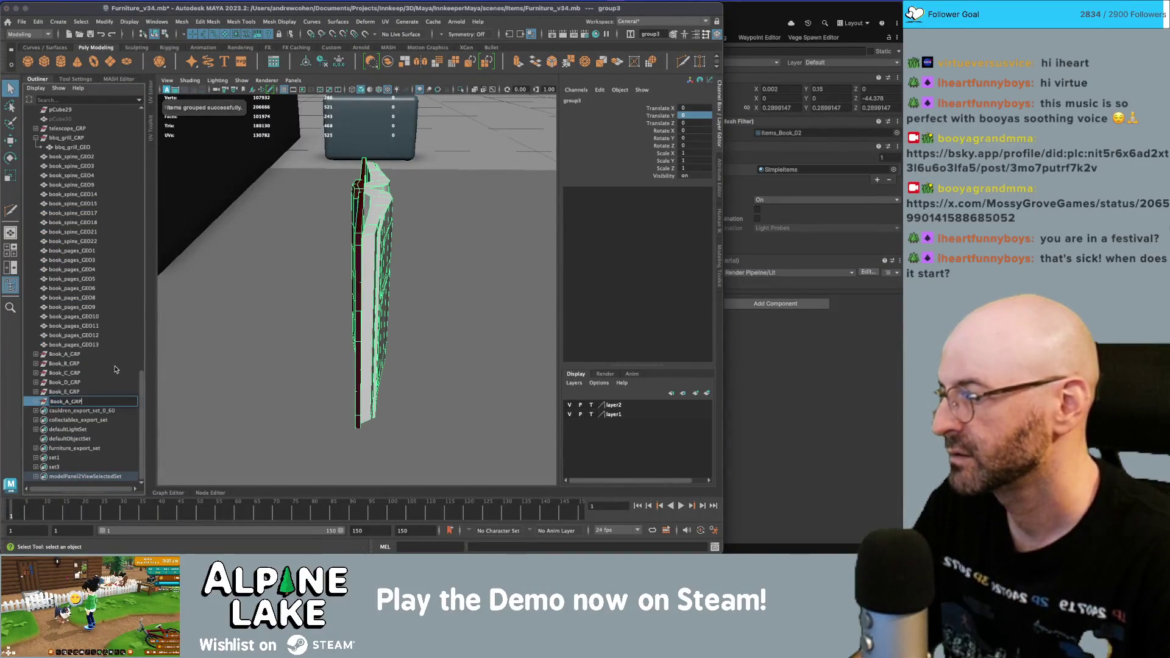
key(shift+Left)
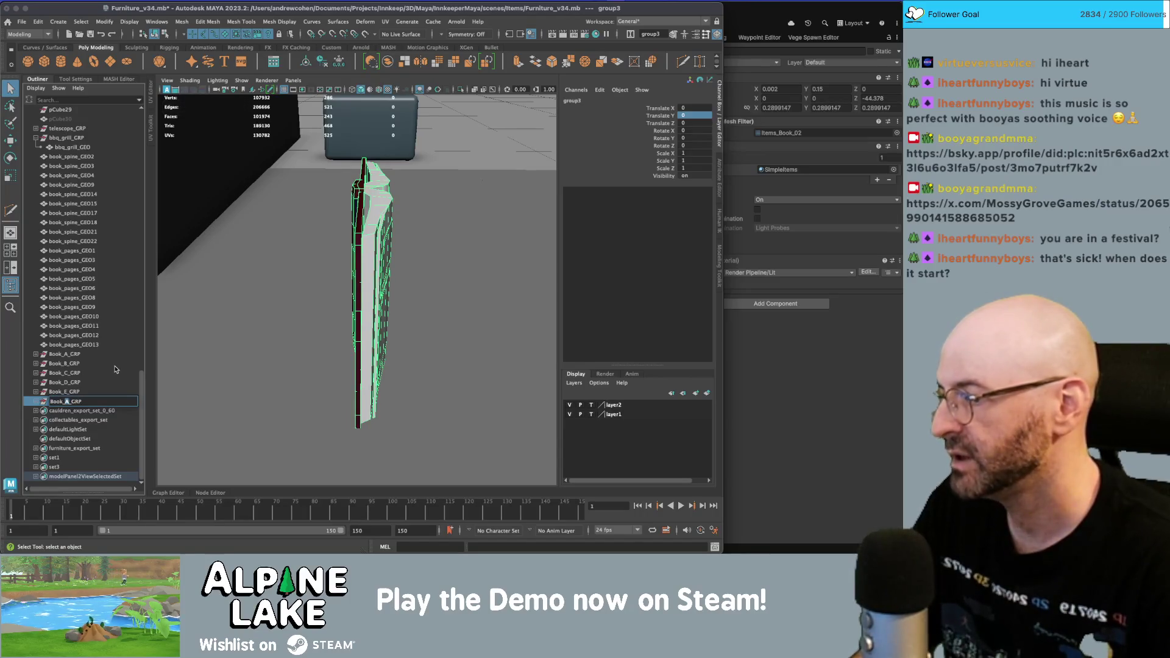
key(Return)
- Group book_pages_GEO13 with book_spine_GEO18 and rename the group to Book_G_GRP
click(113, 345)
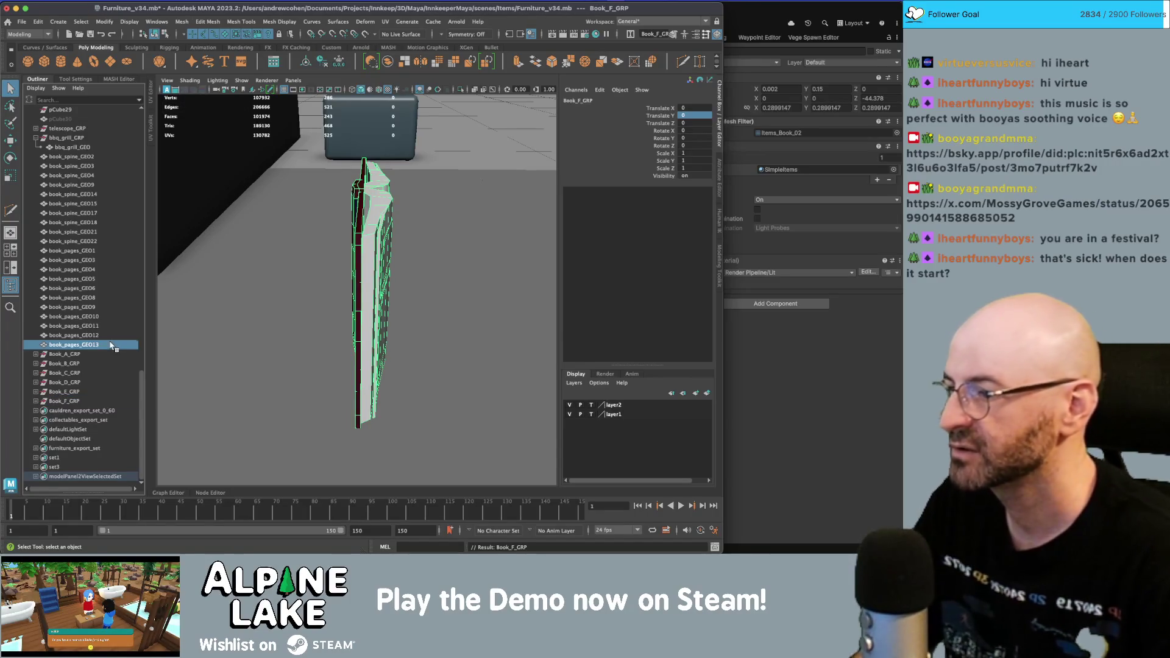
ctrl+click(83, 223)
key(ctrl+g)
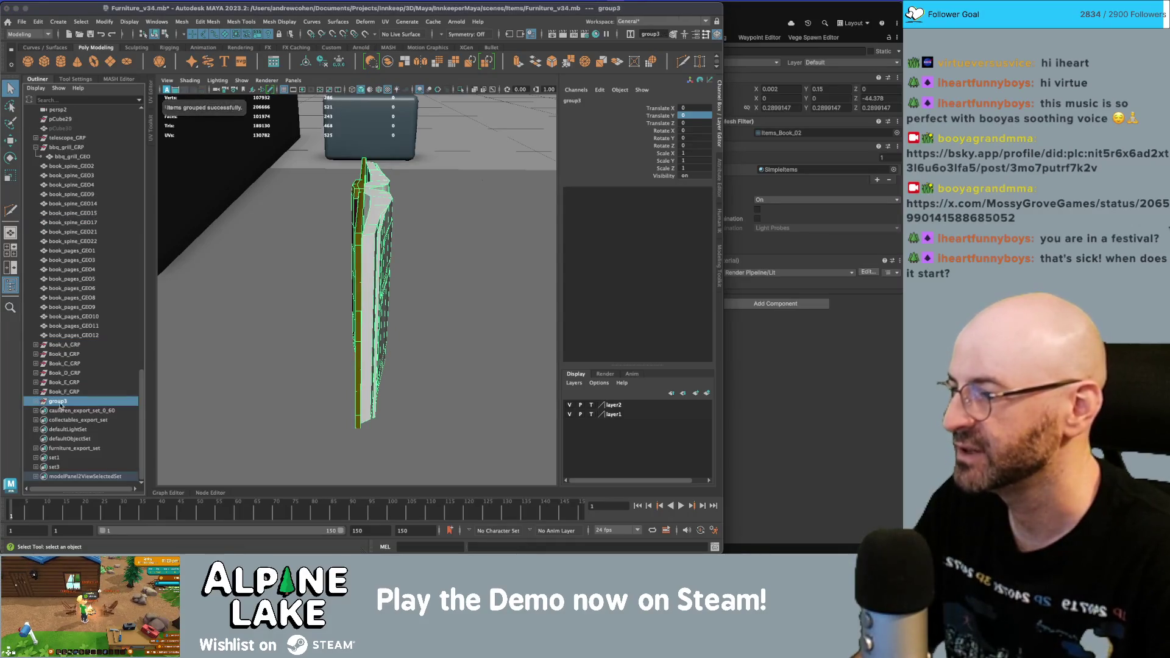
double_click(61, 404)
key(Left)
key(Left)
key(Left)
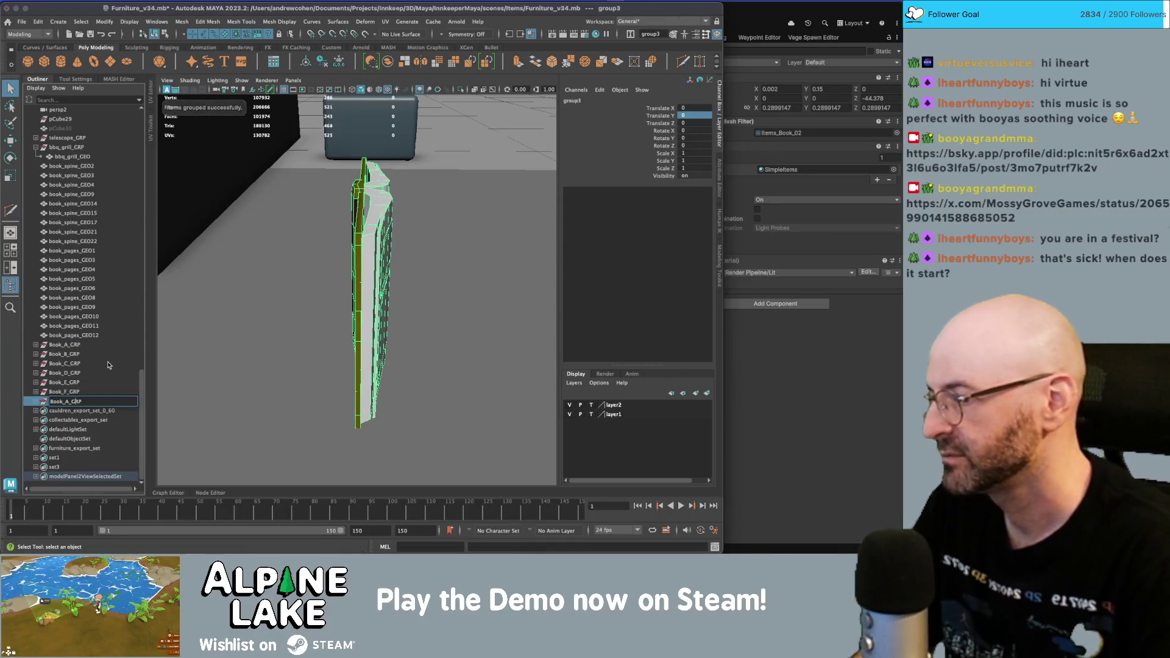
- Group book_spine_GEO22 with book_pages_GEO10 as Book_H_GRP, then select book_spine_GEO14 and book_pages_GEO9
click(68, 316)
ctrl+click(69, 241)
key(ctrl+g)
double_click(55, 401)
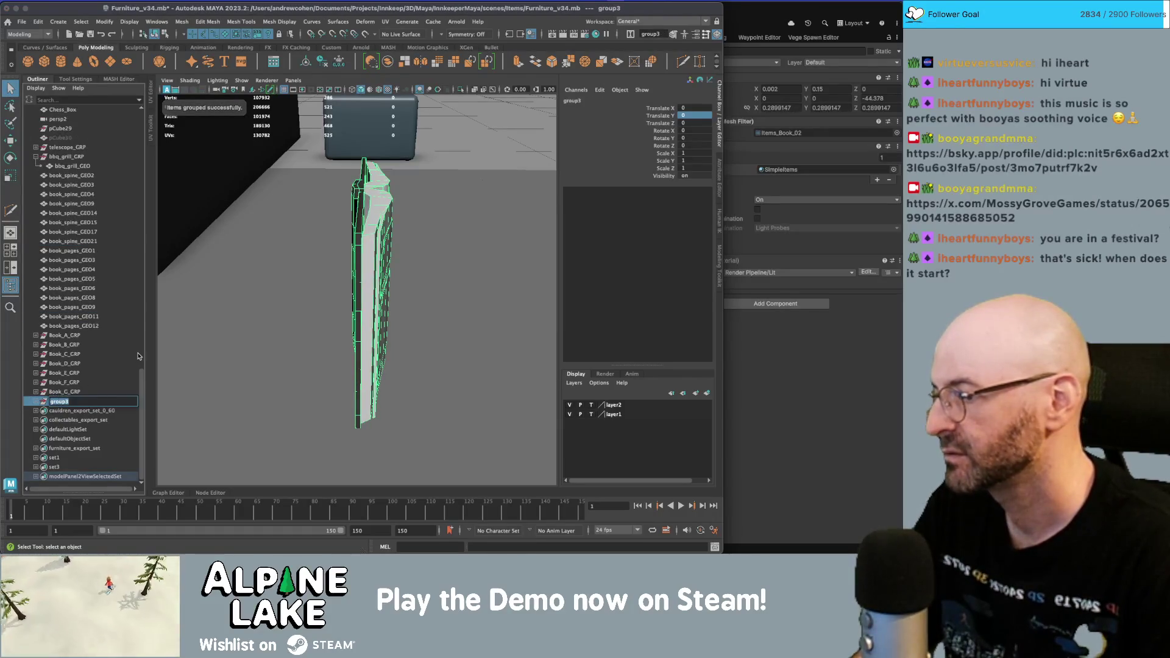
key(BackSpace)
text(H_GRP)
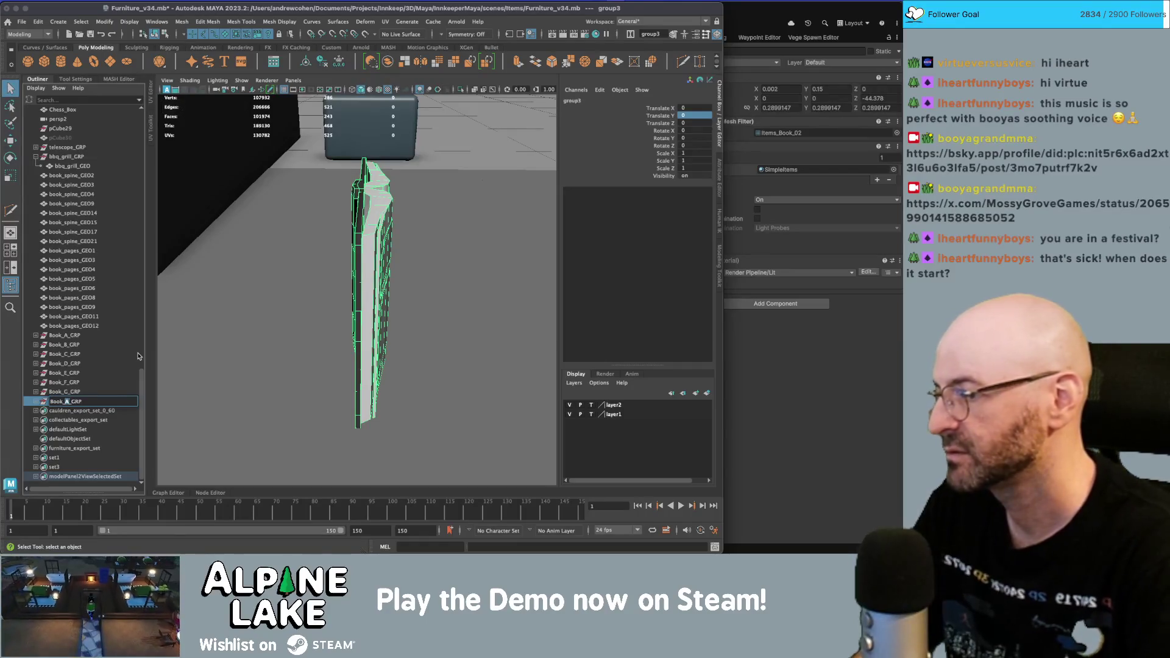
key(Return)
click(86, 213)
ctrl+click(93, 307)
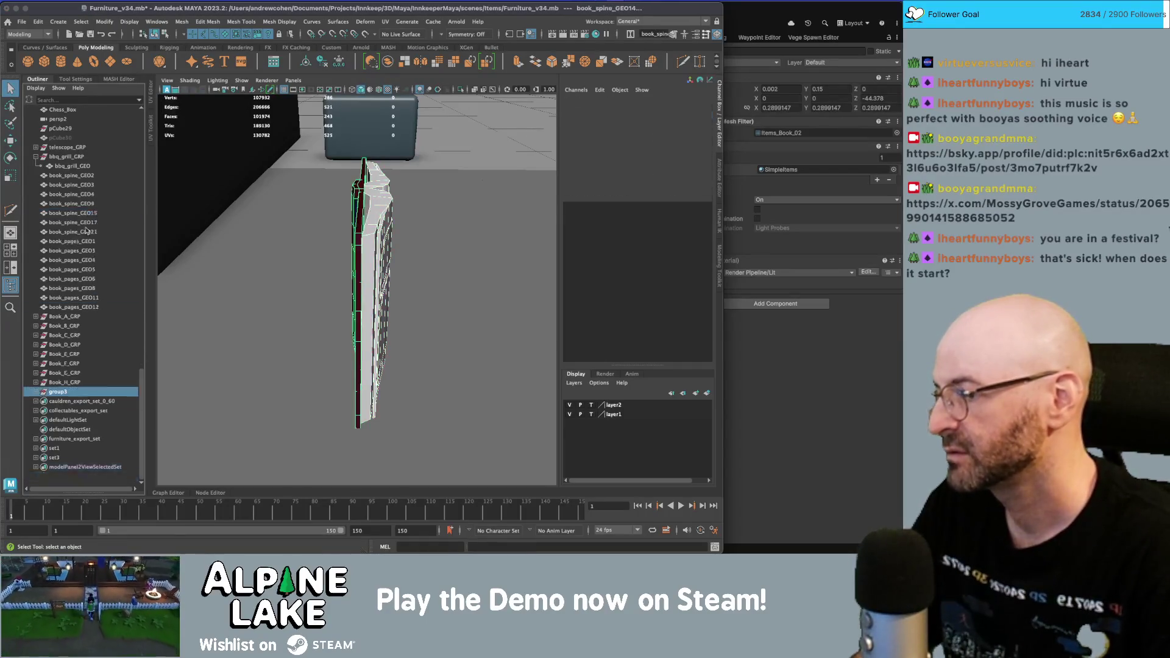
- Group the selected spine and pages as Book_I_GRP, then group book_spine_GEO9 and start naming it
key(ctrl+g)
double_click(70, 402)
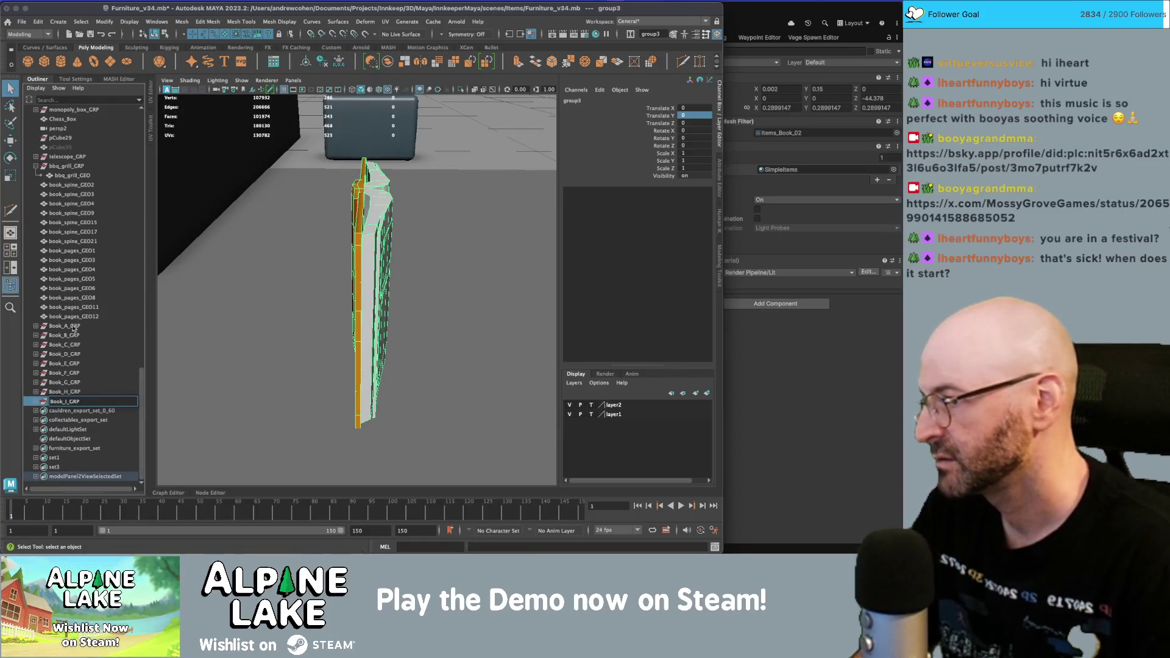
key(Return)
click(80, 213)
key(ctrl+g)
double_click(67, 406)
double_click(69, 403)
key(Left)
key(Left)
key(Left)
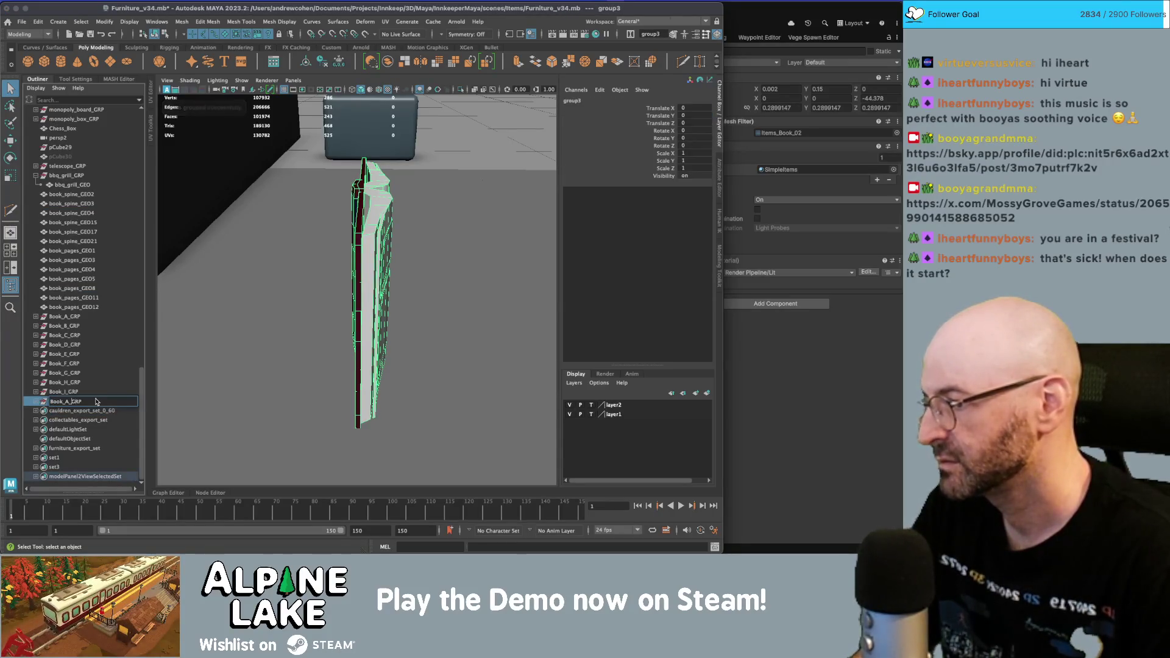
- Group book_spine_GEO21 with book_pages_GEO12 as Book_K_GRP and book_pages_GEO11 as Book_L_GRP
click(82, 306)
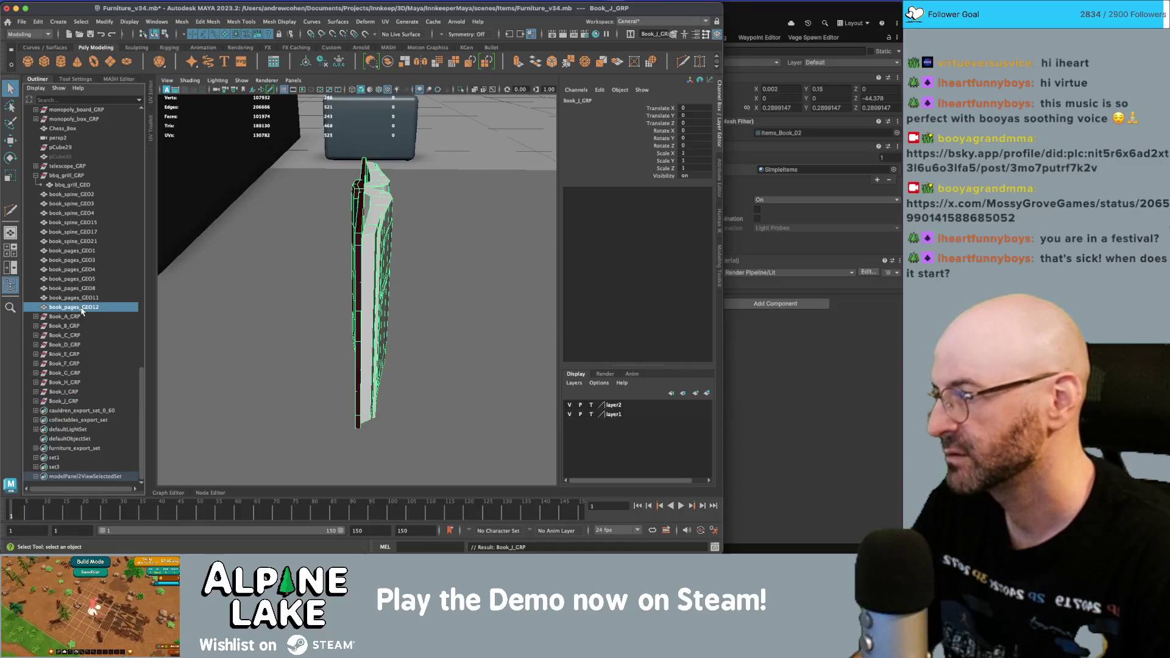
ctrl+click(77, 241)
key(ctrl+g)
double_click(64, 400)
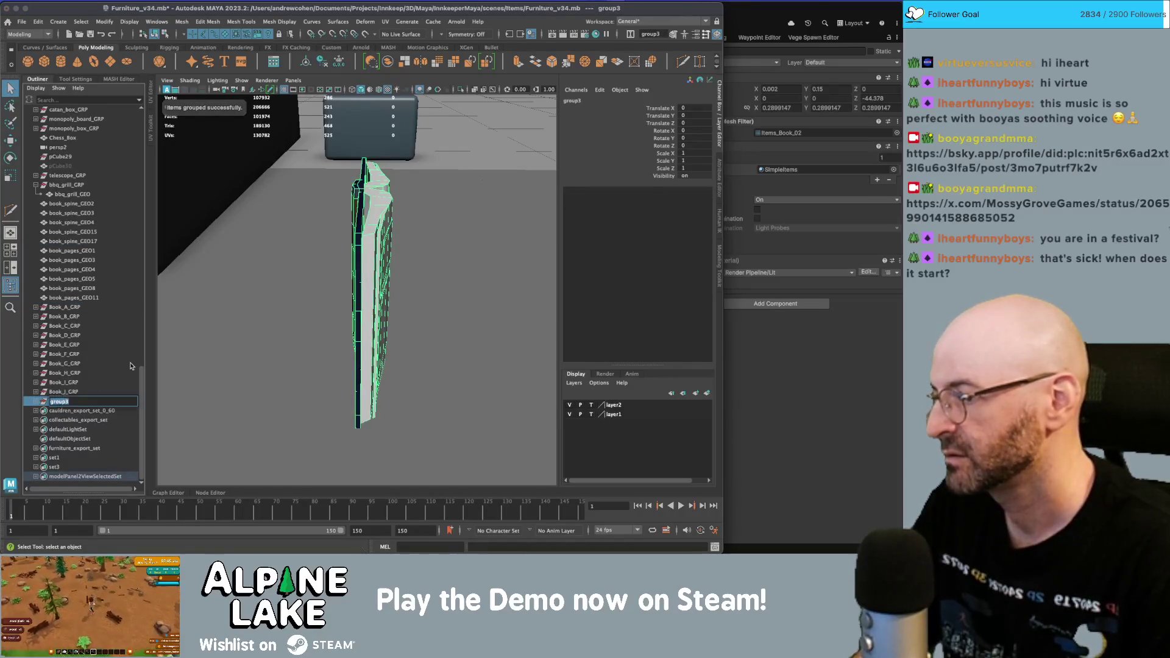
text(Book_K_GRP)
key(Return)
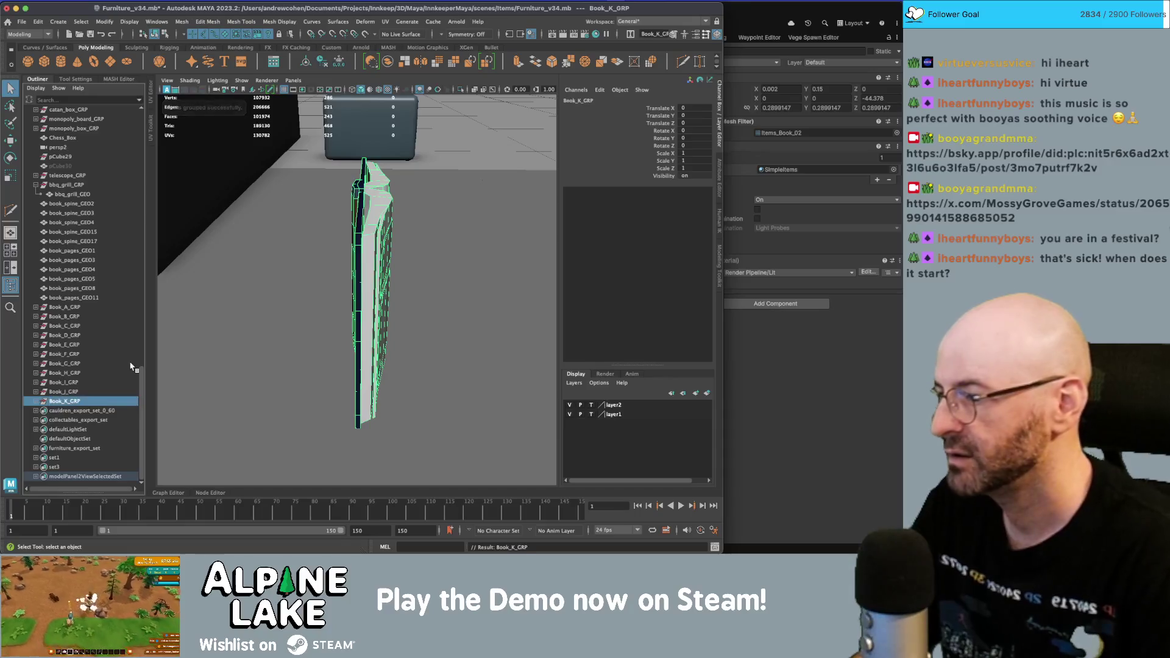
click(79, 298)
key(ctrl+g)
double_click(63, 402)
text(Book_A_GRP)
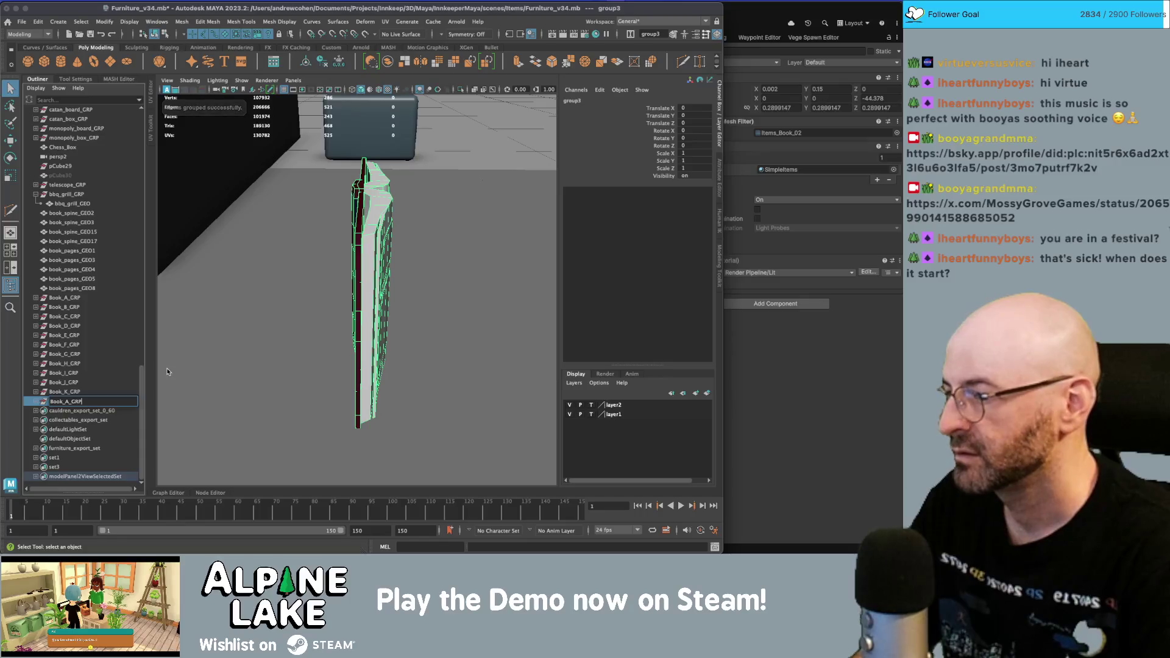
text(L)
key(Return)
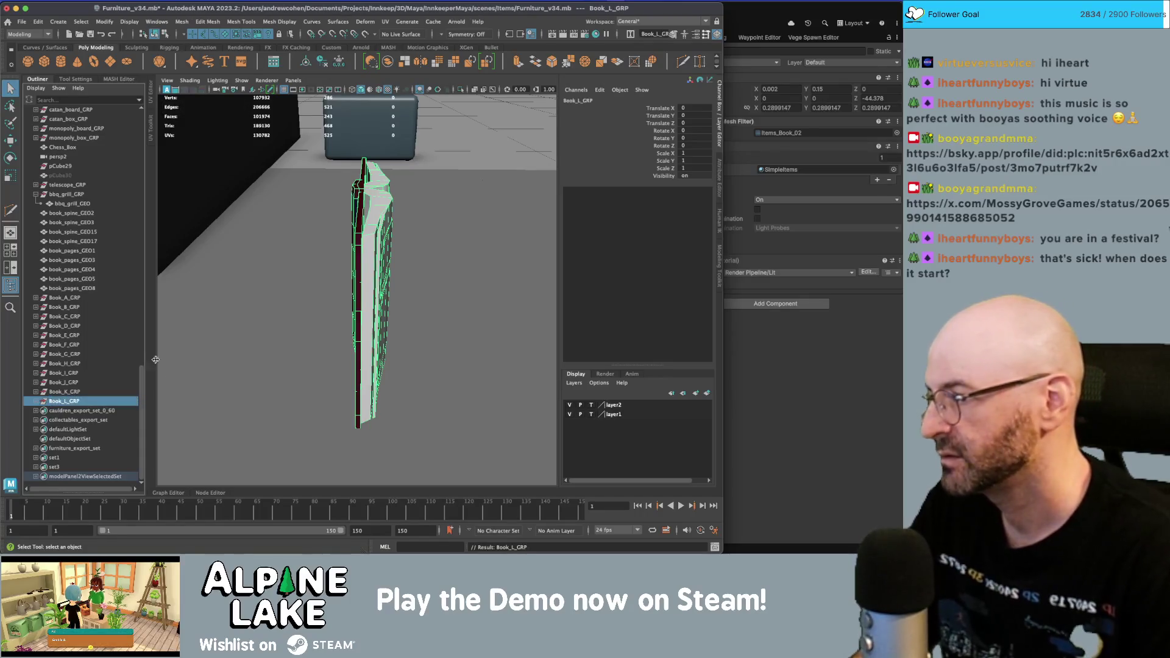
- Group book_pages_GEO4 and book_spine_GEO15 and name the group Book_M_GRP
click(100, 270)
ctrl+click(83, 234)
key(ctrl+g)
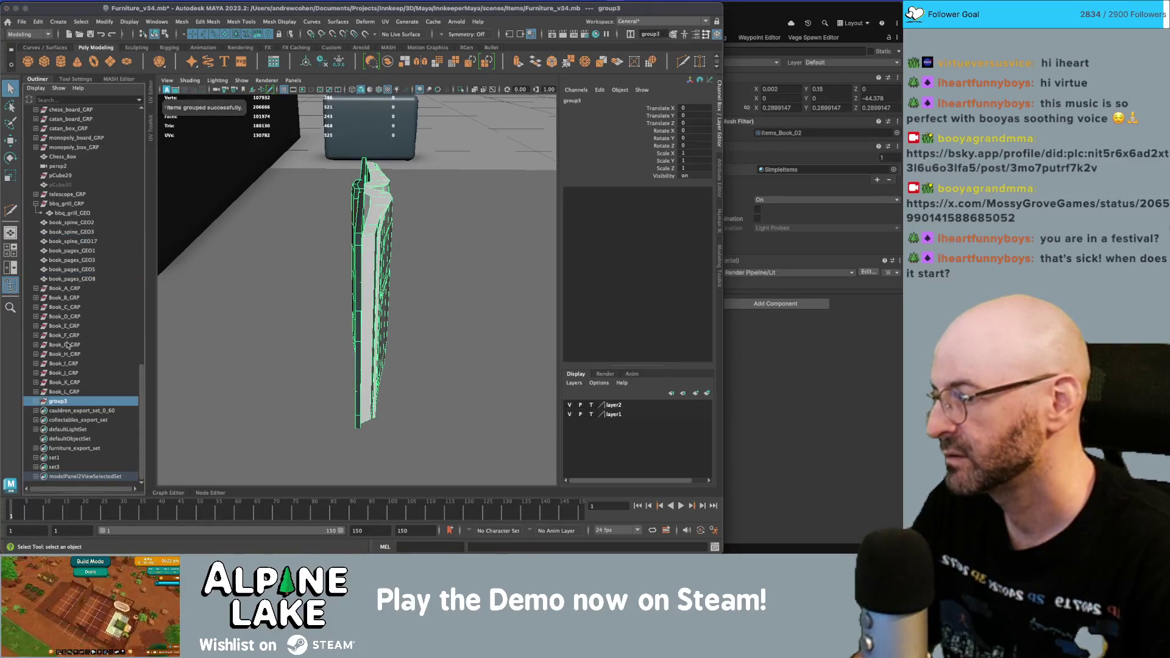
double_click(77, 402)
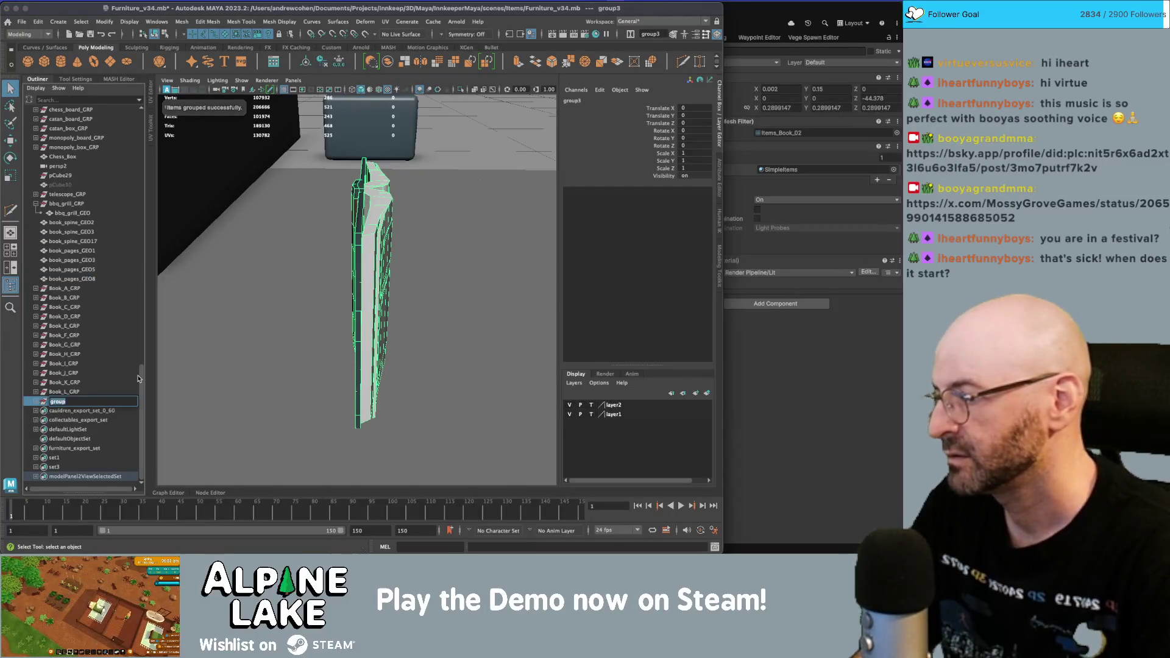
text(Book_A_GRP)
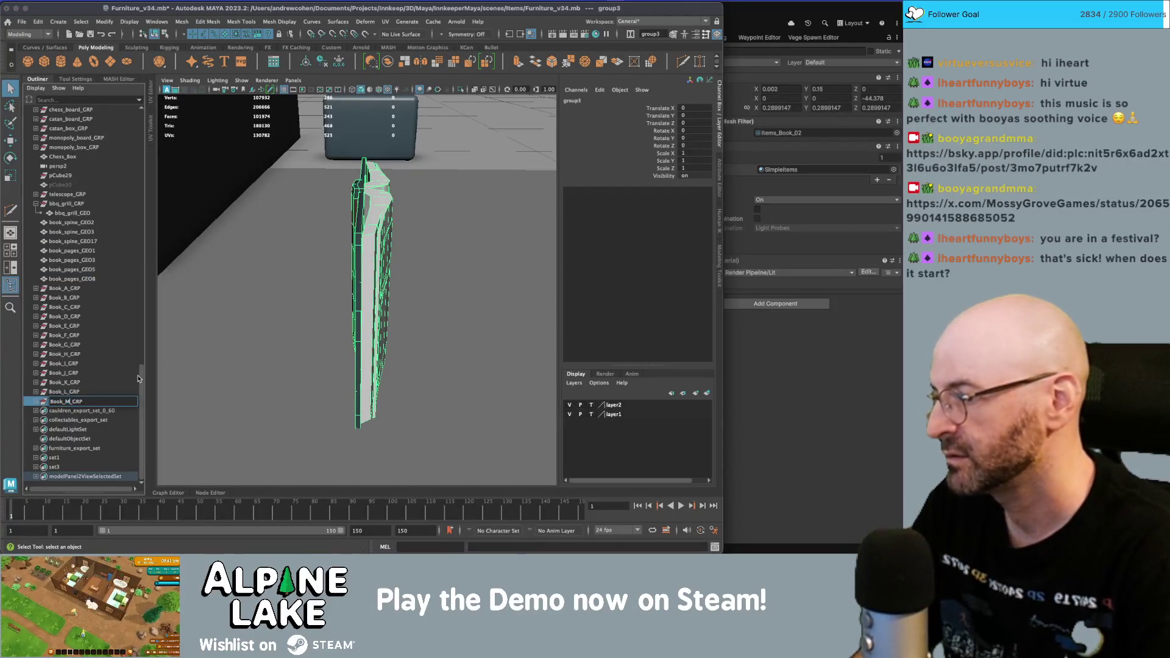
key(Return)
- Group book_spine_GEO2 and book_pages_GEO3 and name the group Book_N_GRP
click(72, 222)
ctrl+click(72, 260)
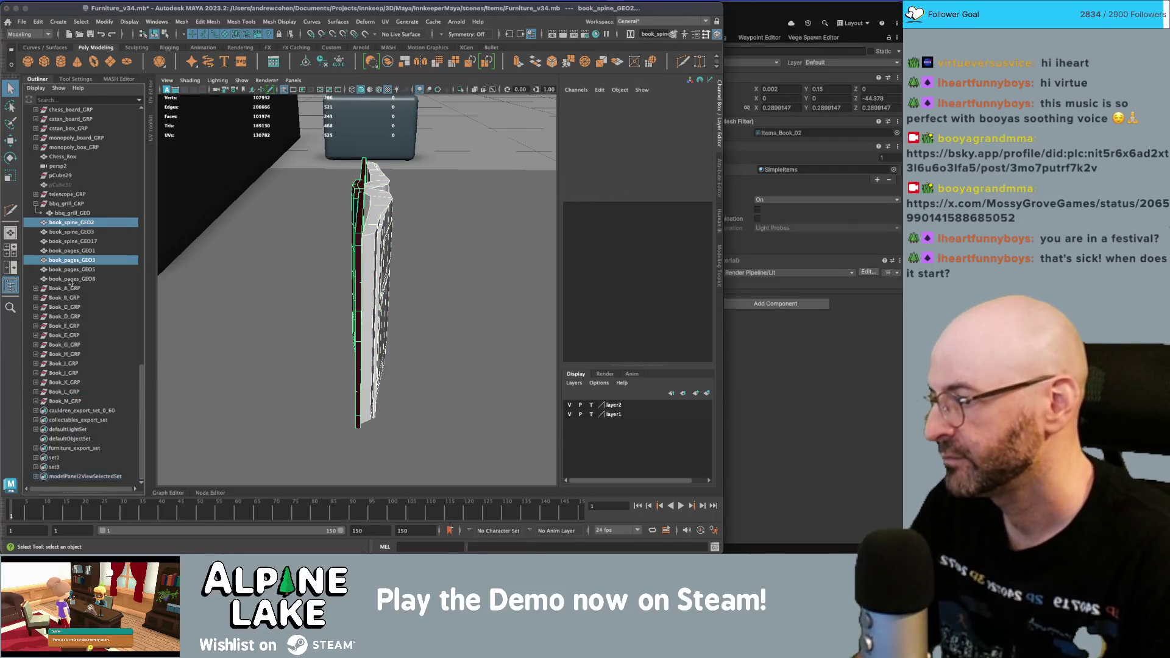
key(ctrl+g)
click(36, 402)
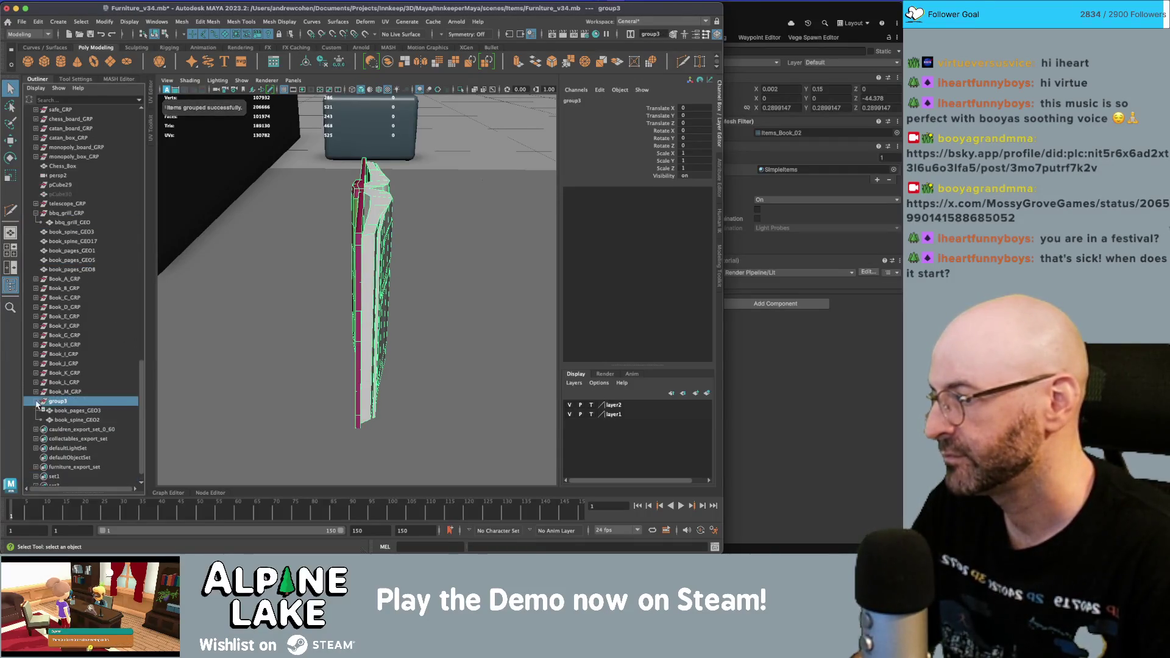
double_click(69, 401)
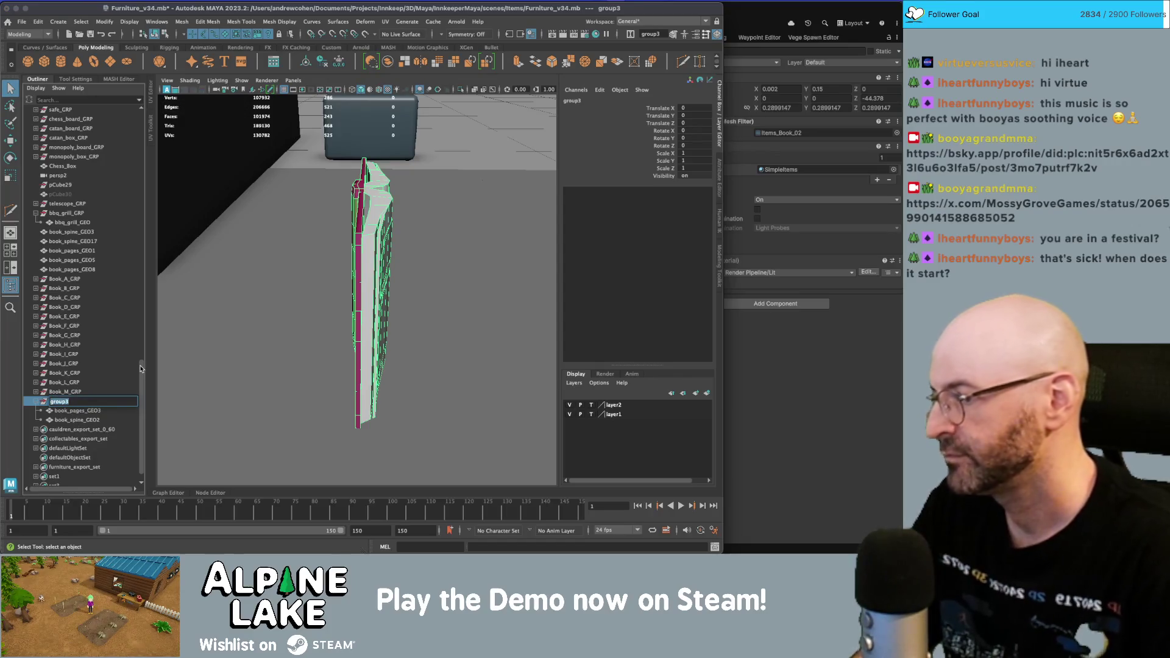
text(Book_A_GRP)
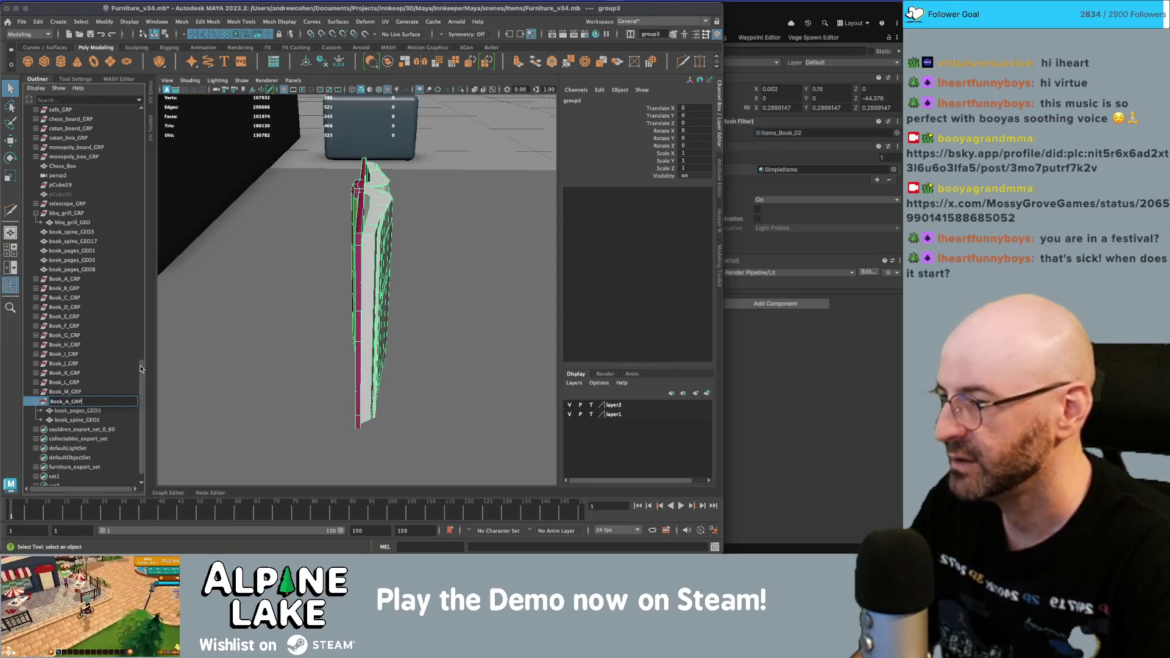
text(N)
key(Return)
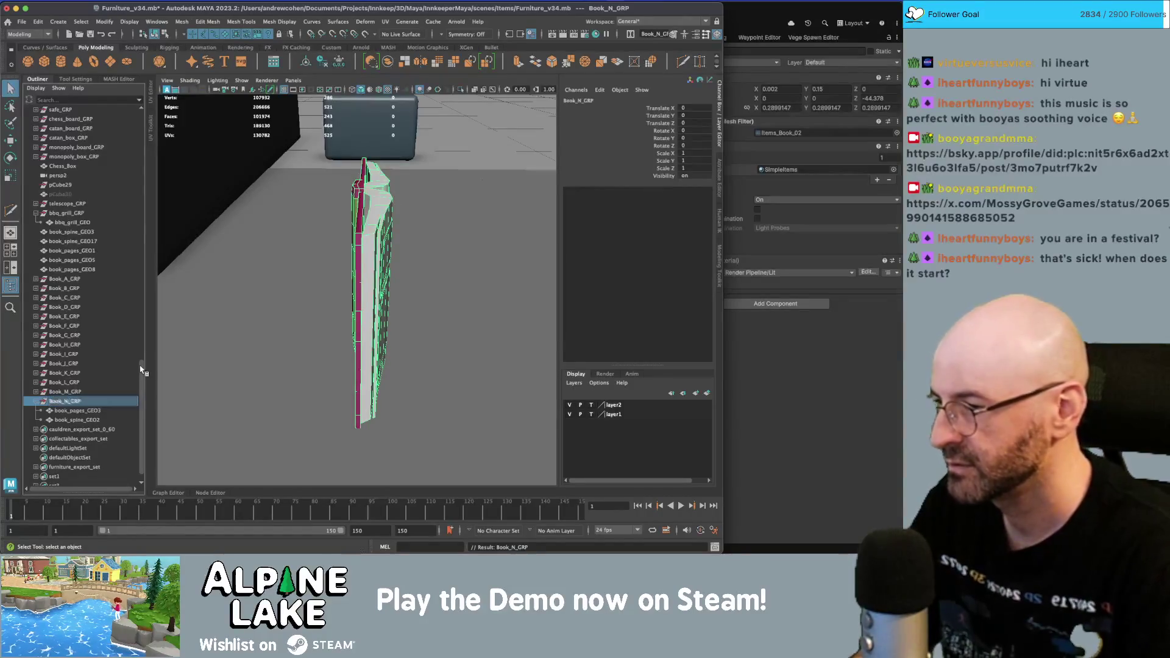
- Group book_pages_GEO5 with book_spine_GEO17, undoing the extra group4
click(91, 260)
ctrl+click(92, 243)
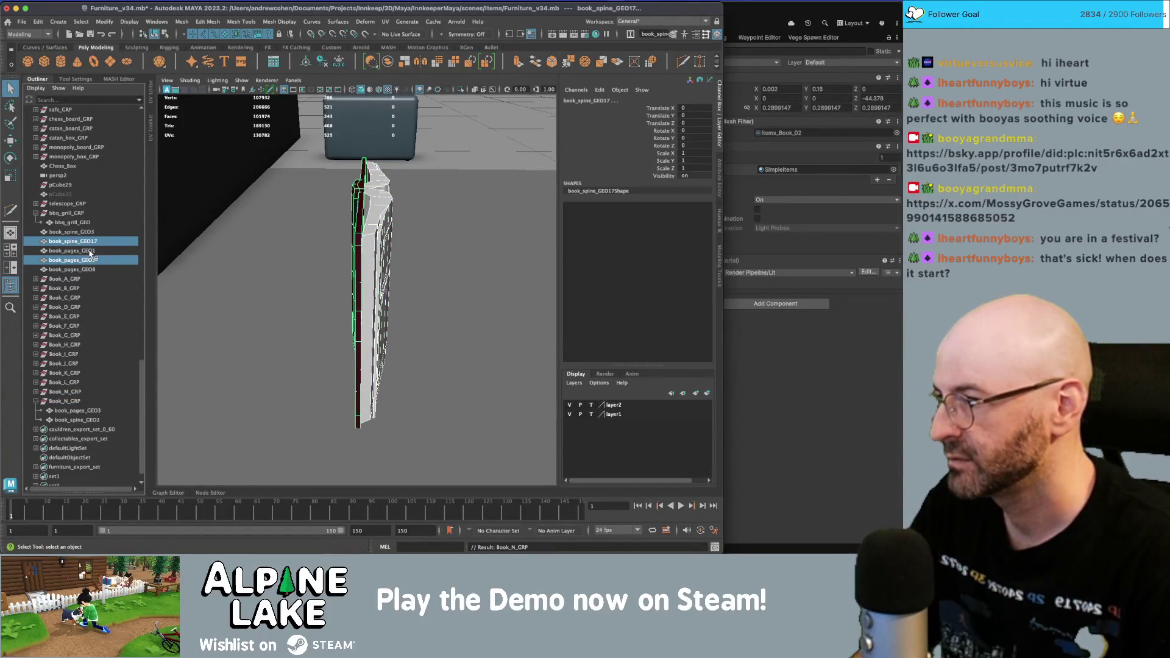
key(ctrl+g)
key(ctrl+z)
key(ctrl+z)
- Remove the stray pasted tables group, then group book_pages_GEO5 and book_spine_GEO17 as Book_O_GRP
click(35, 430)
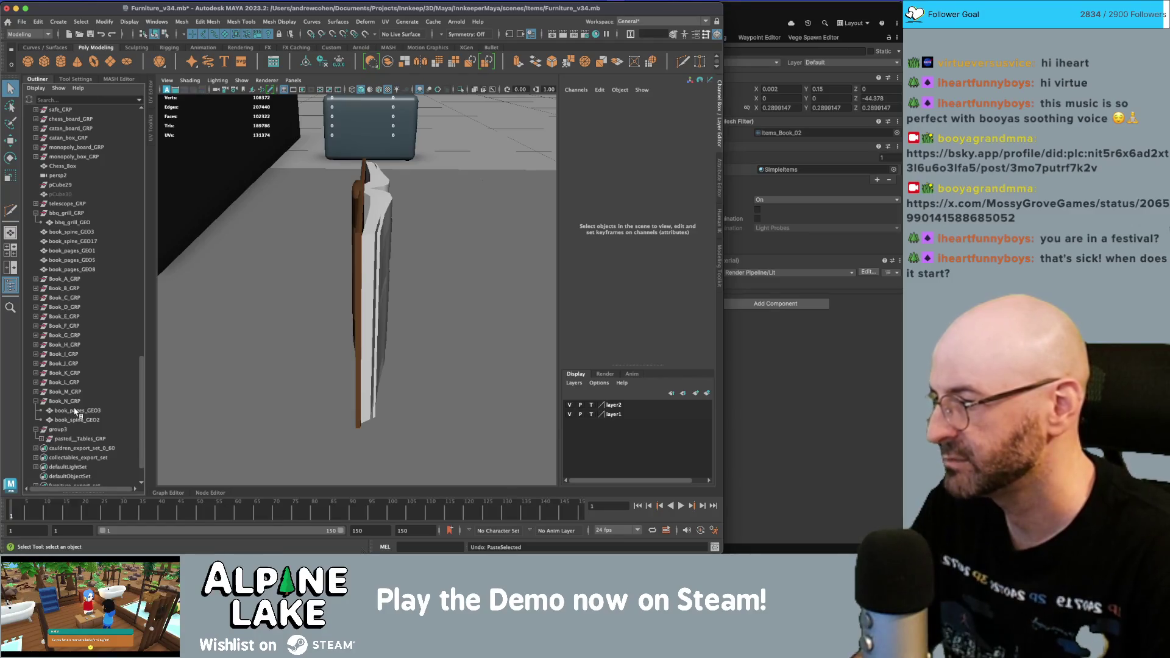
key(ctrl+z)
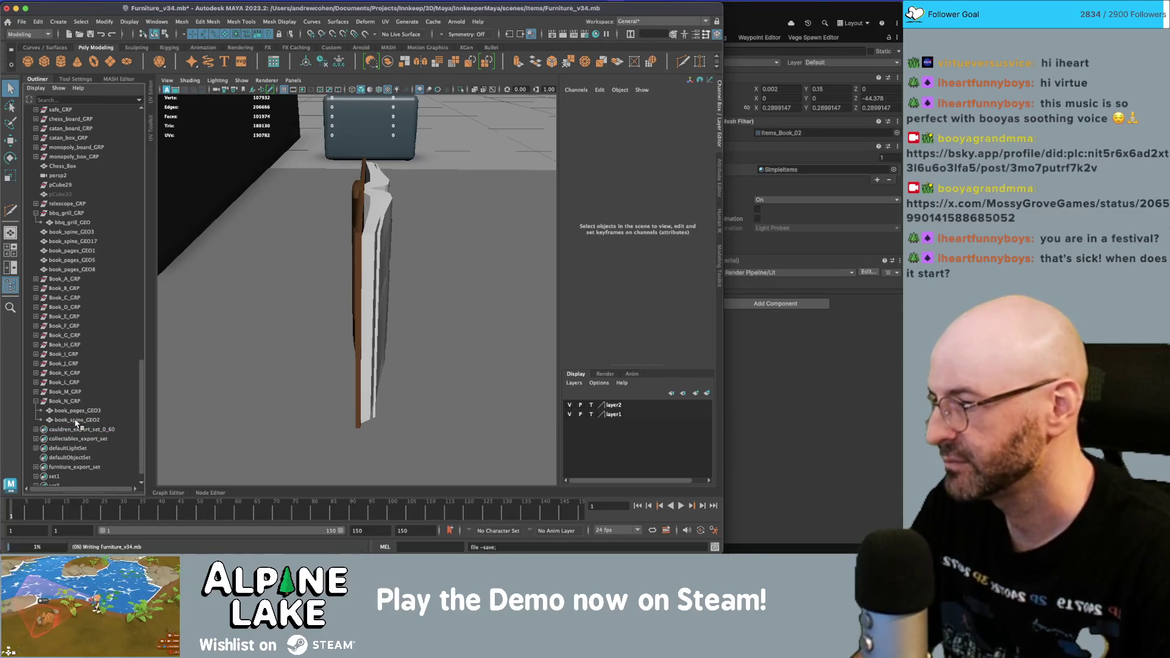
click(85, 260)
ctrl+click(86, 242)
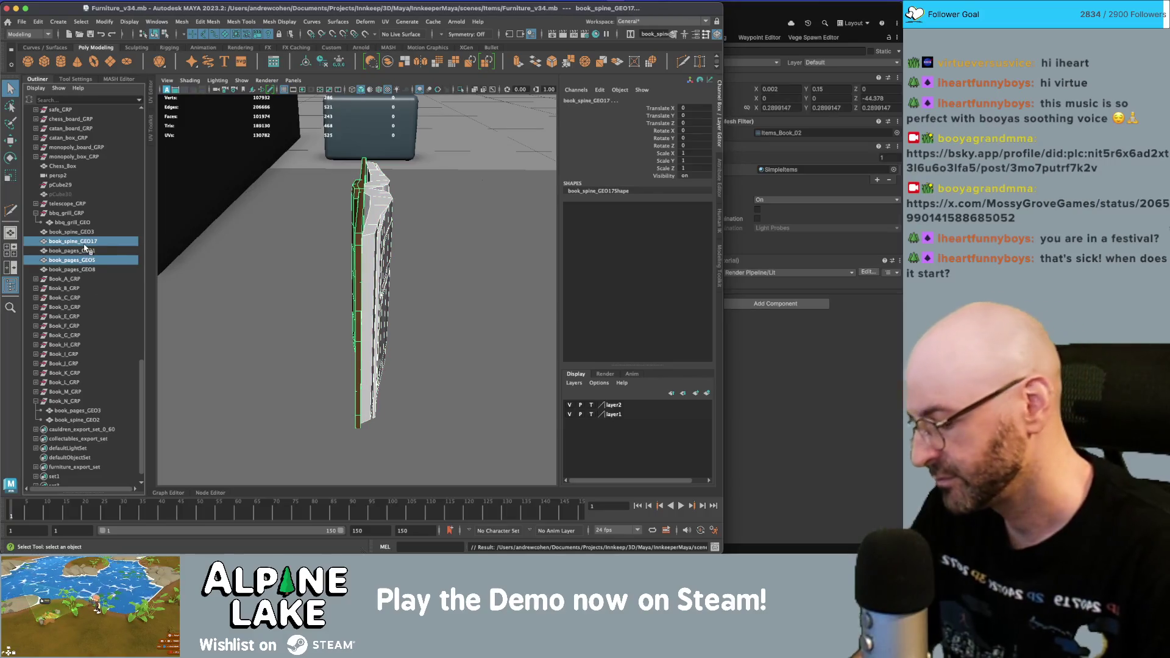
key(ctrl+g)
double_click(59, 411)
text(Book_A_GRPO)
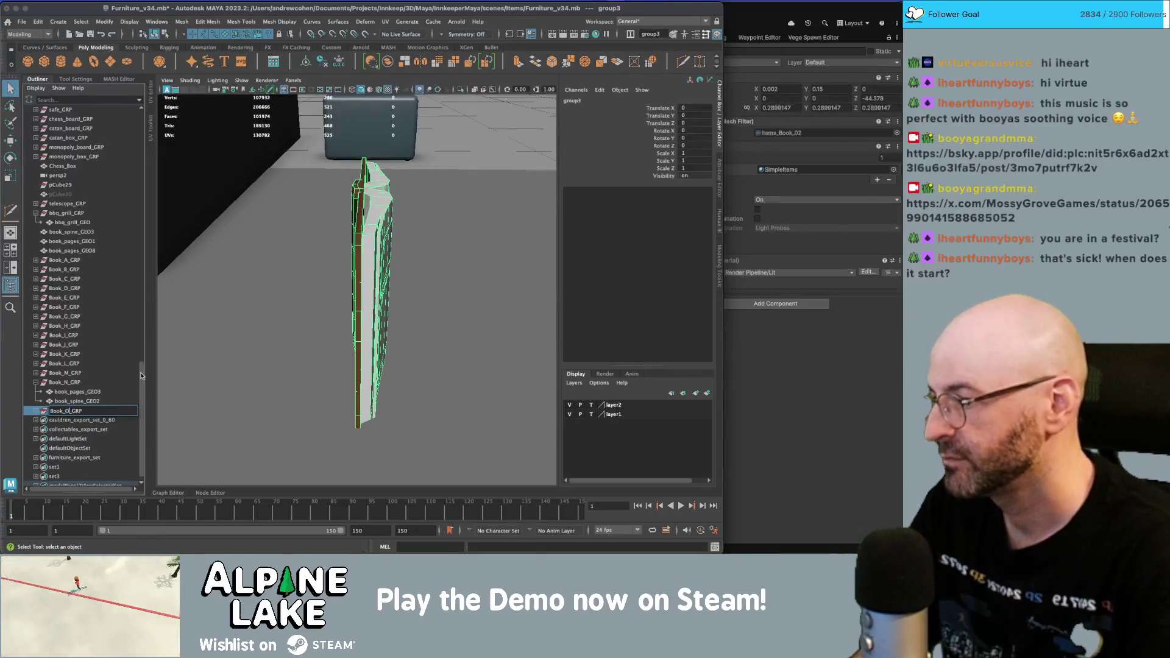
key(Return)
- Group book_pages_GEO1 and book_spine_GEO3 and name the group Book_P_GRP
click(96, 240)
shift+click(94, 235)
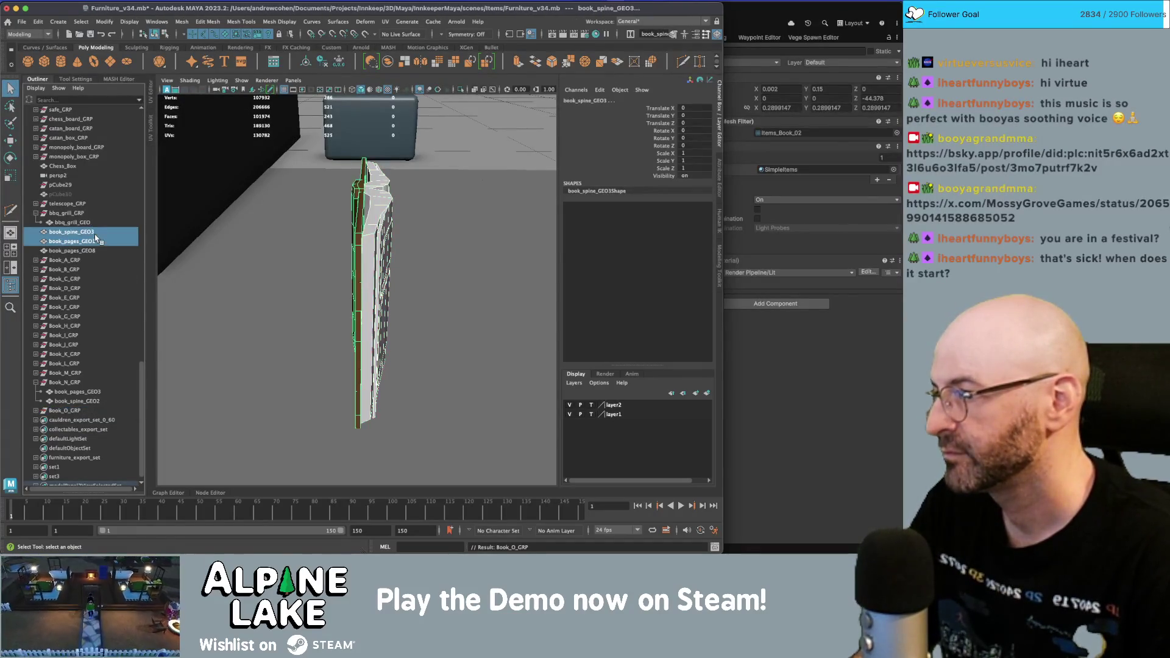
key(ctrl+g)
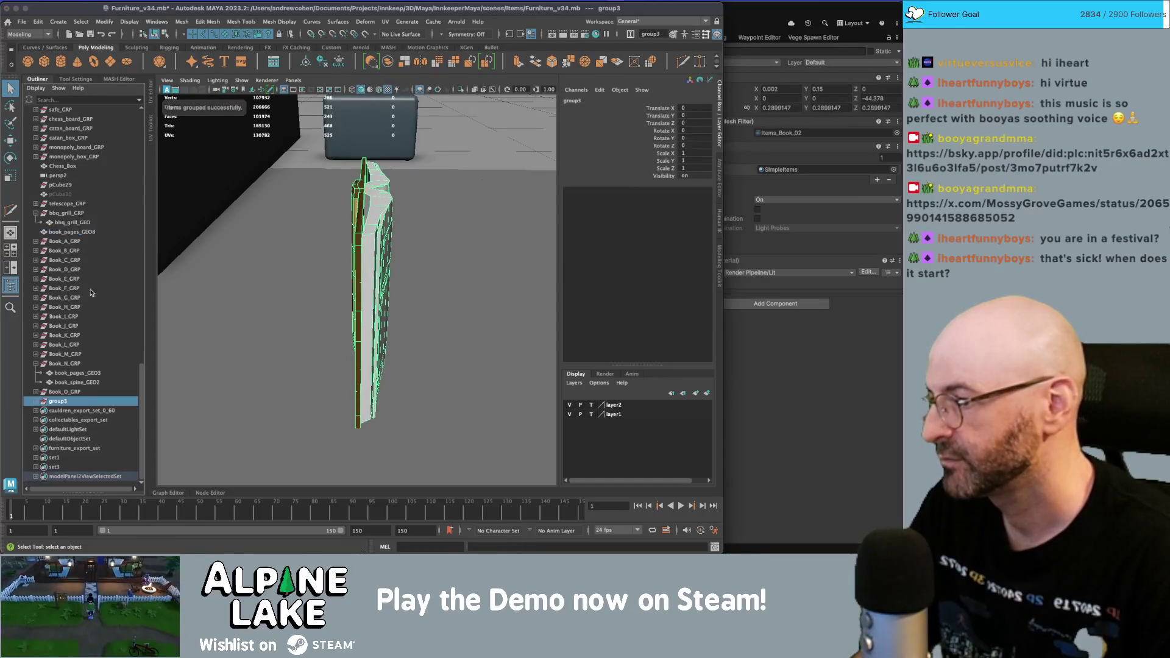
double_click(73, 401)
text(Book_A_GRP)
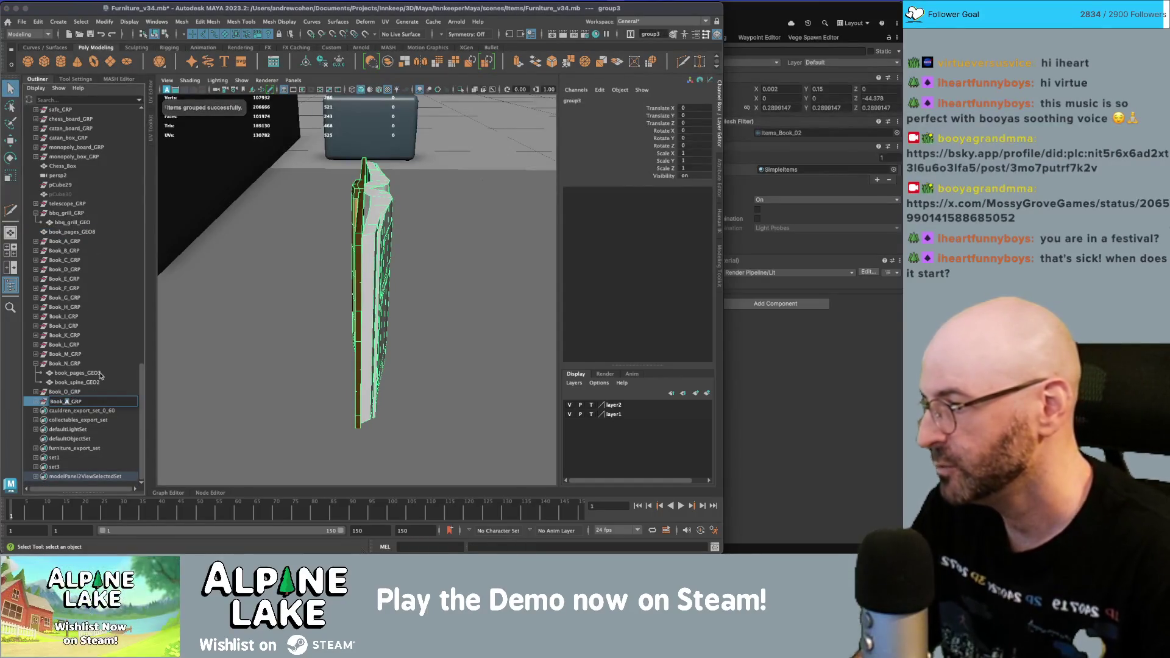
text(P)
key(Return)
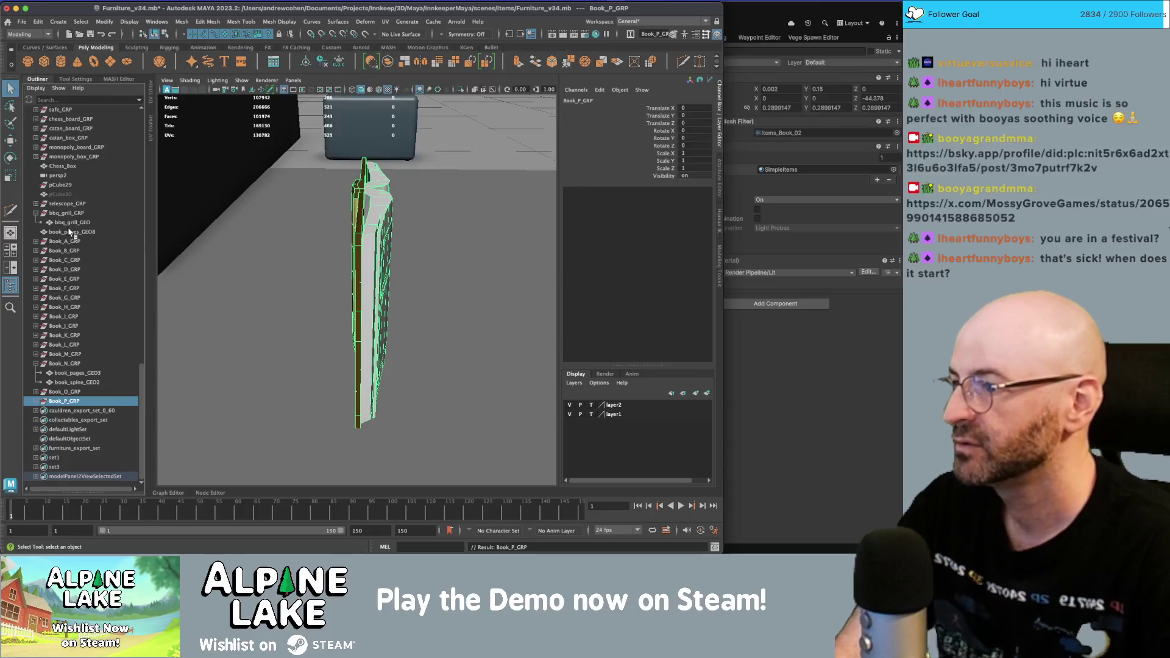
scroll(71, 232, up, 1)
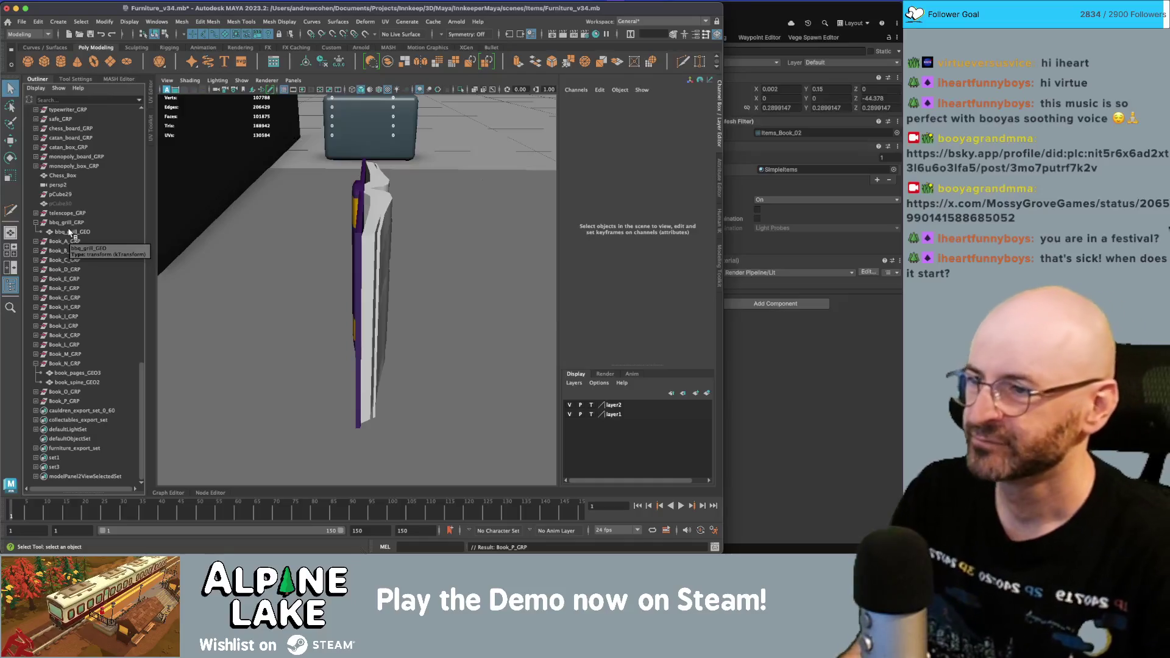
mouse_move(303, 261)
alt+mouse_down()
mouse_move(367, 260)
mouse_move(356, 265)
alt+mouse_up()
- Scale all groups Book_A_GRP to Book_P_GRP to about 1.382 along Z and freeze transformations
click(36, 363)
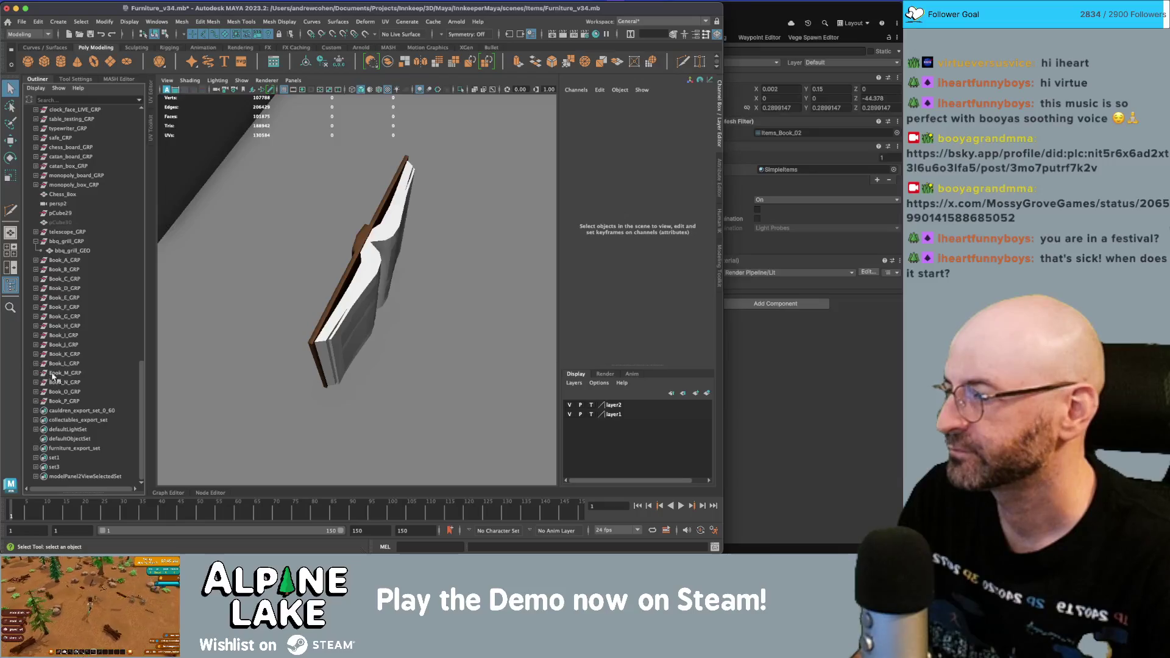
click(51, 402)
shift+click(67, 262)
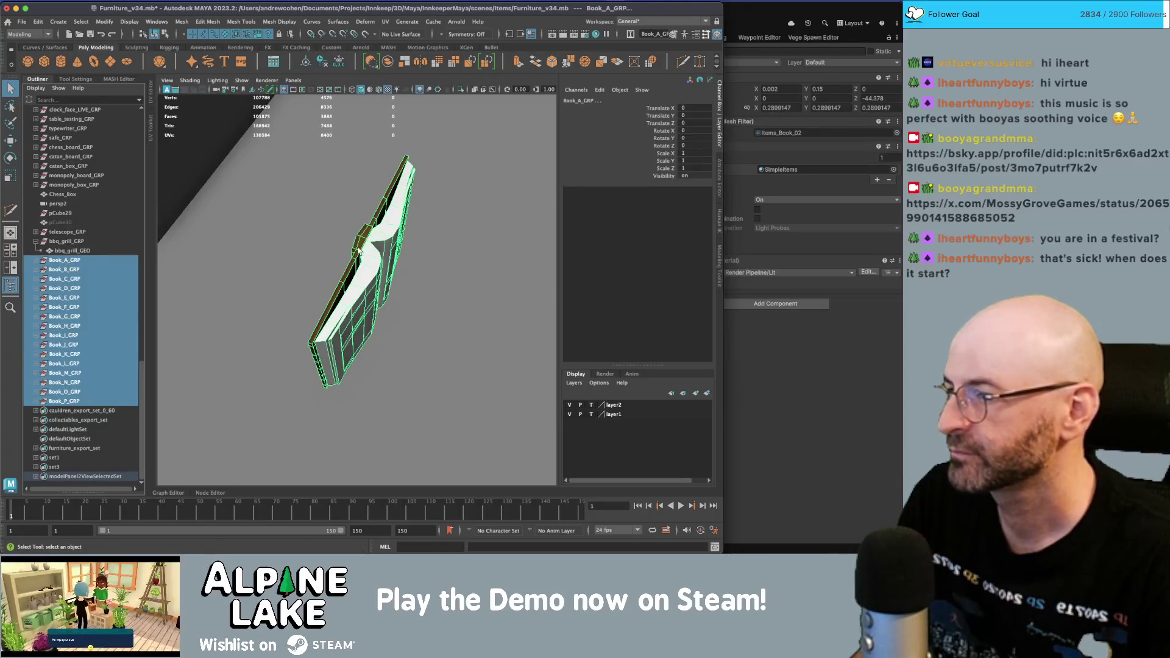
key(r)
mouse_move(329, 311)
mouse_down()
mouse_move(438, 306)
mouse_move(436, 280)
mouse_up()
key(w)
key(ctrl+shift+f)
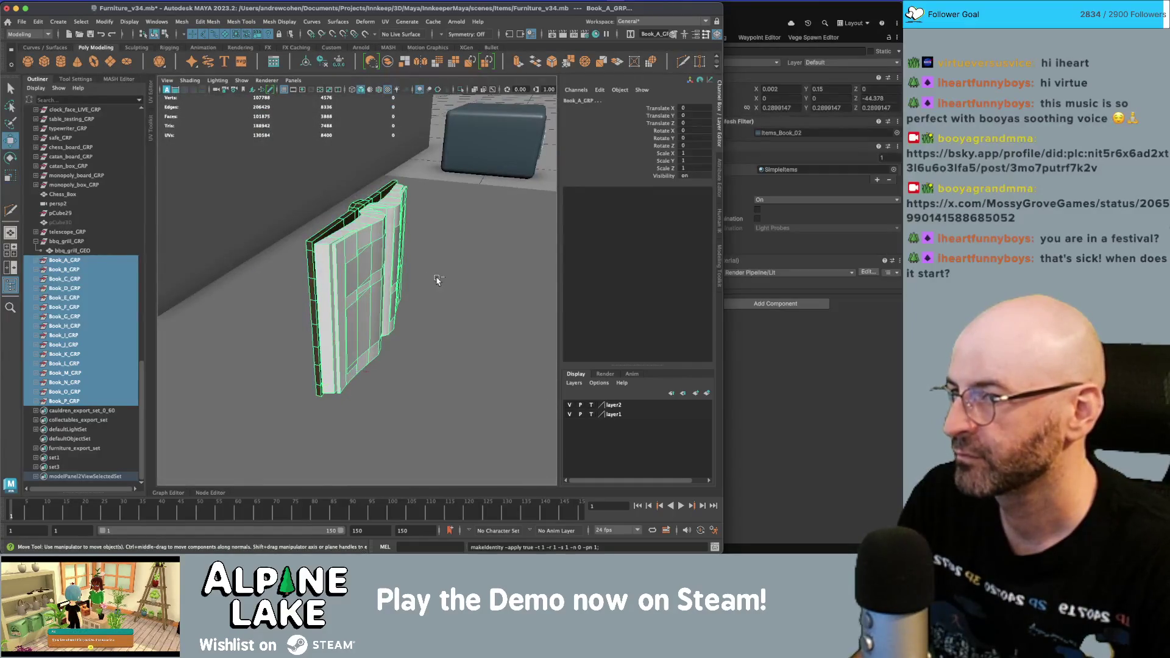
- Gather all sixteen selected book groups under one new parent group
alt+drag(294, 276, 247, 289)
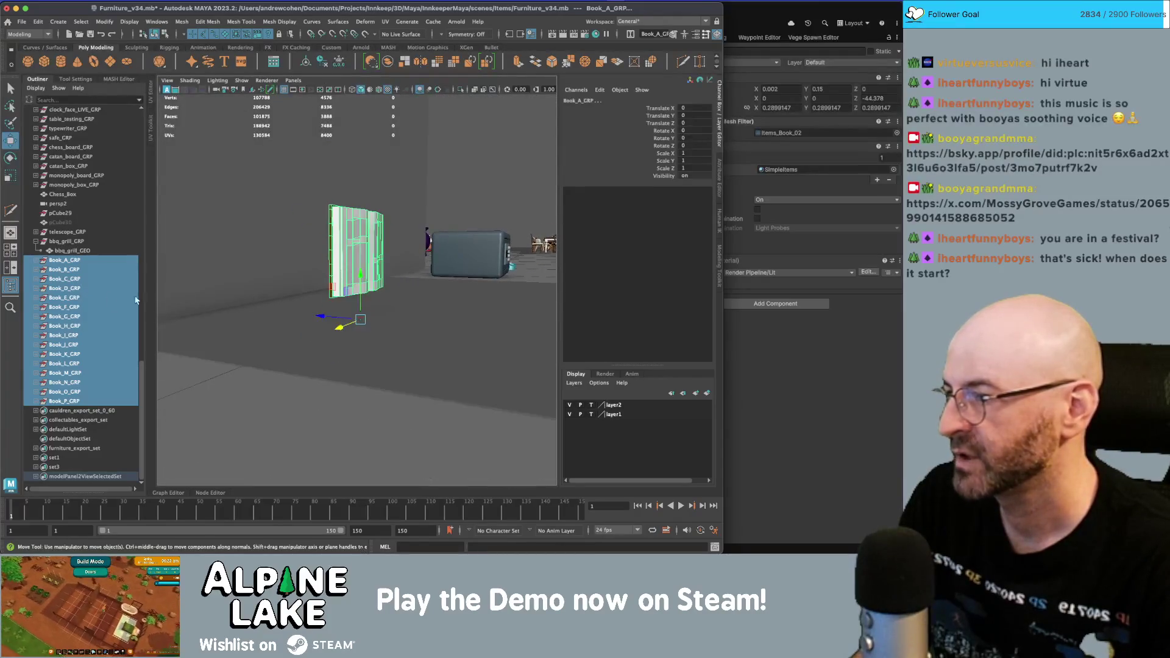
middle_drag(359, 278, 363, 301)
key(ctrl+z)
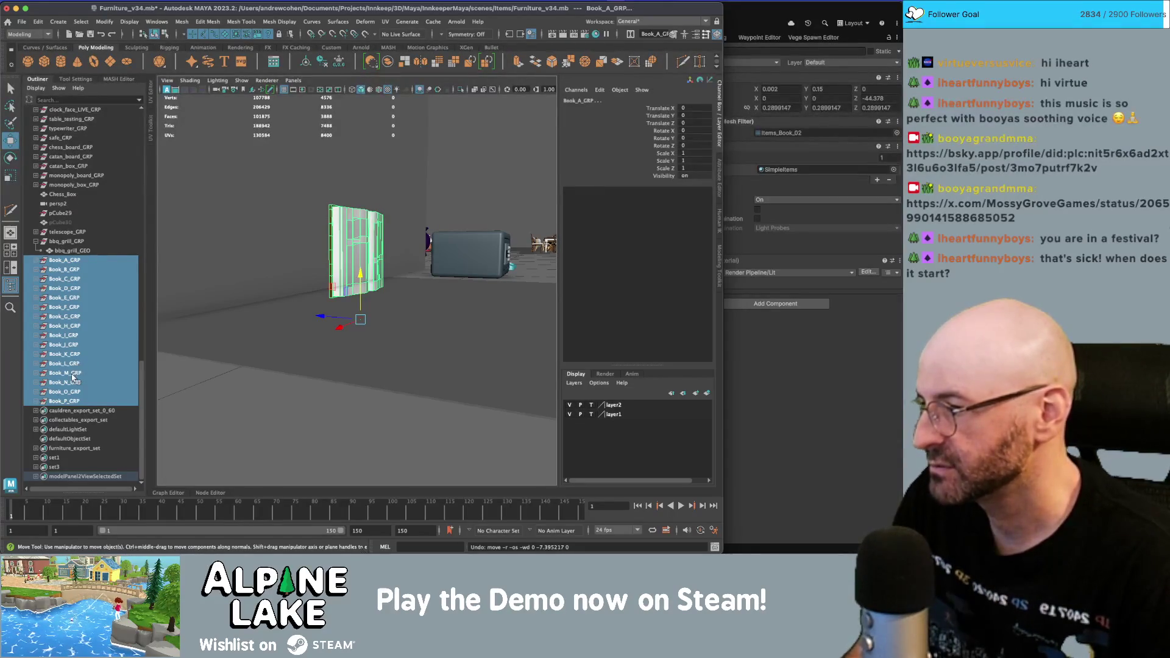
key(ctrl+g)
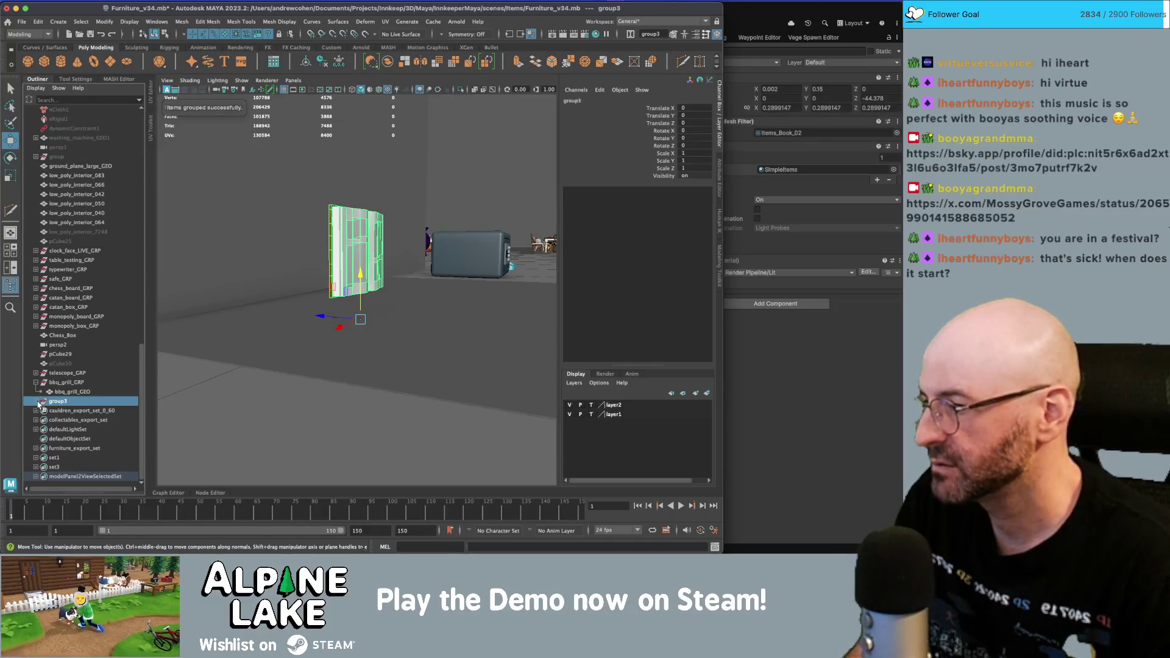
- Rename the new parent group of the books to Open_Books_GRP
click(38, 402)
double_click(58, 401)
text(Open_Books_GRP)
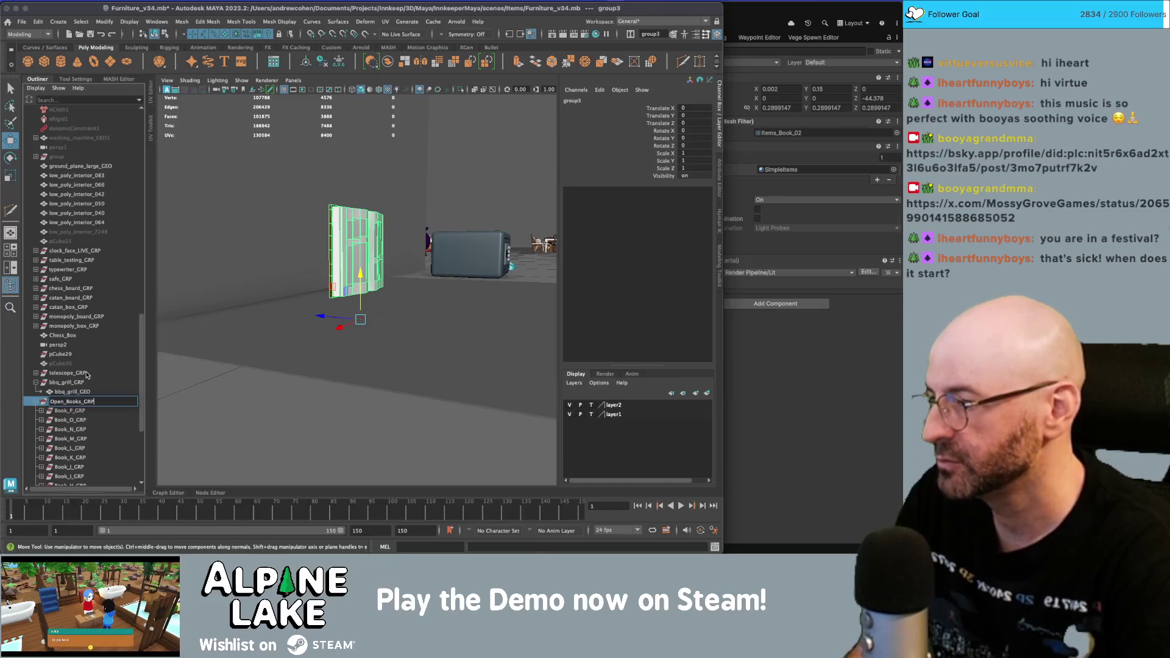
key(Return)
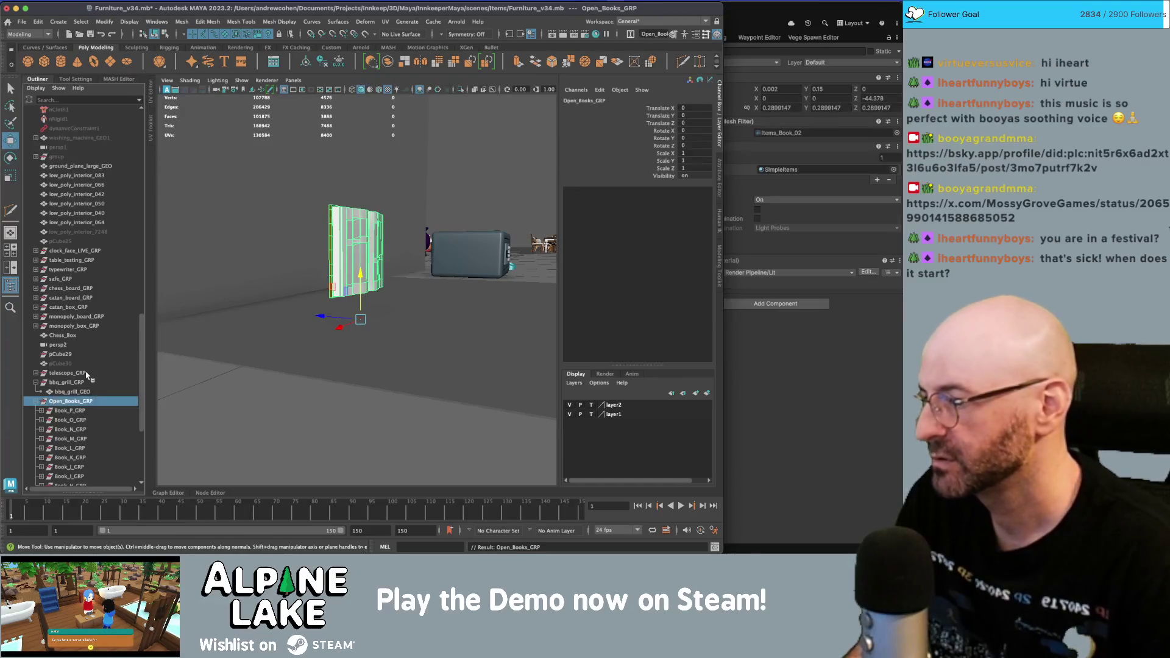
- Name the duplicated books group Books_Closed_GRP
alt+drag(316, 328, 427, 303)
scroll(59, 383, up, 10)
scroll(60, 382, down, 10)
click(58, 401)
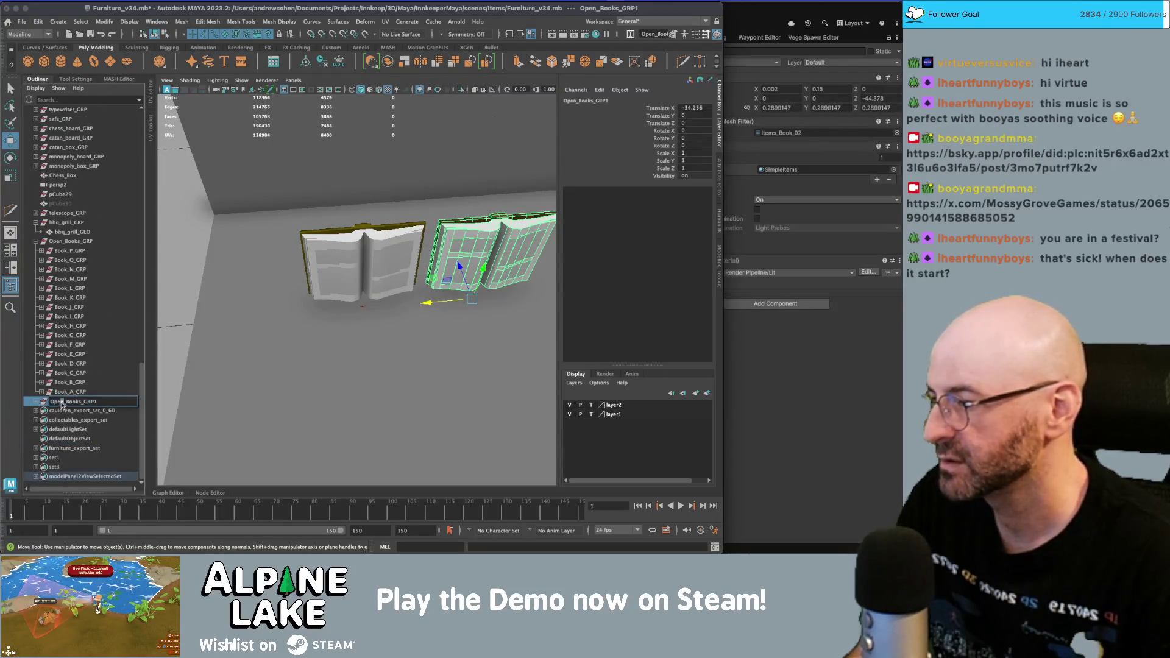
text(Closed_)
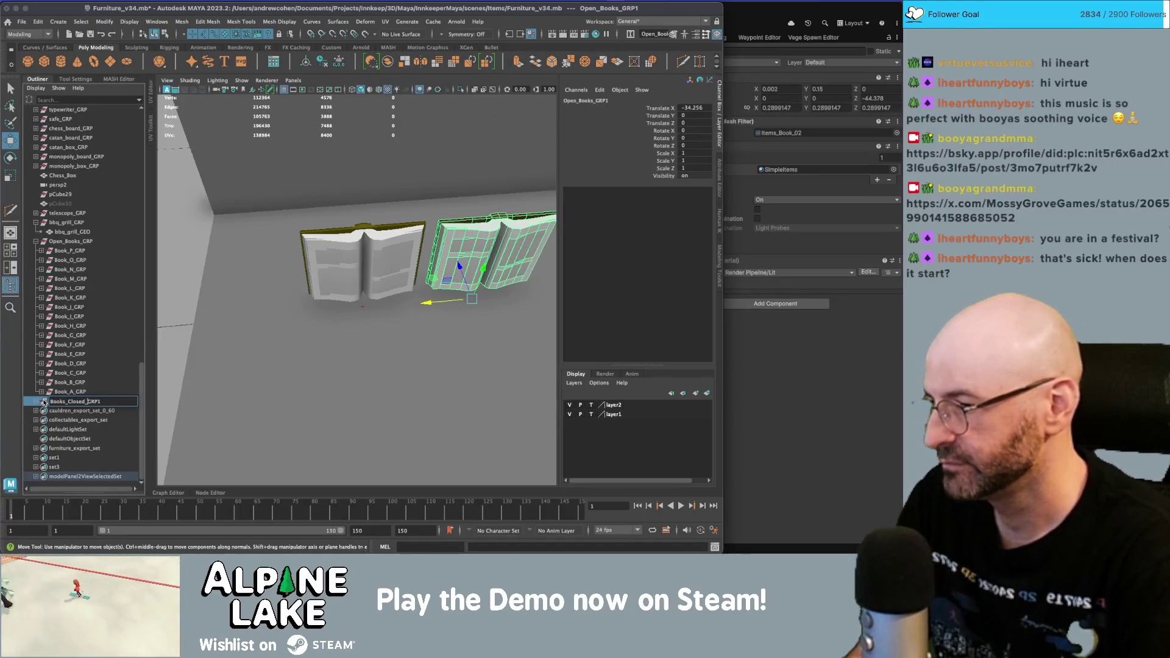
key(Return)
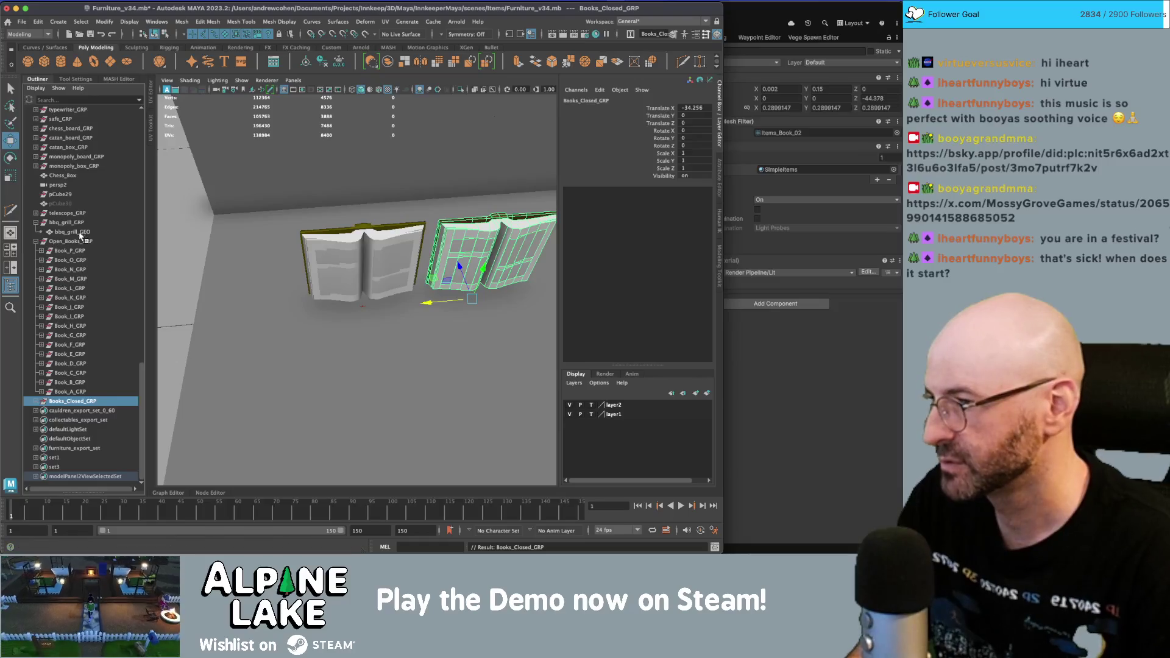
- Rename the original books group to Books_Opened_GRP and expand Books_Closed_GRP to view its books
click(64, 242)
double_click(64, 243)
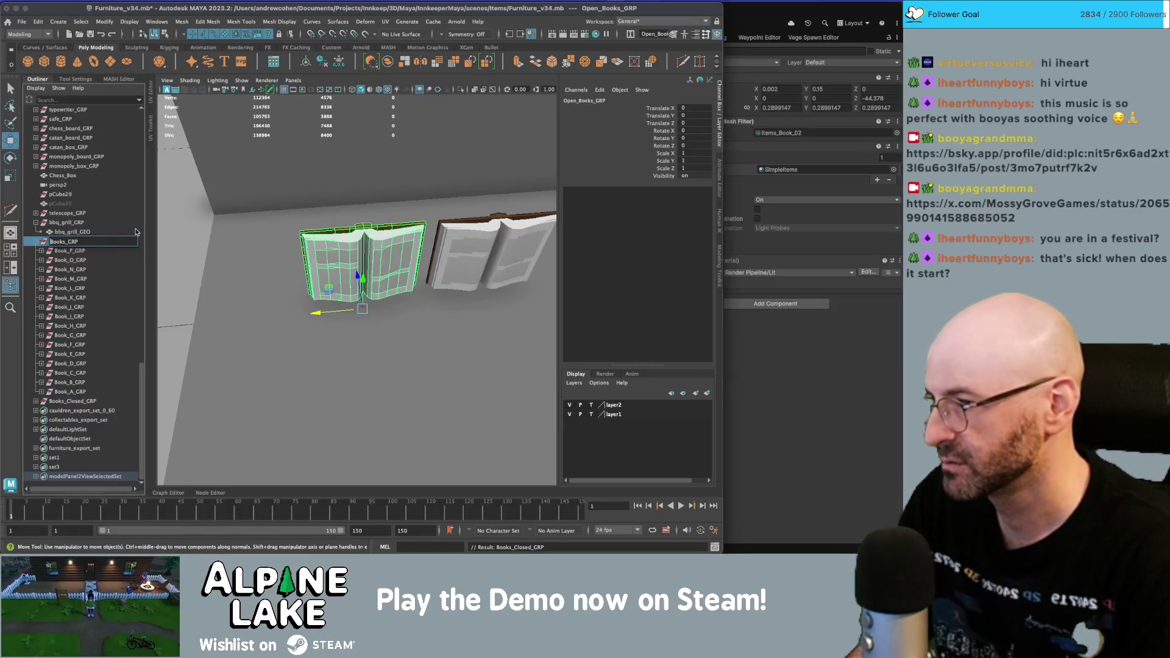
text(_Opened_)
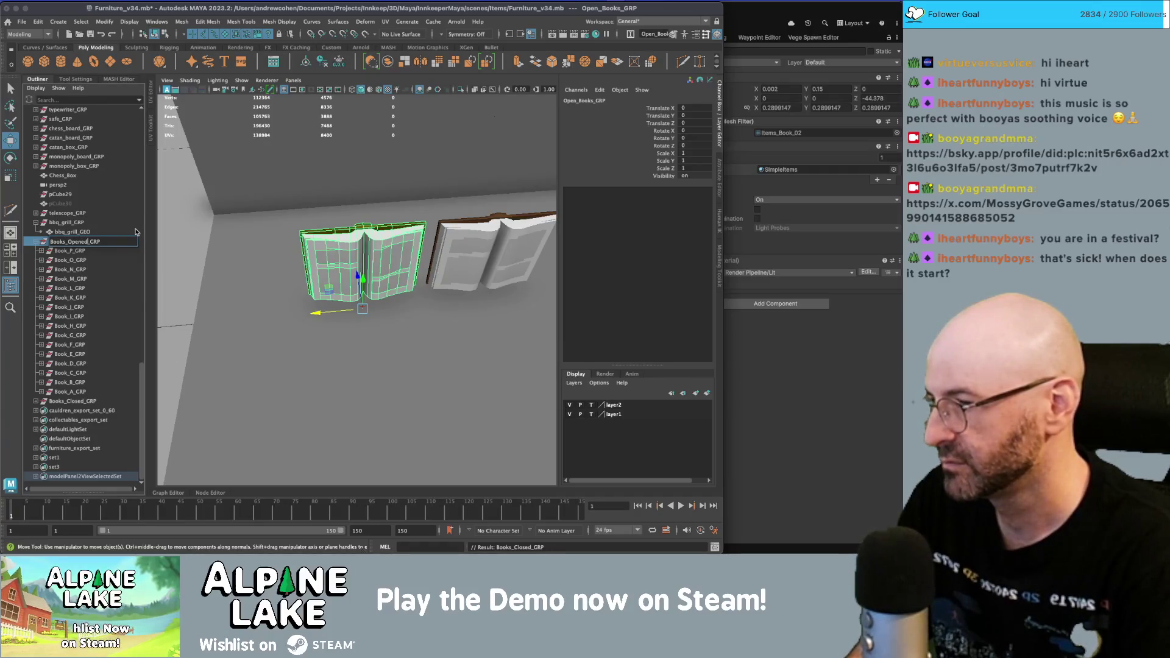
key(Return)
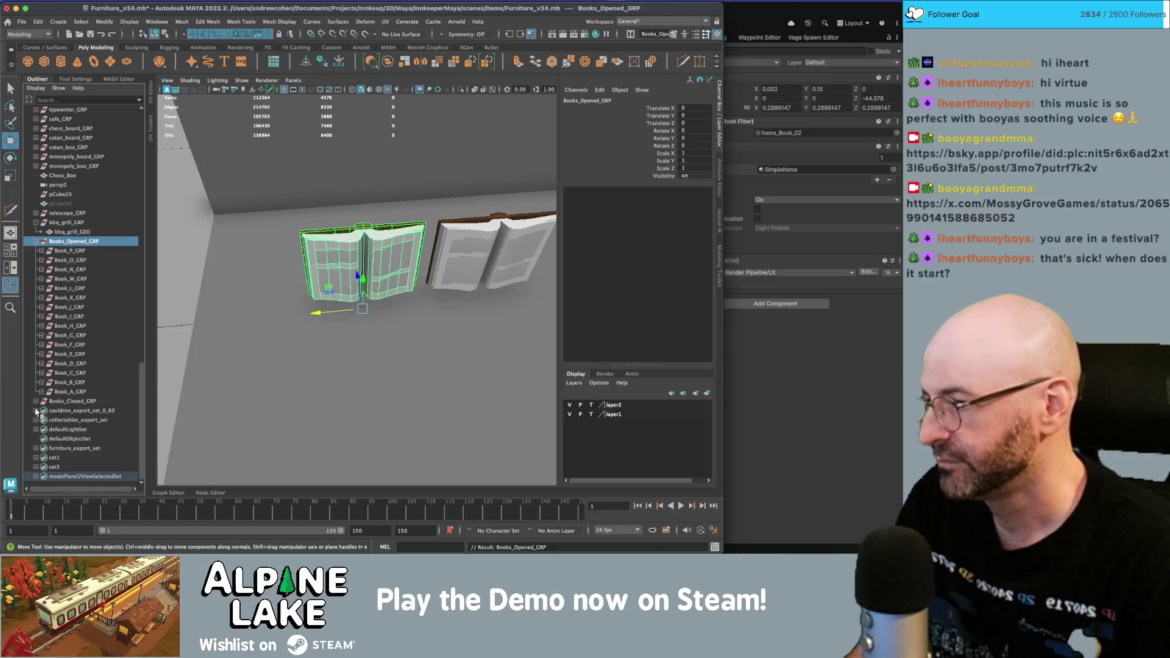
click(35, 402)
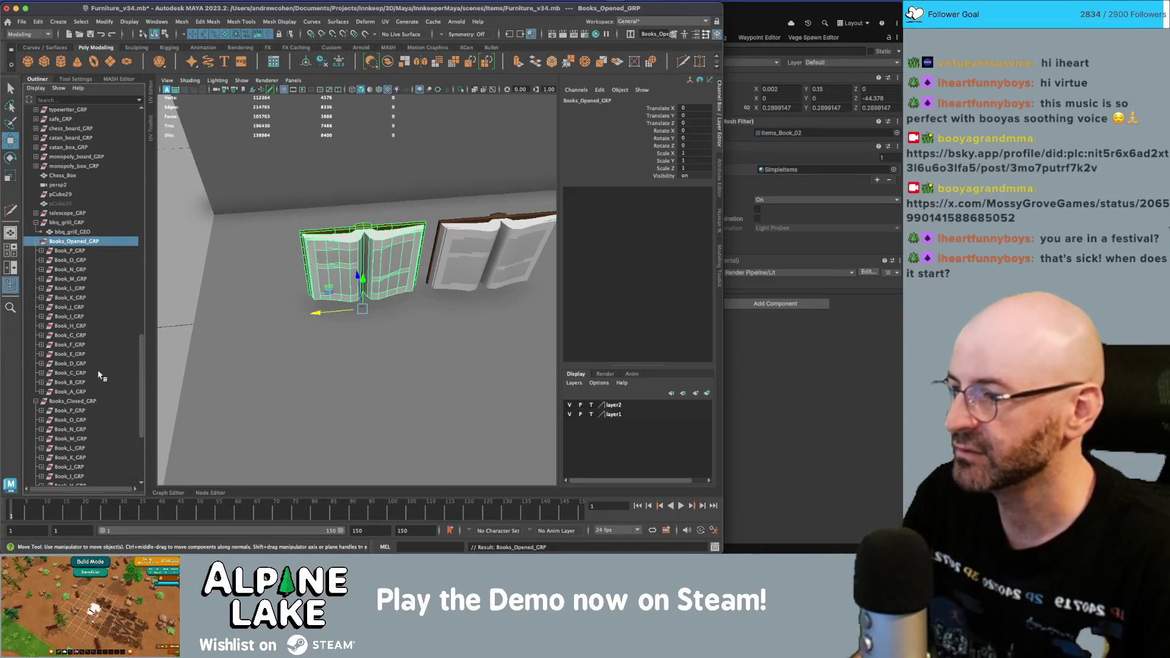
alt+drag(470, 259, 334, 270)
key(q)
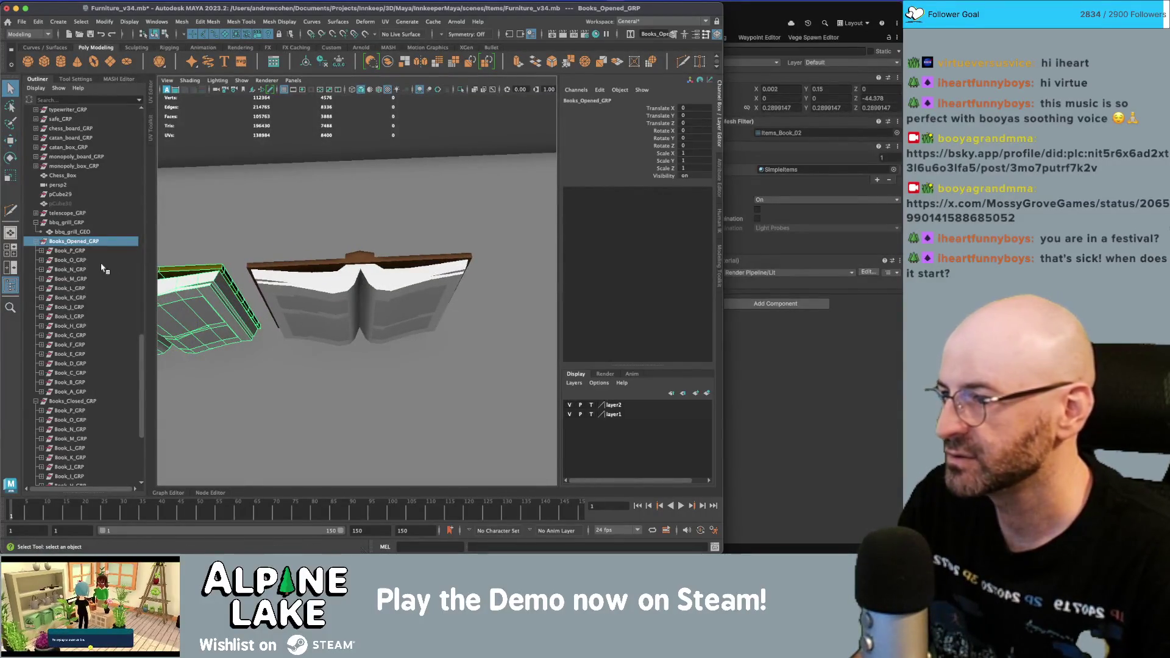
- Select the spine mesh of the closed-book copy, checking the book in wireframe and shaded views
click(166, 34)
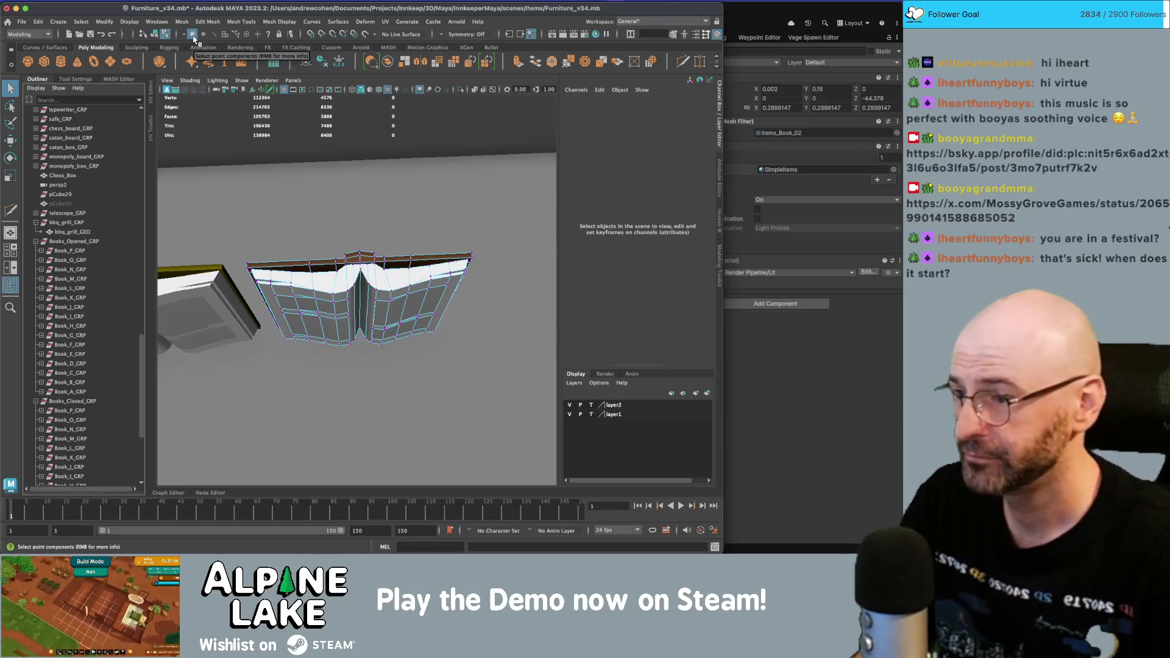
mouse_move(282, 177)
alt+mouse_down()
mouse_move(303, 230)
mouse_move(276, 181)
alt+mouse_up()
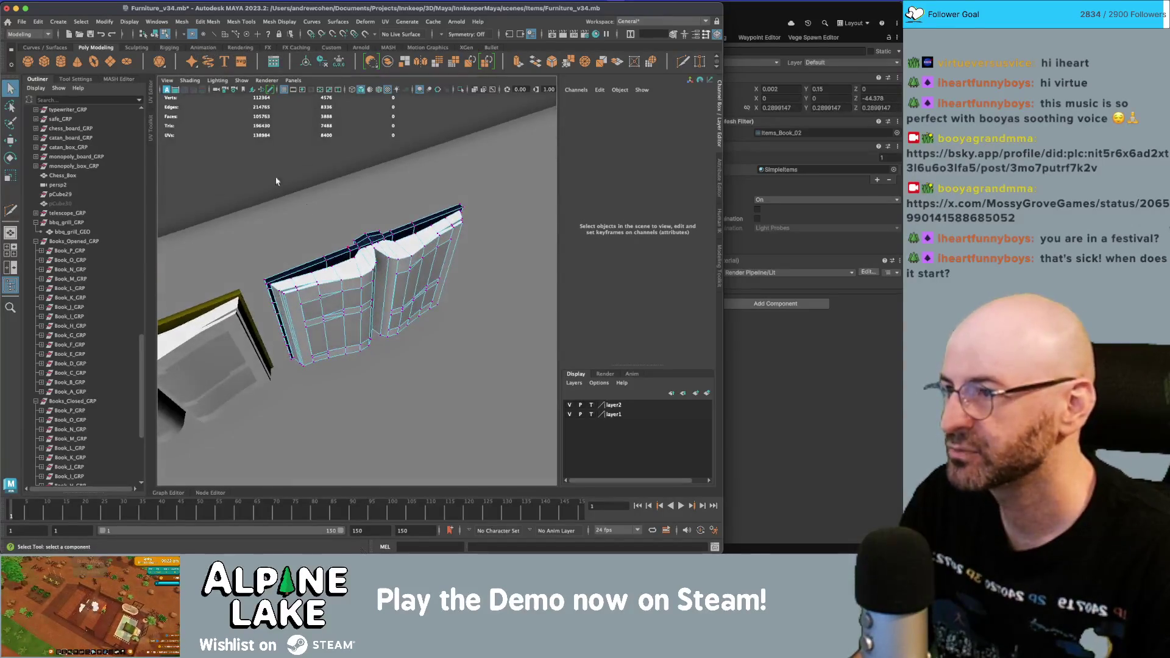
key(F8)
click(345, 274)
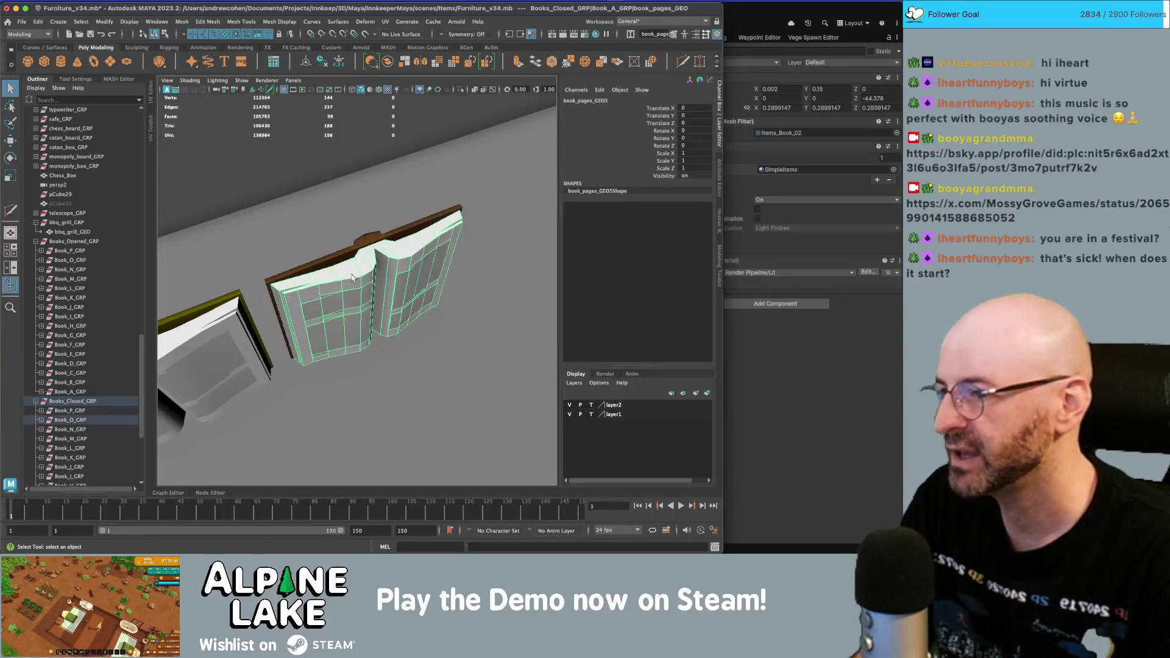
alt+drag(352, 278, 351, 343)
key(4)
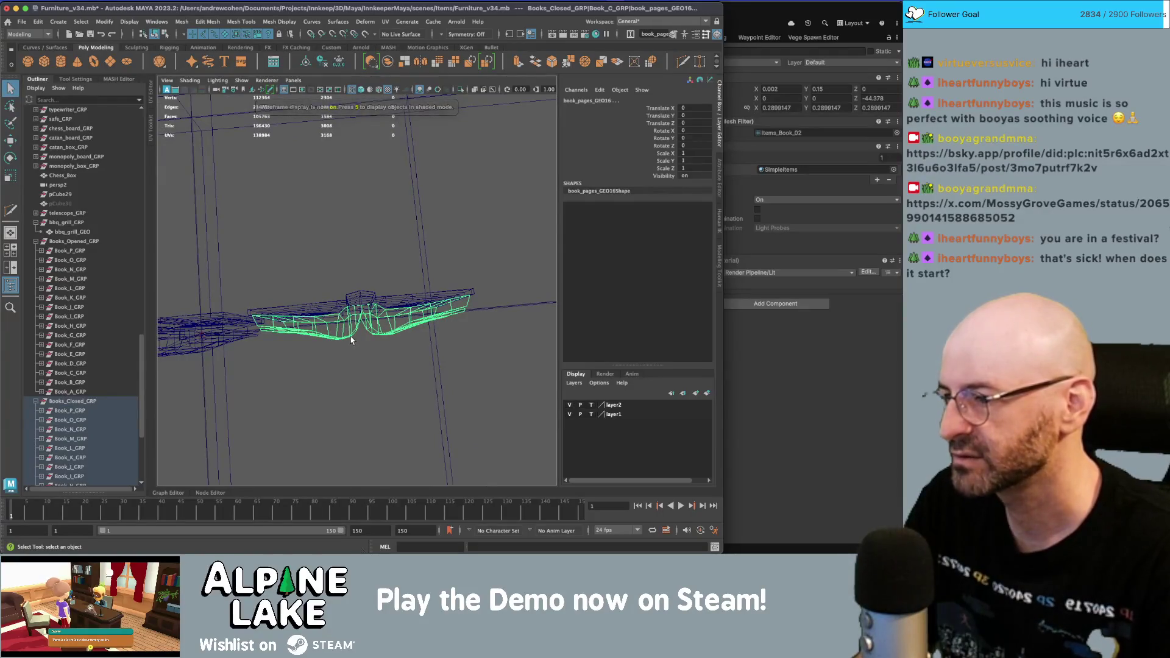
click(353, 337)
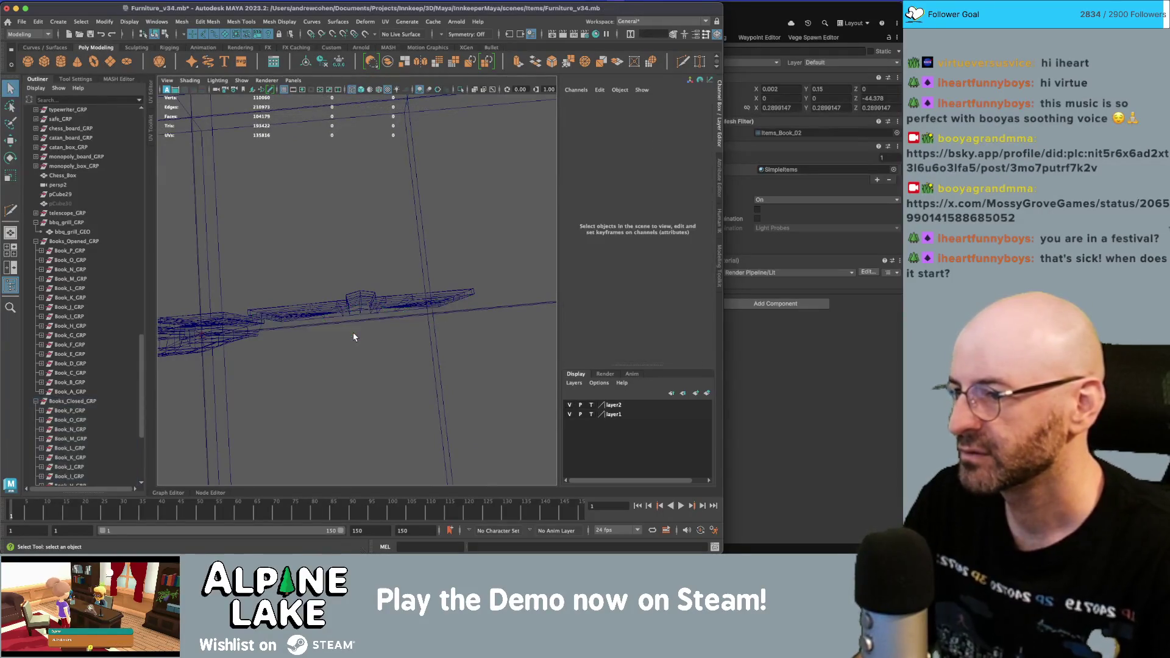
key(5)
key(4)
key(5)
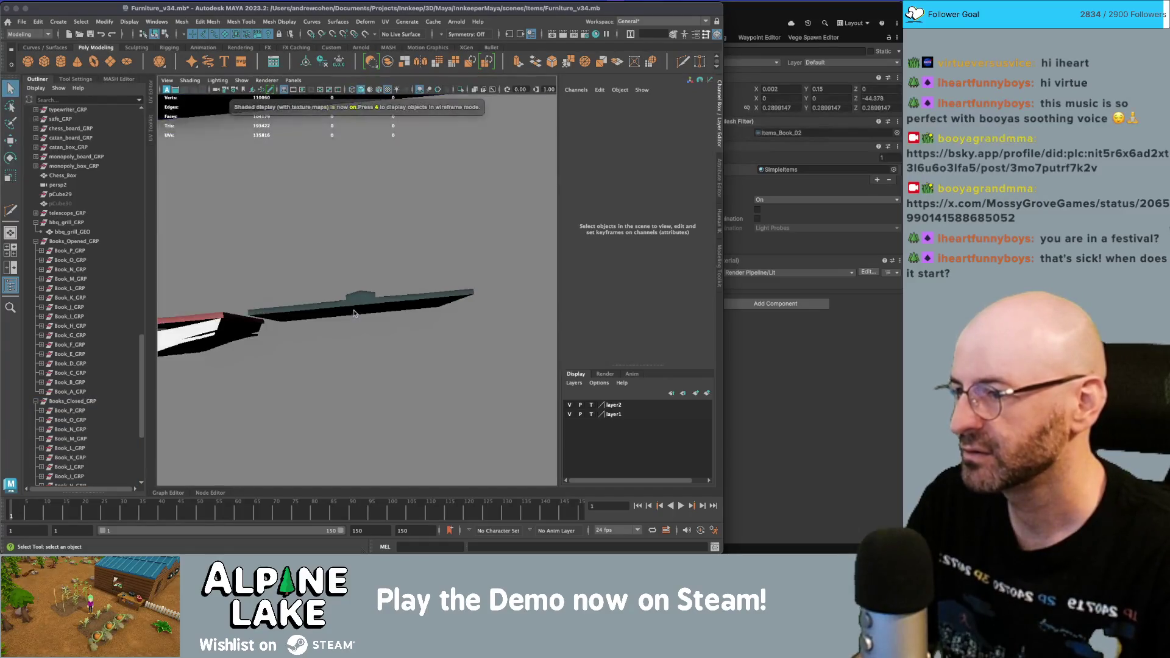
click(358, 303)
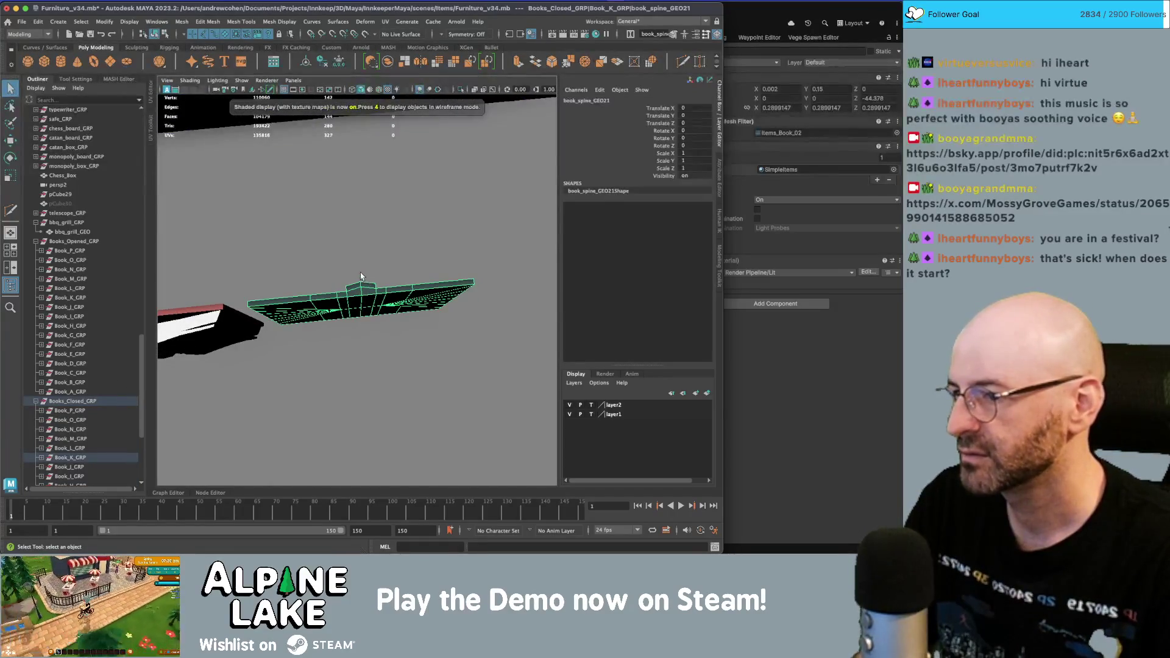
click(359, 302)
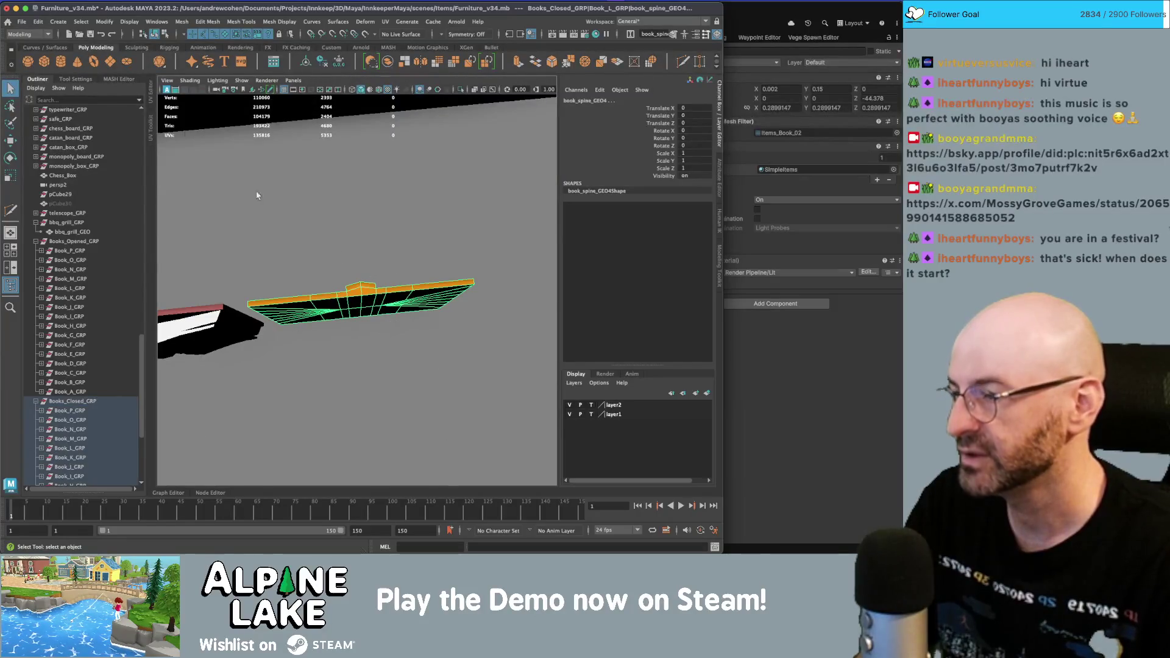
- Select the spine's top vertices with Object X symmetry, ready for rotating
click(163, 38)
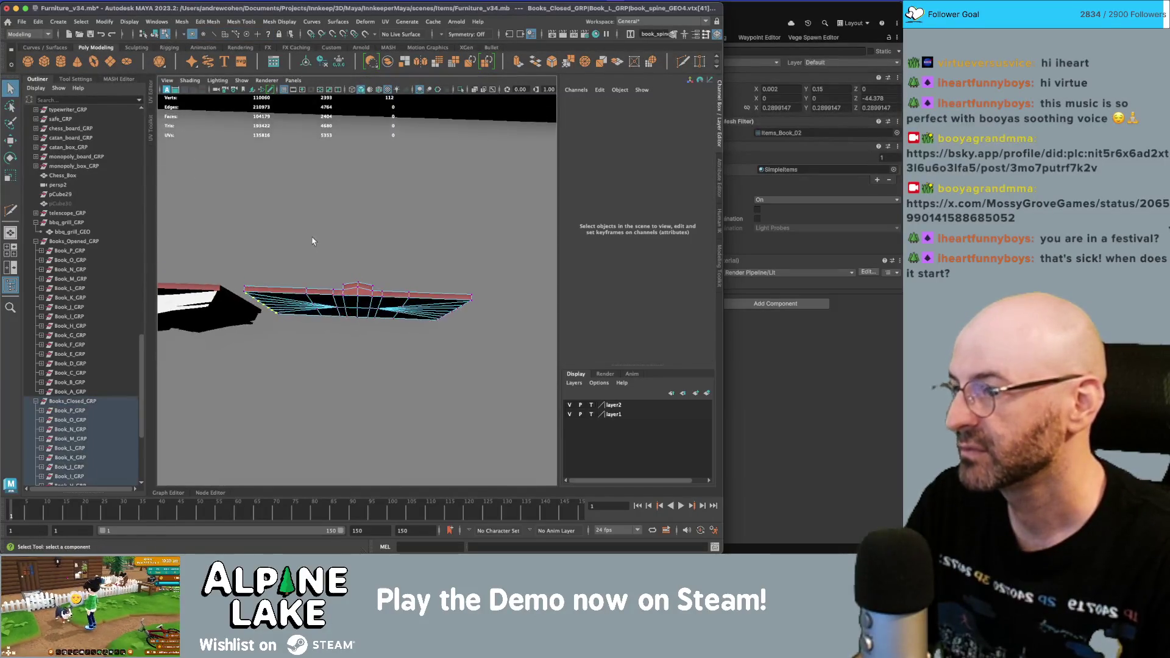
mouse_move(251, 239)
mouse_down()
mouse_move(333, 327)
mouse_move(397, 329)
mouse_up()
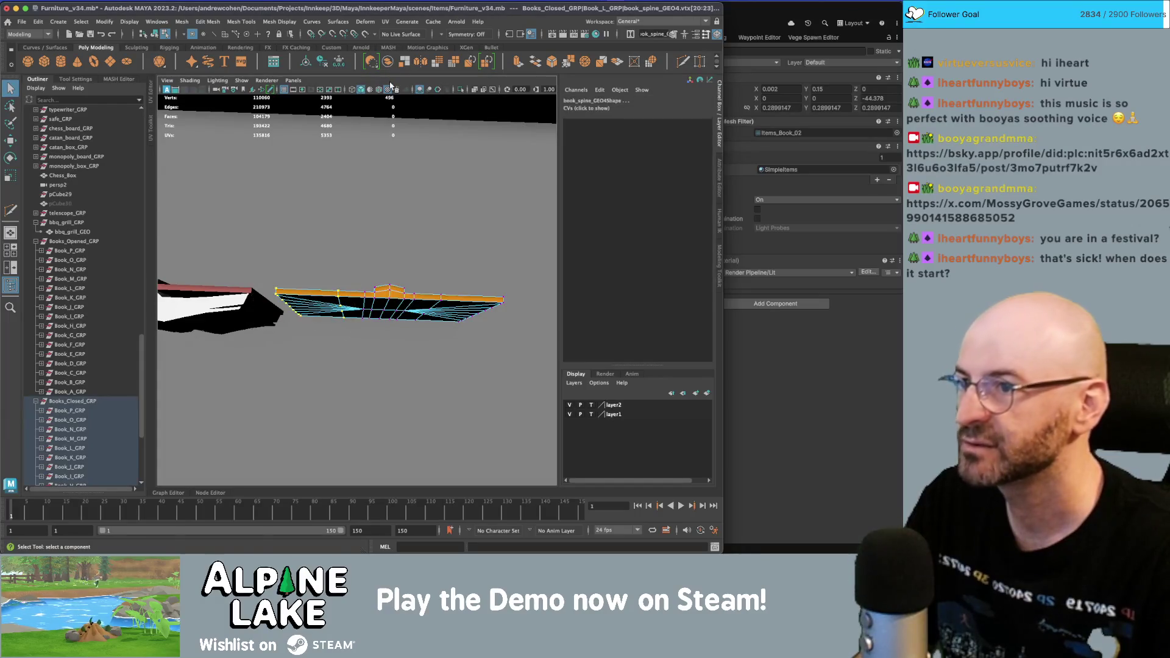
click(442, 38)
click(452, 49)
mouse_move(354, 286)
alt+mouse_down()
mouse_move(367, 332)
mouse_move(334, 313)
mouse_move(366, 360)
mouse_move(475, 357)
alt+mouse_up()
key(e)
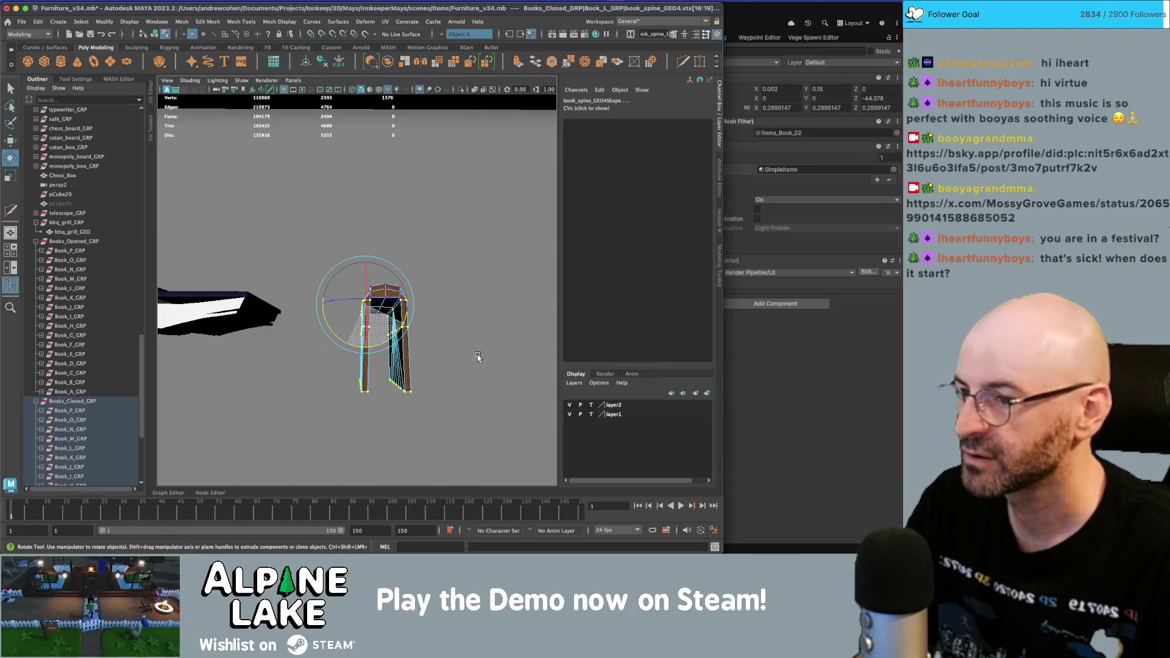
- In the four-view layout, frame the spine's cover vertices and rotate them slightly inward
key(w)
mouse_move(384, 338)
alt+mouse_down()
mouse_move(352, 311)
mouse_move(483, 268)
mouse_move(564, 260)
mouse_move(486, 261)
mouse_move(265, 313)
alt+mouse_up()
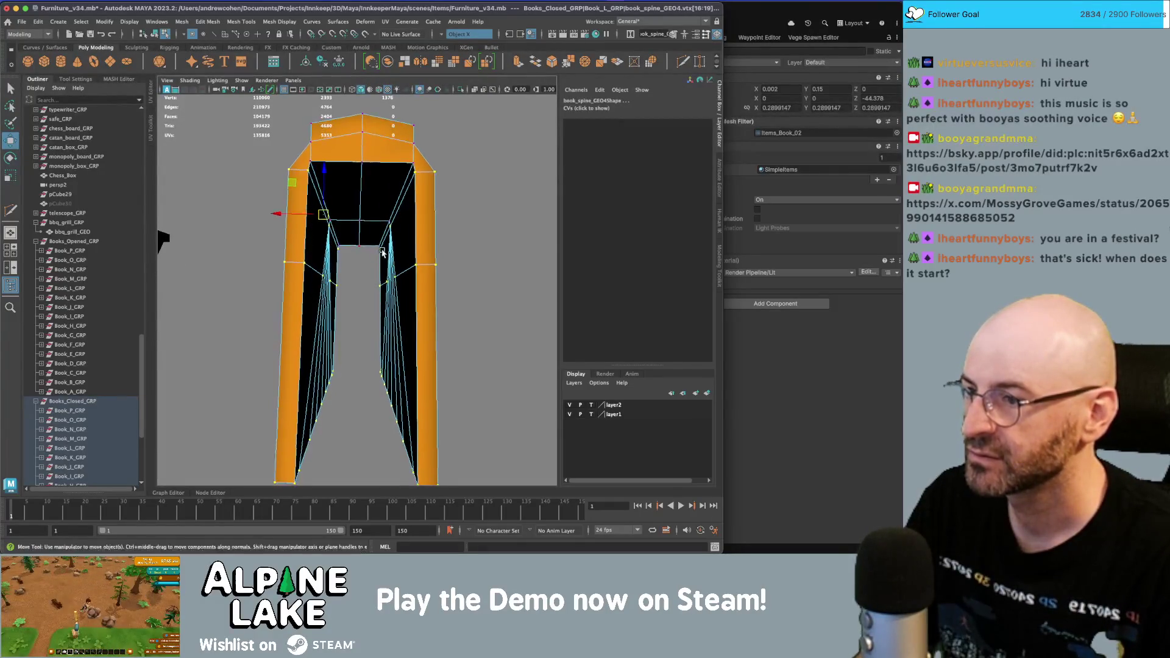
scroll(378, 260, down, 3)
key(space)
key(f)
key(e)
drag(281, 247, 282, 248)
key(q)
alt+drag(256, 201, 217, 227)
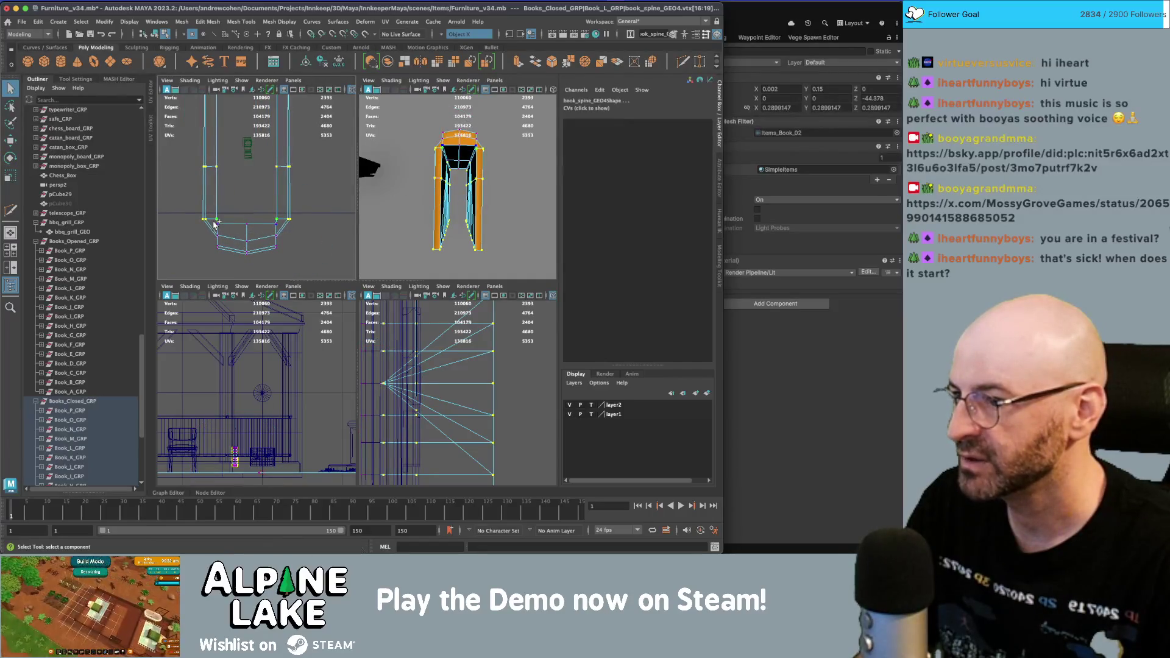
- Nudge a single vertex on the spine end into place, then select several vertices along it
key(w)
click(278, 230)
drag(303, 230, 307, 232)
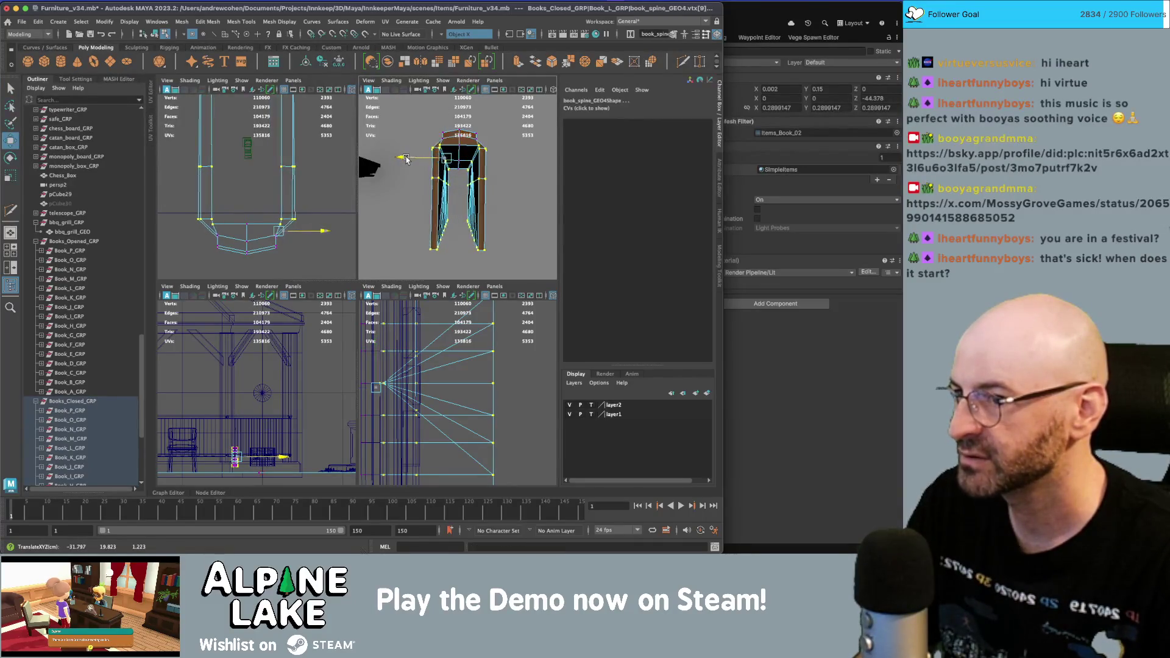
drag(189, 147, 307, 198)
key(q)
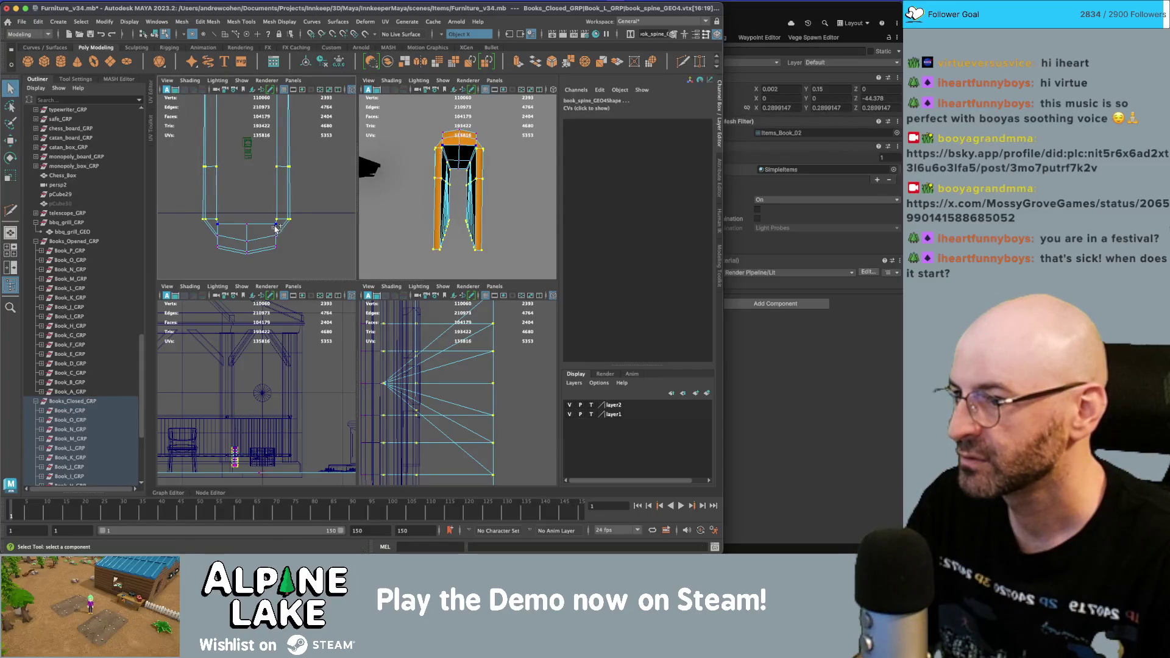
- Slide two more spine vertices along X and depth to square the cover's base
click(447, 158)
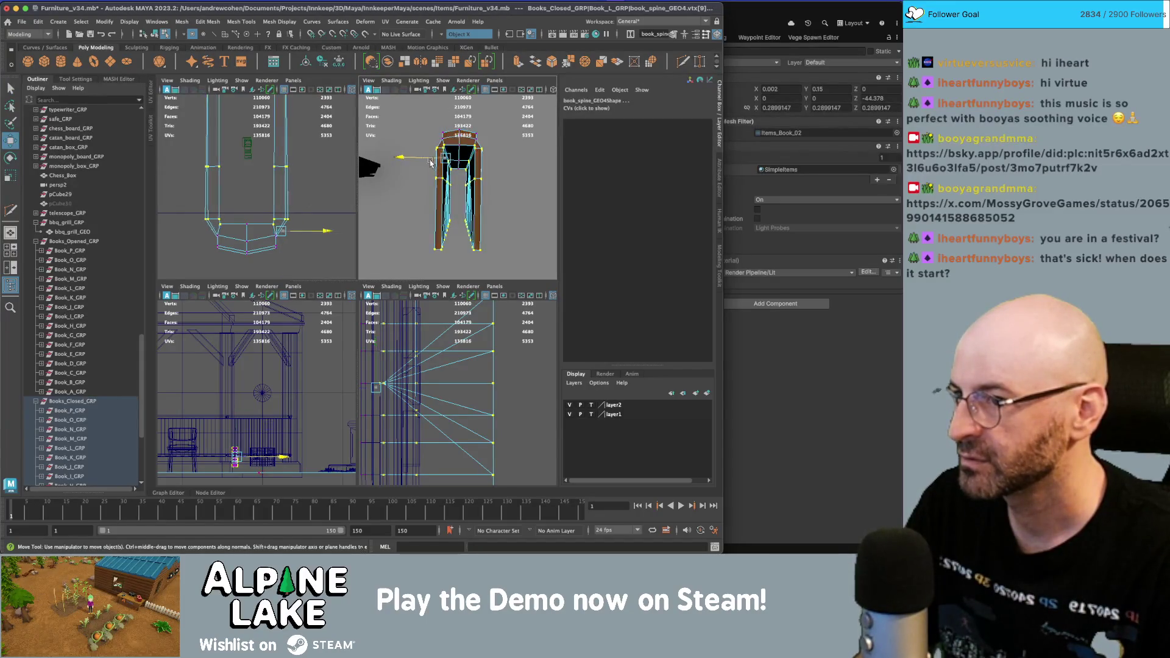
key(w)
drag(432, 163, 373, 189)
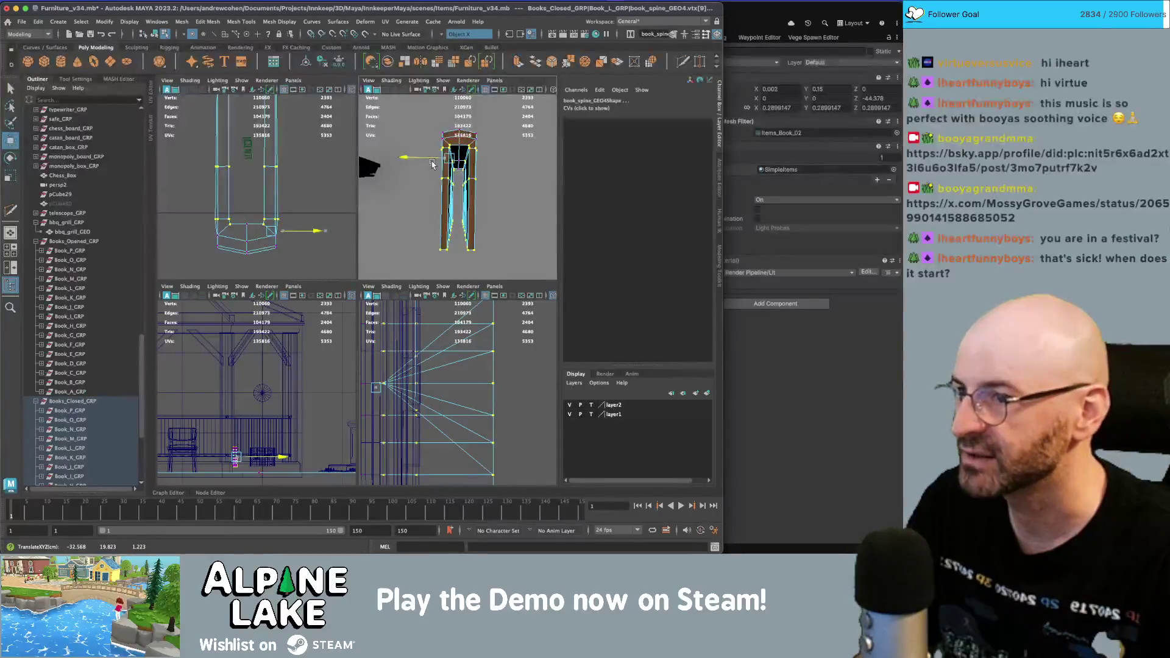
key(q)
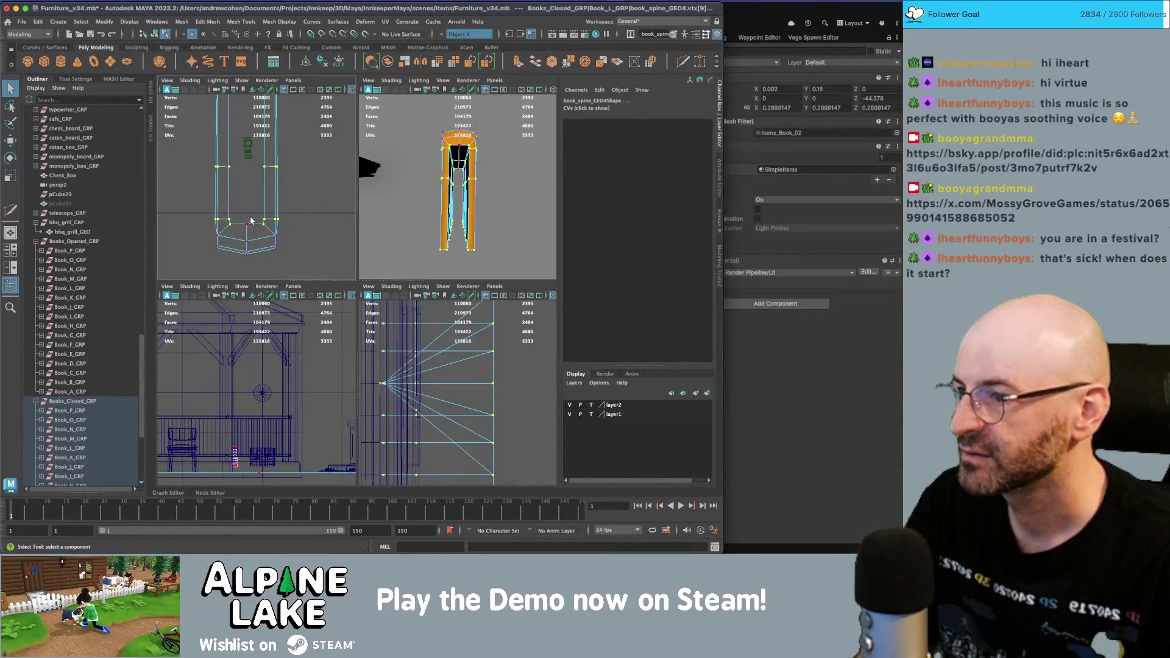
click(247, 230)
key(w)
drag(284, 245, 285, 247)
drag(285, 248, 284, 245)
click(154, 34)
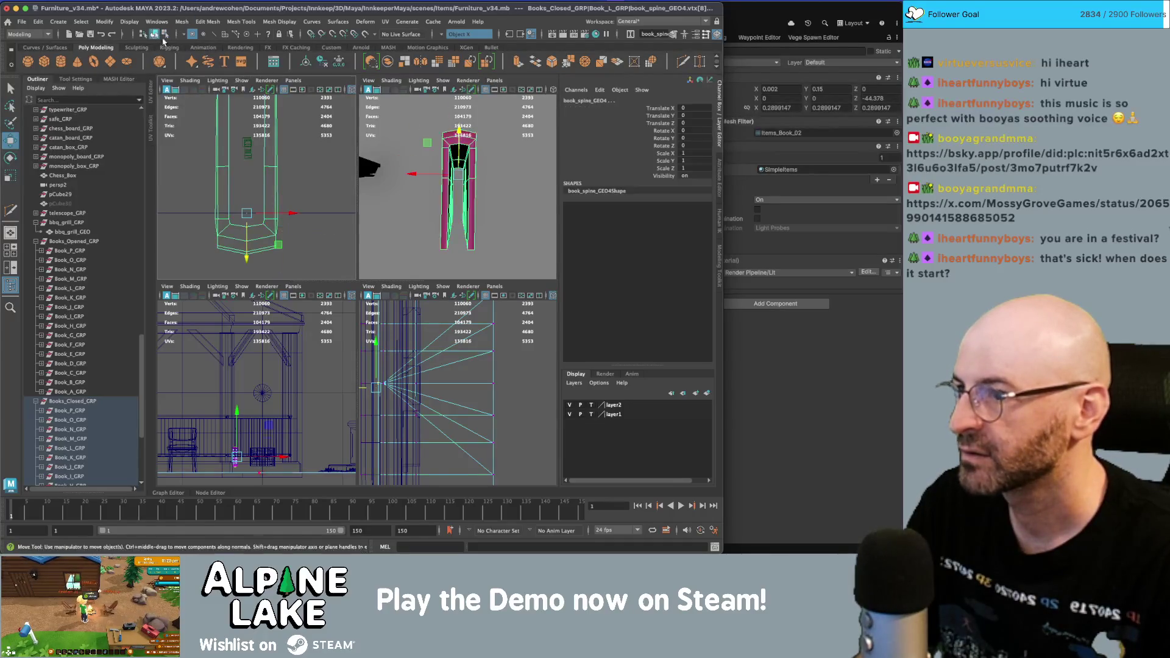
mouse_move(475, 182)
alt+mouse_down()
mouse_move(514, 145)
mouse_move(455, 157)
alt+mouse_up()
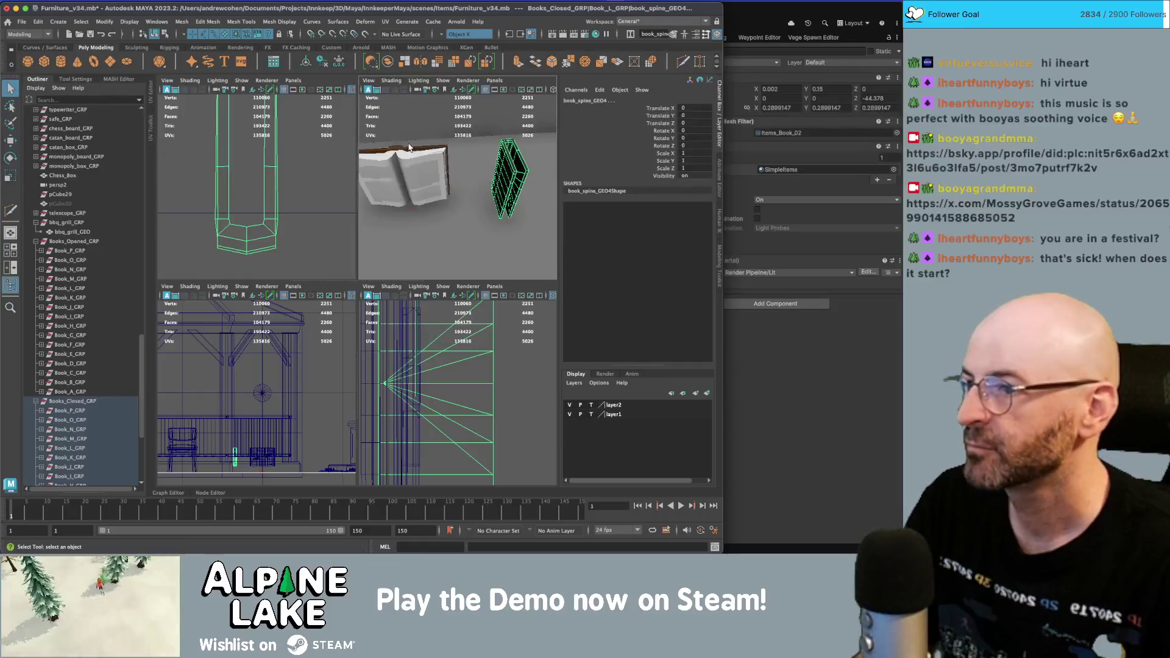
- Create a cube, move it between the closed orange book's covers, and scale it to 3.225 × 15.207 × 3.225
click(422, 160)
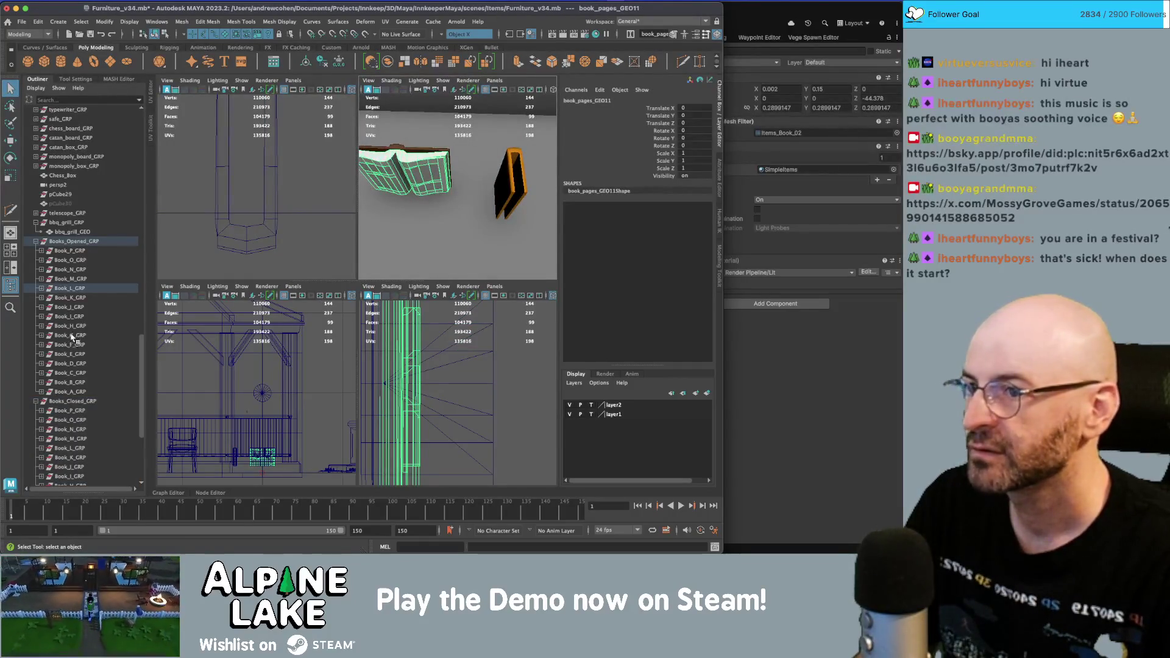
mouse_move(530, 161)
alt+mouse_down()
mouse_move(506, 198)
mouse_move(473, 201)
mouse_move(485, 195)
alt+mouse_up()
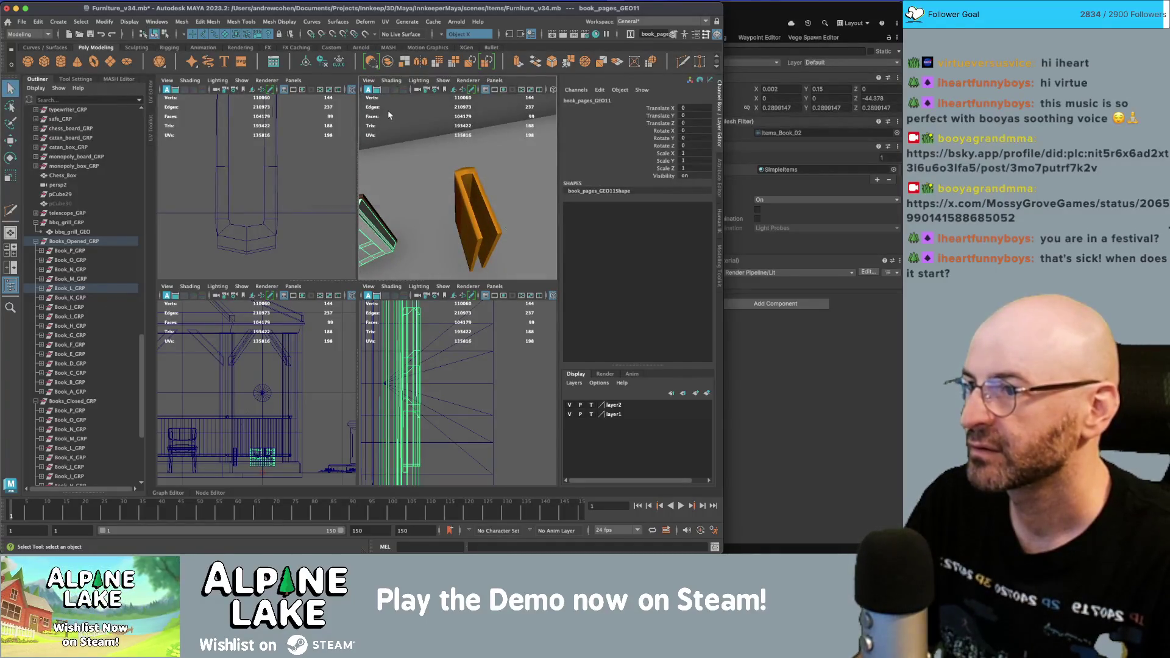
key(space)
click(207, 334)
key(w)
mouse_move(208, 334)
alt+mouse_down()
mouse_move(273, 332)
mouse_move(352, 287)
mouse_move(421, 289)
mouse_move(230, 276)
mouse_move(317, 286)
alt+mouse_up()
scroll(386, 279, down, 3)
mouse_move(386, 280)
alt+mouse_down()
mouse_move(303, 236)
mouse_move(266, 319)
mouse_move(320, 294)
mouse_move(366, 299)
mouse_move(400, 277)
mouse_move(388, 271)
mouse_move(378, 286)
mouse_move(329, 296)
mouse_move(359, 286)
mouse_move(359, 98)
alt+mouse_up()
scroll(303, 237, up, 5)
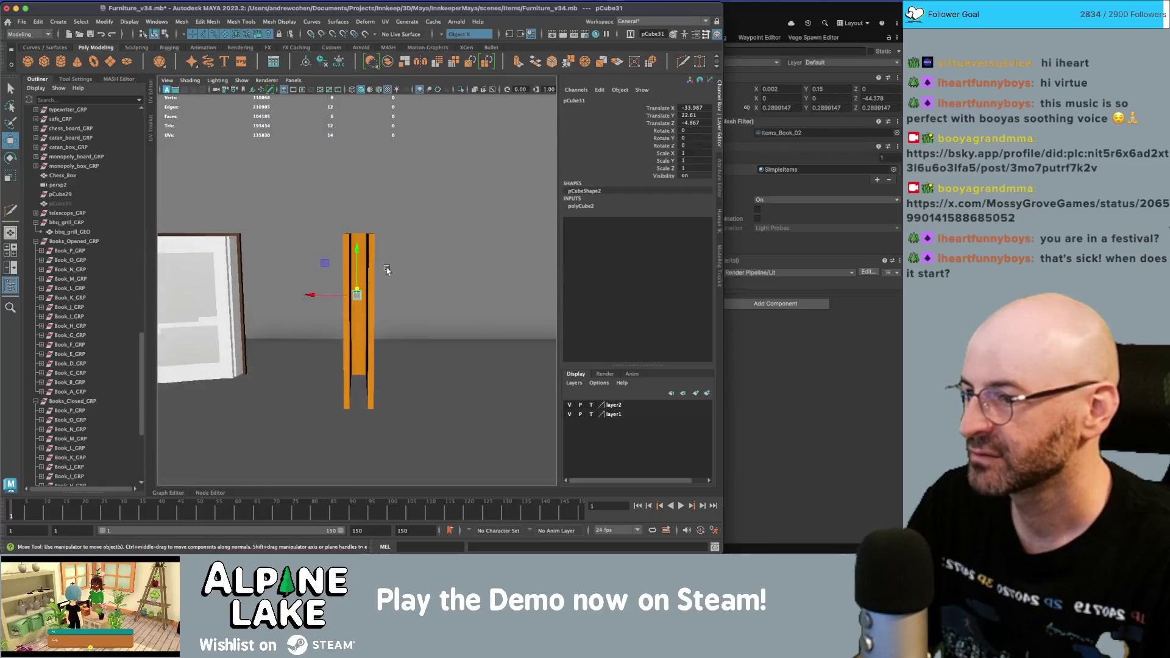
key(r)
key(w)
key(r)
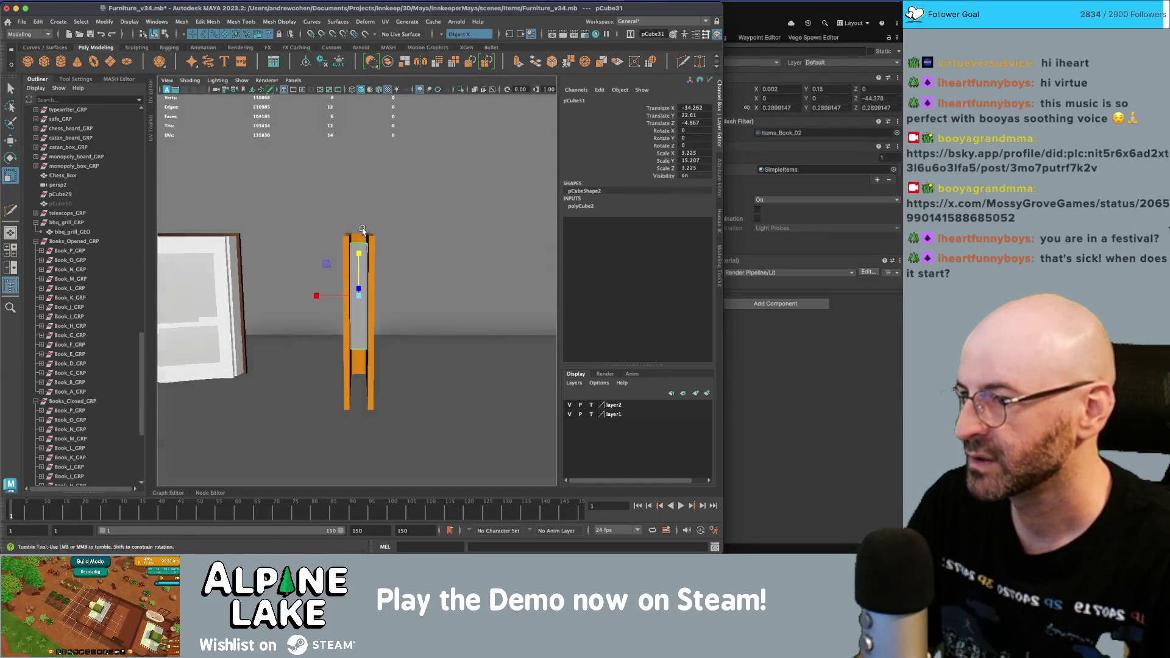
- Stretch the page-block cube to page height and work on its faces in wireframe view
alt+drag(360, 244, 363, 265)
key(q)
right_drag(360, 272, 360, 256)
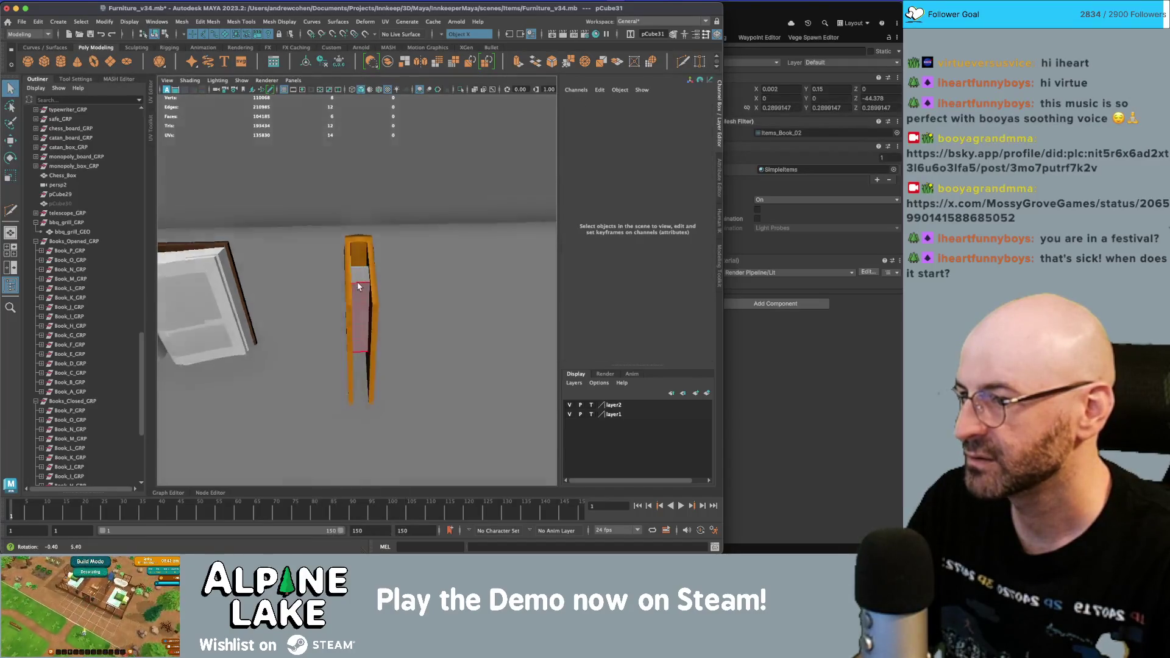
key(4)
mouse_move(292, 312)
alt+mouse_down()
mouse_move(374, 286)
mouse_move(359, 273)
mouse_move(382, 344)
alt+mouse_up()
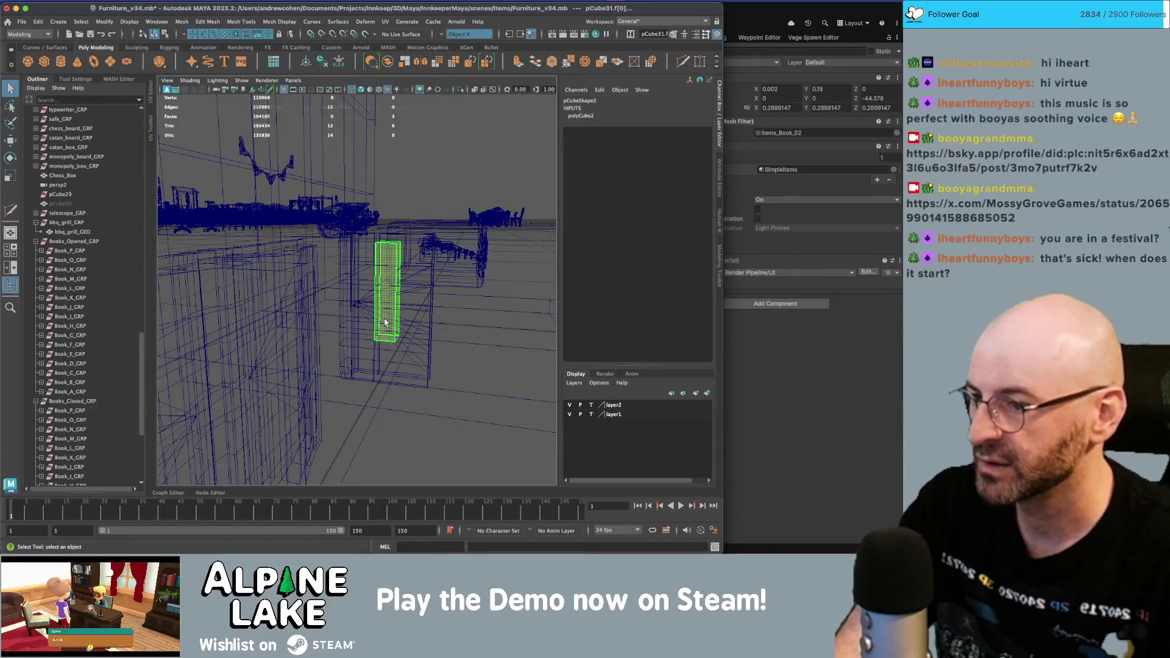
click(368, 244)
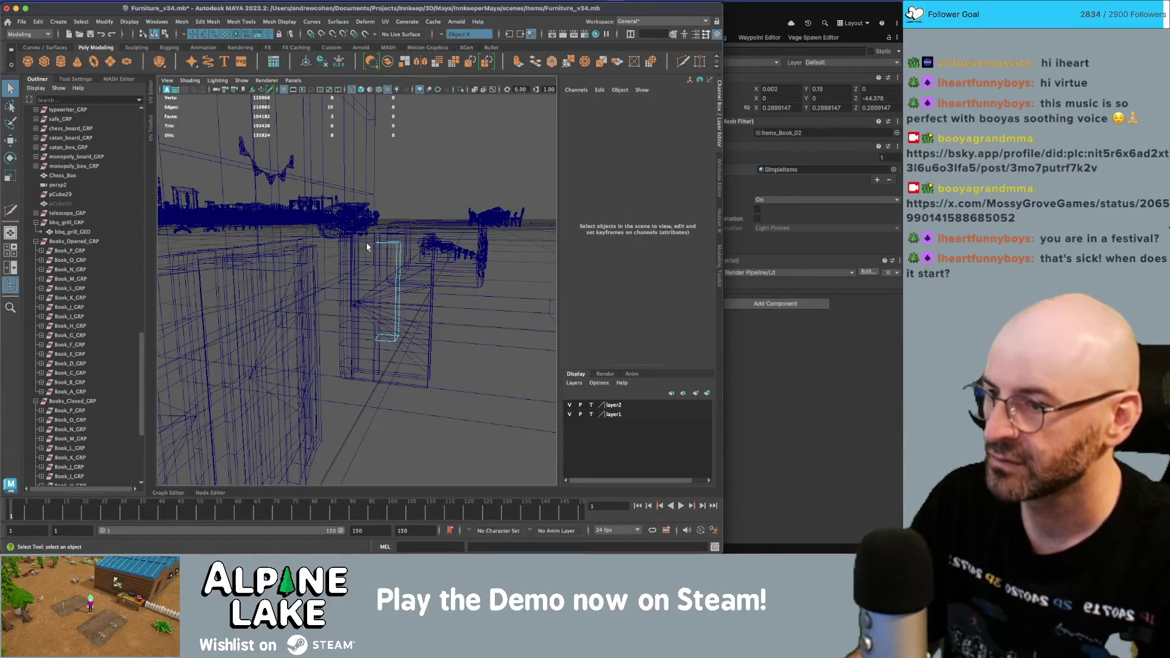
- Select the cube's faces and slide them toward the cover in shaded view
mouse_move(371, 249)
alt+mouse_down()
mouse_move(359, 273)
mouse_move(403, 253)
alt+mouse_up()
drag(340, 211, 422, 364)
key(5)
key(w)
mouse_move(402, 304)
alt+mouse_down()
mouse_move(393, 285)
mouse_move(367, 309)
mouse_move(360, 292)
alt+mouse_up()
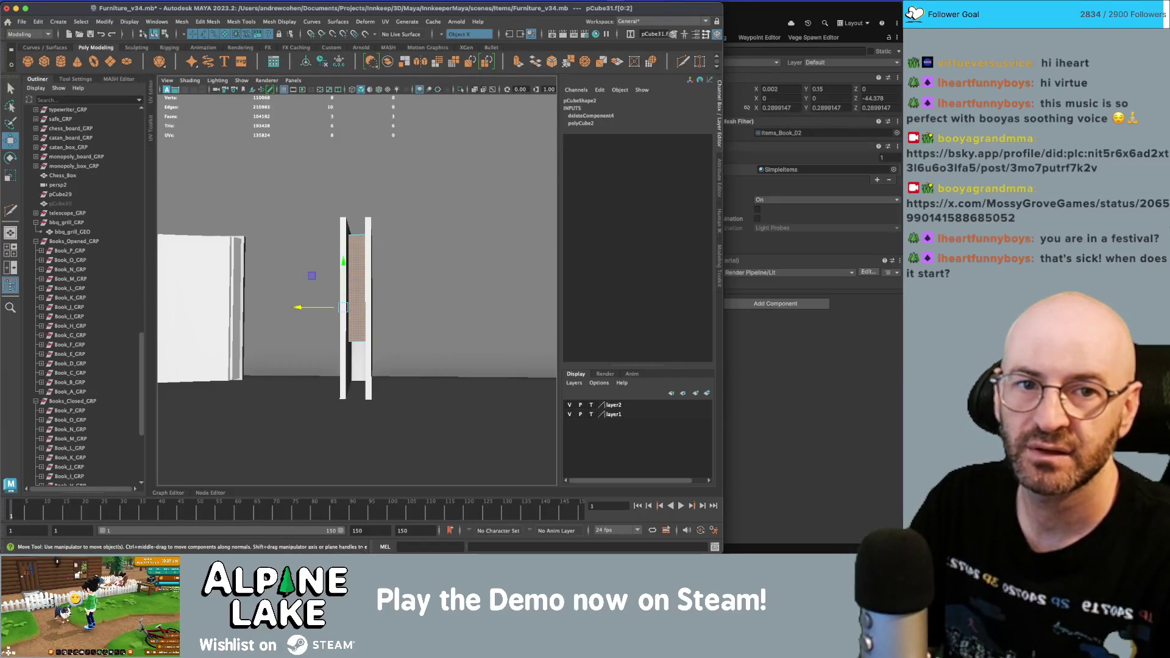
click(727, 170)
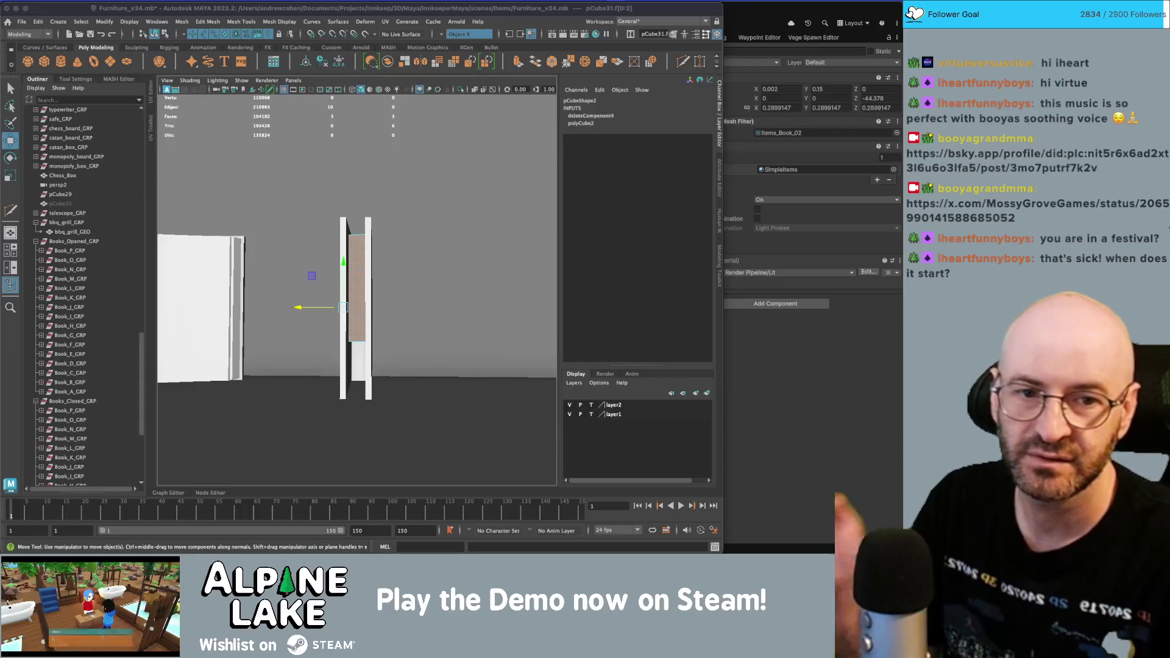
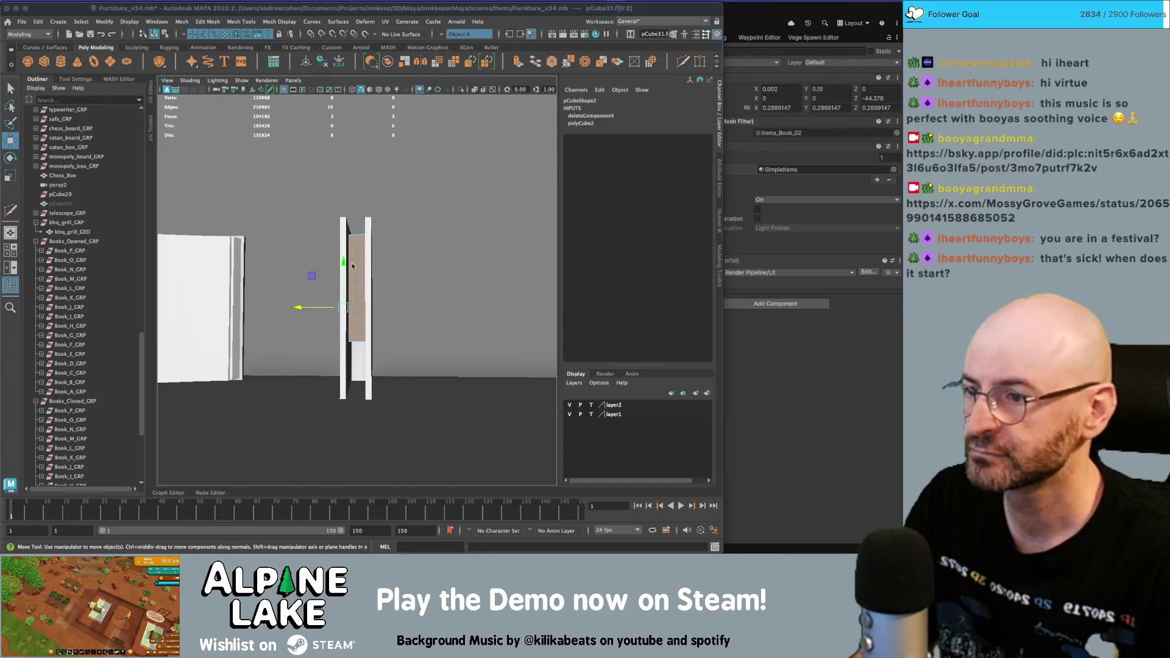
- Turn Symmetry off, then freeze transformations and delete history on the pages block pCube31
key(F8)
mouse_move(401, 252)
alt+mouse_down()
mouse_move(367, 268)
mouse_move(361, 441)
alt+mouse_up()
key(ctrl+z)
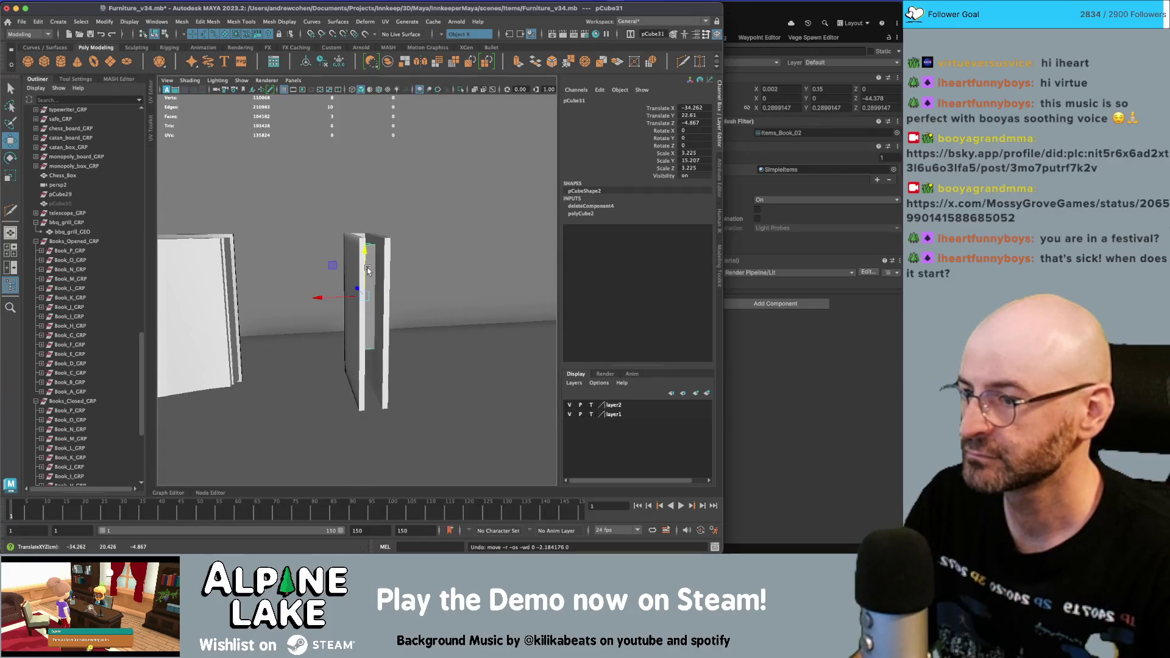
click(451, 35)
click(464, 41)
drag(361, 286, 368, 287)
key(ctrl+z)
key(ctrl+shift+f)
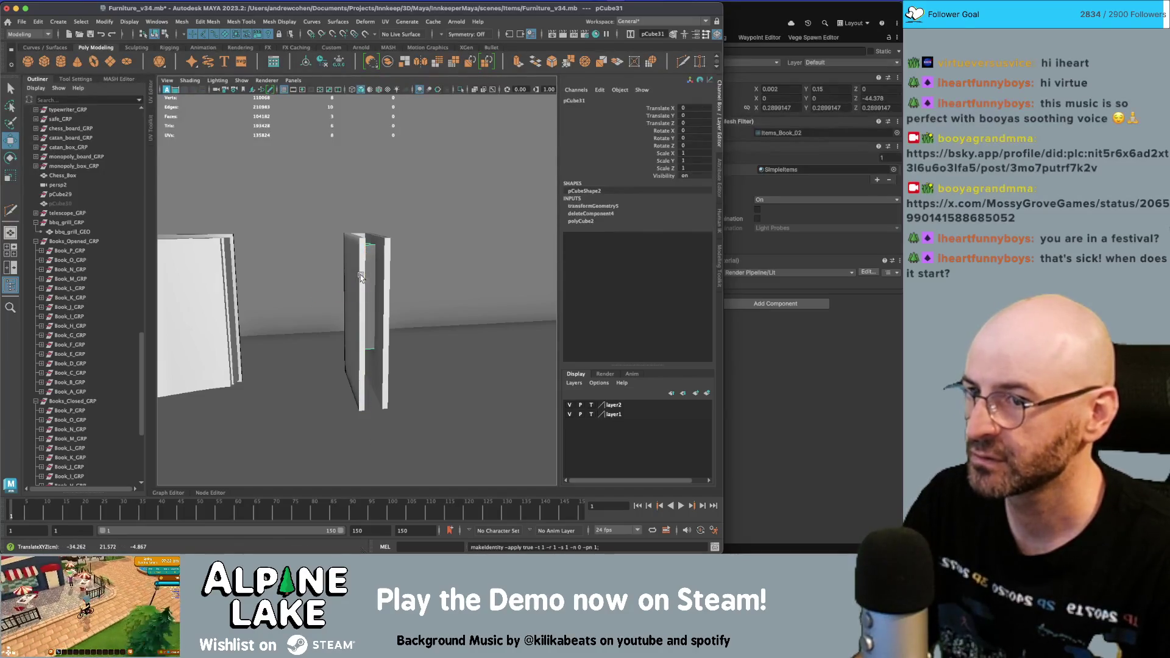
key(alt+shift+d)
- Move and scale the pages block down so it fits snugly inside the book cover
mouse_move(362, 278)
mouse_down()
mouse_move(363, 266)
mouse_move(390, 316)
mouse_move(248, 332)
mouse_up()
key(r)
mouse_move(304, 323)
alt+mouse_down()
mouse_move(372, 310)
mouse_move(359, 310)
mouse_move(342, 266)
mouse_move(359, 272)
mouse_move(365, 299)
mouse_move(359, 292)
alt+mouse_up()
key(w)
key(r)
key(w)
key(r)
key(w)
mouse_move(457, 284)
alt+mouse_down()
mouse_move(420, 321)
mouse_move(359, 285)
mouse_move(351, 245)
alt+mouse_up()
- Reselect the pages block, inspect the fit, and open its UV layout
key(q)
click(427, 310)
click(352, 277)
mouse_move(350, 244)
right_down()
mouse_move(366, 528)
mouse_move(368, 504)
mouse_move(462, 486)
mouse_move(444, 301)
right_up()
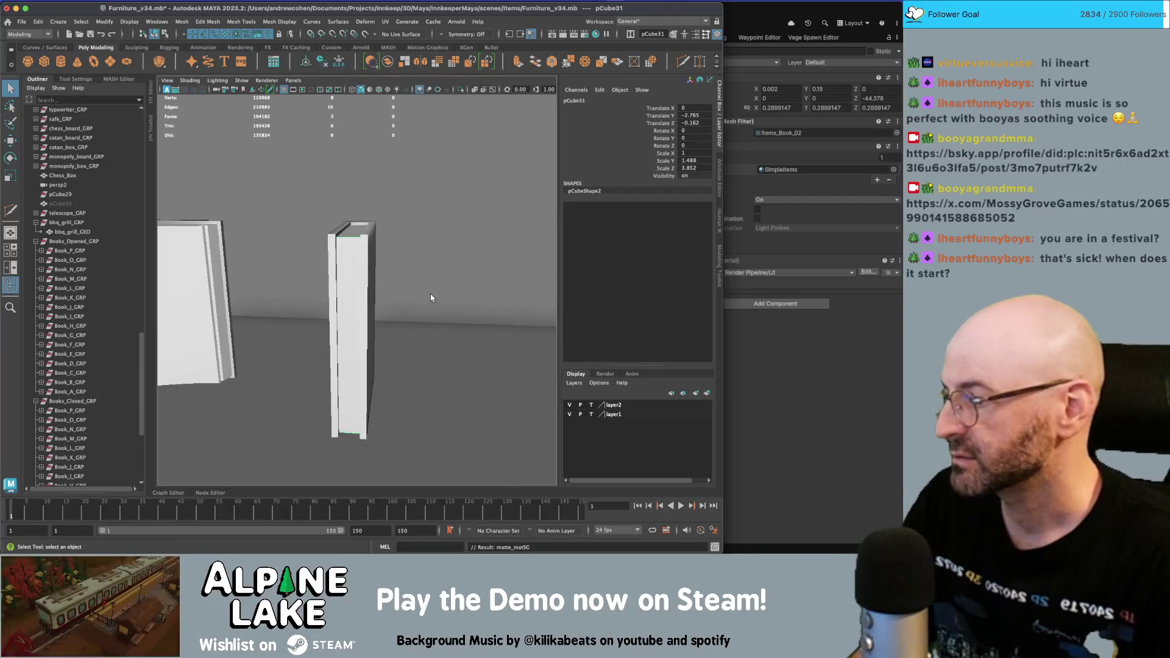
alt+drag(431, 295, 365, 279)
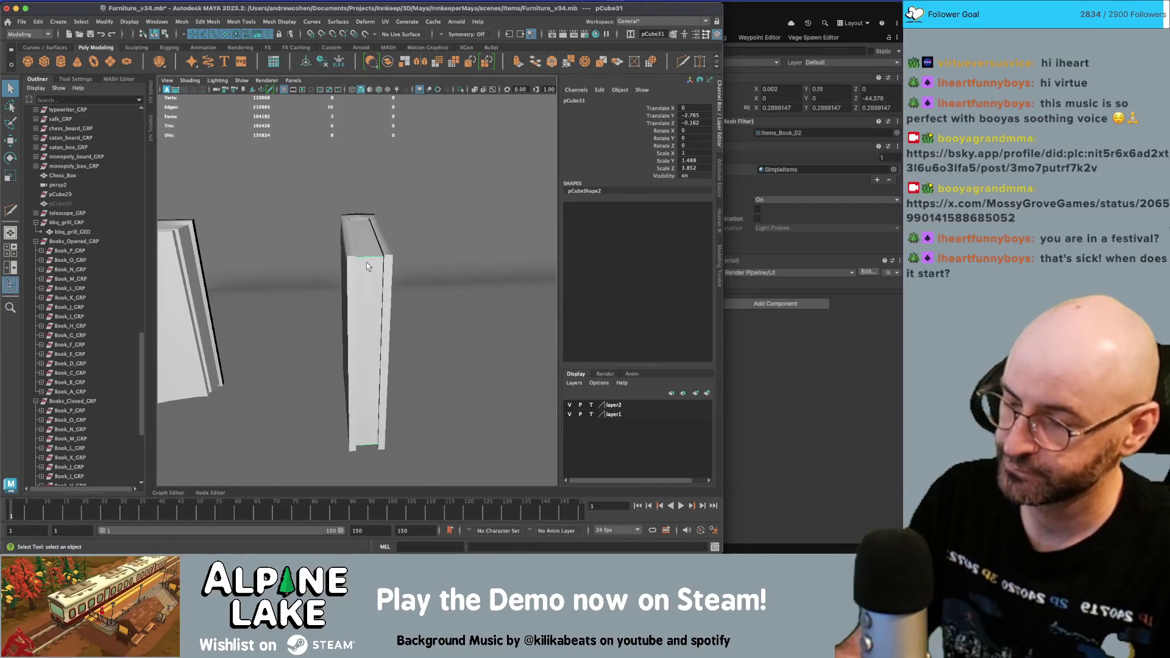
mouse_move(274, 268)
right_down()
mouse_move(244, 247)
mouse_move(294, 239)
right_up()
scroll(228, 240, down, 3)
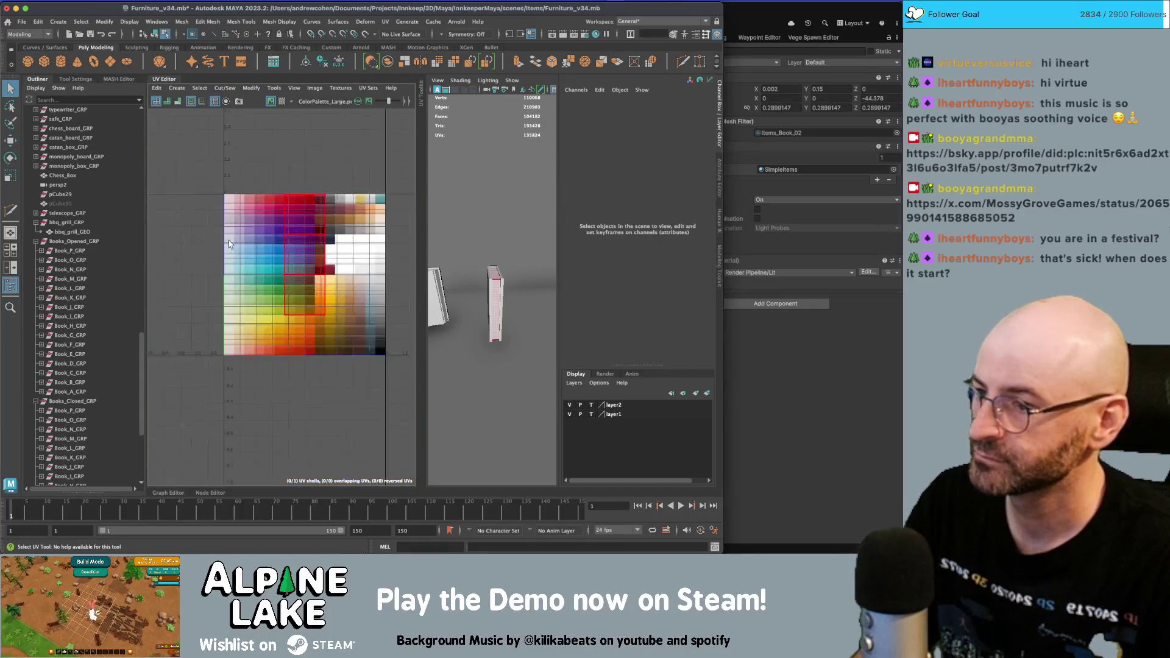
- Move the pages block's UV shell onto a pale palette swatch and shrink it to a small strip
click(301, 251)
key(w)
mouse_move(301, 253)
mouse_down()
mouse_move(375, 218)
mouse_move(333, 266)
mouse_up()
key(r)
key(f)
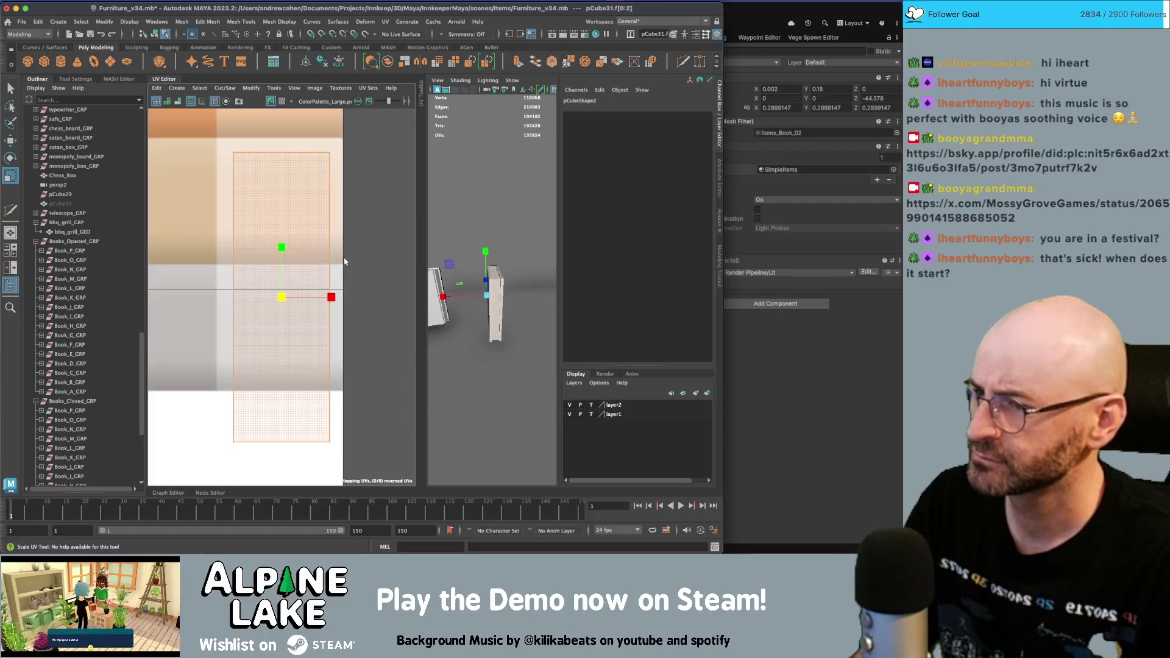
key(w)
key(r)
drag(329, 314, 239, 350)
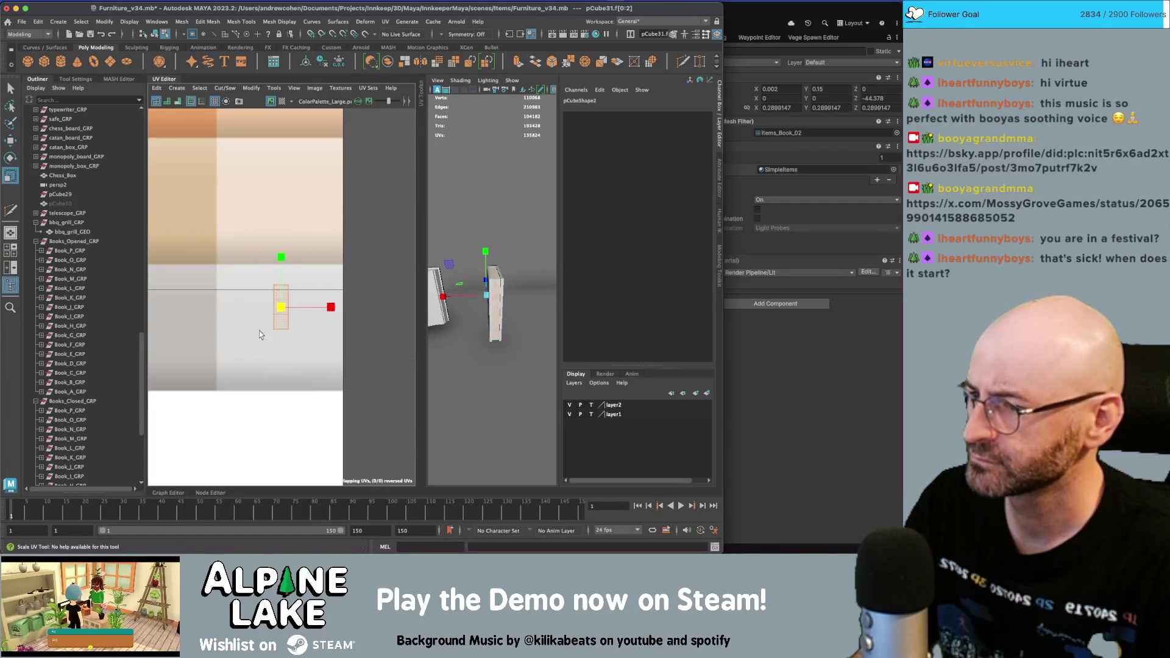
key(w)
- Return to object selection, close the UV Editor, and reselect the pages block
click(154, 34)
key(q)
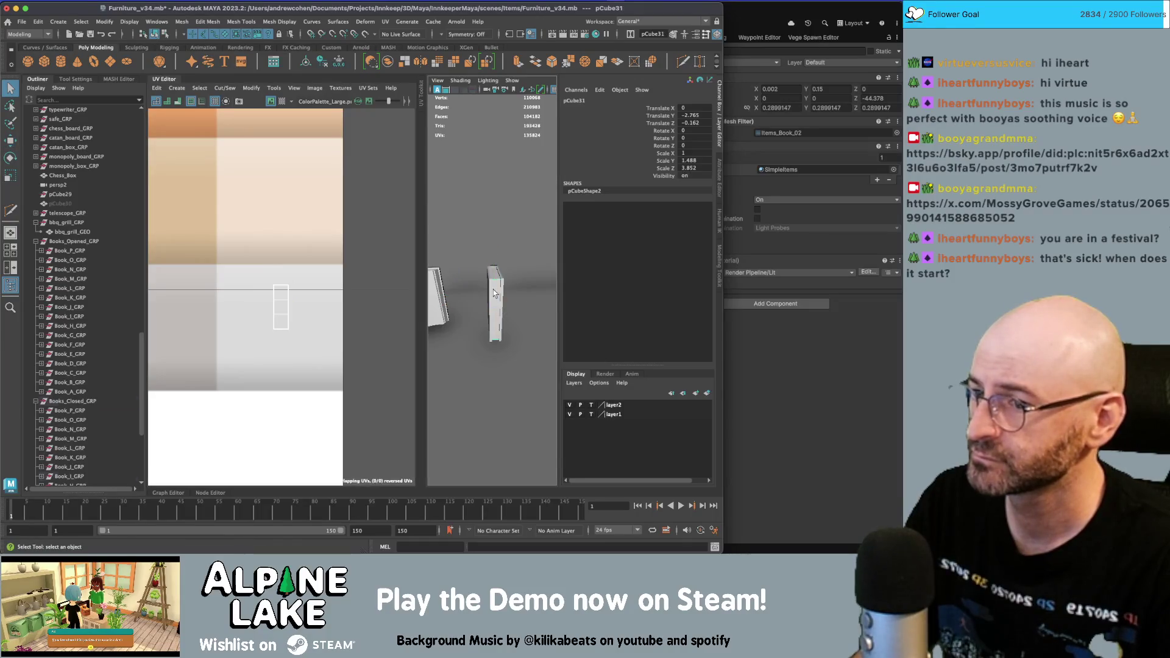
click(494, 293)
key(4)
key(5)
key(w)
key(7)
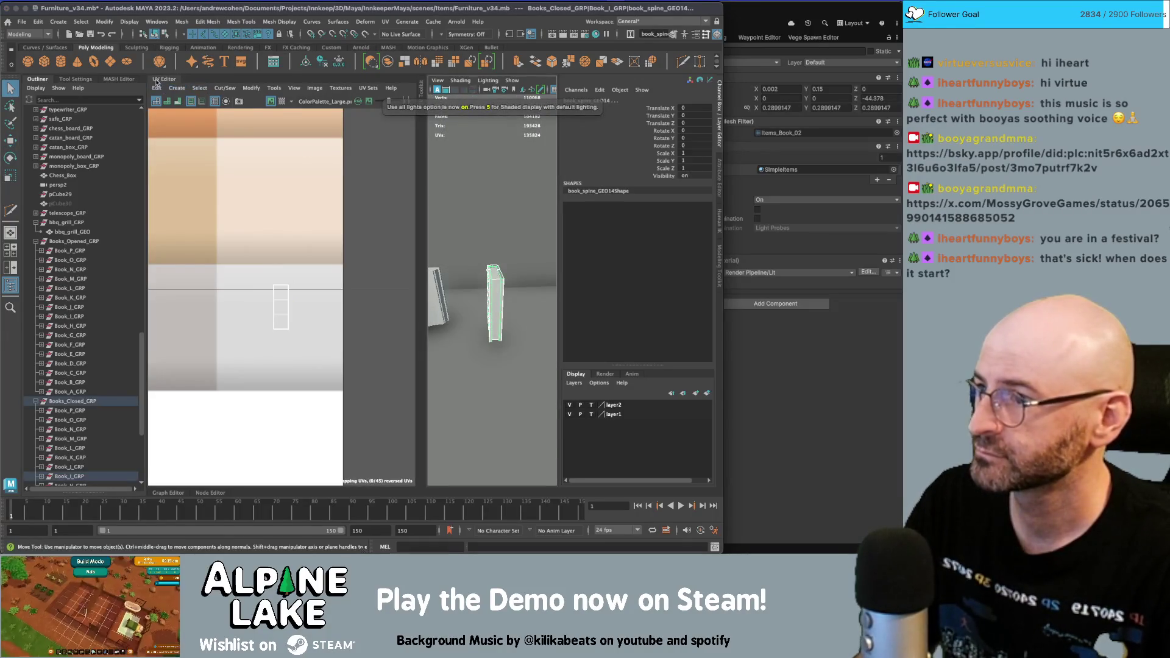
click(156, 81)
key(q)
click(370, 266)
- Show textures in the viewport and rename the pages block to book_pages_closed_GEO
key(4)
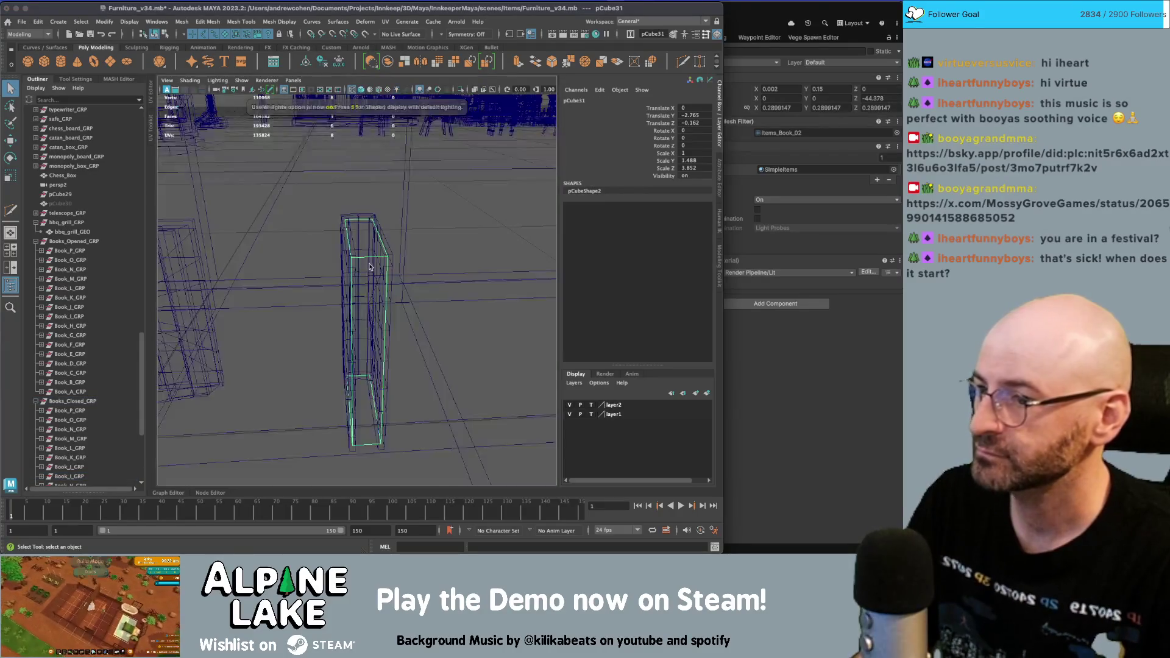
key(6)
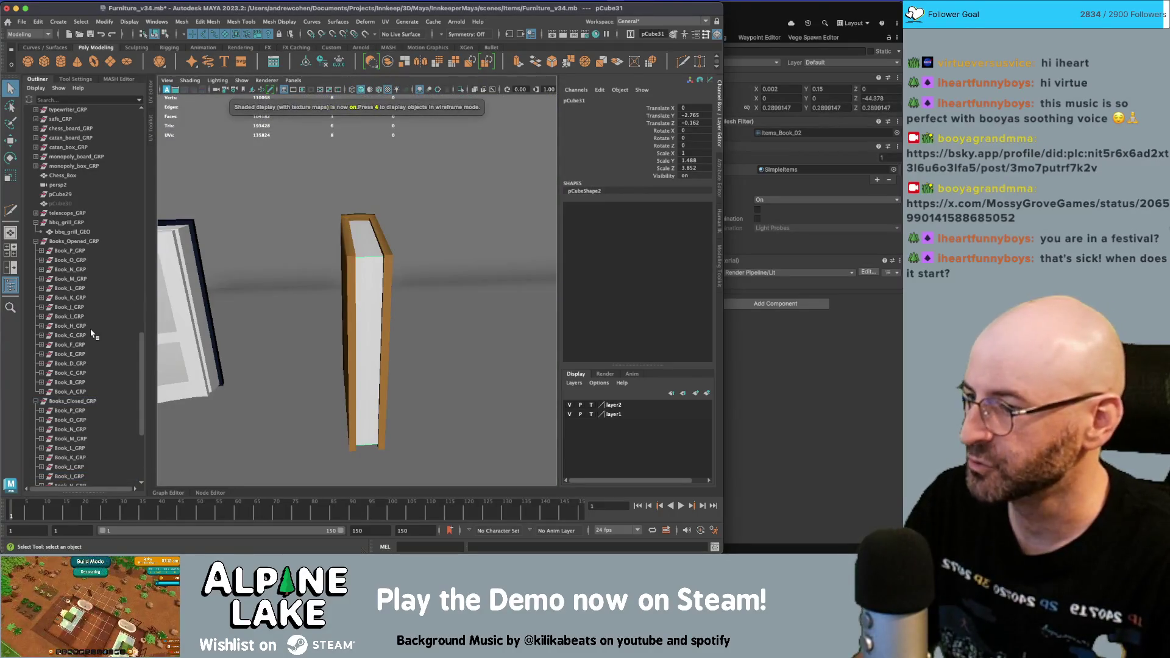
scroll(91, 334, down, 5)
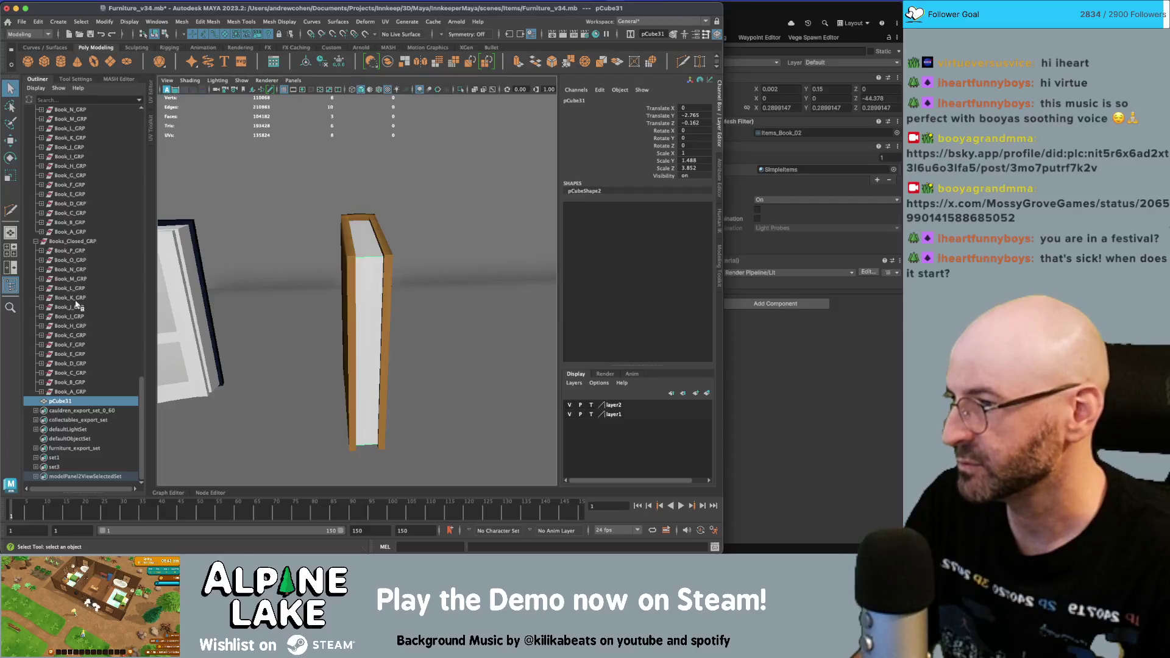
double_click(60, 401)
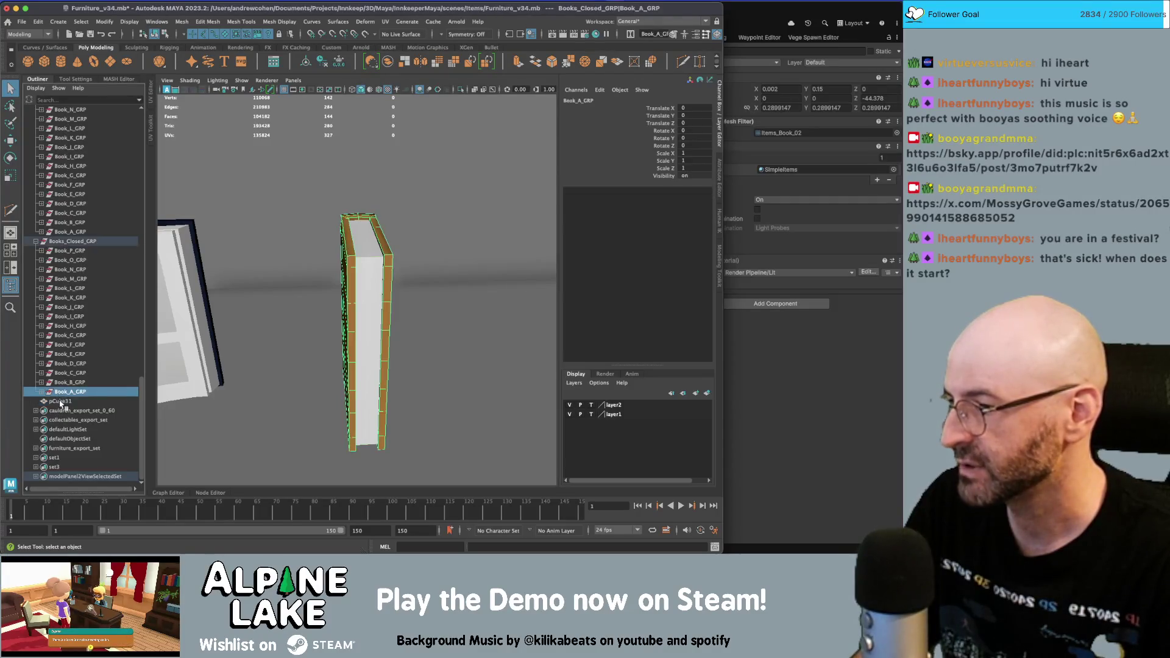
text(pages-)
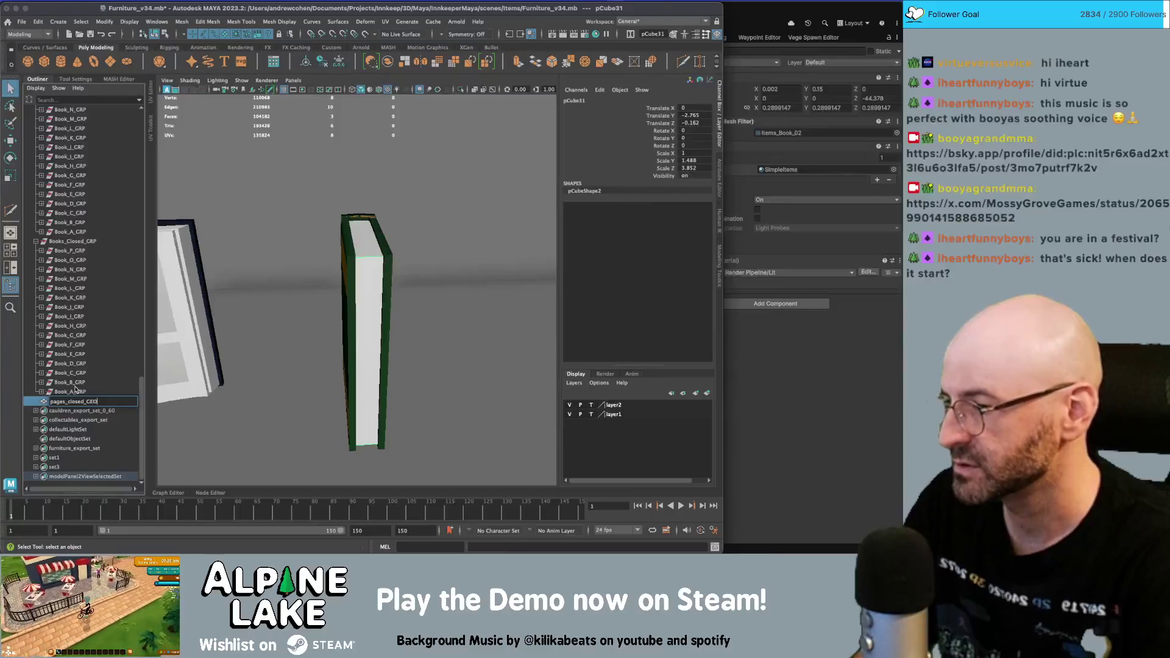
key(Return)
click(41, 391)
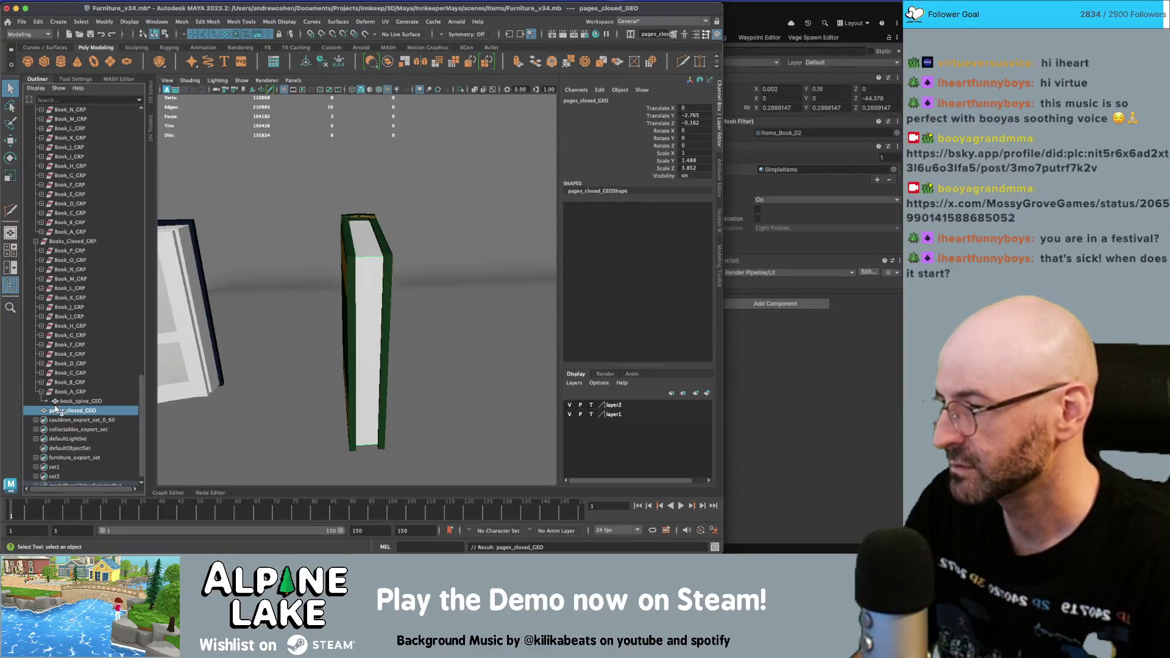
double_click(54, 409)
key(Left)
text(book)
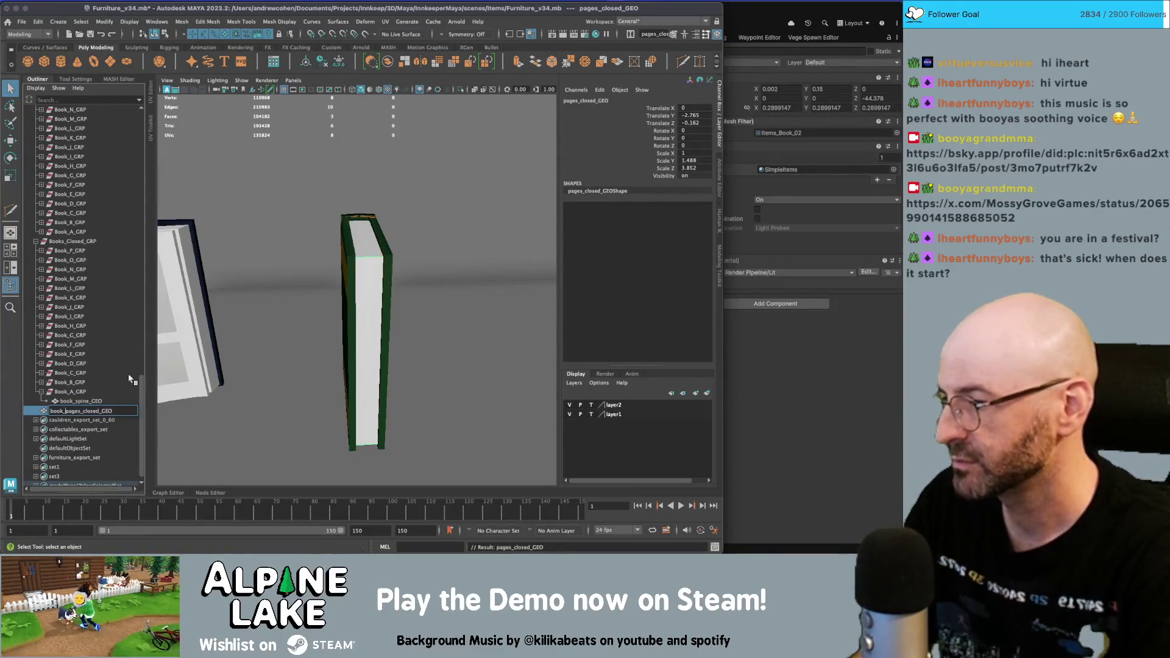
key(Return)
- Parent book_pages_closed_GEO under Book_A_GRP and duplicate it
alt+drag(158, 381, 427, 290)
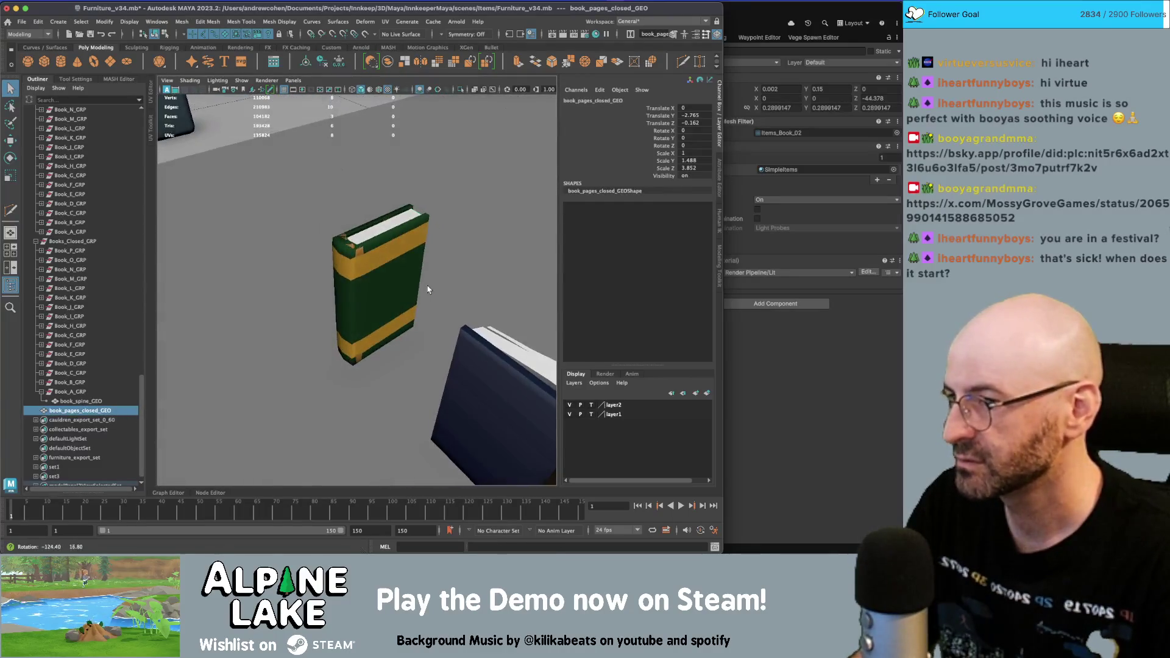
alt+drag(351, 253, 162, 378)
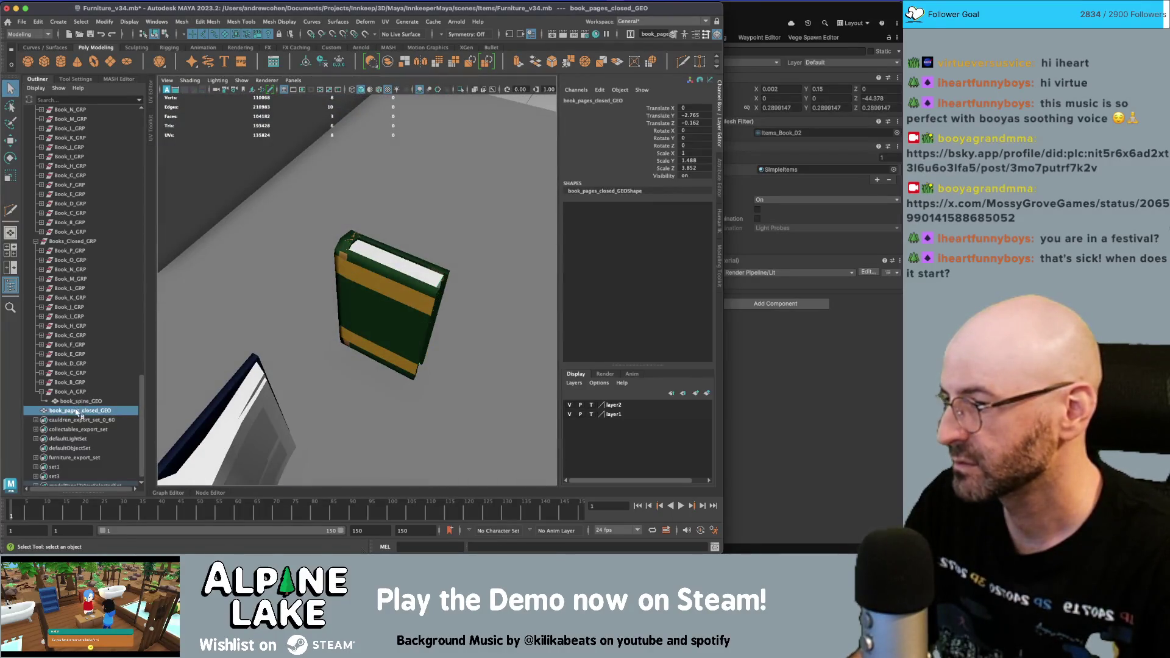
middle_drag(74, 413, 81, 393)
key(ctrl+d)
key(ctrl+d)
key(ctrl+d)
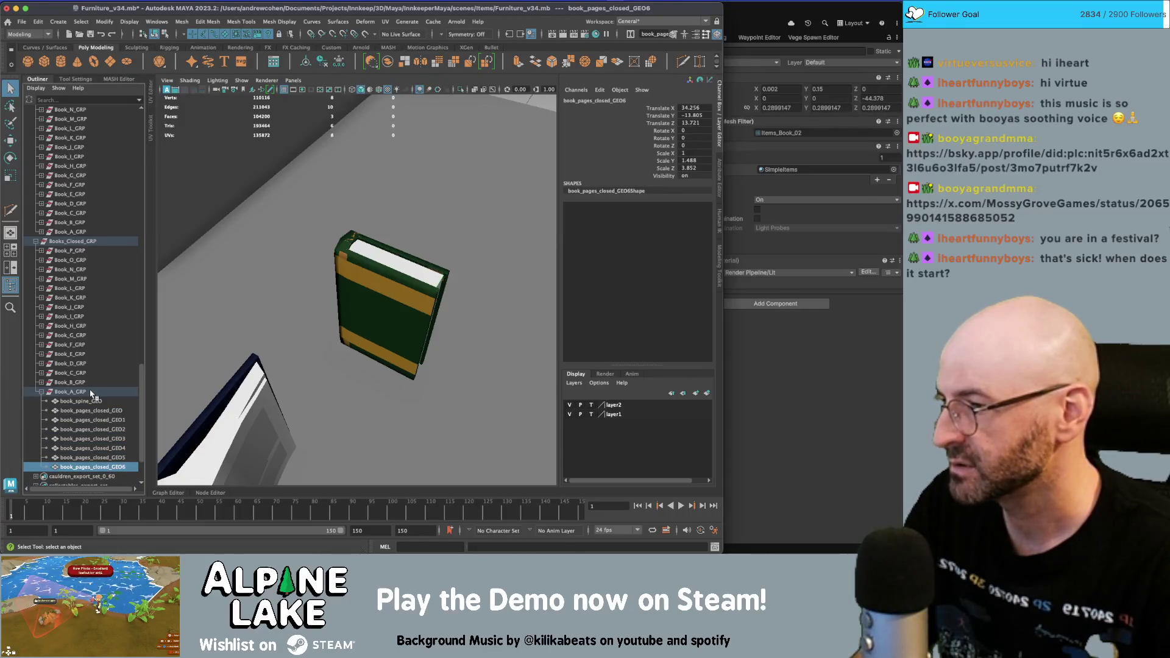
- Make more copies of the pages mesh, up to fifteen, and widen the Outliner
key(ctrl+d)
key(ctrl+d)
key(ctrl+d)
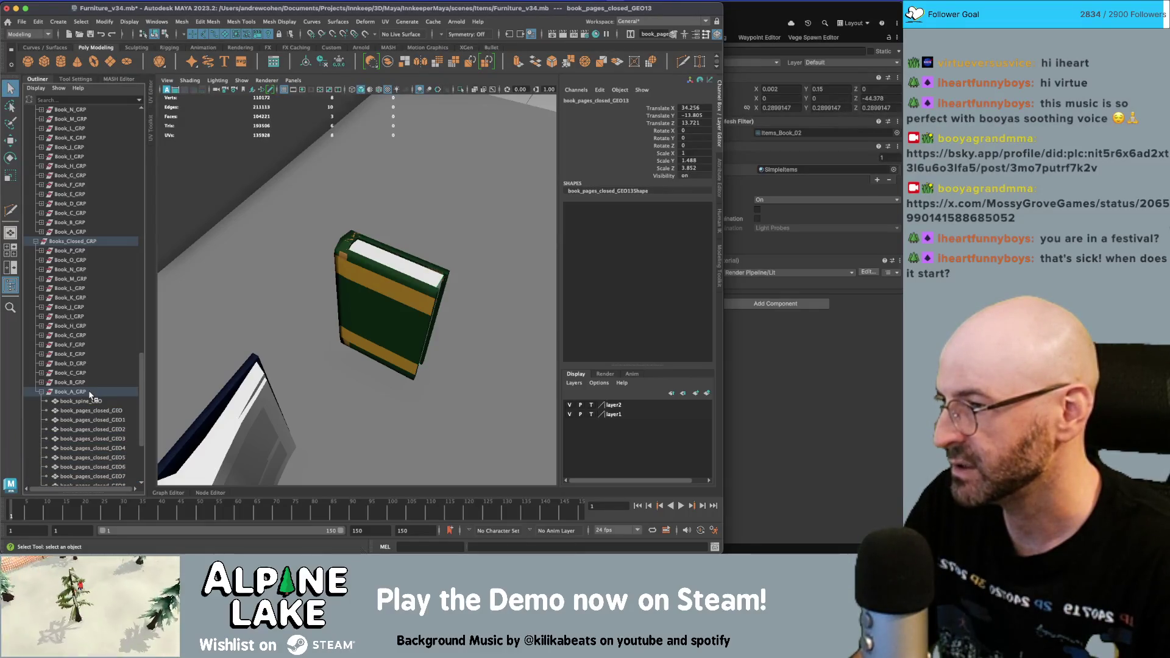
scroll(90, 396, down, 5)
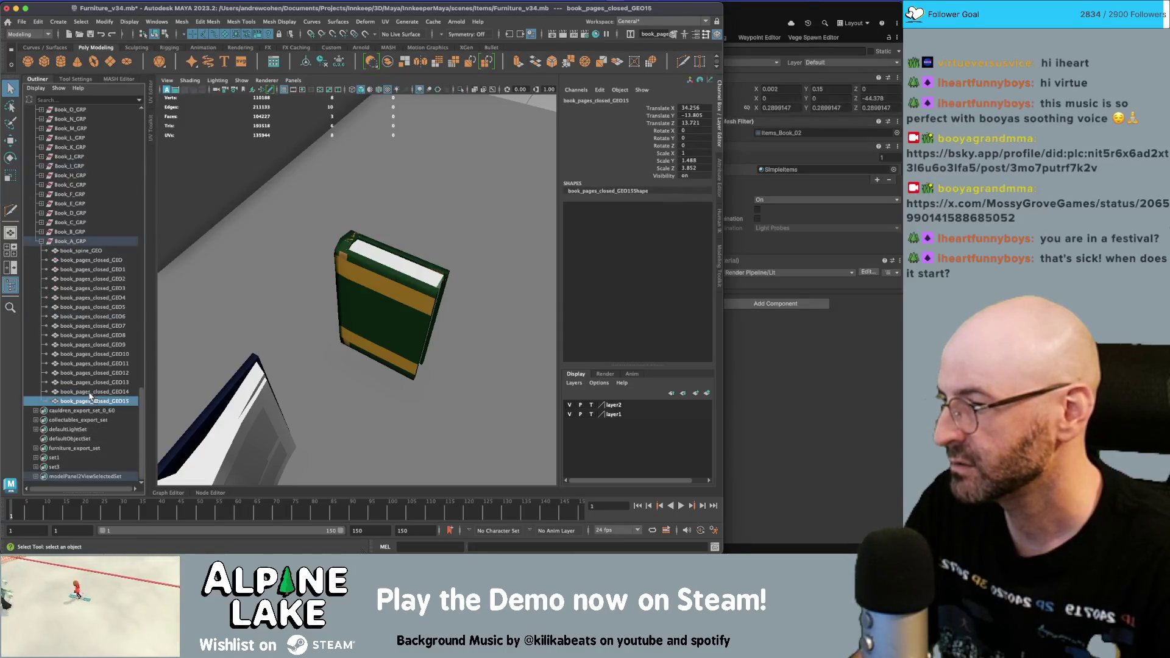
drag(145, 396, 160, 388)
scroll(129, 351, up, 3)
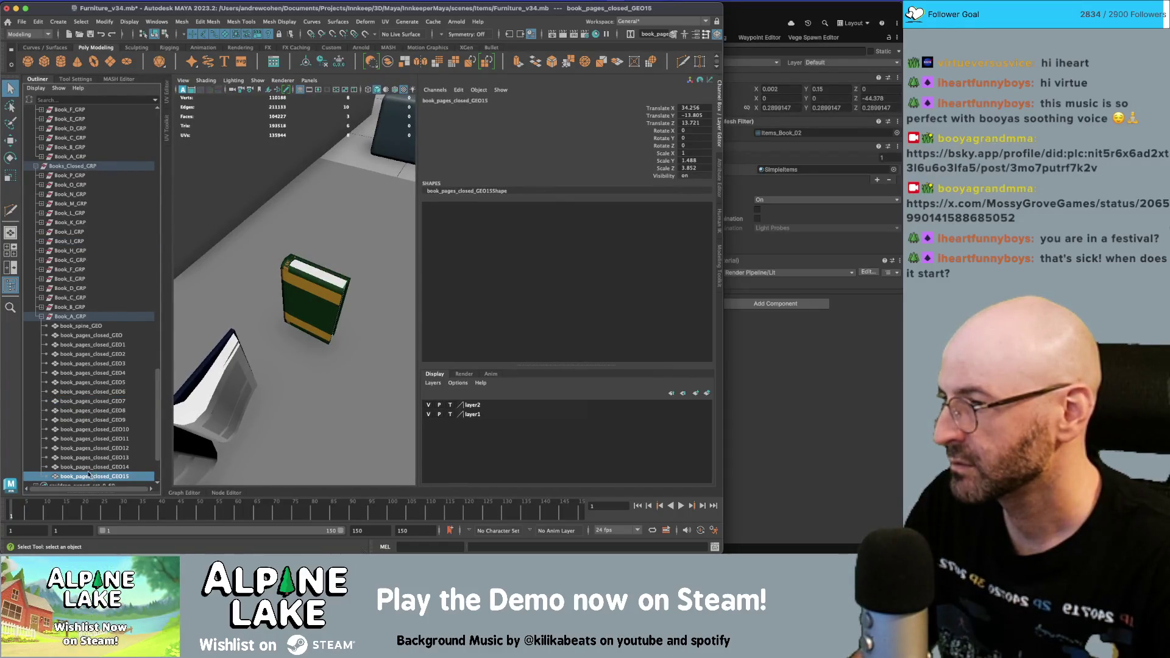
- Move copies book_pages_closed_GEO15 through GEO1 each into a separate closed Book group
mouse_move(87, 480)
mouse_down()
mouse_move(73, 118)
mouse_move(77, 251)
mouse_up()
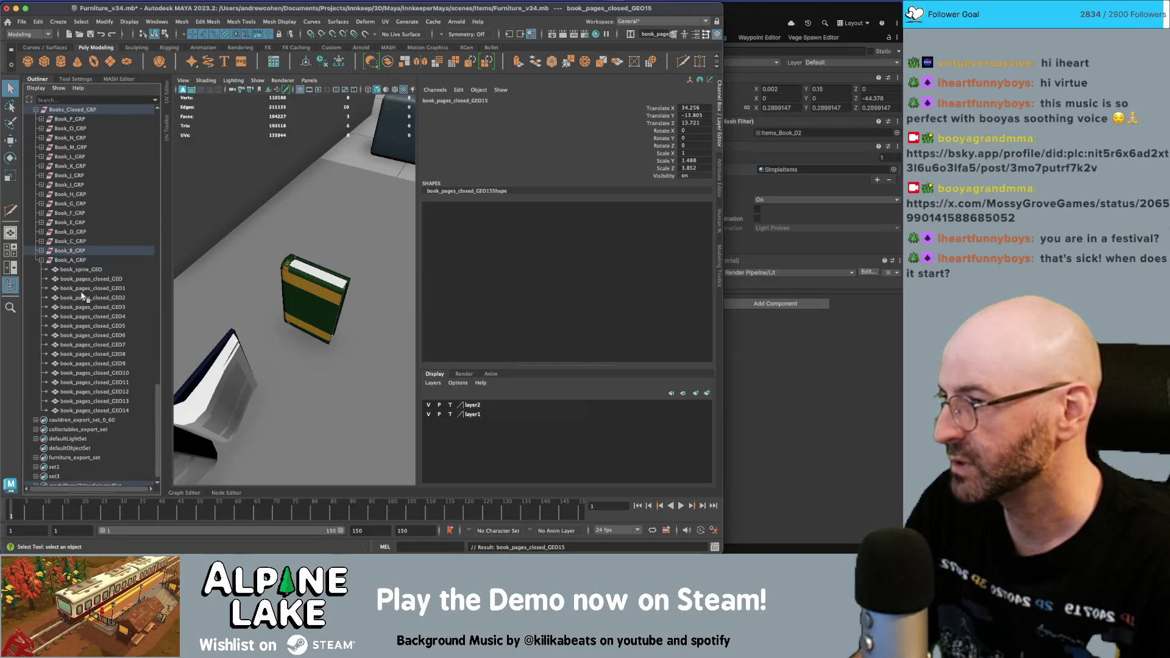
drag(79, 412, 79, 242)
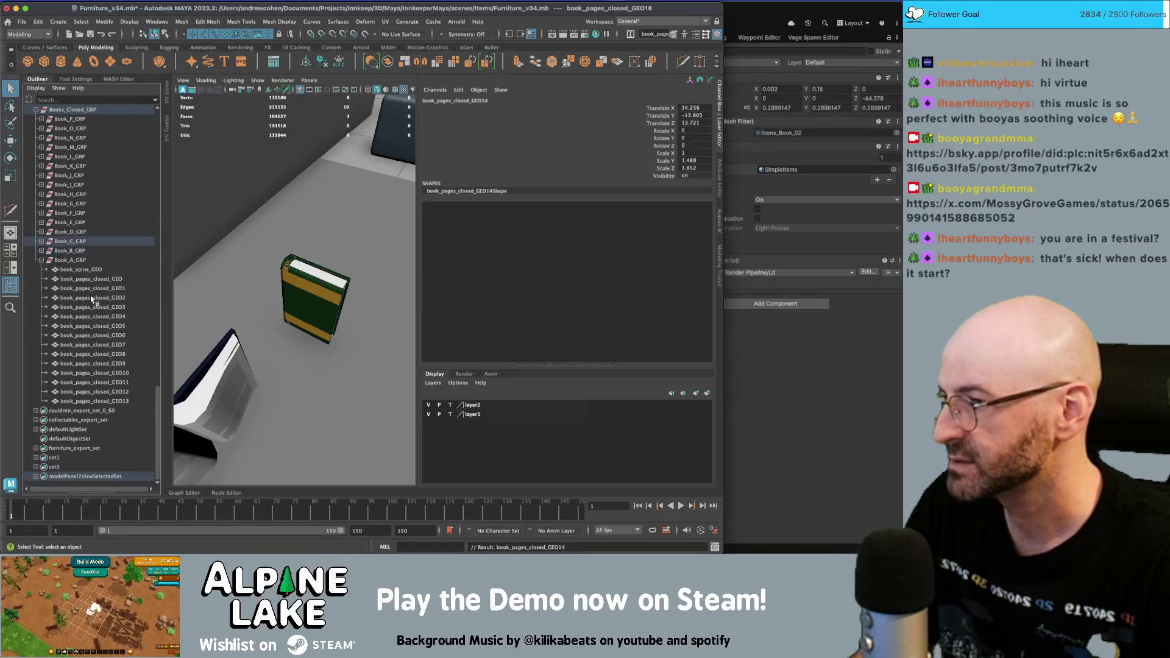
drag(81, 407, 68, 233)
drag(81, 401, 69, 233)
drag(73, 401, 63, 235)
drag(84, 401, 68, 233)
mouse_move(96, 401)
middle_down()
mouse_move(76, 244)
mouse_move(76, 255)
middle_up()
middle_drag(88, 401, 76, 238)
middle_drag(93, 401, 76, 238)
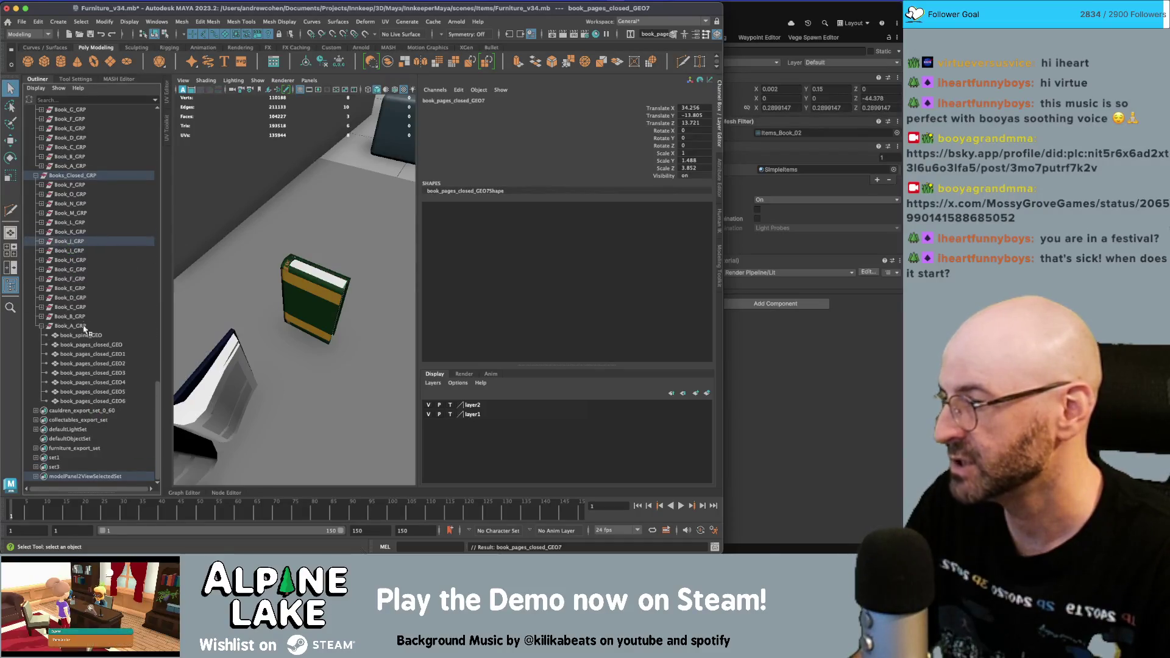
middle_drag(90, 401, 75, 234)
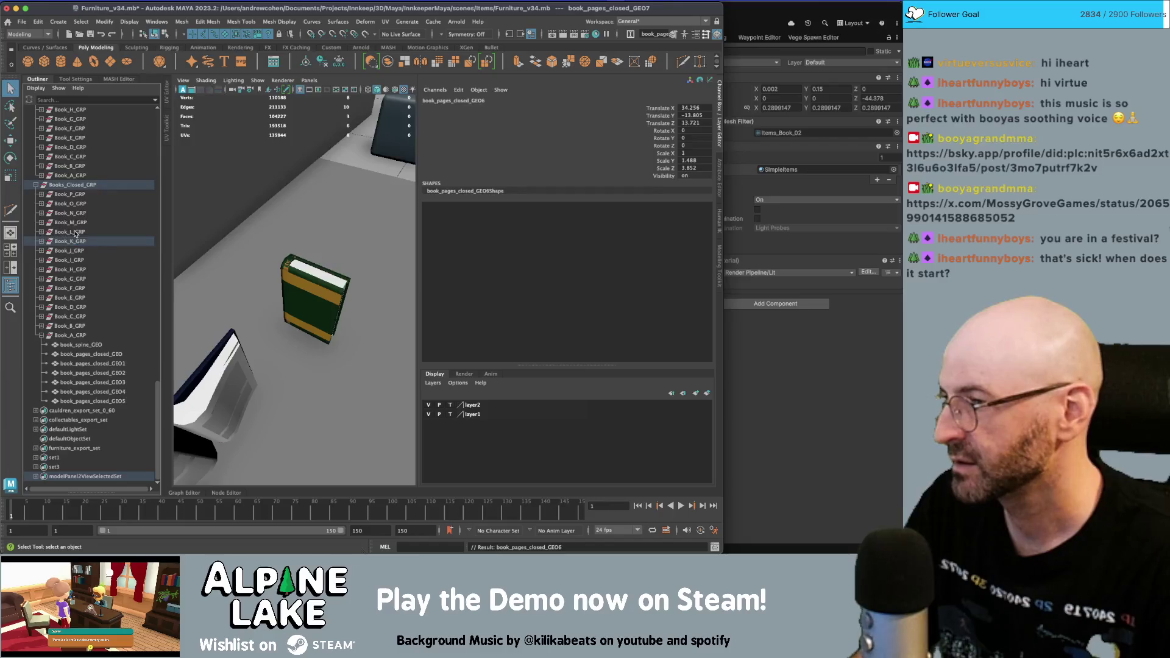
middle_drag(87, 406, 63, 236)
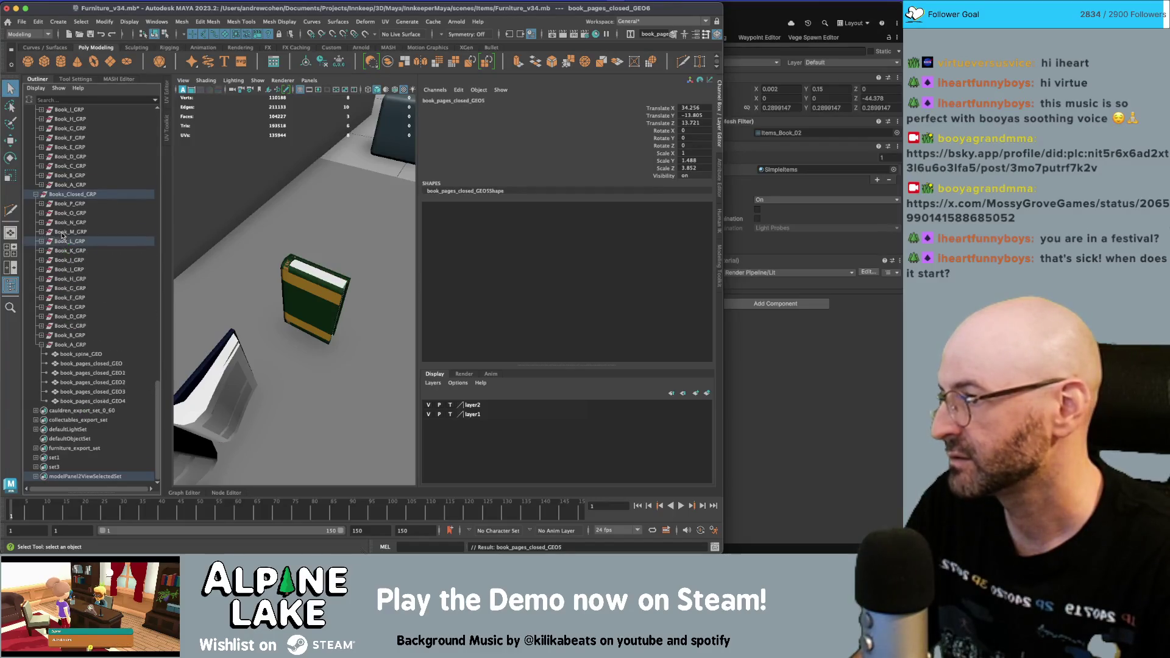
middle_drag(77, 397, 78, 232)
middle_drag(95, 402, 79, 235)
middle_drag(84, 403, 80, 234)
middle_drag(79, 404, 78, 235)
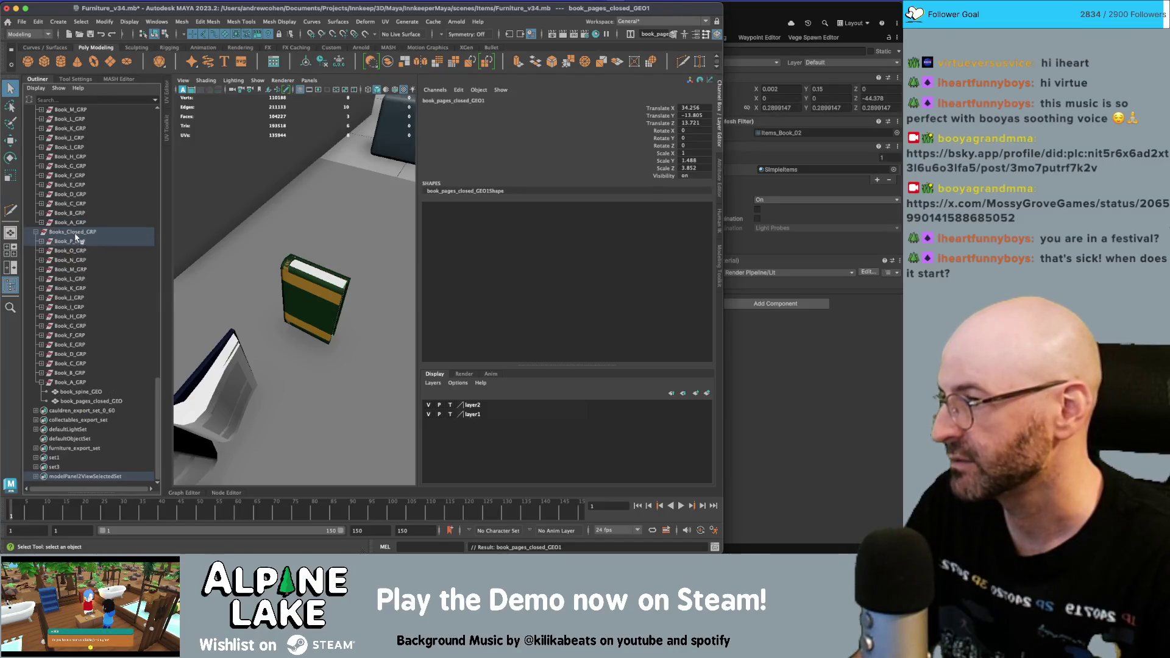
click(128, 233)
click(71, 242)
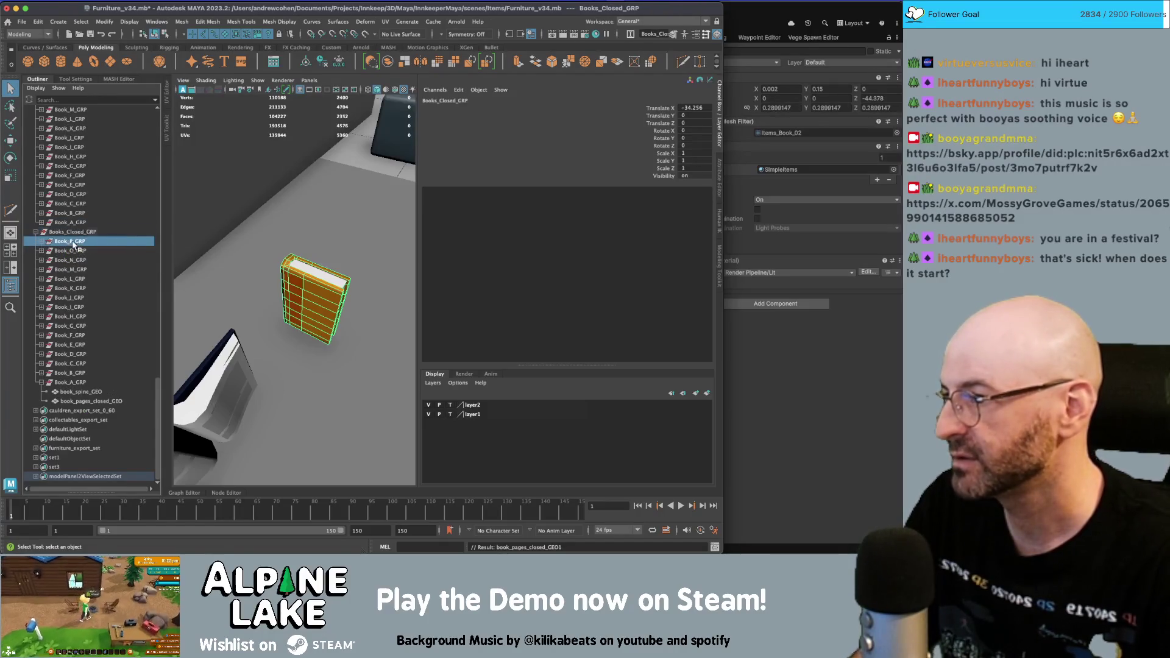
- Raise one pages copy slightly into place using the four-view layout
shift+click(78, 382)
key(w)
mouse_move(323, 296)
alt+mouse_down()
mouse_move(345, 281)
mouse_move(332, 296)
mouse_move(374, 286)
mouse_move(382, 263)
alt+mouse_up()
scroll(58, 376, up, 15)
key(q)
key(space)
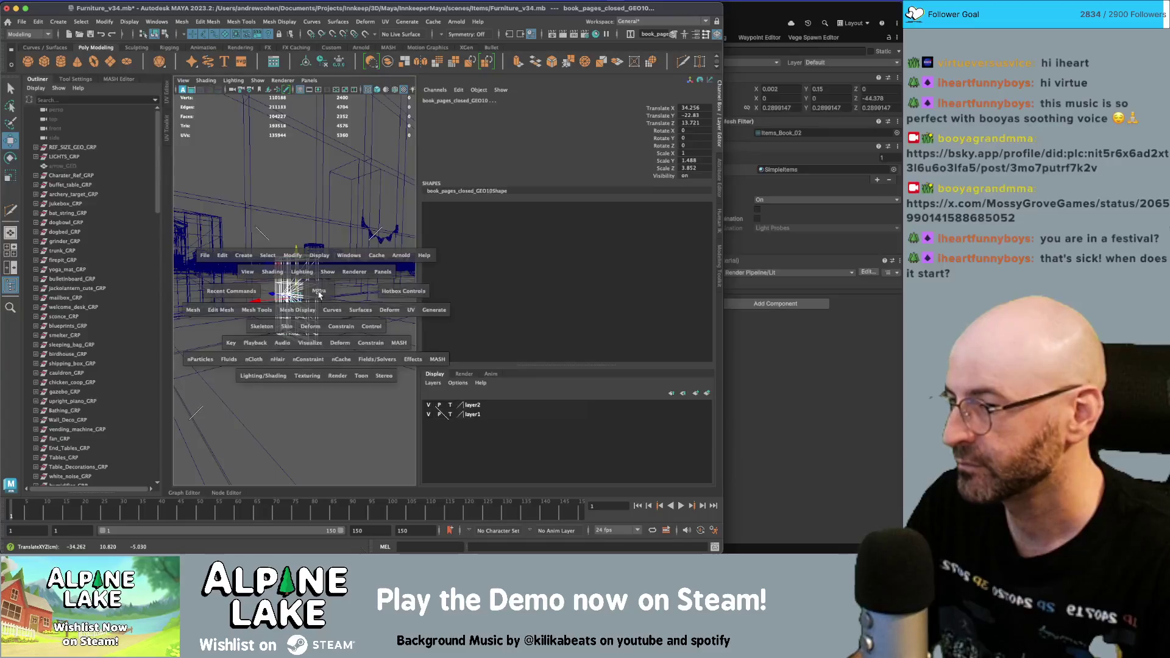
key(w)
click(339, 385)
key(space)
alt+middle_drag(213, 410, 294, 288)
mouse_move(332, 269)
mouse_down()
mouse_move(329, 243)
mouse_move(249, 278)
mouse_up()
key(space)
key(space)
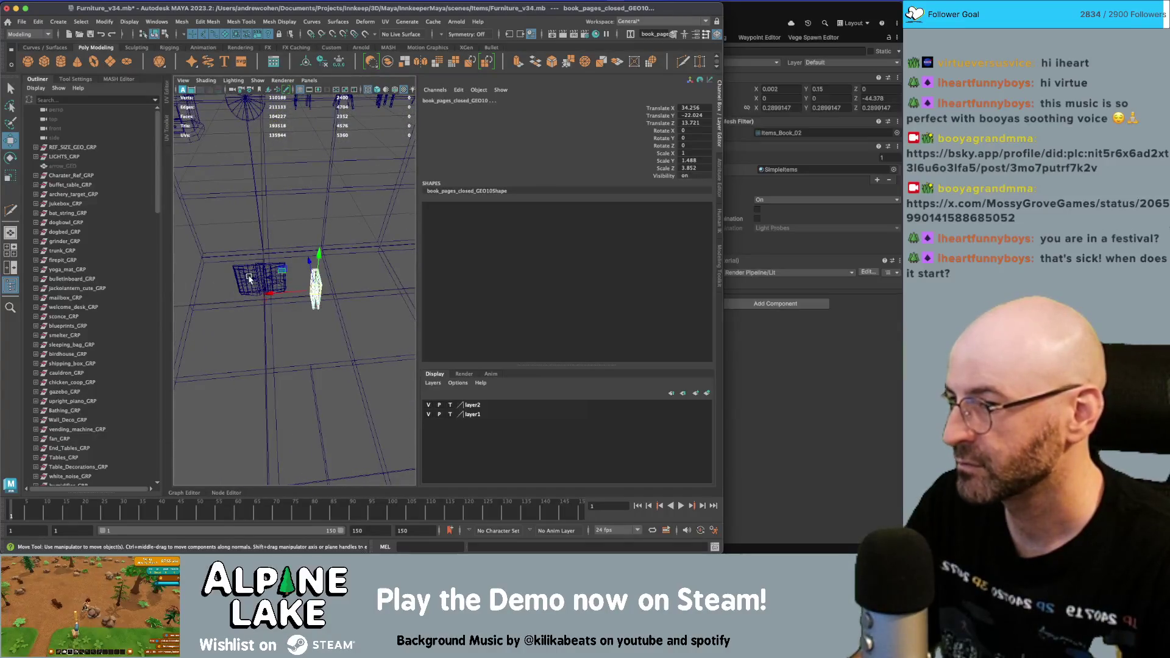
- Freeze the pages mesh's transforms and expand Books_Closed_GRP in the Outliner
key(ctrl+shift+f)
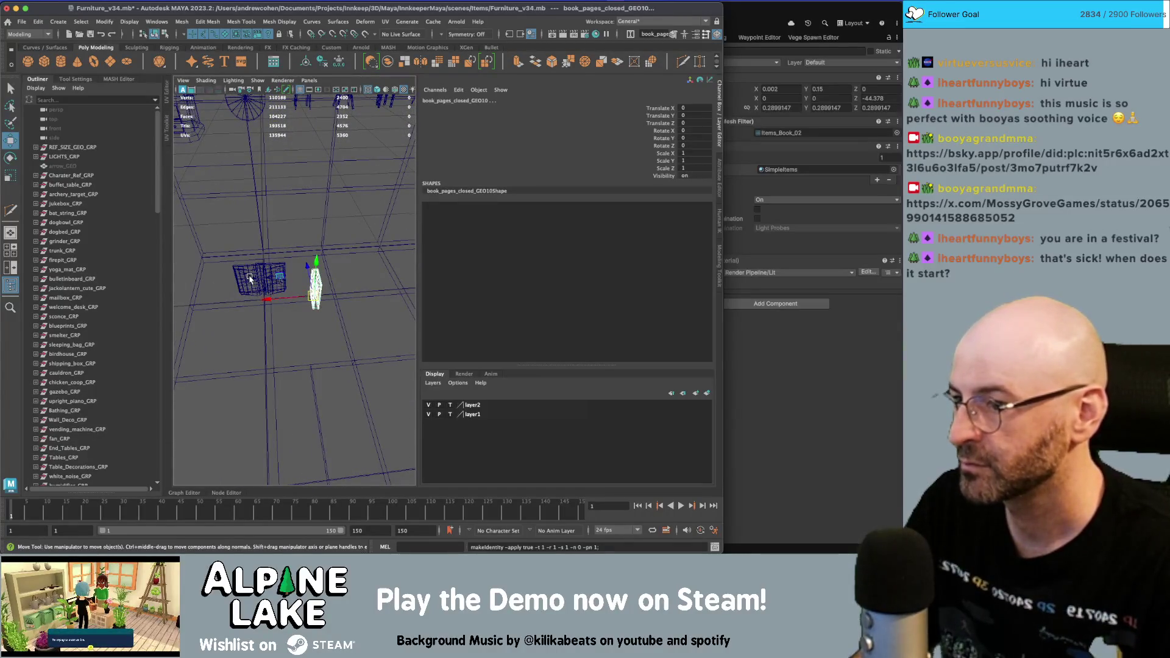
scroll(91, 334, down, 15)
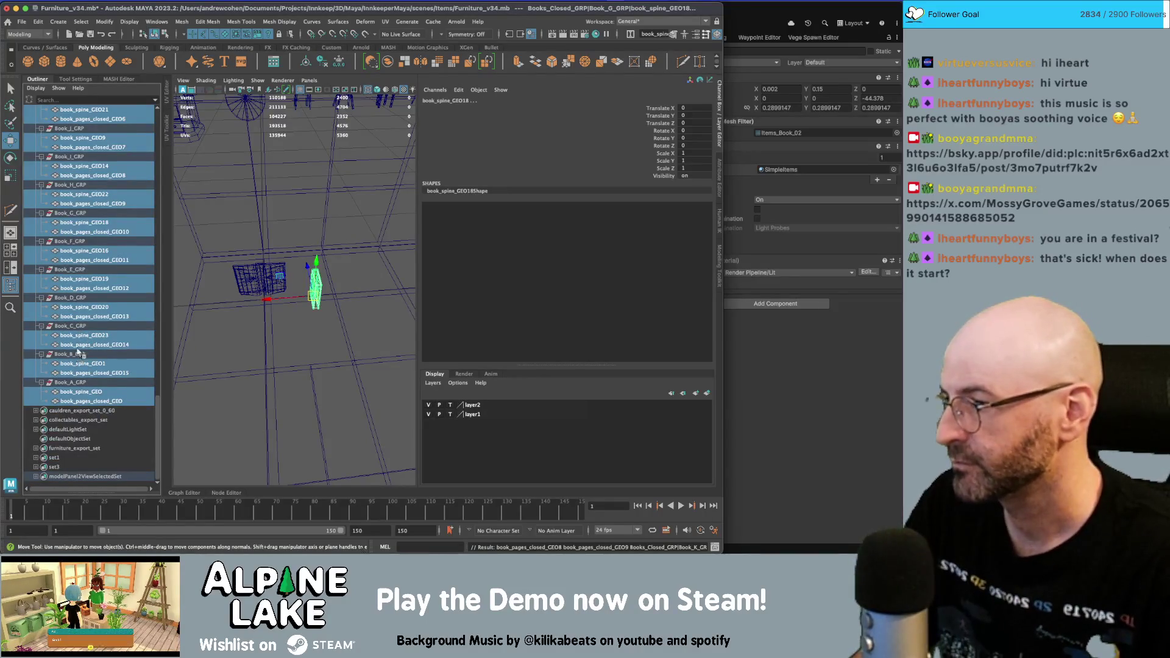
click(82, 335)
scroll(81, 323, up, 8)
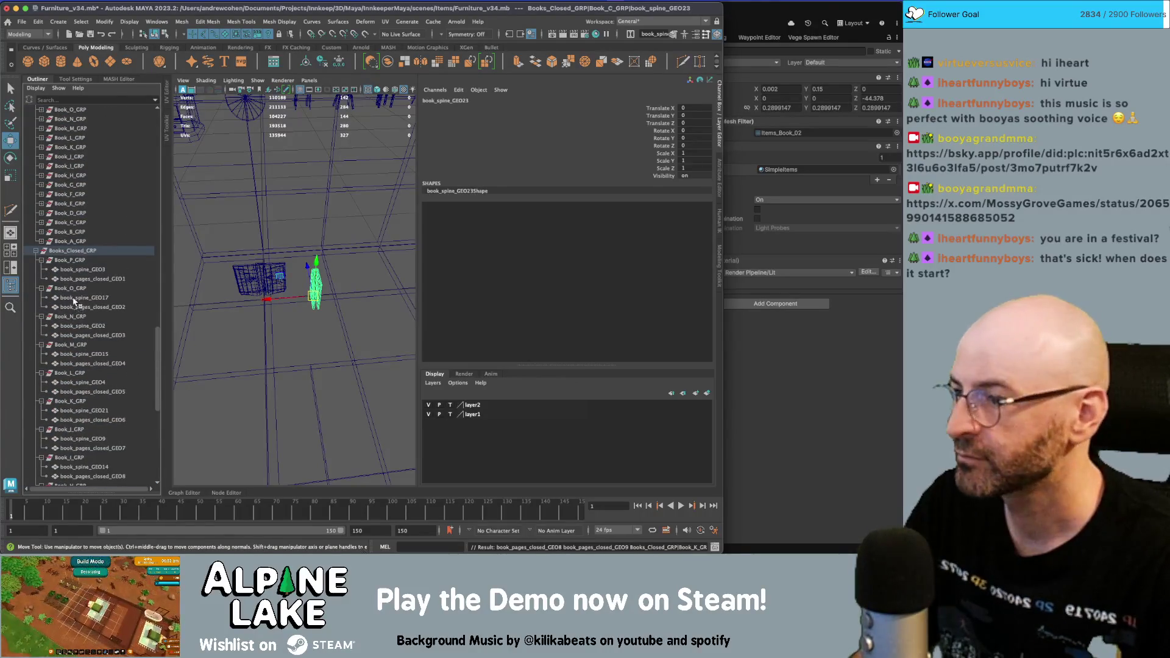
click(36, 251)
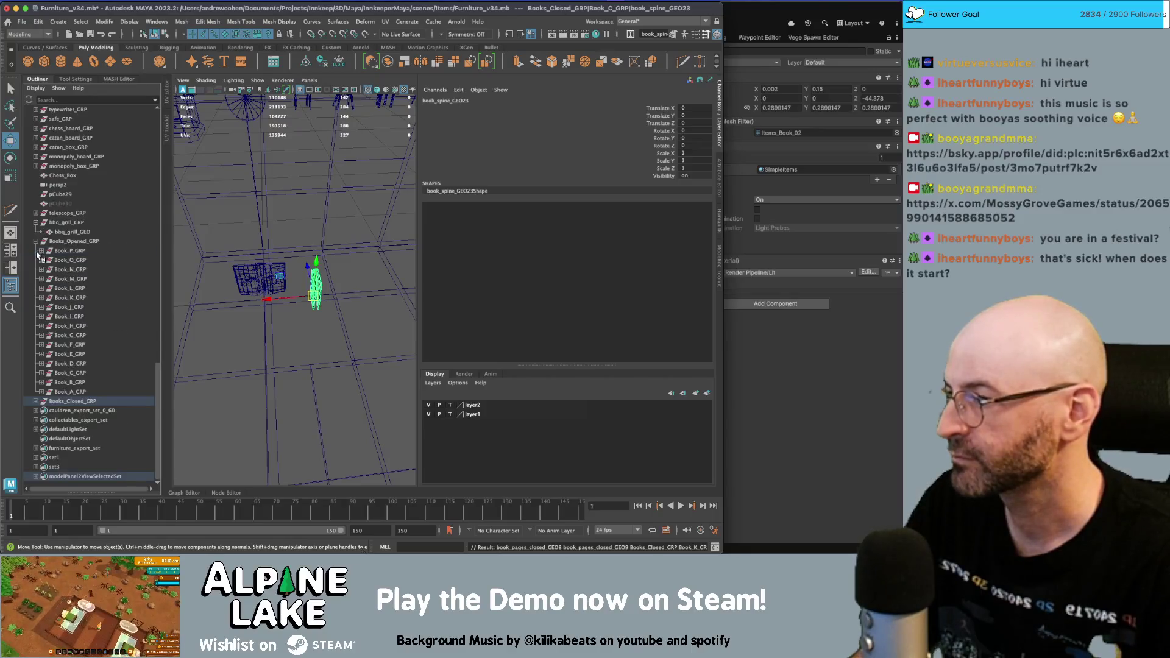
click(36, 402)
scroll(61, 244, down, 8)
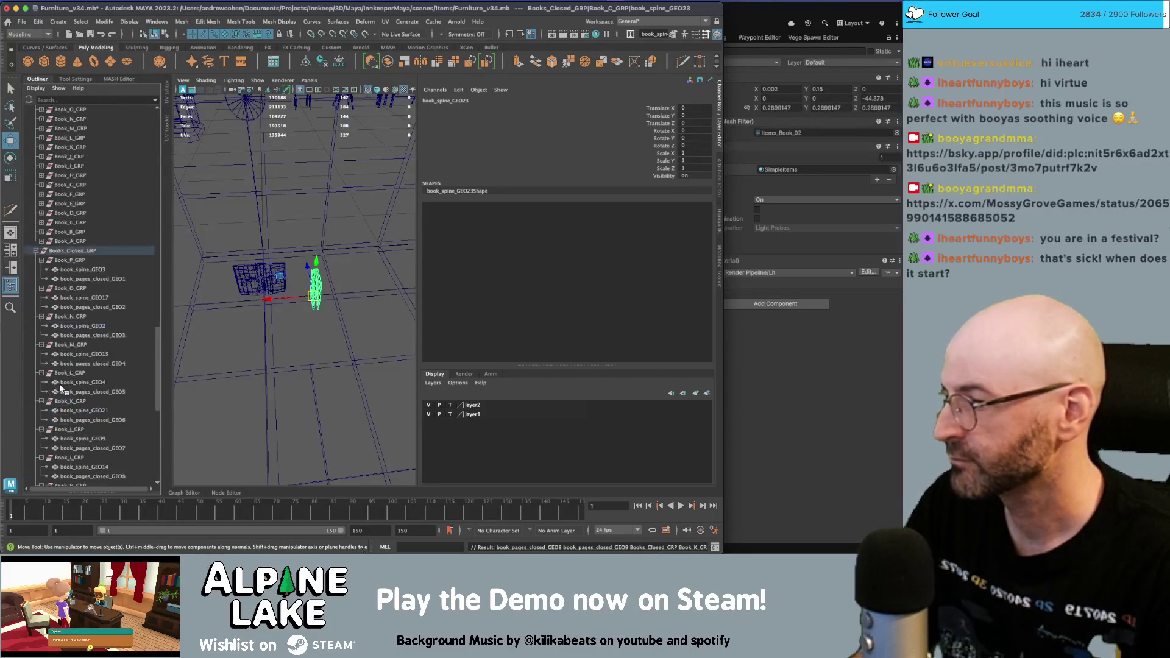
click(35, 176)
click(35, 402)
click(35, 402)
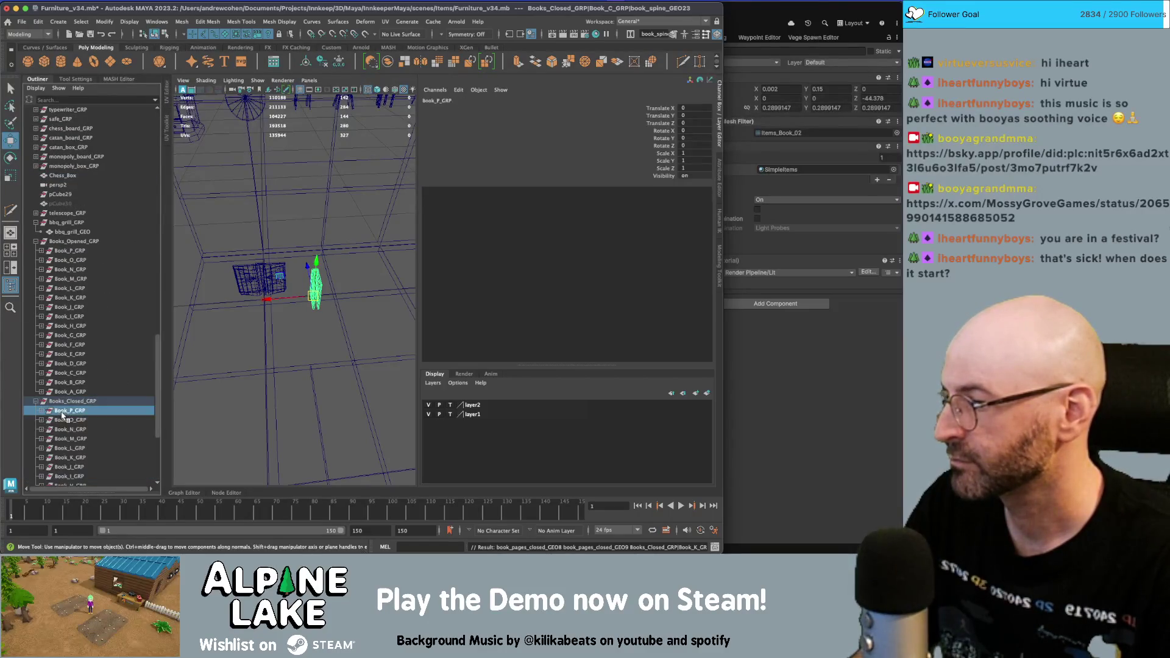
click(35, 402)
- Select closed groups Book_P through Book_A, frame them, and view them shaded
drag(71, 259, 77, 401)
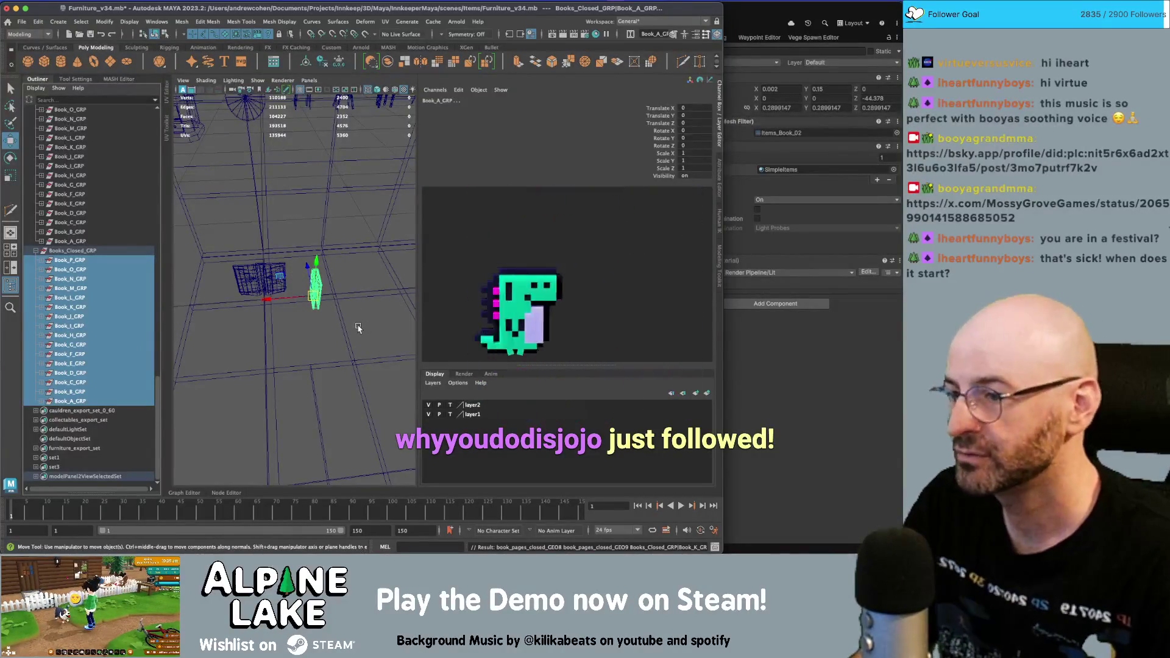
mouse_move(294, 276)
alt+mouse_down()
mouse_move(277, 305)
mouse_move(207, 305)
alt+mouse_up()
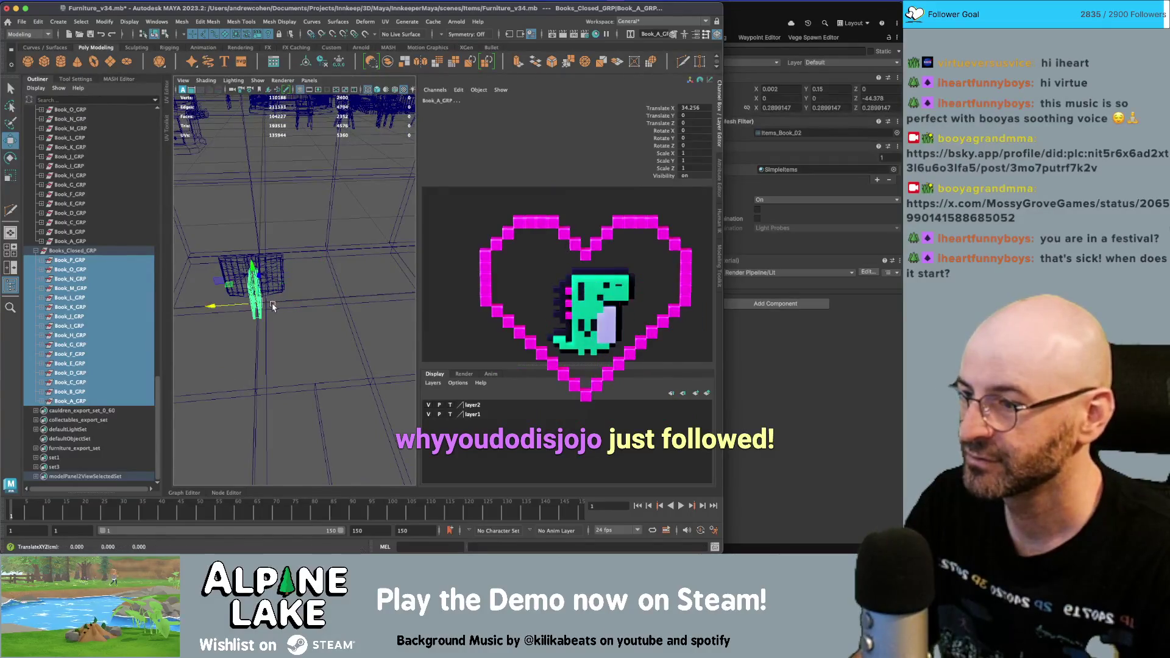
key(f)
key(5)
mouse_move(360, 263)
alt+mouse_down()
mouse_move(360, 241)
mouse_move(323, 265)
alt+mouse_up()
- Select all the opened book groups and the open book in the scene
click(65, 242)
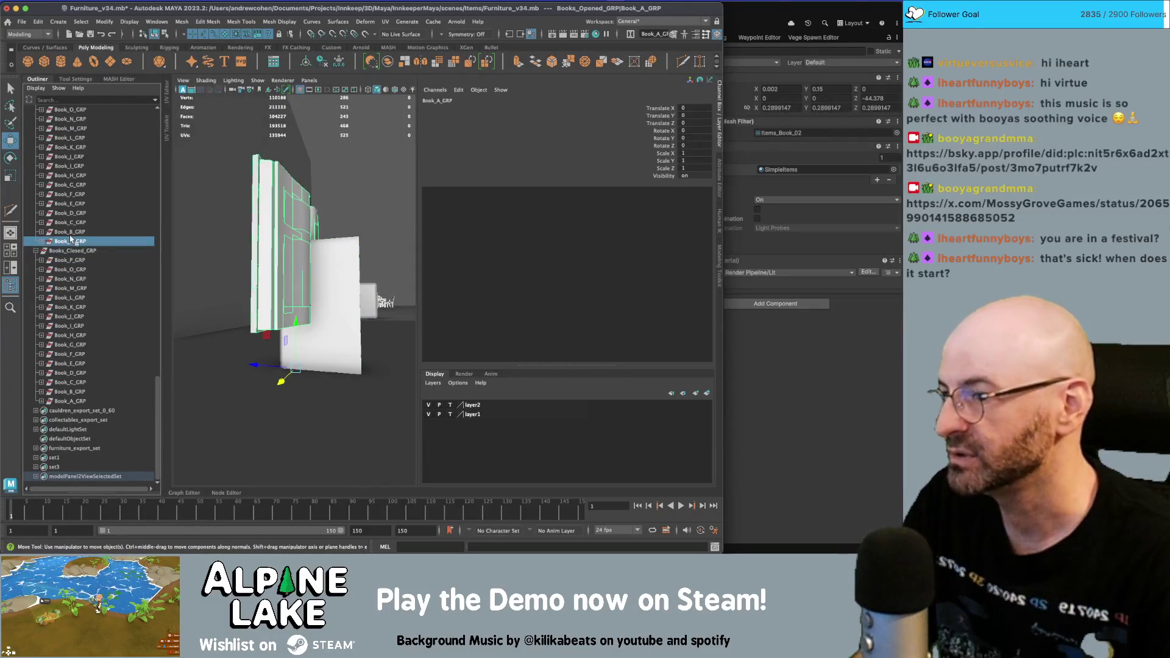
scroll(72, 243, up, 5)
shift+click(71, 251)
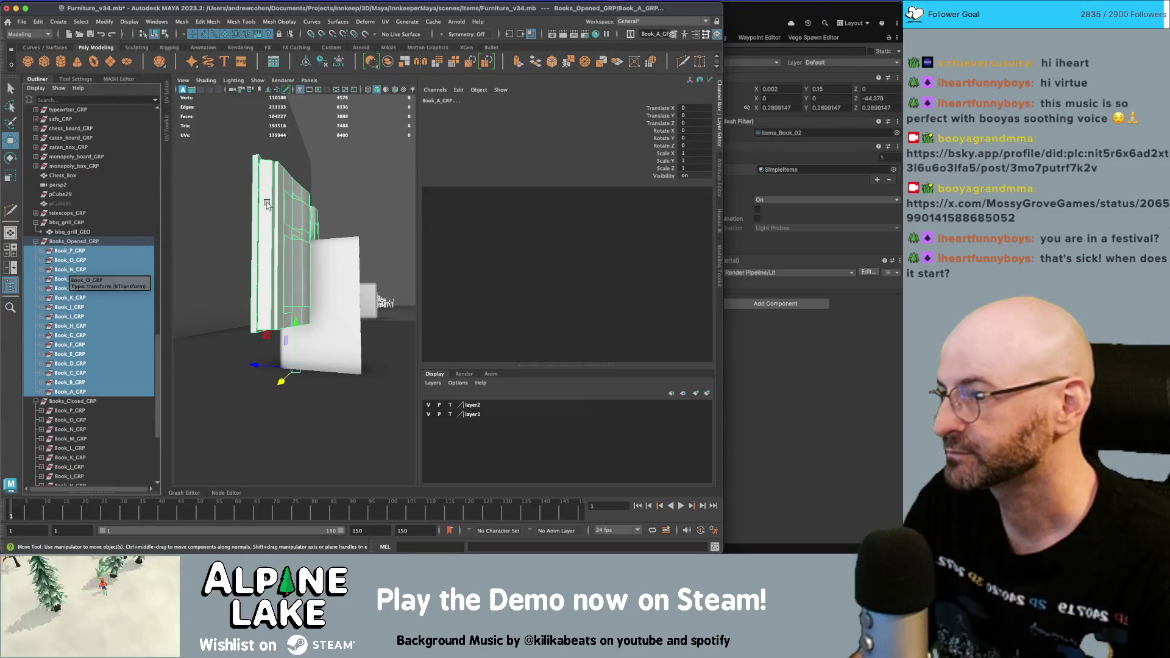
alt+drag(274, 256, 305, 365)
key(q)
click(312, 158)
alt+drag(345, 214, 280, 223)
scroll(47, 261, up, 10)
scroll(49, 261, down, 15)
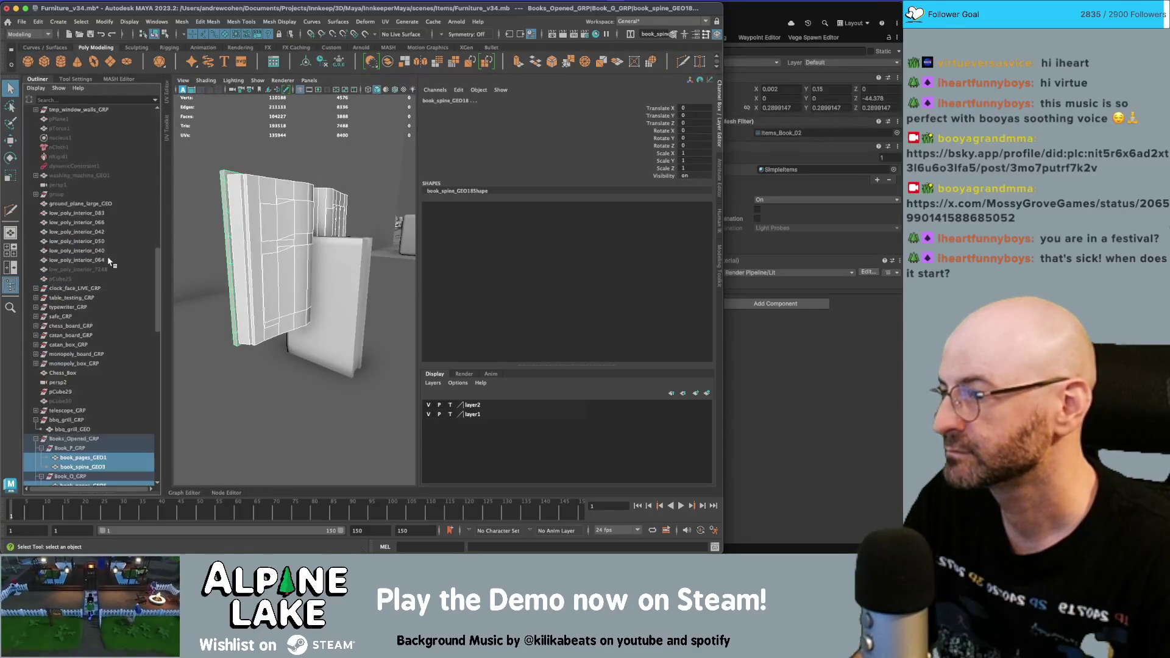
alt+drag(263, 211, 366, 191)
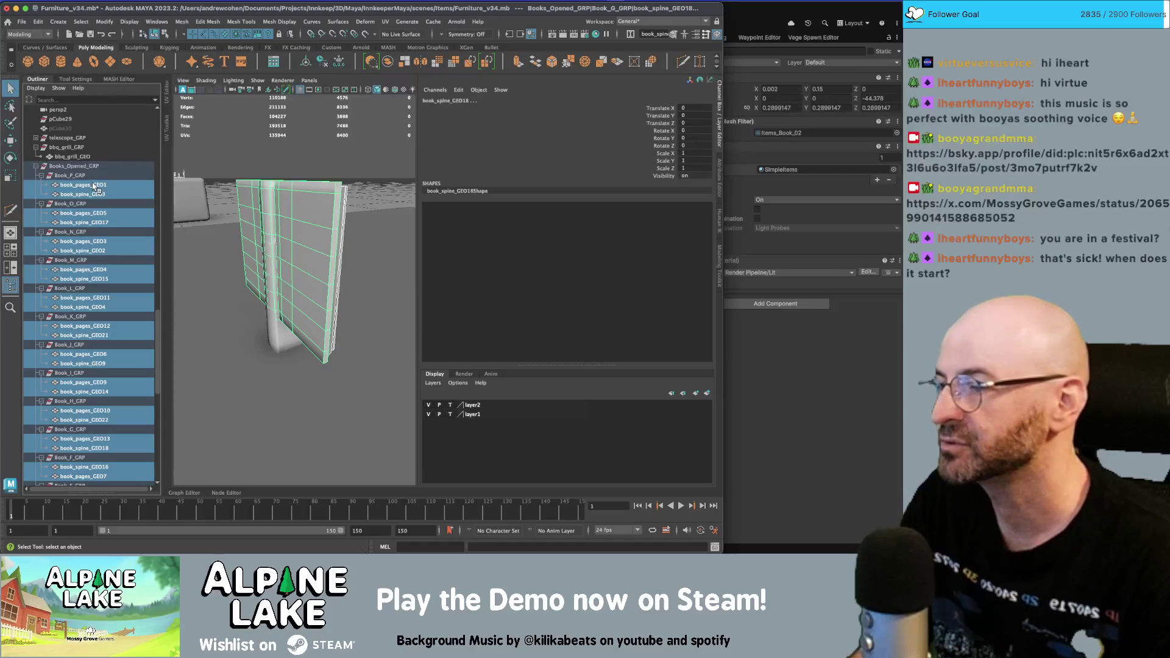
- Reposition the pivot and rotate the open books 90° on X
key(e)
alt+drag(219, 214, 267, 218)
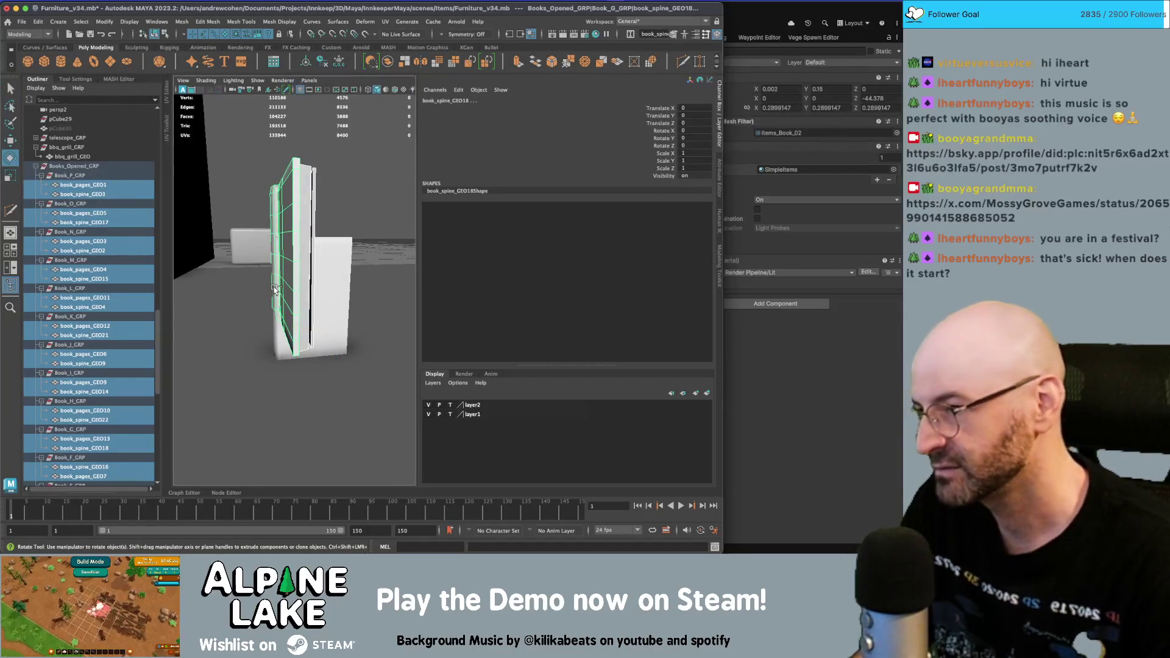
click(272, 251)
drag(269, 236, 251, 256)
key(ctrl+z)
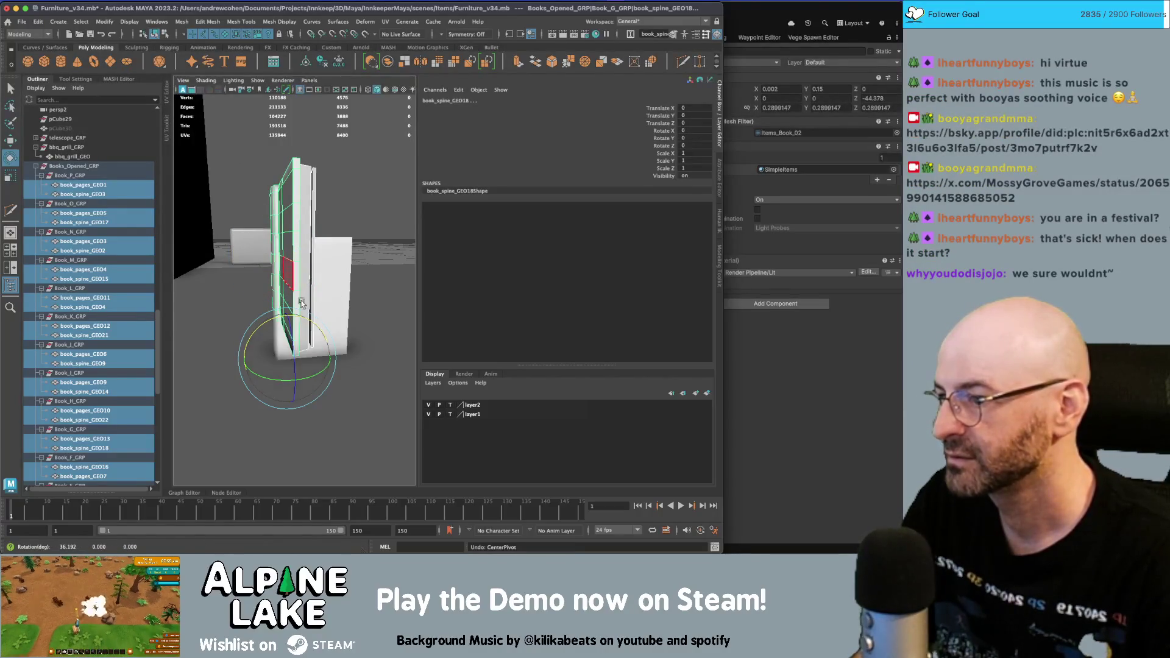
key(w)
mouse_move(285, 218)
mouse_down()
mouse_move(285, 206)
mouse_move(243, 275)
mouse_move(291, 225)
mouse_move(238, 235)
mouse_move(213, 285)
mouse_up()
scroll(269, 239, up, 5)
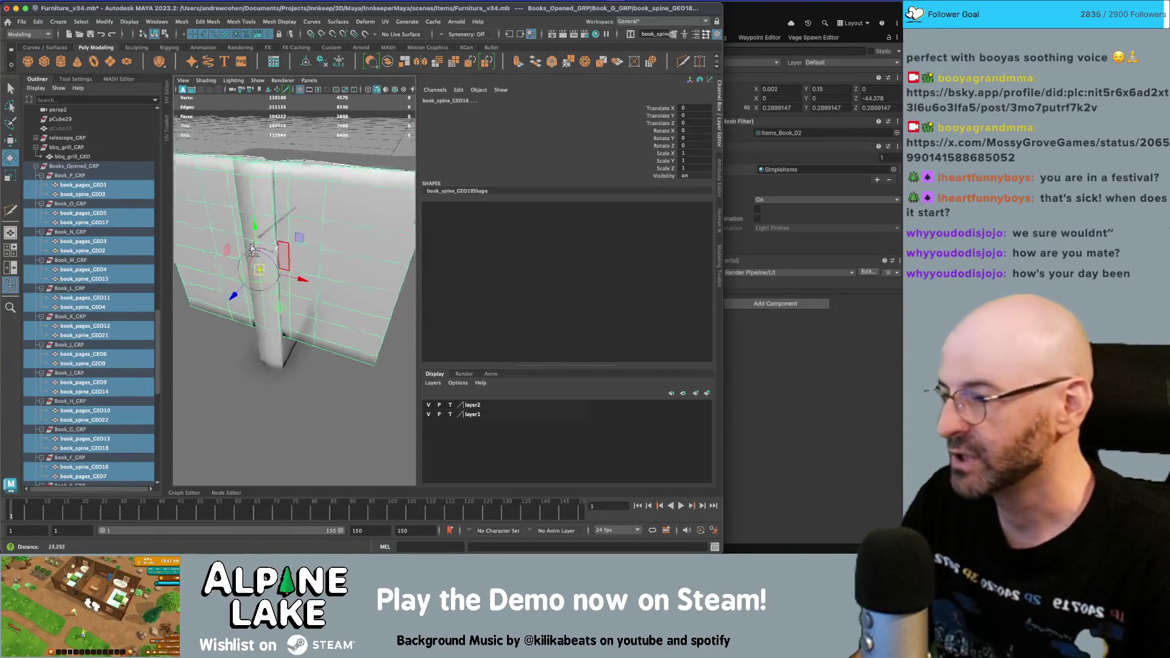
scroll(271, 247, down, 5)
key(d)
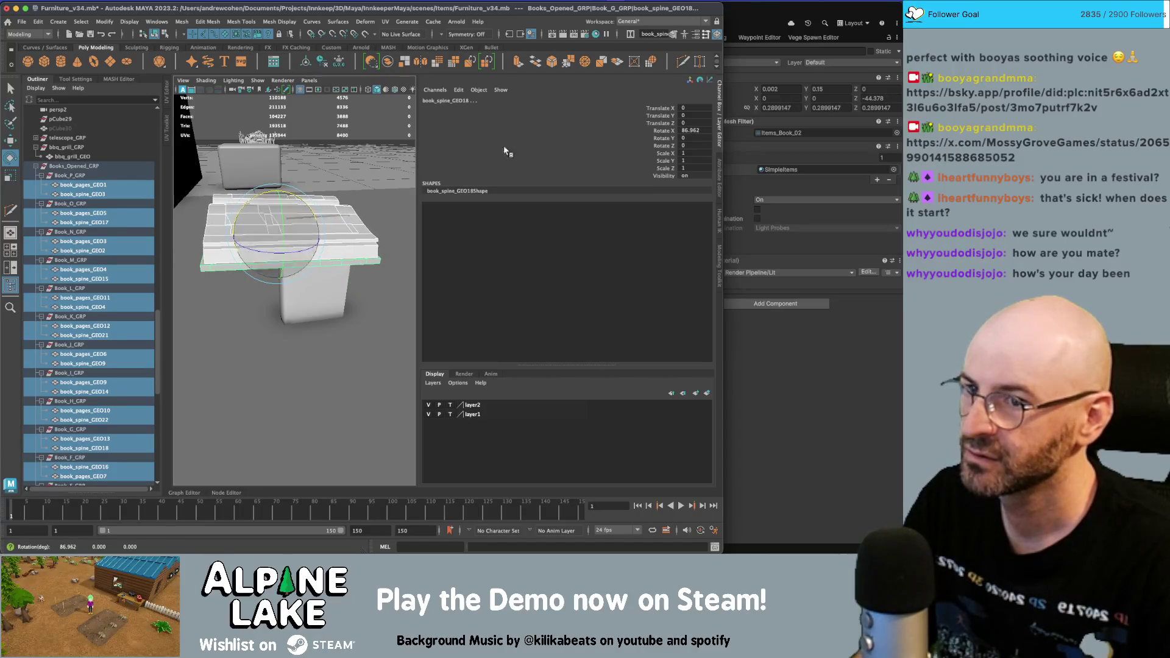
key(Return)
- Lower the open books along Y and freeze their transforms
mouse_move(304, 256)
alt+mouse_down()
mouse_move(276, 234)
mouse_move(286, 346)
alt+mouse_up()
key(w)
alt+drag(289, 284, 310, 228)
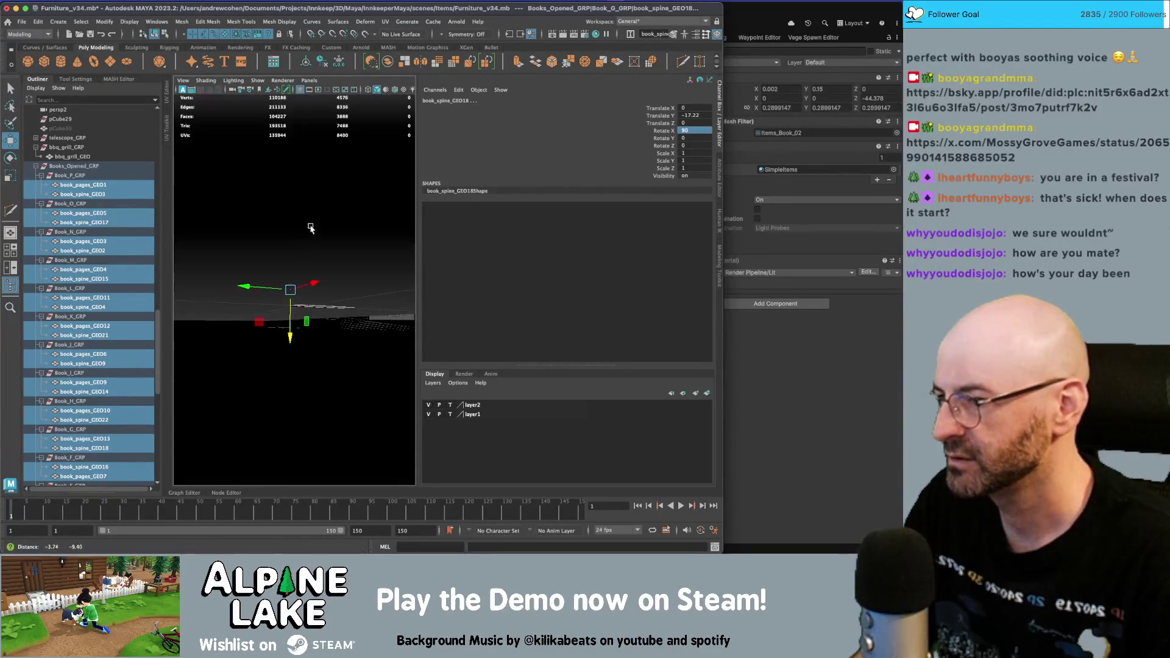
scroll(290, 312, up, 3)
mouse_move(289, 310)
mouse_down()
mouse_move(289, 328)
mouse_move(268, 286)
mouse_up()
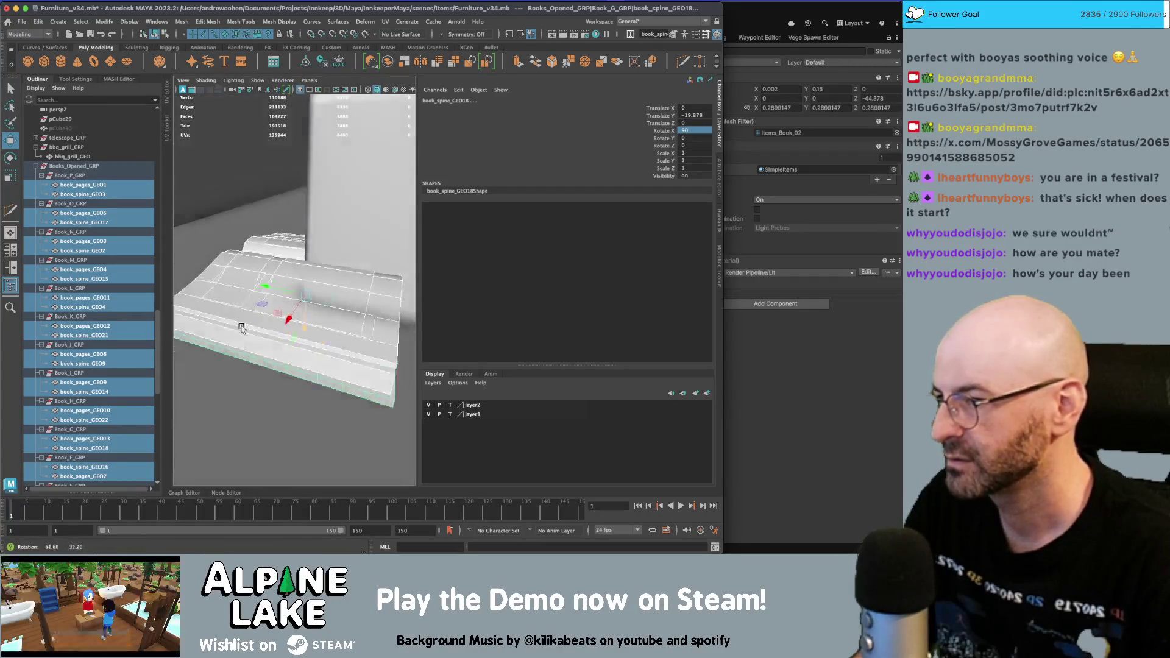
scroll(268, 287, down, 4)
key(ctrl+shift+f)
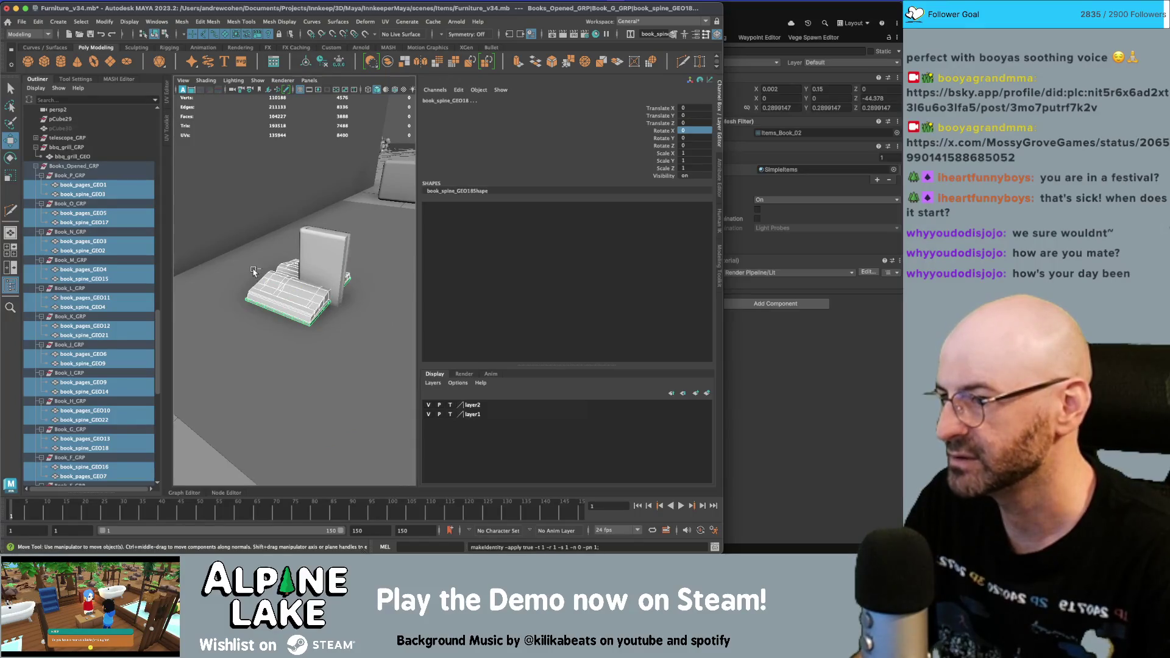
key(w)
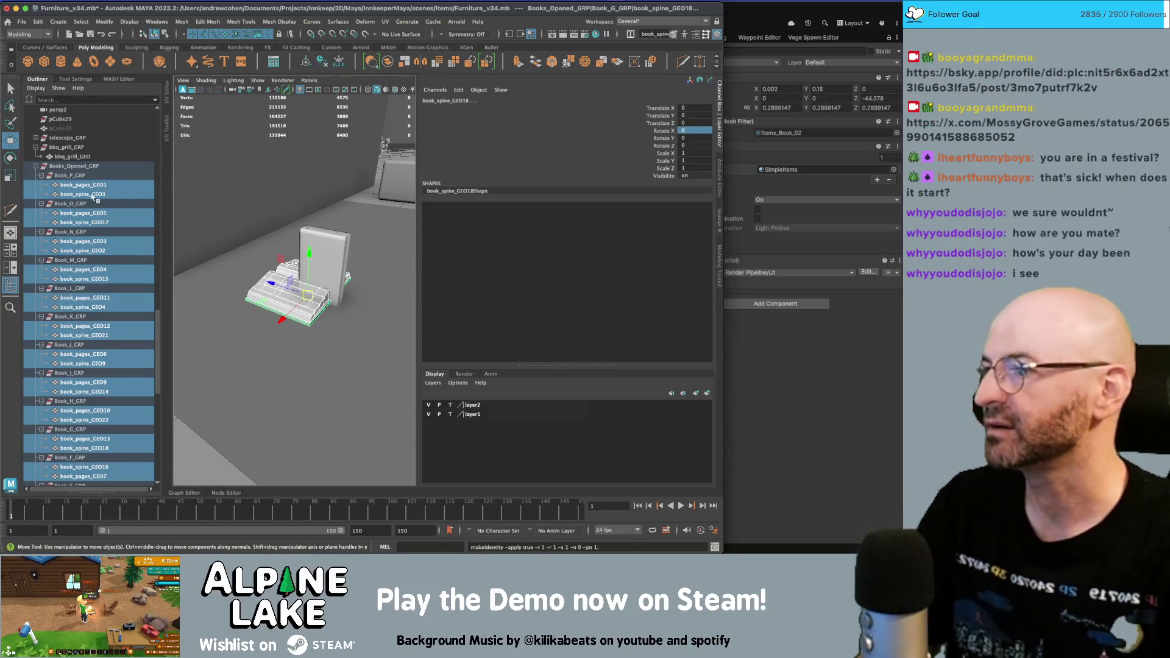
- Collapse the book groups in the Outliner and select Book_P_GRP
click(36, 166)
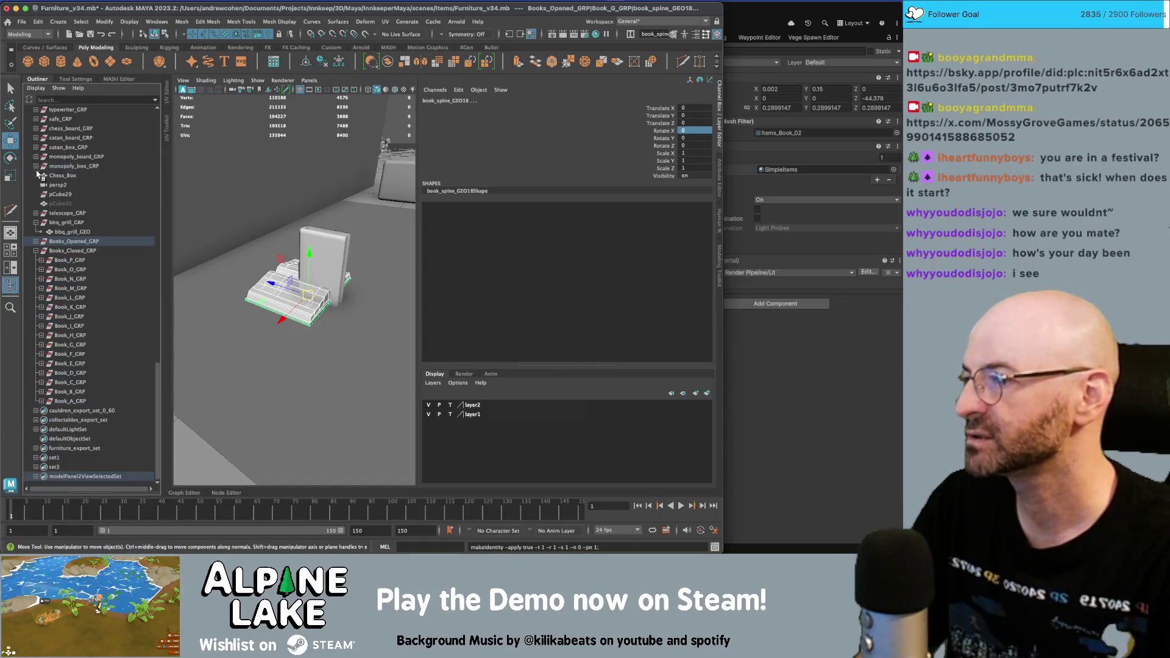
click(35, 251)
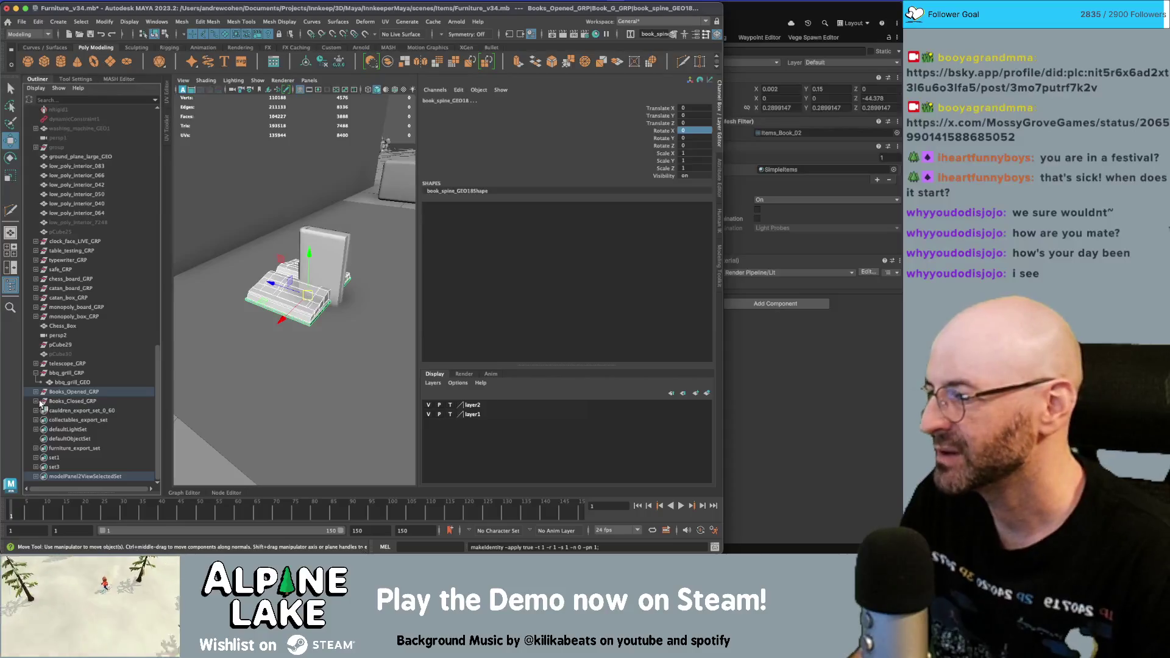
click(36, 401)
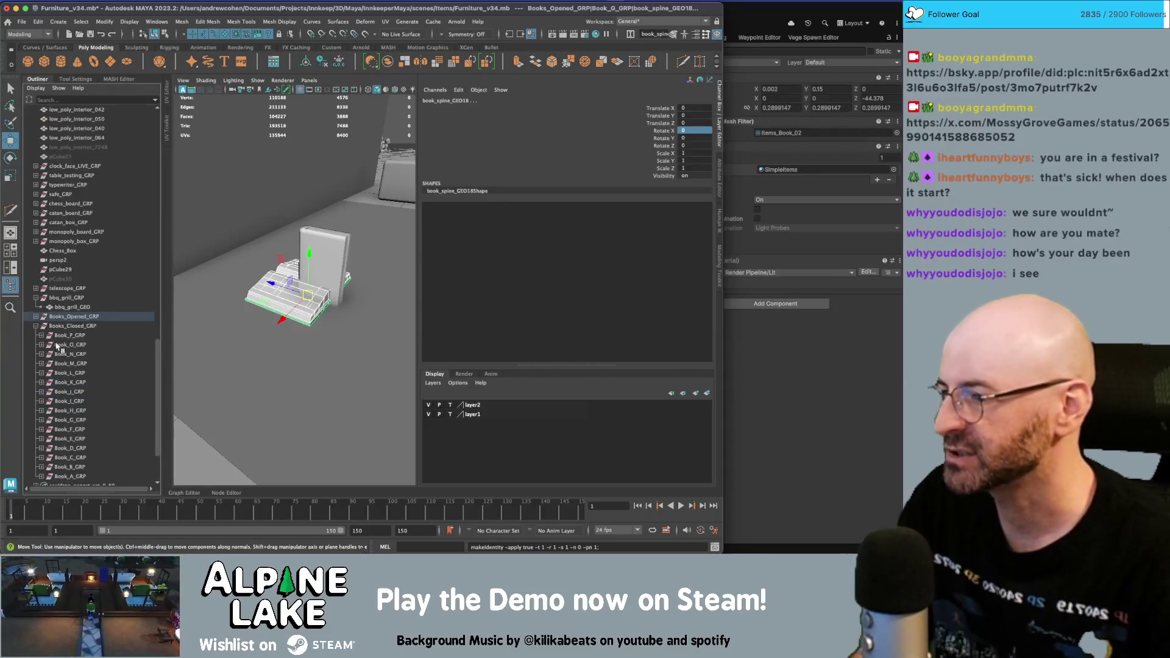
click(40, 336)
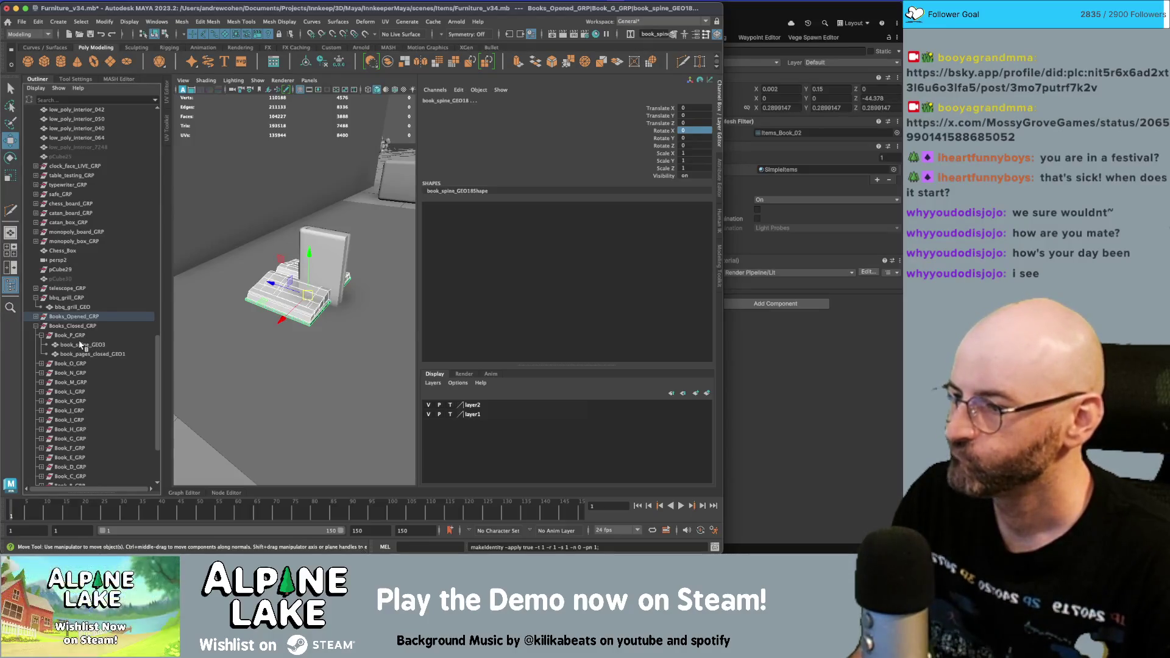
click(41, 336)
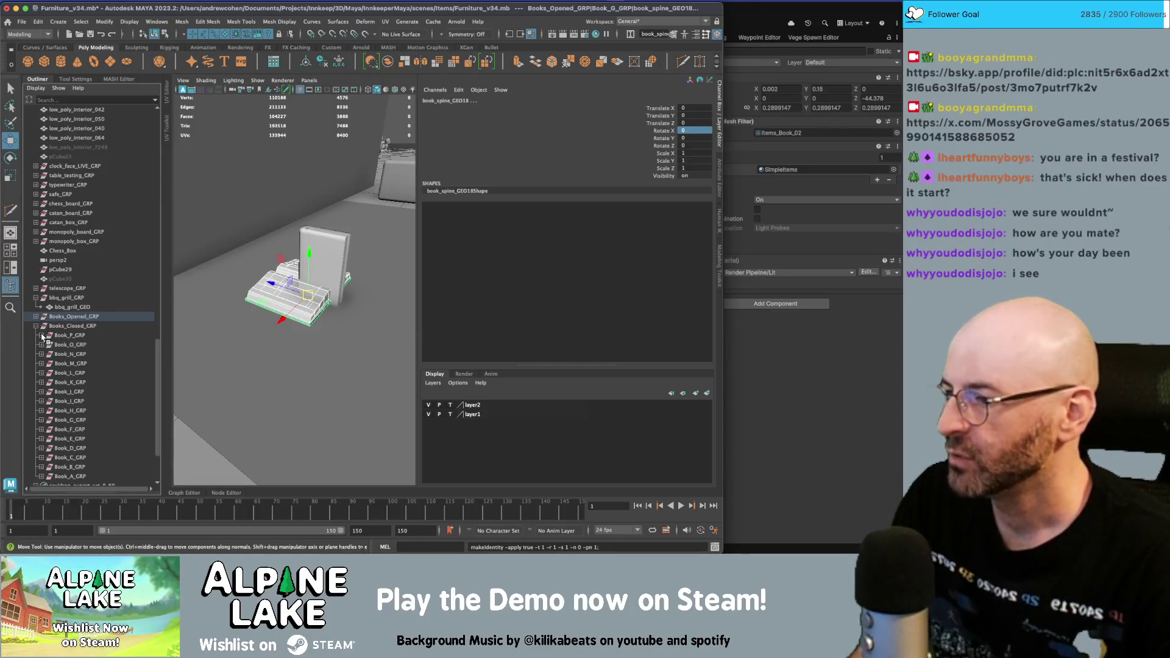
click(66, 336)
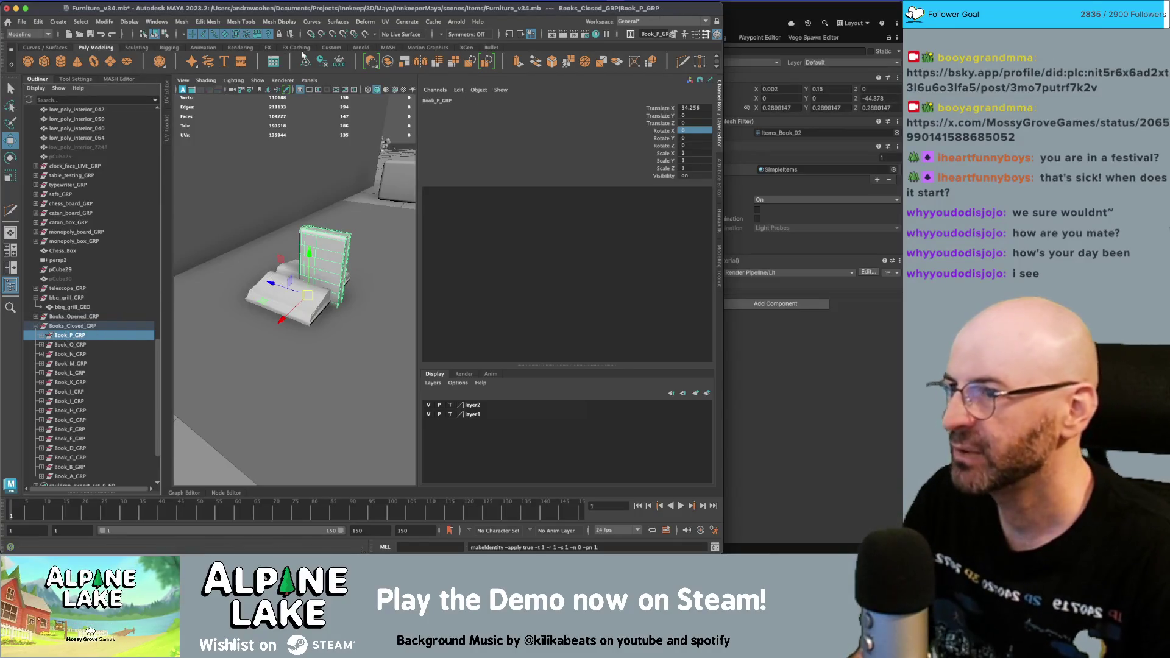
- Try combining Book_P_GRP, widen the Outliner, then undo the combine
click(388, 63)
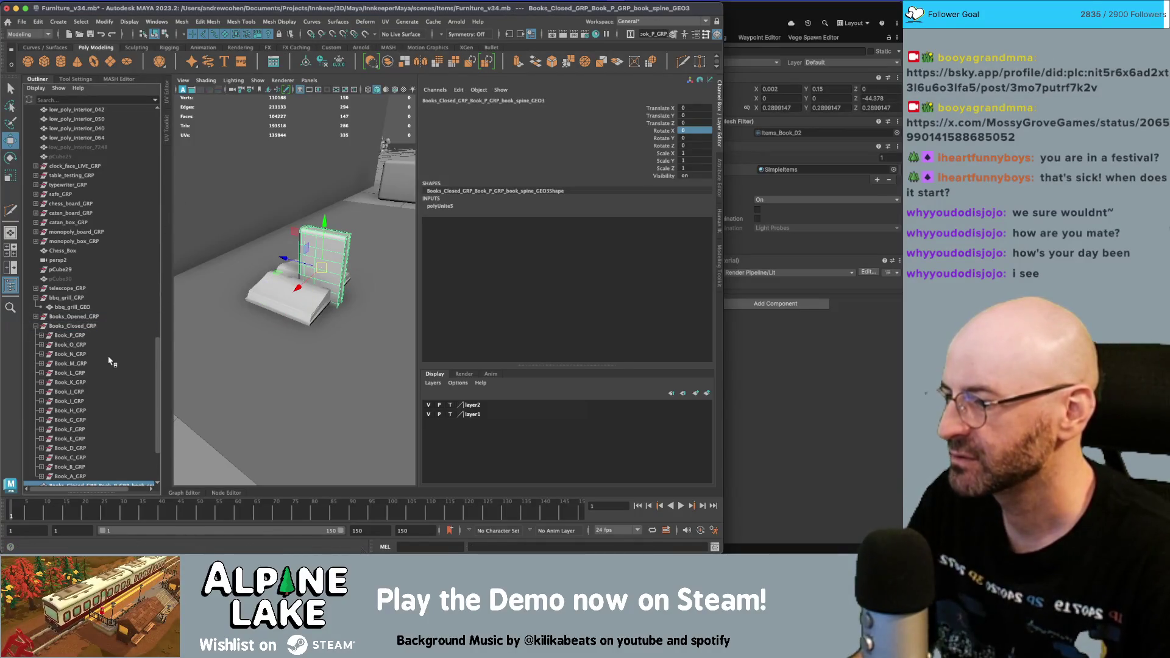
scroll(110, 361, down, 3)
drag(163, 401, 205, 398)
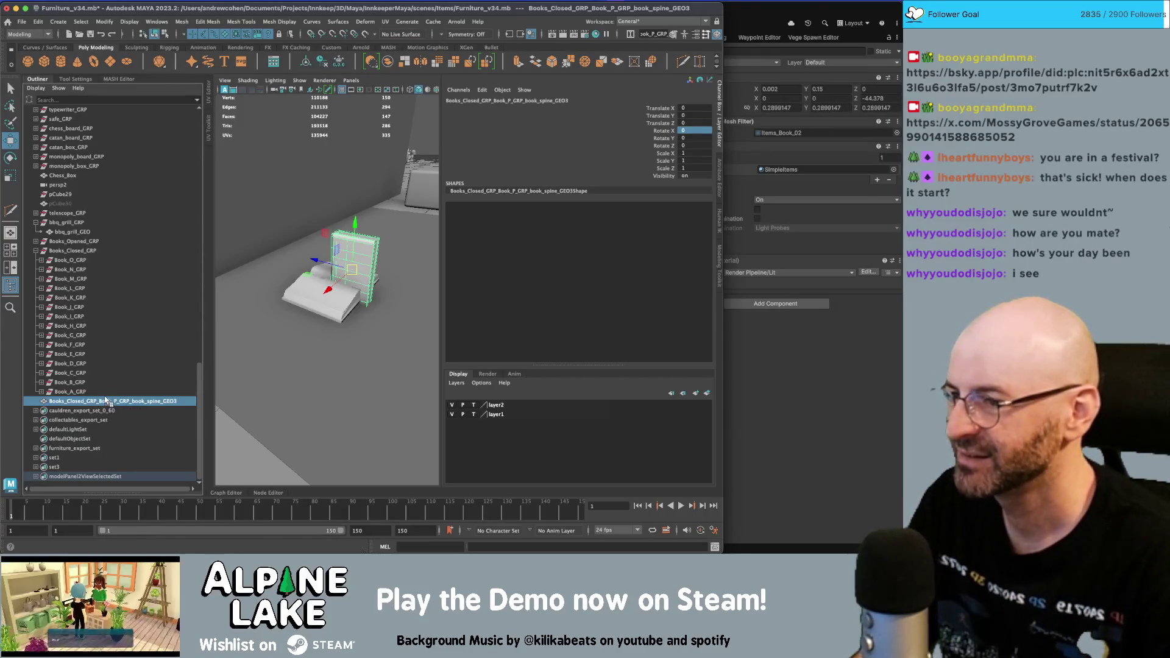
scroll(104, 400, up, 15)
scroll(85, 327, down, 15)
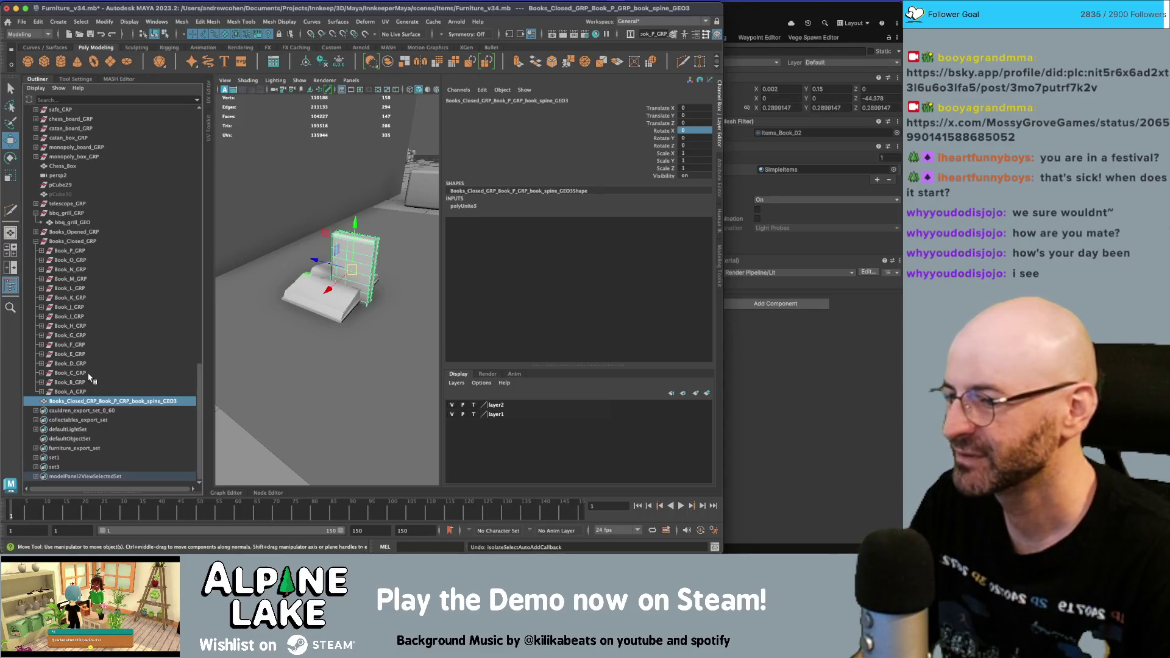
key(ctrl+z)
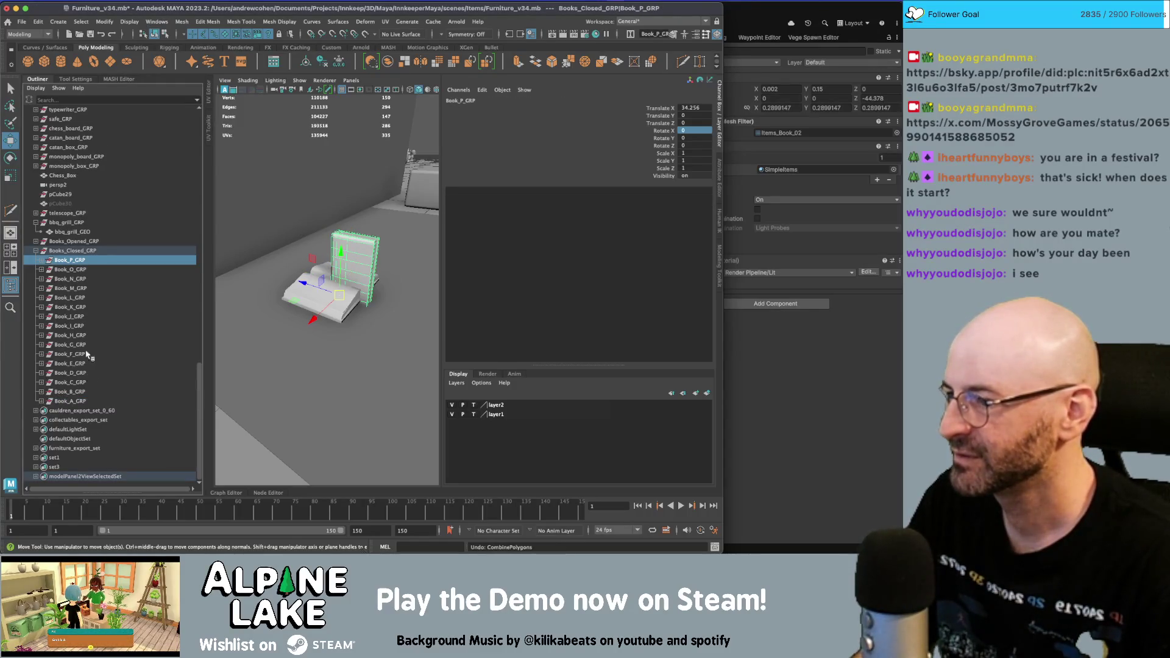
- Combine Book_P's spine and pages into one mesh and delete its history
click(41, 261)
drag(68, 278, 68, 260)
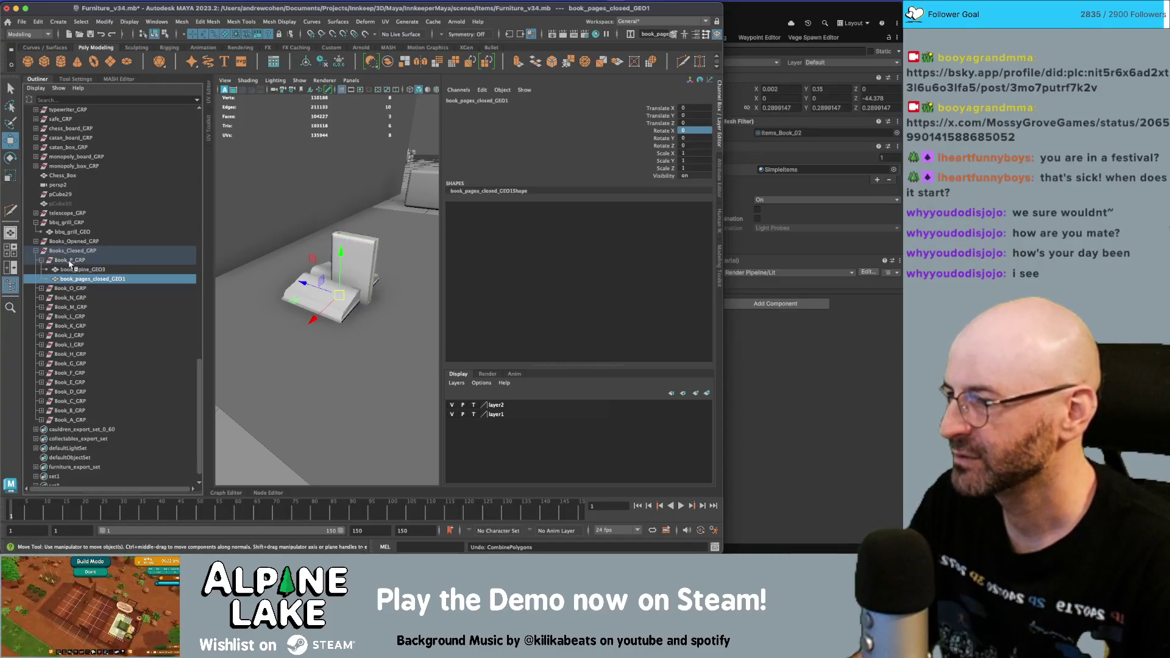
click(387, 62)
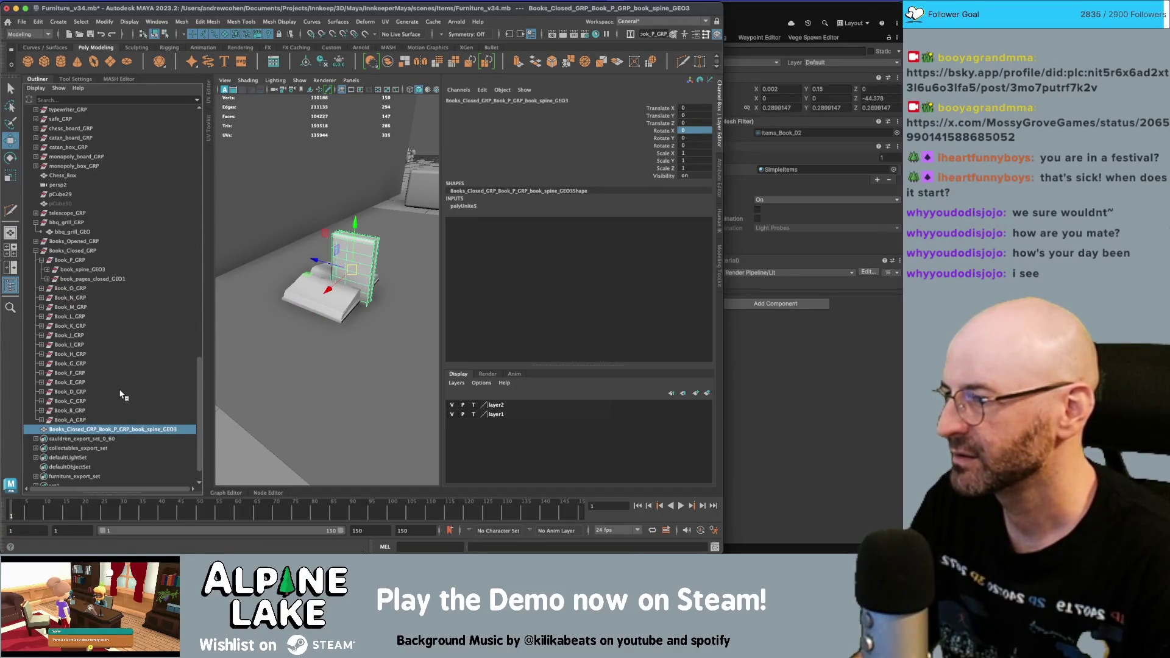
key(alt+shift+d)
click(82, 261)
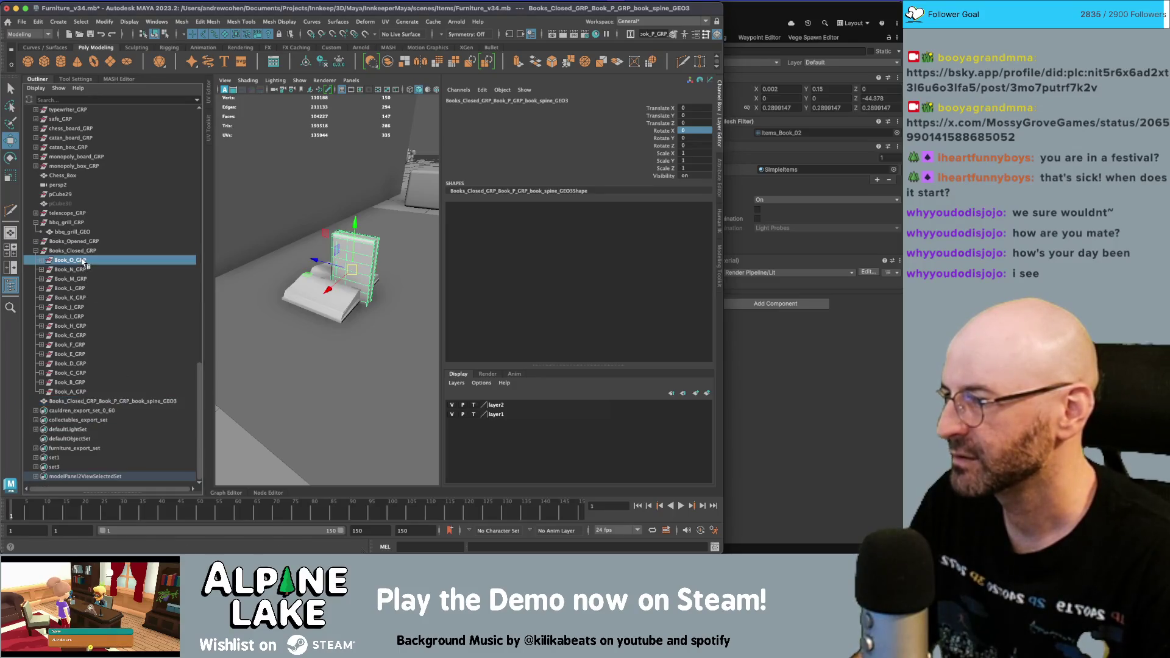
- Combine Book_O through Book_H groups each into one mesh, deleting history
key(ctrl+shift+c)
key(alt+shift+d)
click(82, 260)
key(ctrl+shift+c)
key(alt+shift+d)
click(82, 261)
key(ctrl+shift+c)
key(alt+shift+d)
click(83, 261)
key(ctrl+shift+c)
key(alt+shift+d)
click(81, 261)
key(ctrl+shift+c)
key(alt+shift+d)
click(81, 261)
key(ctrl+shift+c)
key(alt+shift+d)
click(81, 260)
key(ctrl+shift+c)
key(alt+shift+d)
click(81, 261)
key(ctrl+shift+c)
key(alt+shift+d)
- Combine Book_G through Book_A groups each into one mesh, deleting history
click(81, 260)
key(ctrl+shift+c)
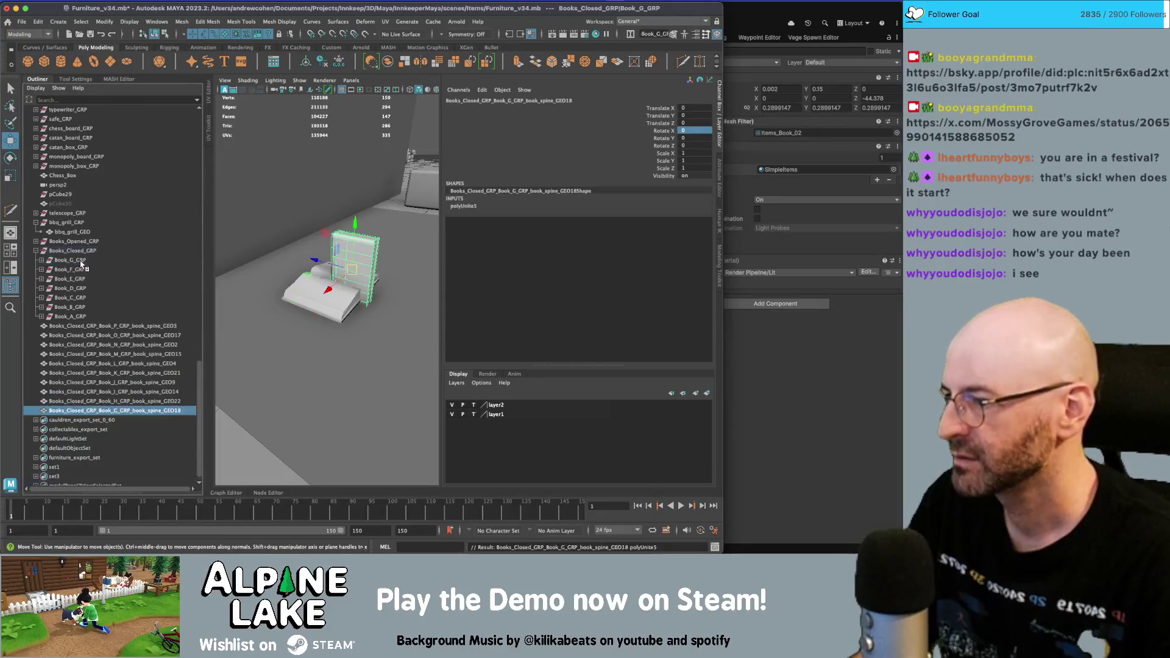
key(alt+shift+d)
click(81, 261)
key(ctrl+shift+c)
key(alt+shift+d)
click(81, 261)
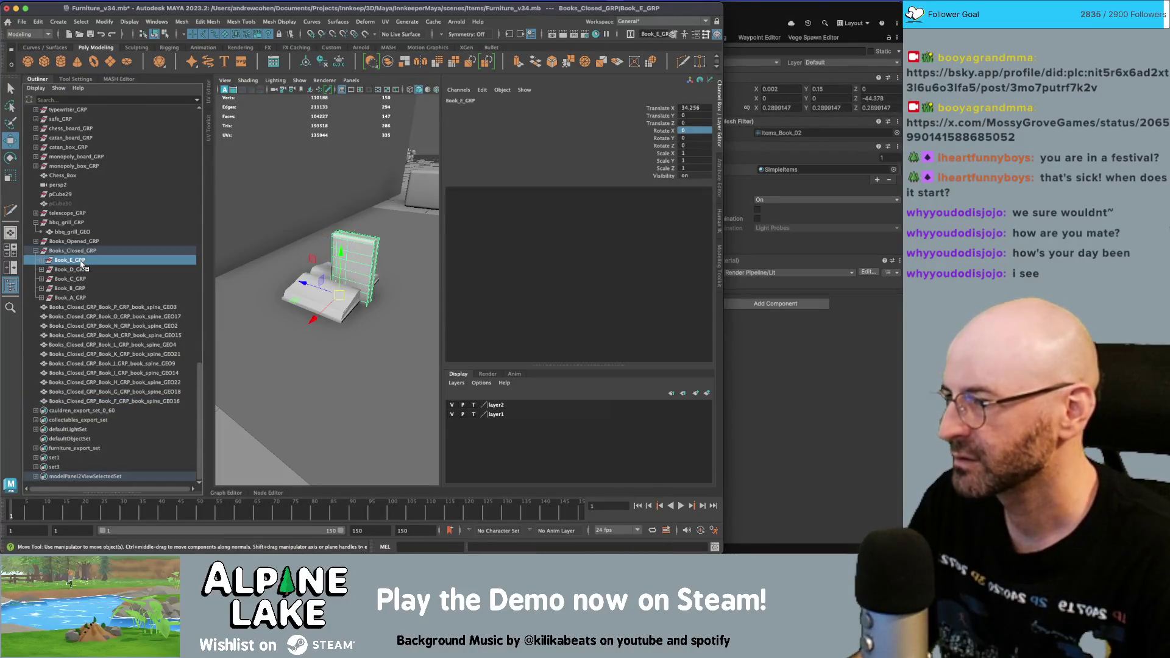
key(ctrl+shift+c)
key(alt+shift+d)
click(81, 260)
key(ctrl+shift+c)
key(alt+shift+d)
click(81, 262)
key(ctrl+shift+c)
key(alt+shift+d)
click(81, 262)
key(ctrl+shift+c)
key(alt+shift+d)
click(81, 262)
key(ctrl+shift+c)
key(alt+shift+d)
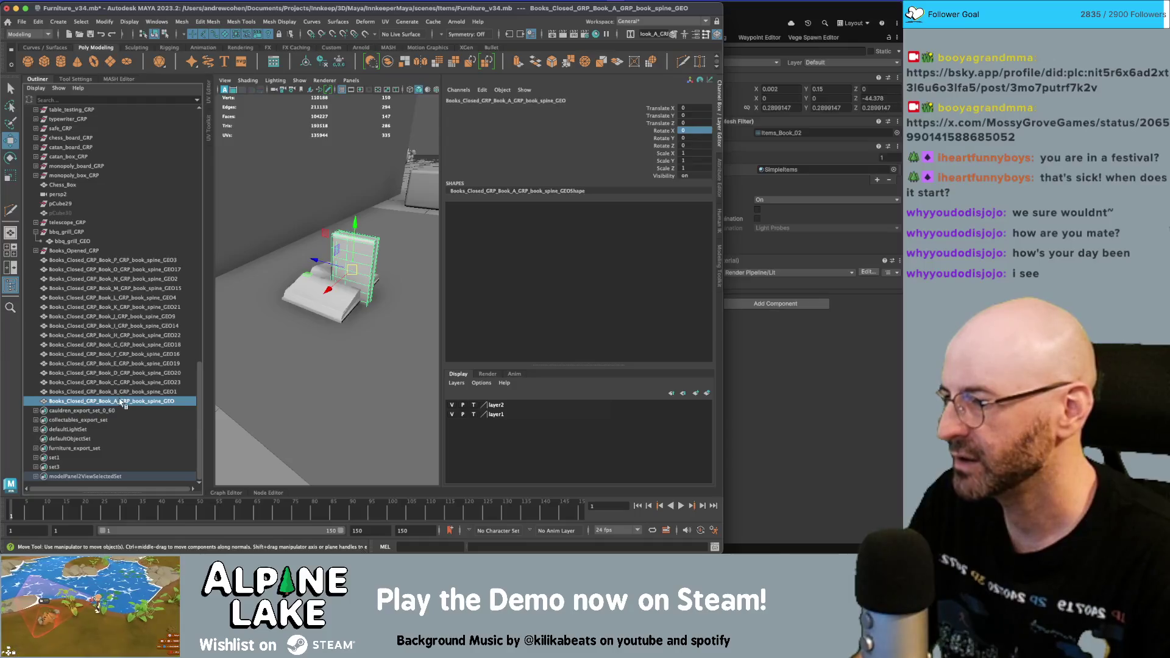
- Select all sixteen combined closed-book meshes, Book_P through Book_A
double_click(89, 404)
key(Return)
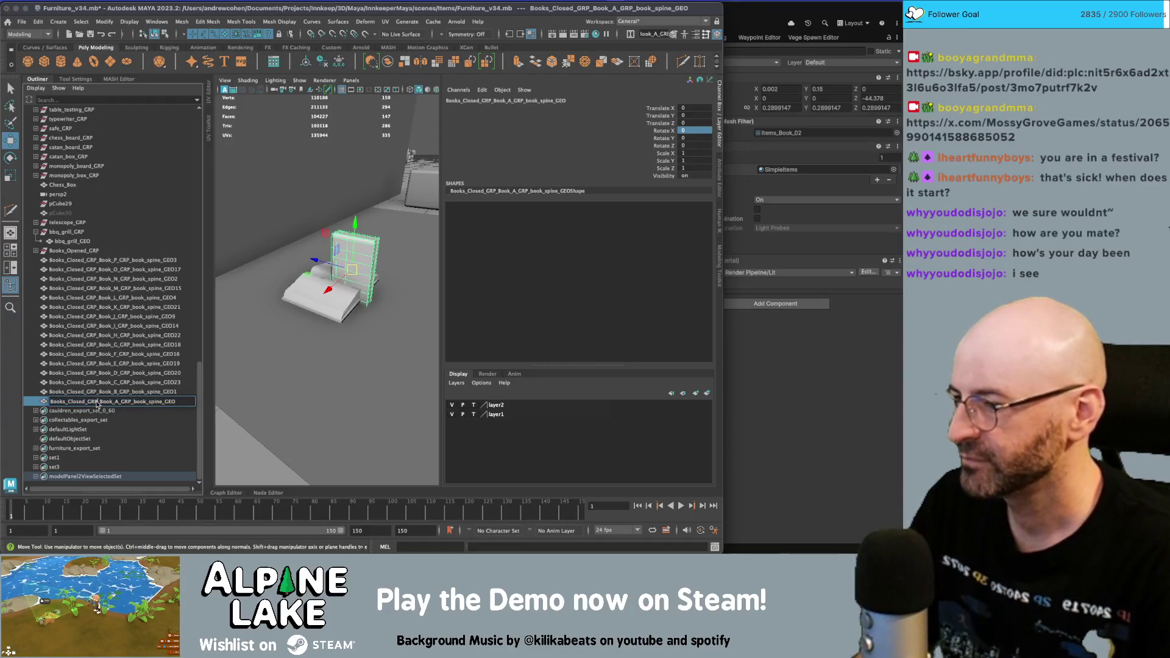
shift+click(122, 262)
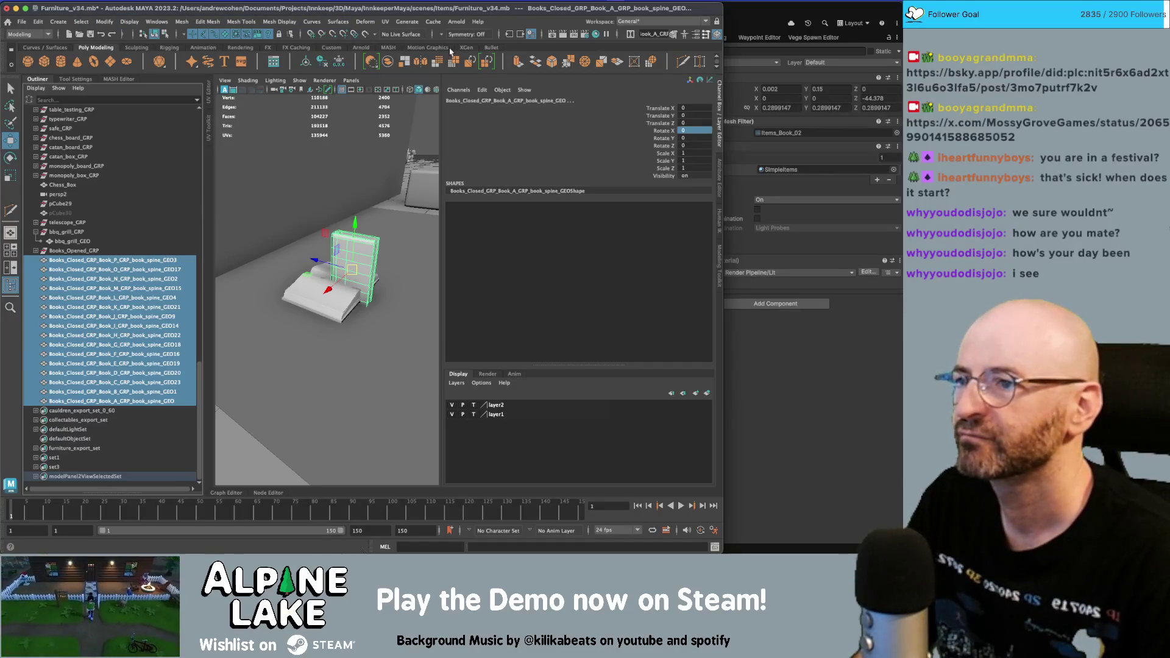
- Open Modify > Search and Replace Names options for the selected book meshes
click(339, 47)
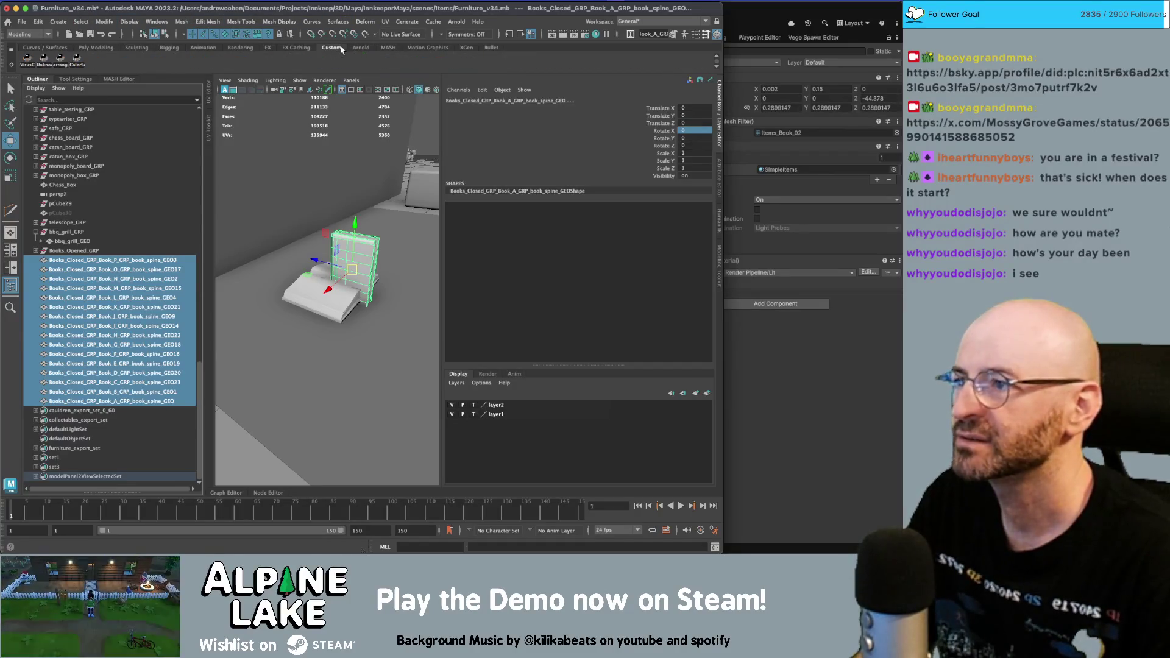
click(39, 47)
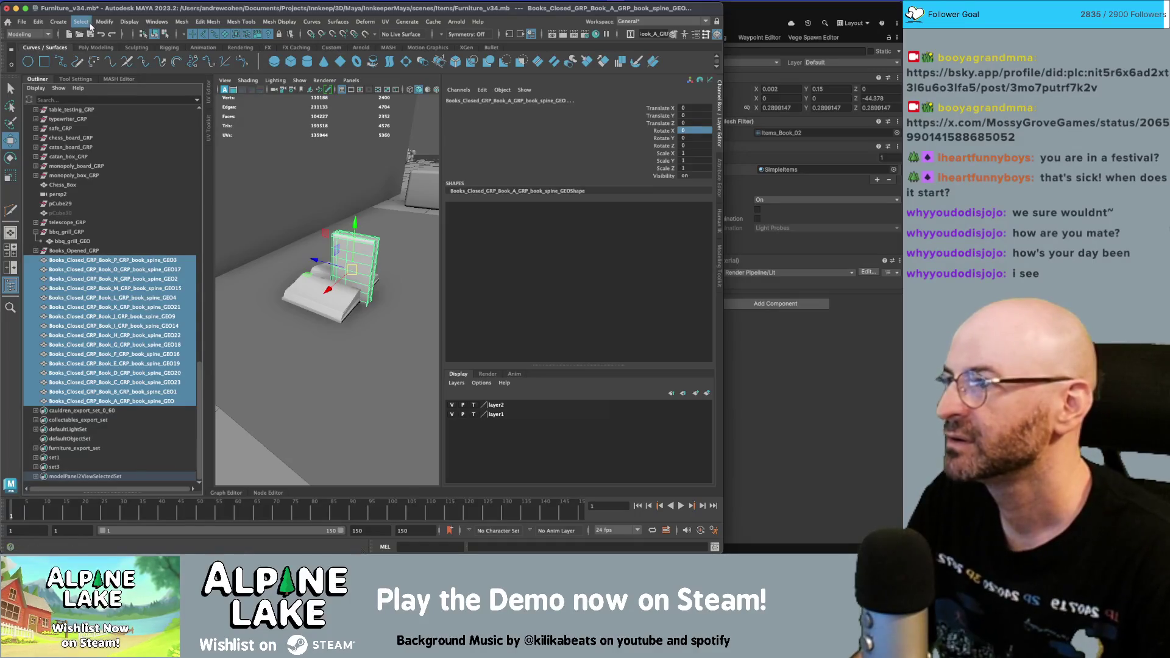
click(58, 22)
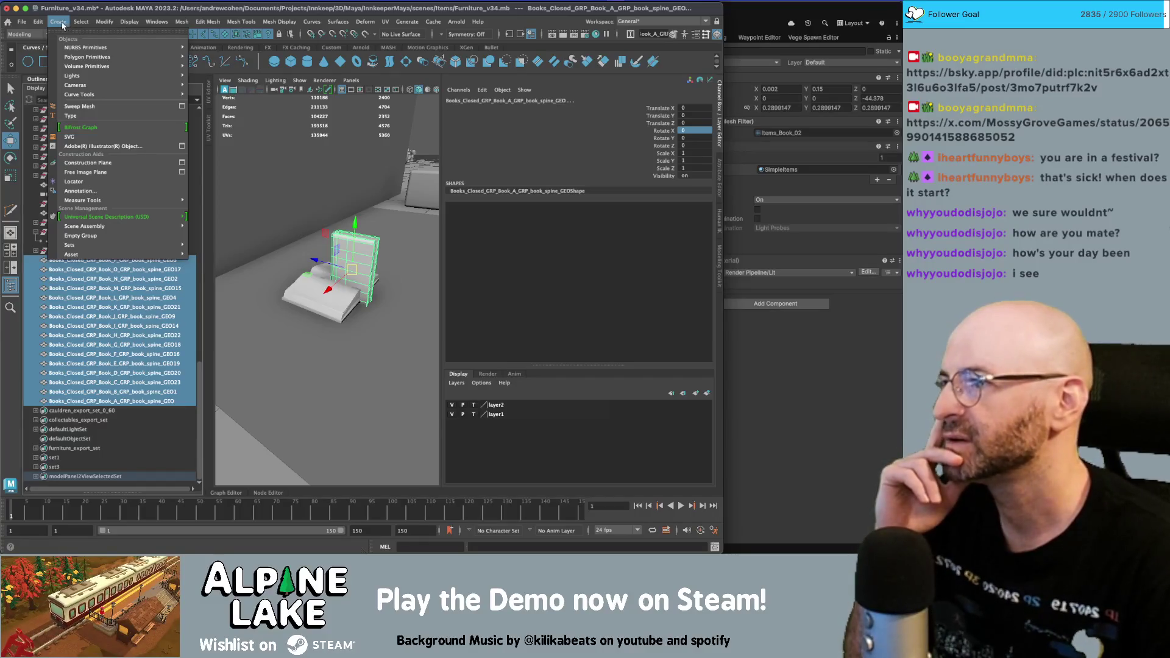
mouse_move(38, 22)
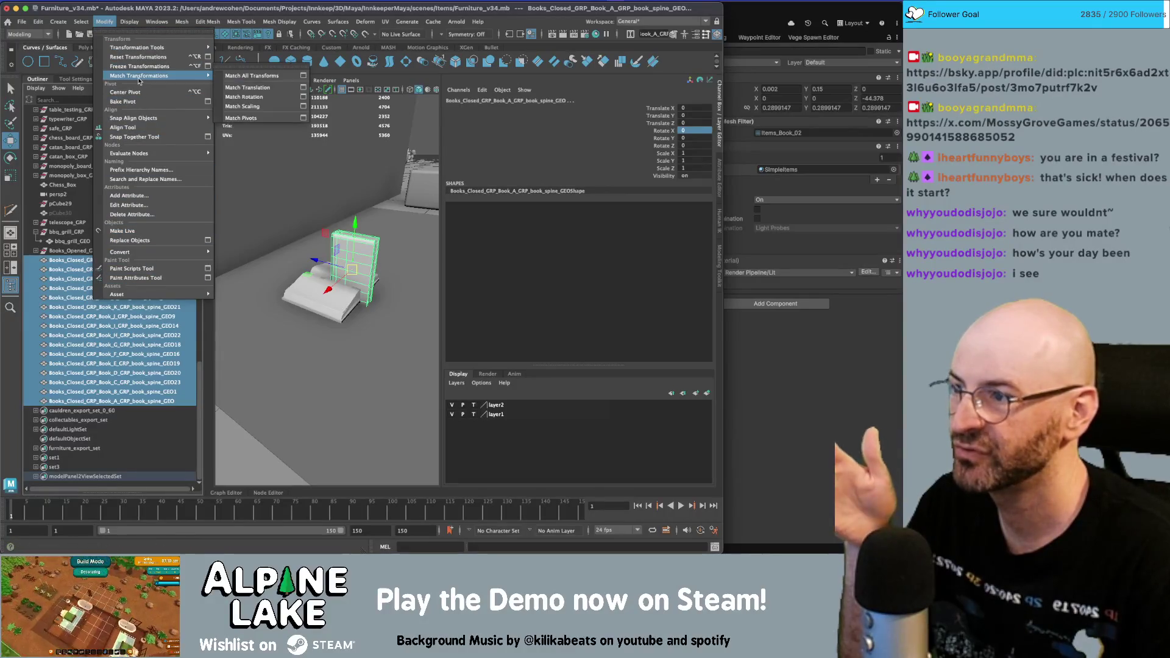
mouse_move(150, 153)
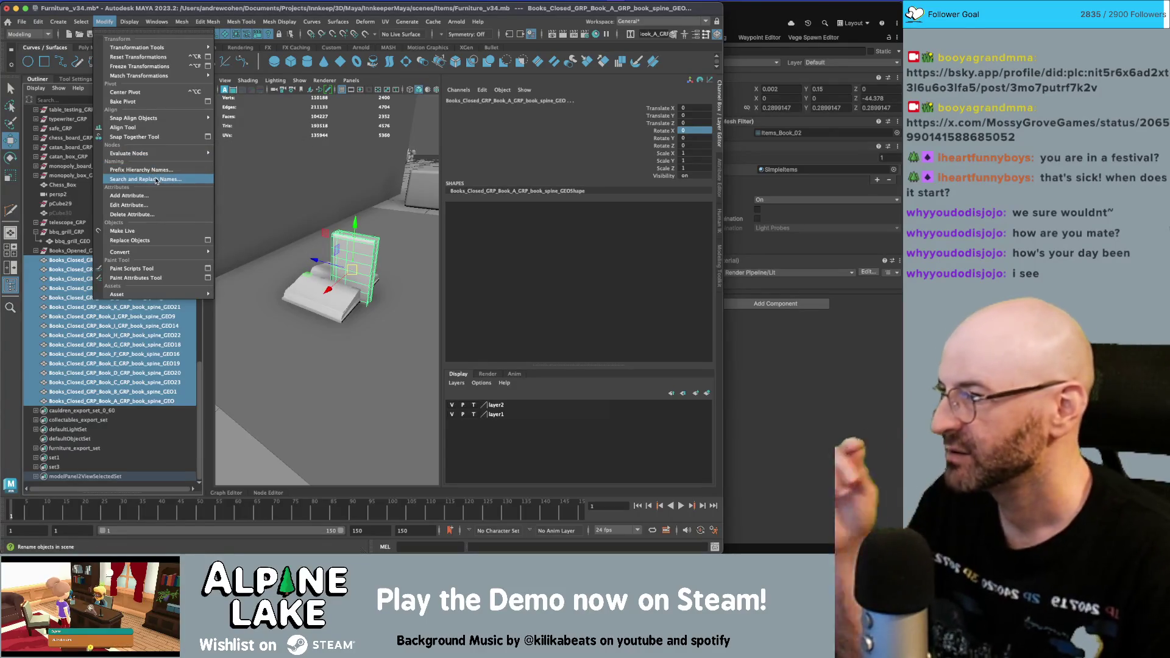
click(156, 180)
- Strip the 'Books_Closed_GRP_' prefix from the book mesh names with an empty replacement
double_click(588, 227)
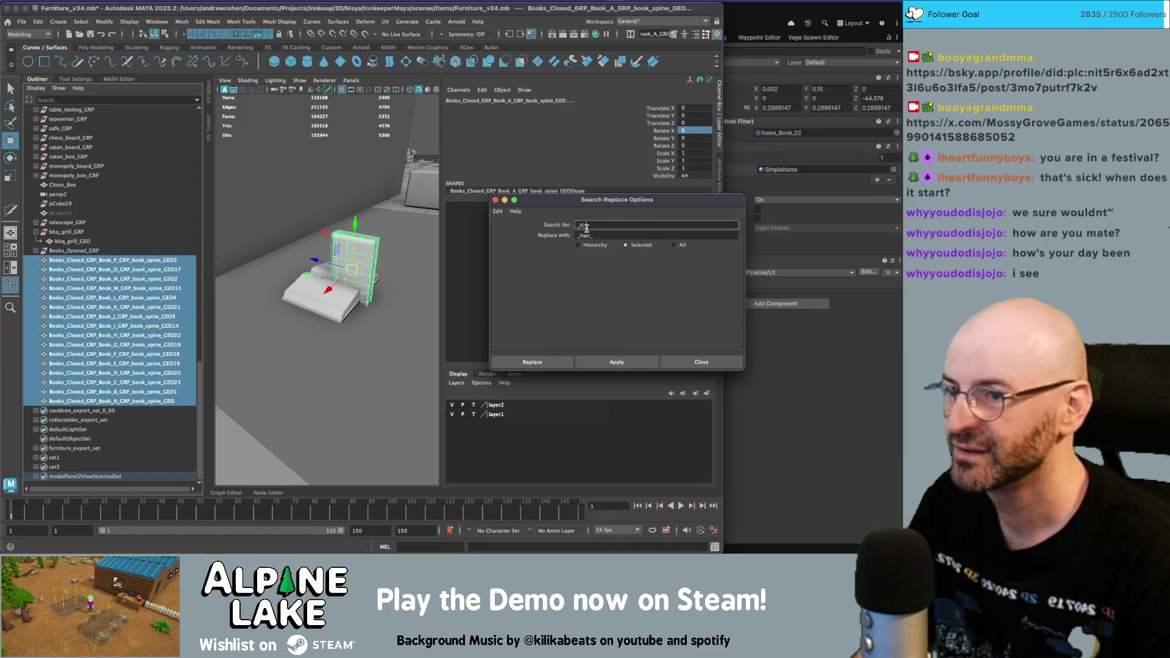
text(Books_Closed_GRP_)
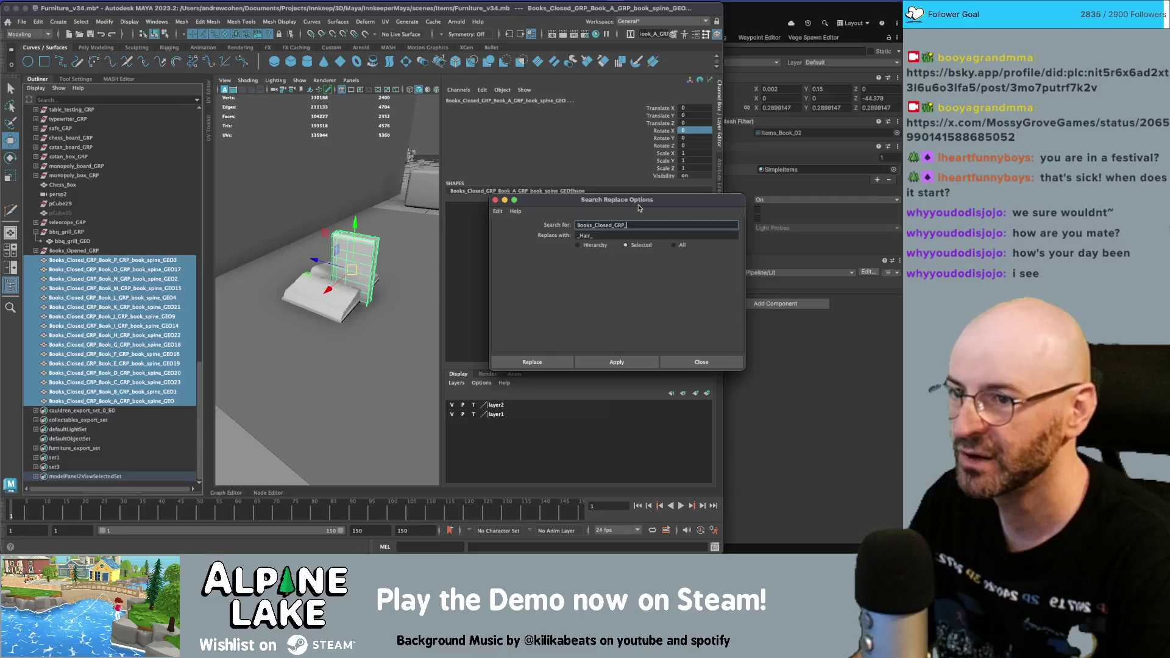
key(Tab)
key(BackSpace)
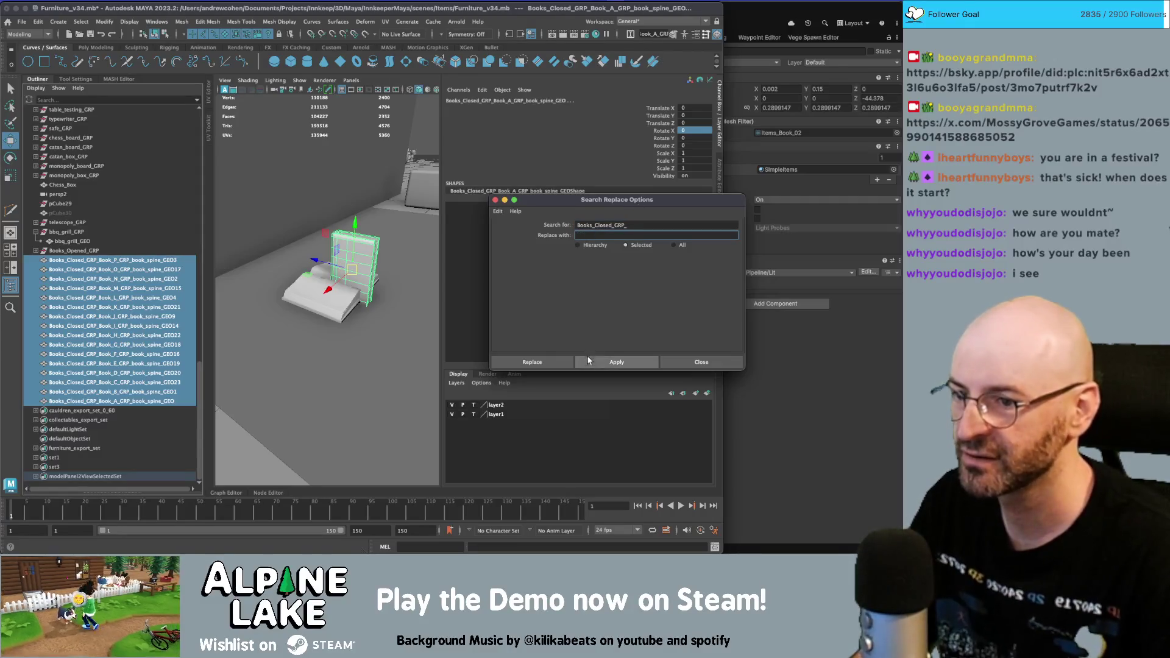
click(589, 364)
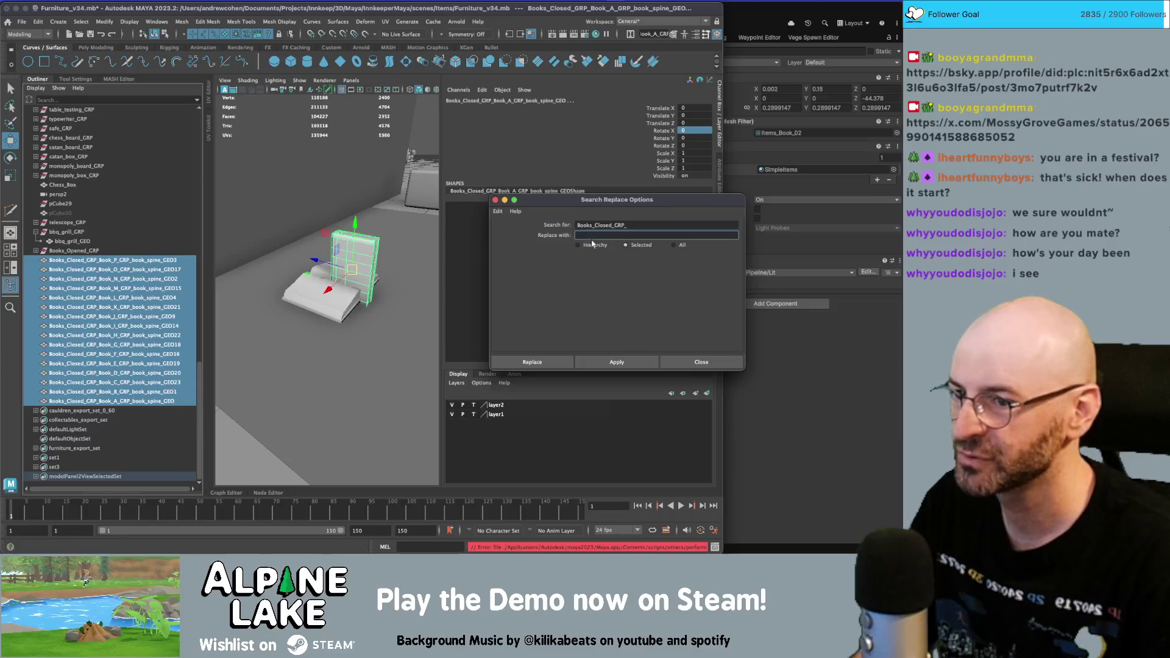
click(609, 362)
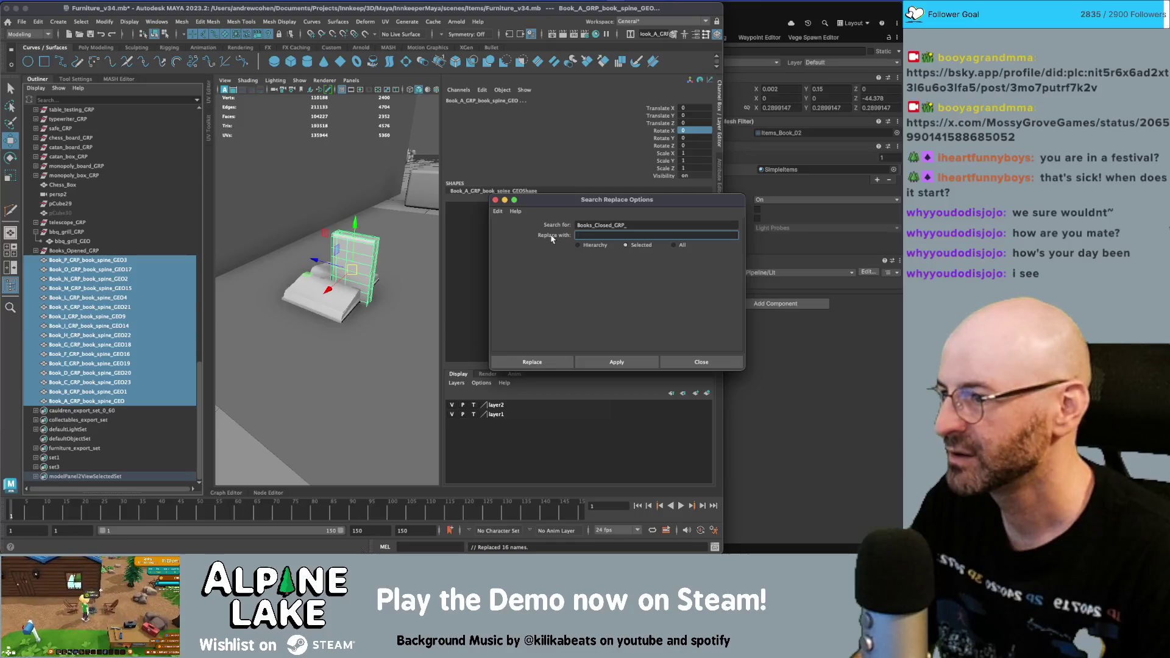
- Remove 'GRP_book_spine_' from the book mesh names
click(631, 221)
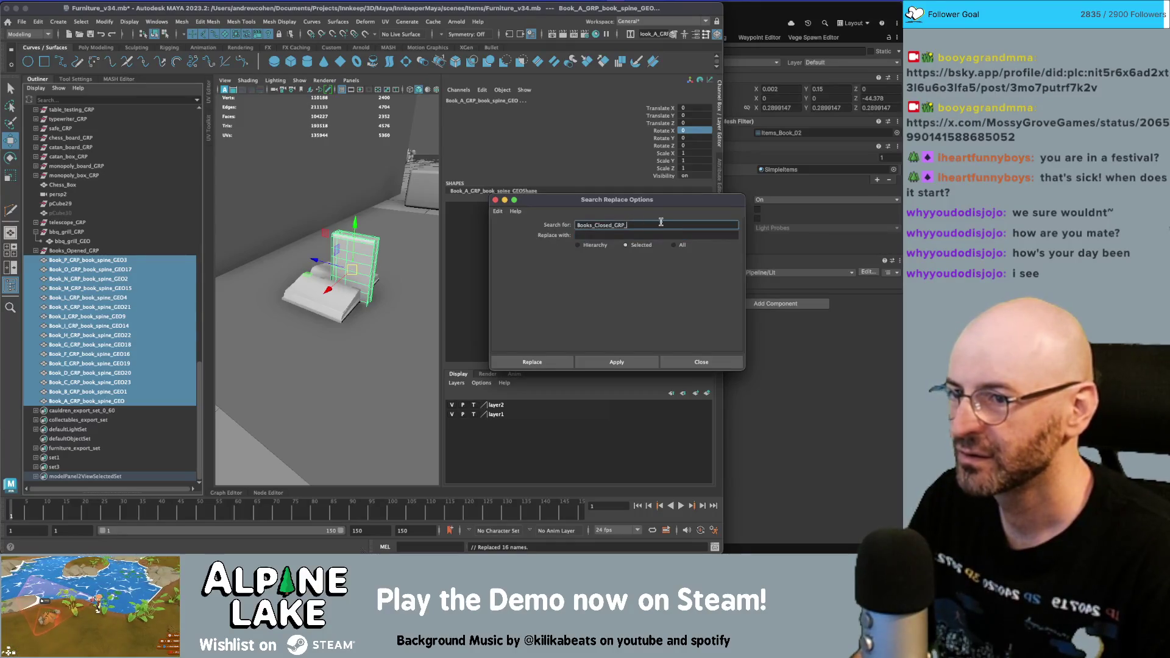
double_click(660, 222)
text(C)
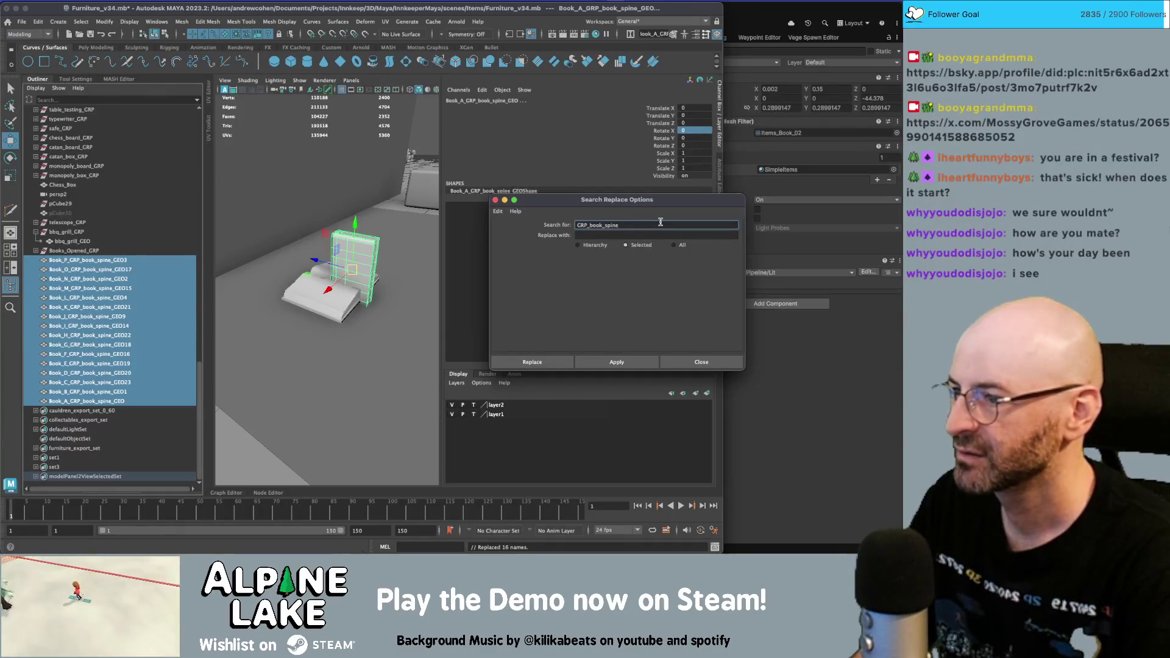
key(Tab)
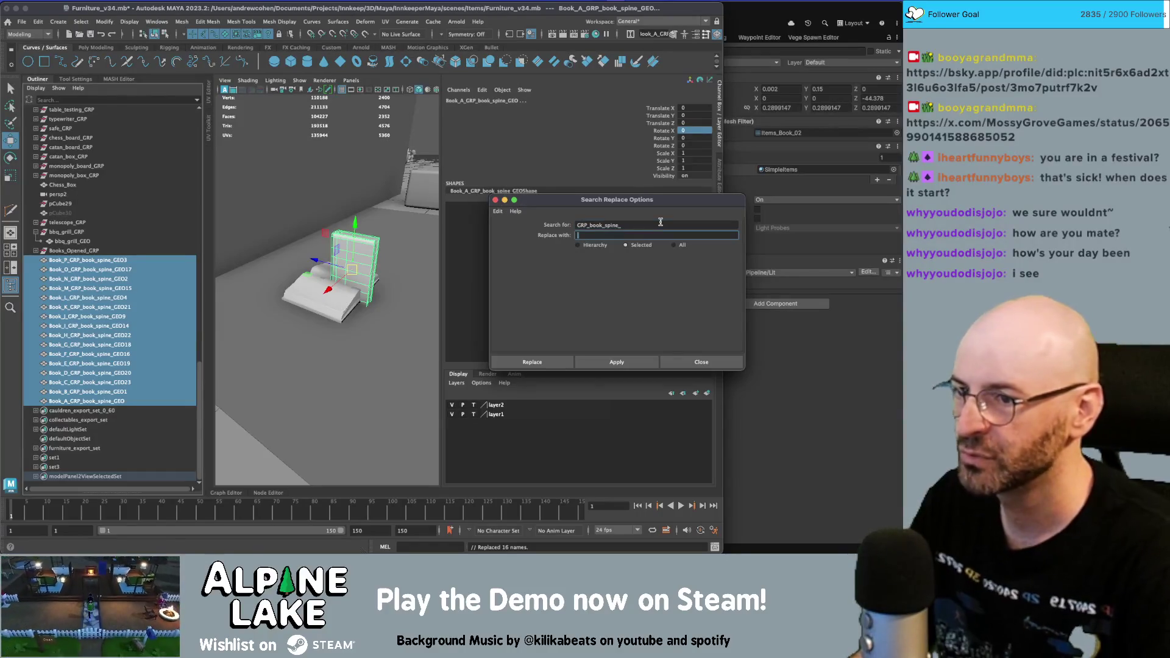
click(617, 362)
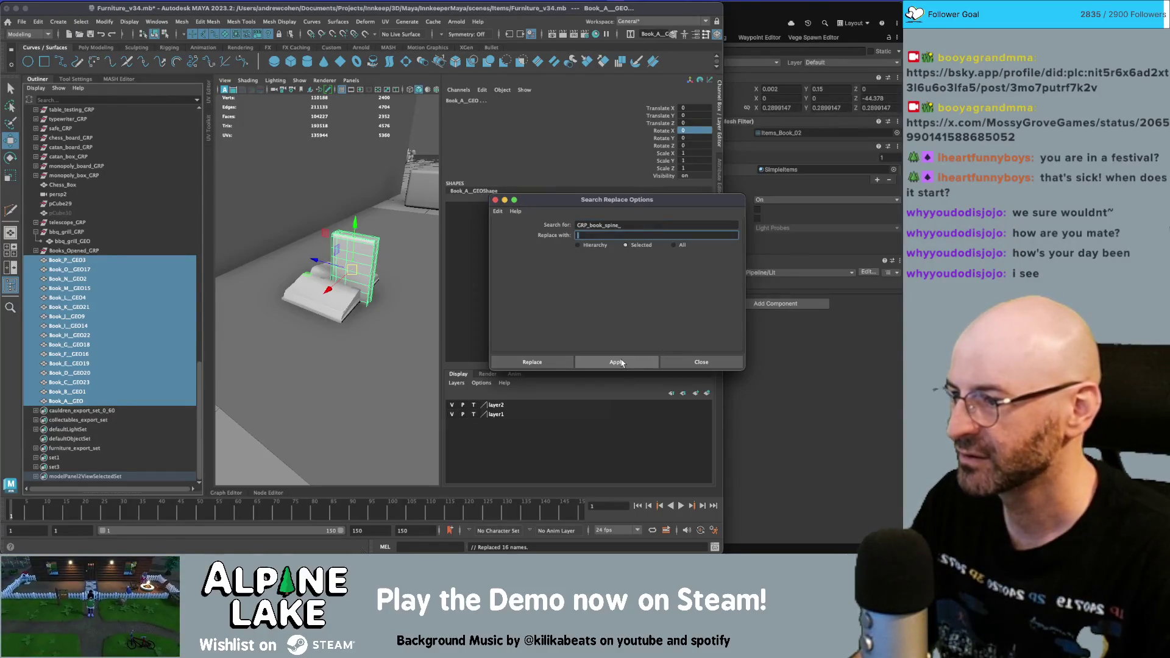
- Enter a new search term ending in '_' for the next name cleanup
click(621, 225)
double_click(631, 225)
text(_)
key(Tab)
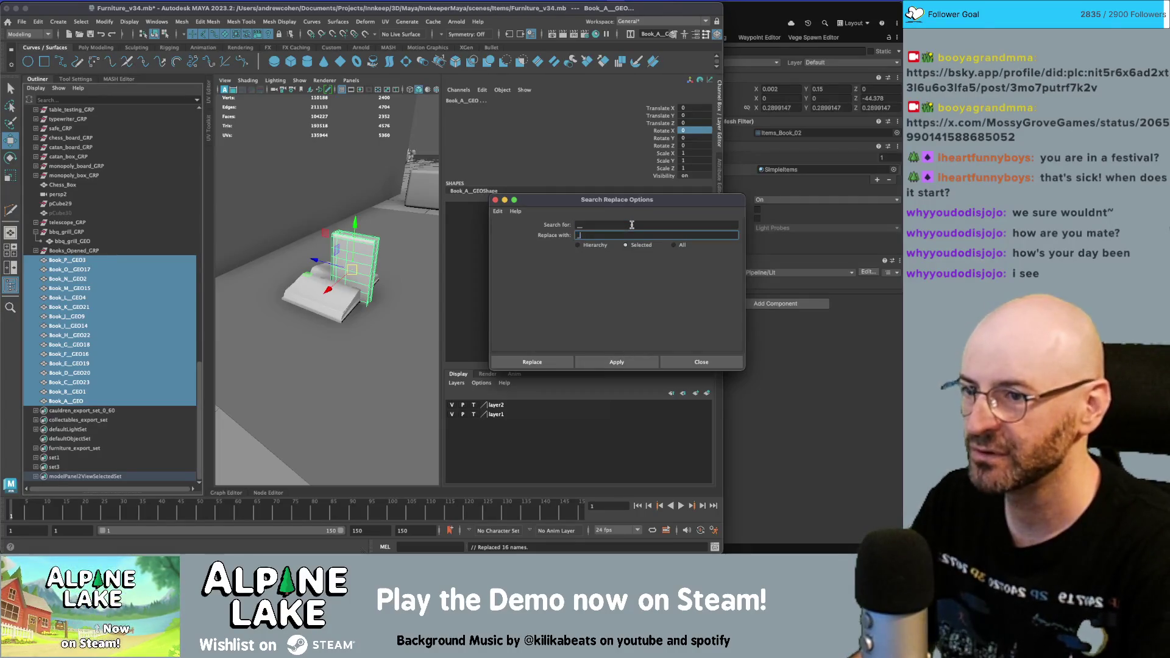
- Collapse the double underscores and strip digits 1 through 4 from the book names
click(610, 362)
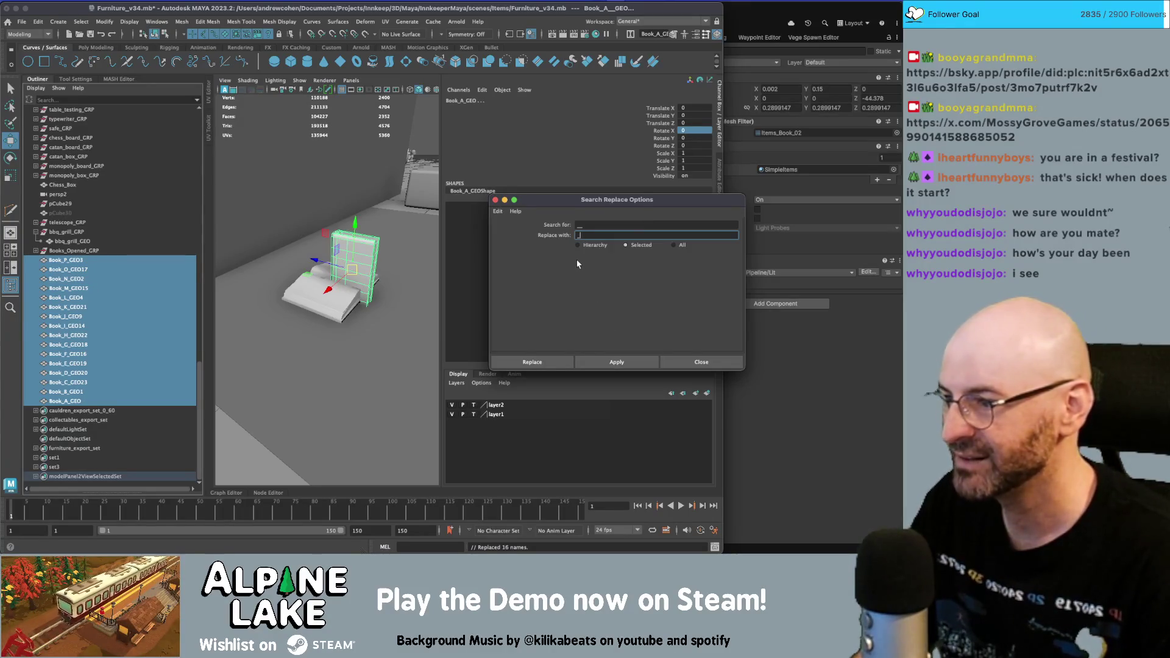
click(592, 224)
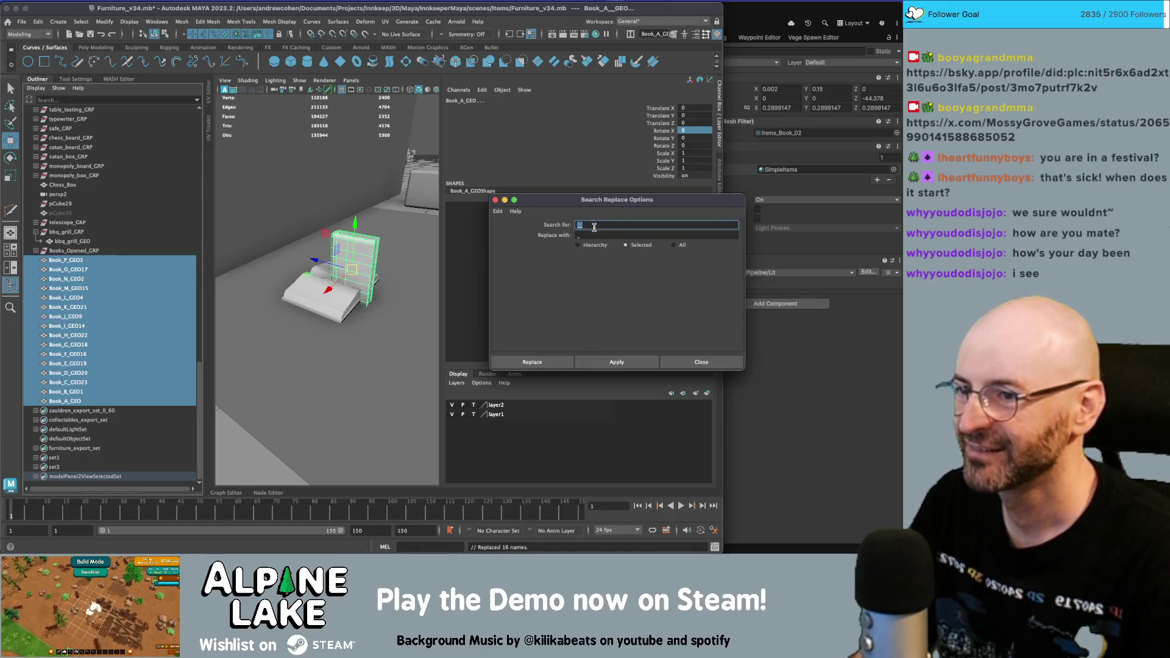
key(Tab)
click(617, 362)
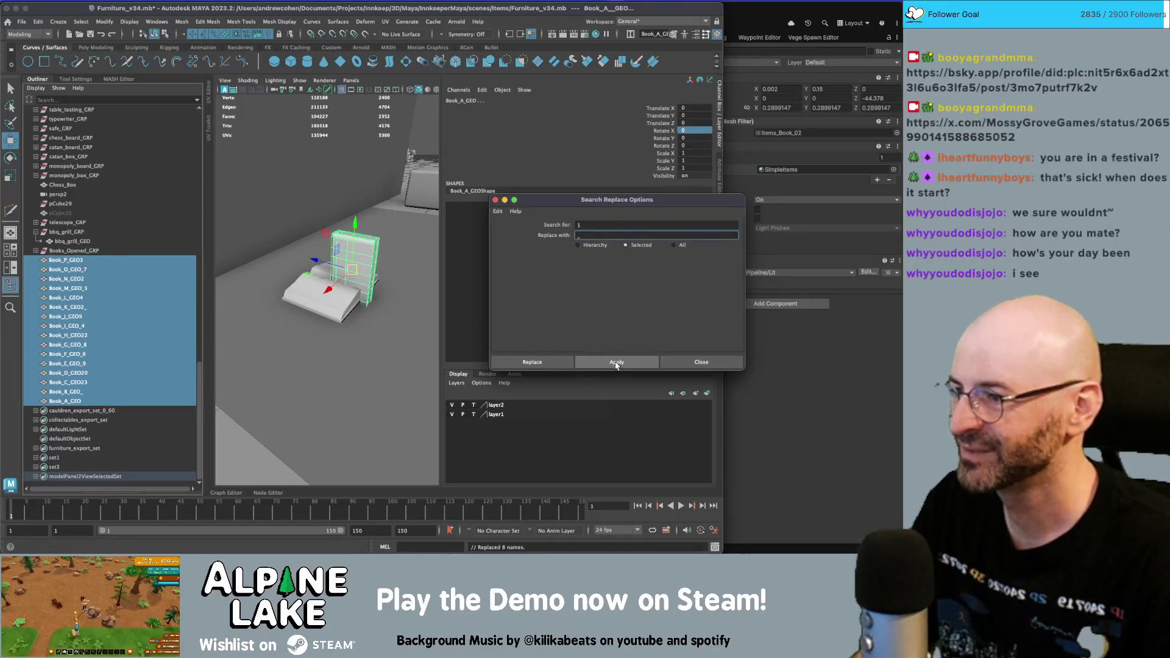
click(596, 224)
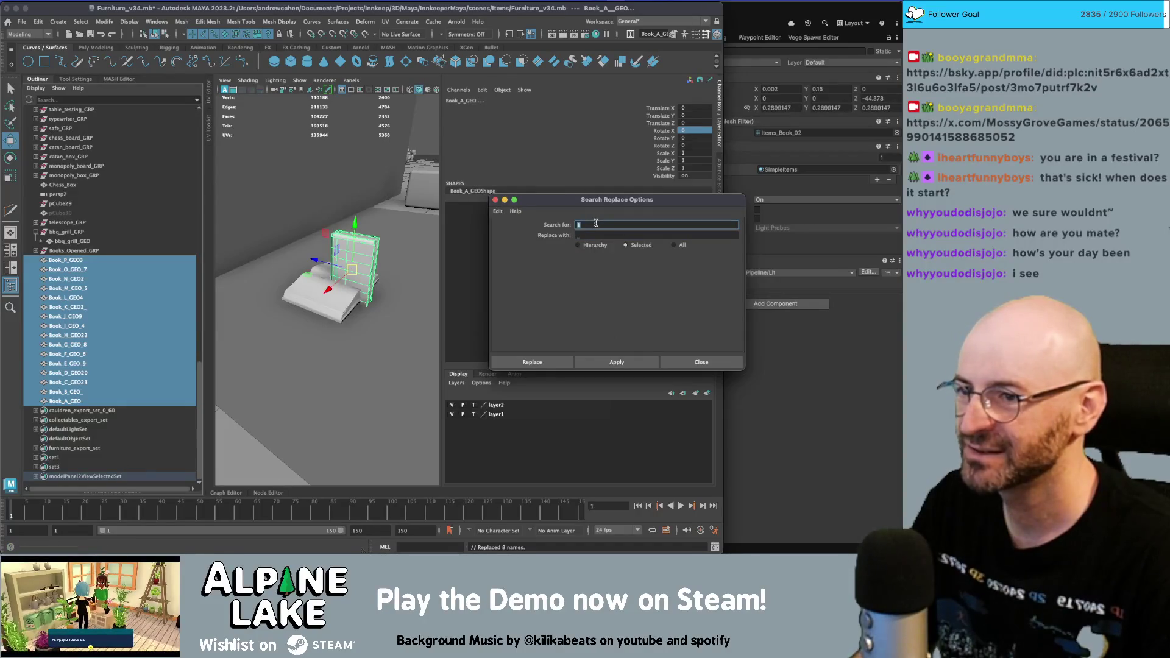
text(2)
click(617, 362)
double_click(603, 225)
text(3)
click(617, 362)
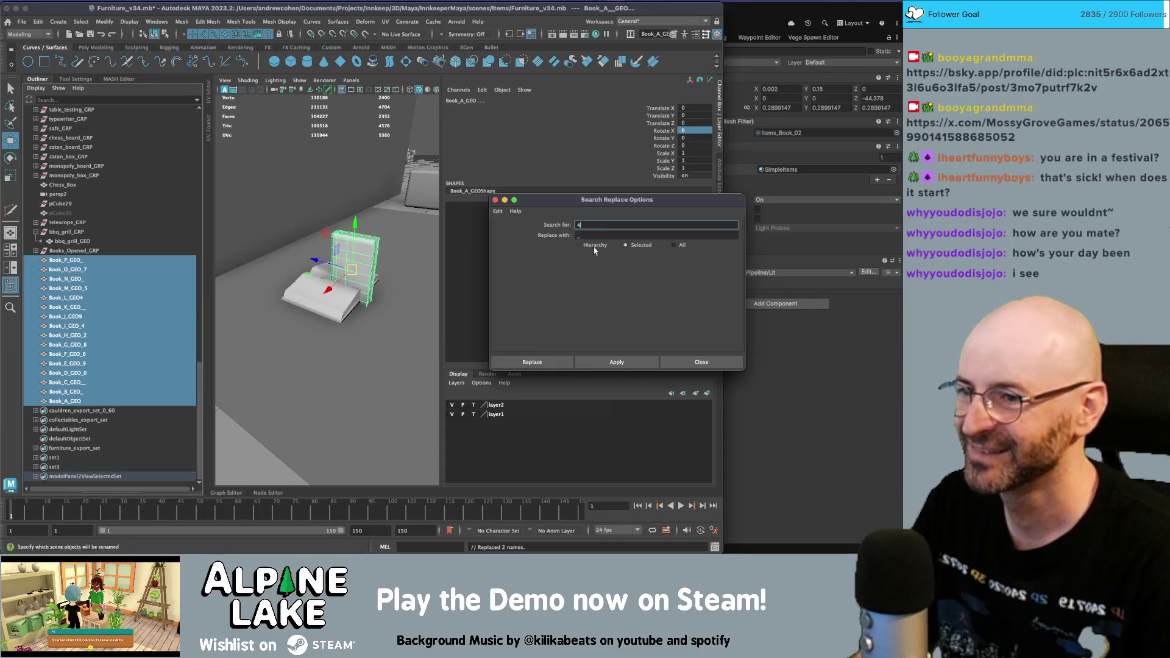
click(617, 362)
- Strip digits 5 through 9 from the book names
click(602, 361)
click(596, 360)
text(7)
click(607, 362)
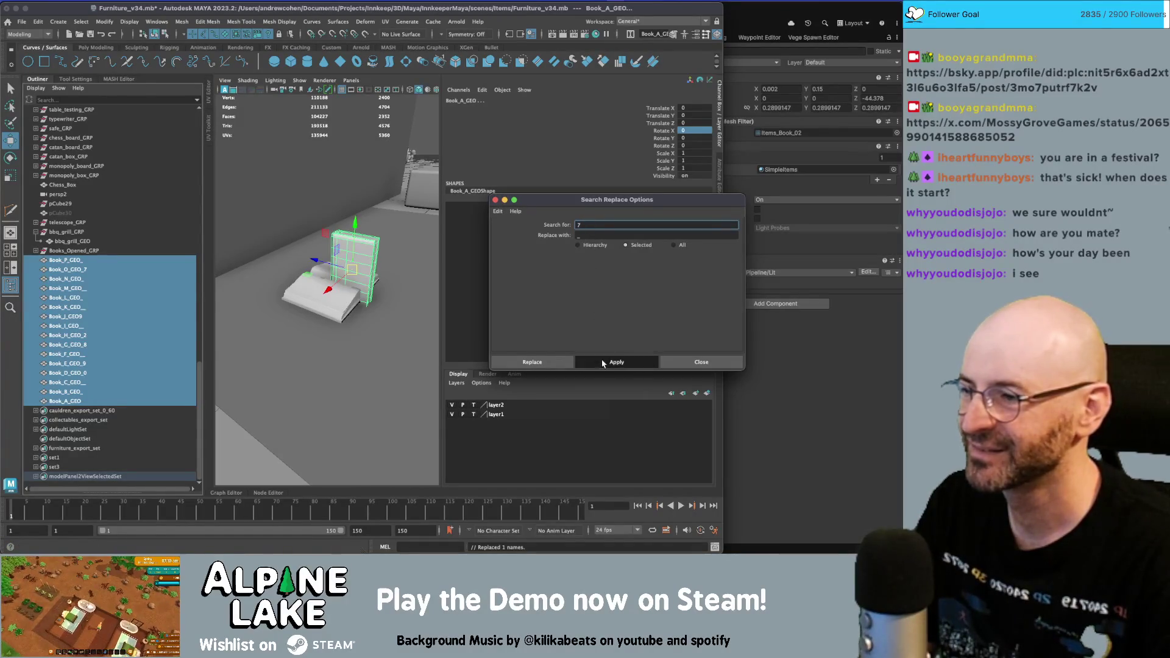
text(8)
click(606, 360)
click(612, 362)
- Remove the leftover digit and replace 'GEO_' with 'GEO' to drop the trailing underscore
double_click(587, 225)
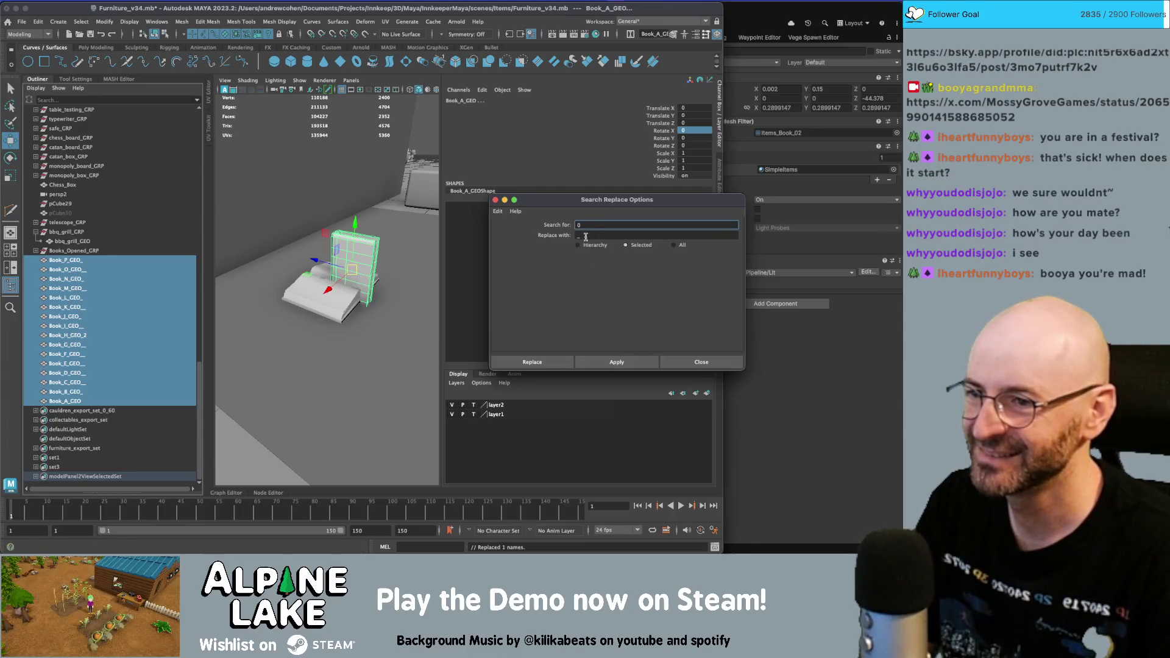
click(615, 358)
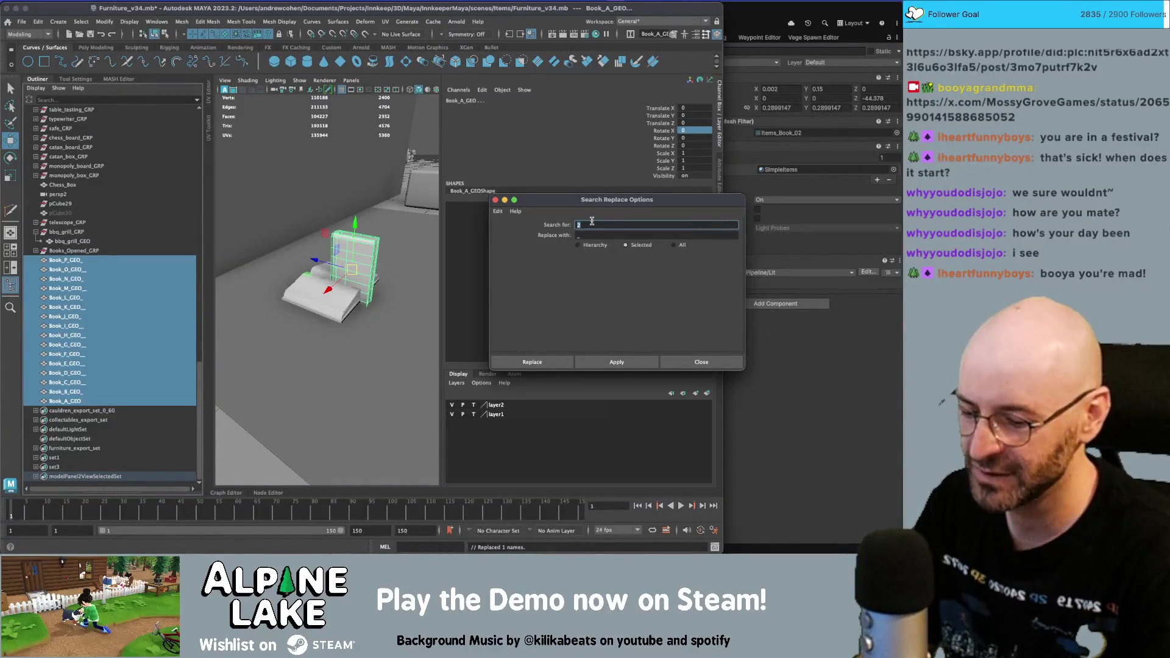
click(619, 361)
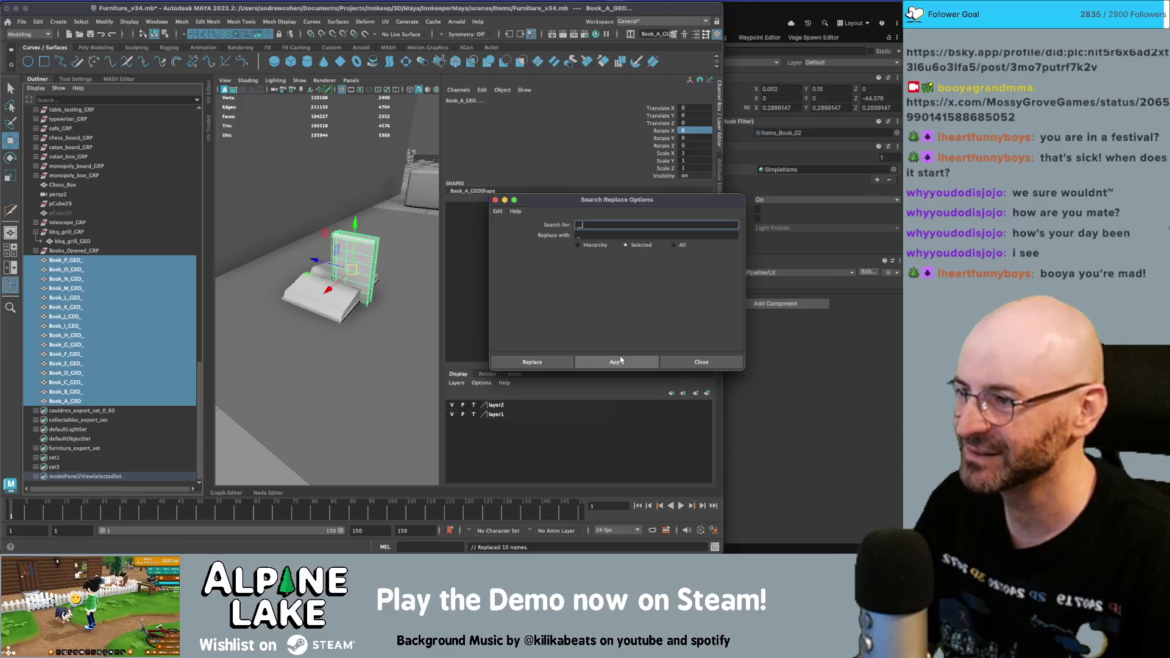
text(GE)
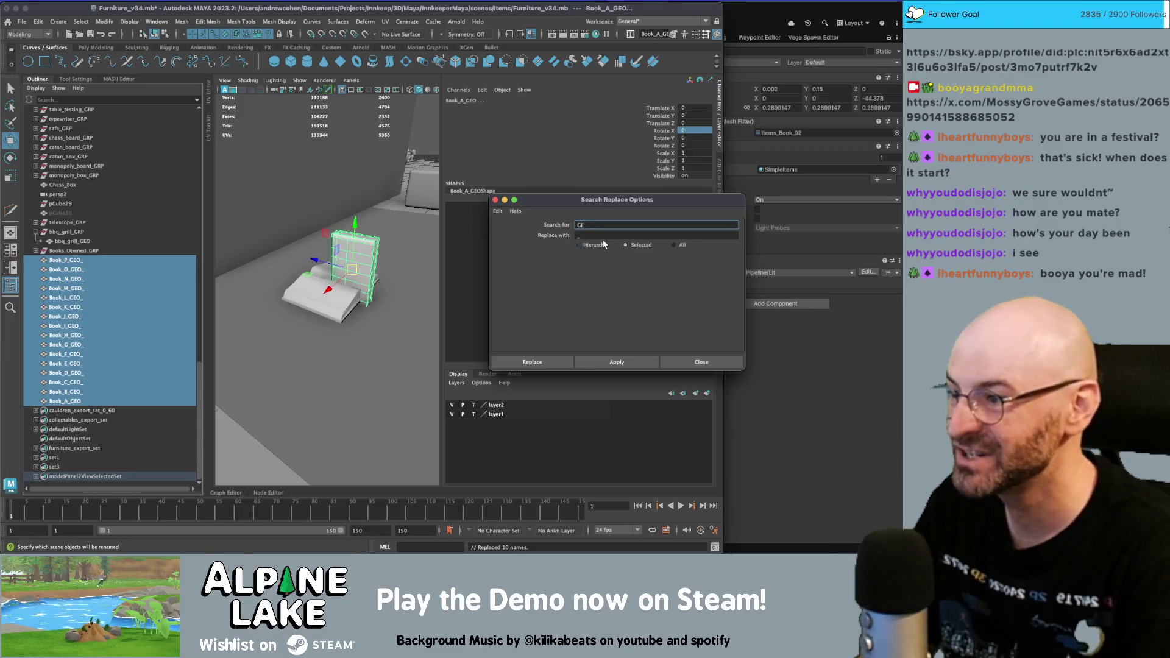
key(Tab)
click(617, 361)
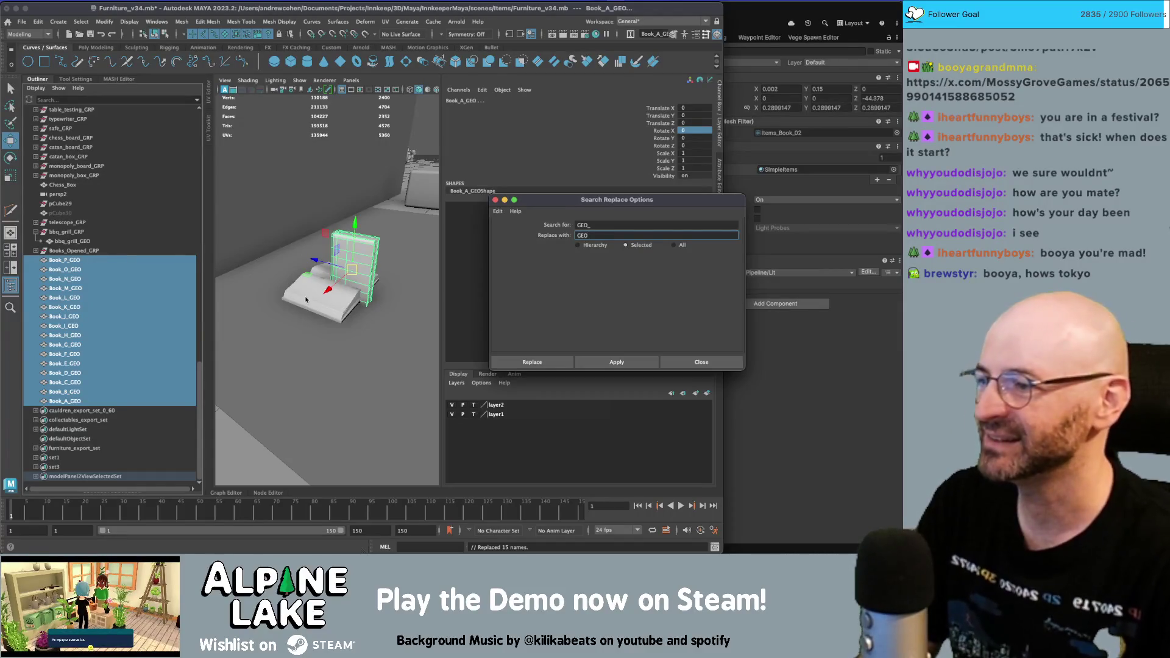
- Select Book_A_GRP under Books_Opened_GRP and close the rename window
click(36, 251)
click(67, 400)
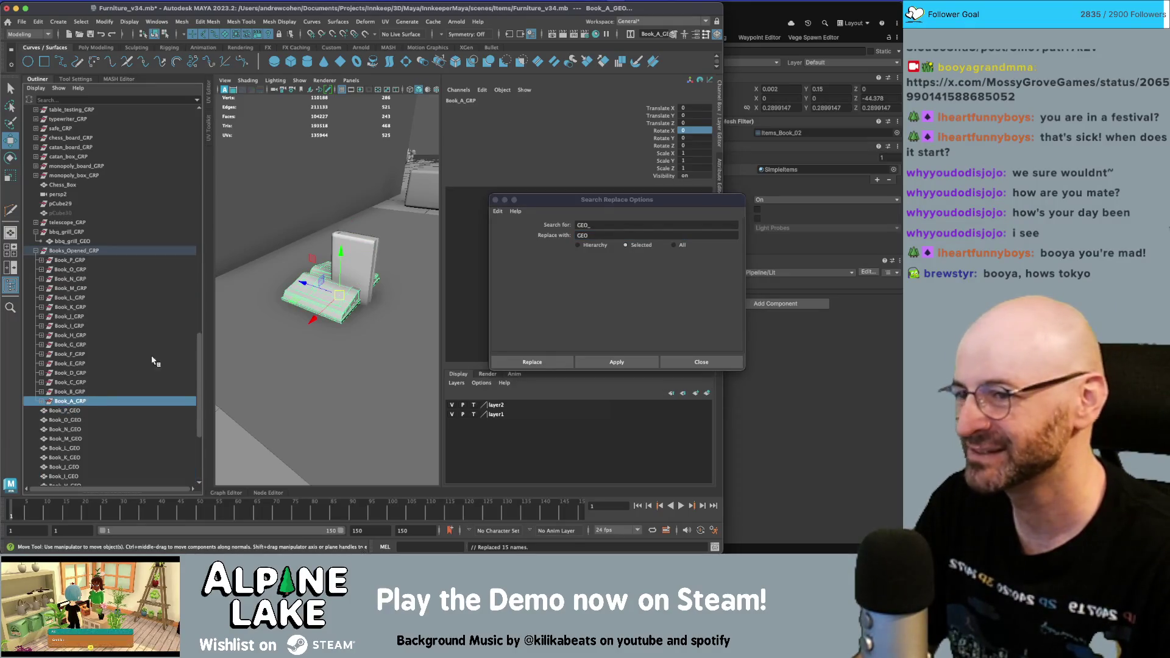
click(616, 362)
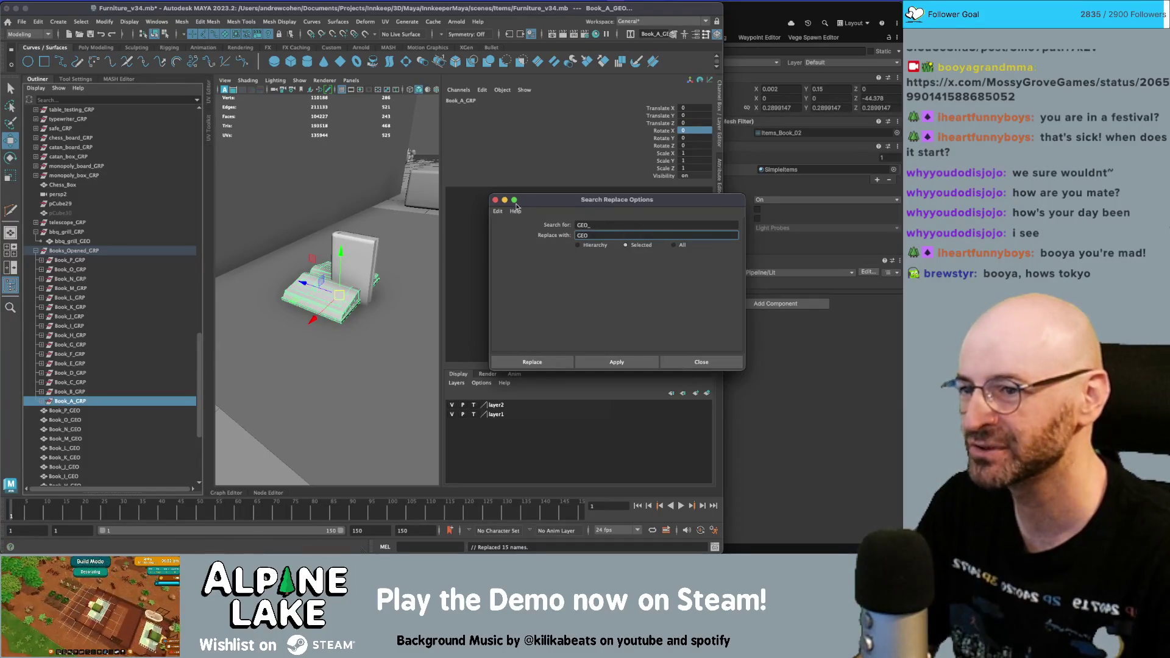
drag(525, 201, 416, 258)
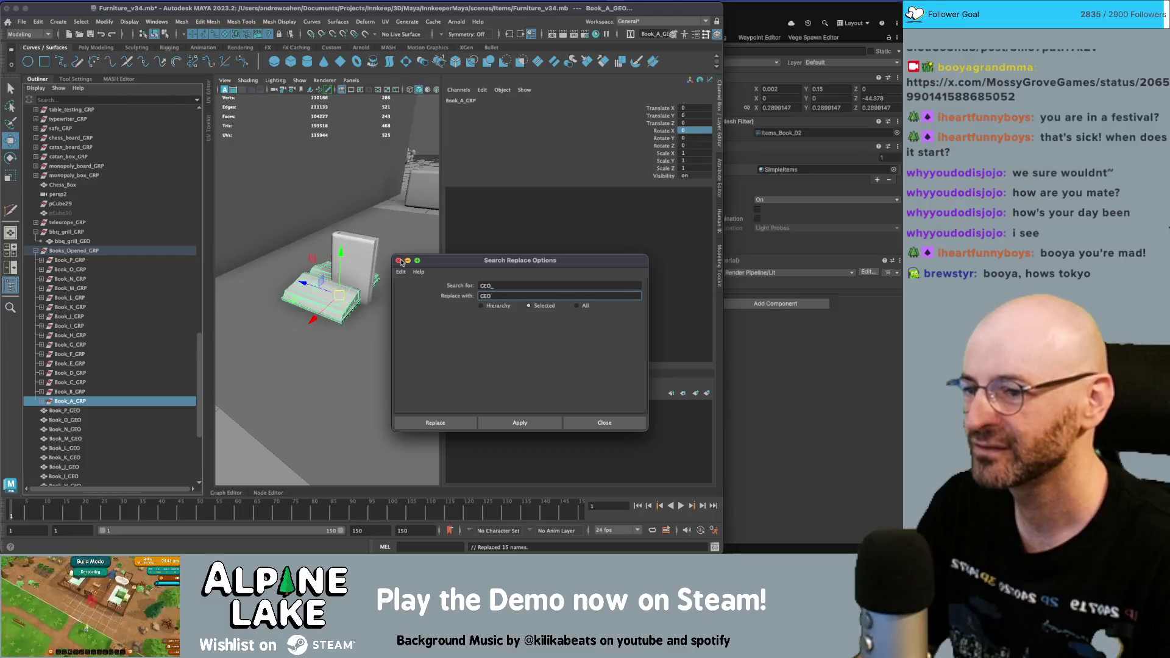
click(388, 257)
- Select the loose meshes Book_A_GEO through Book_P_GEO in the Outliner
click(70, 260)
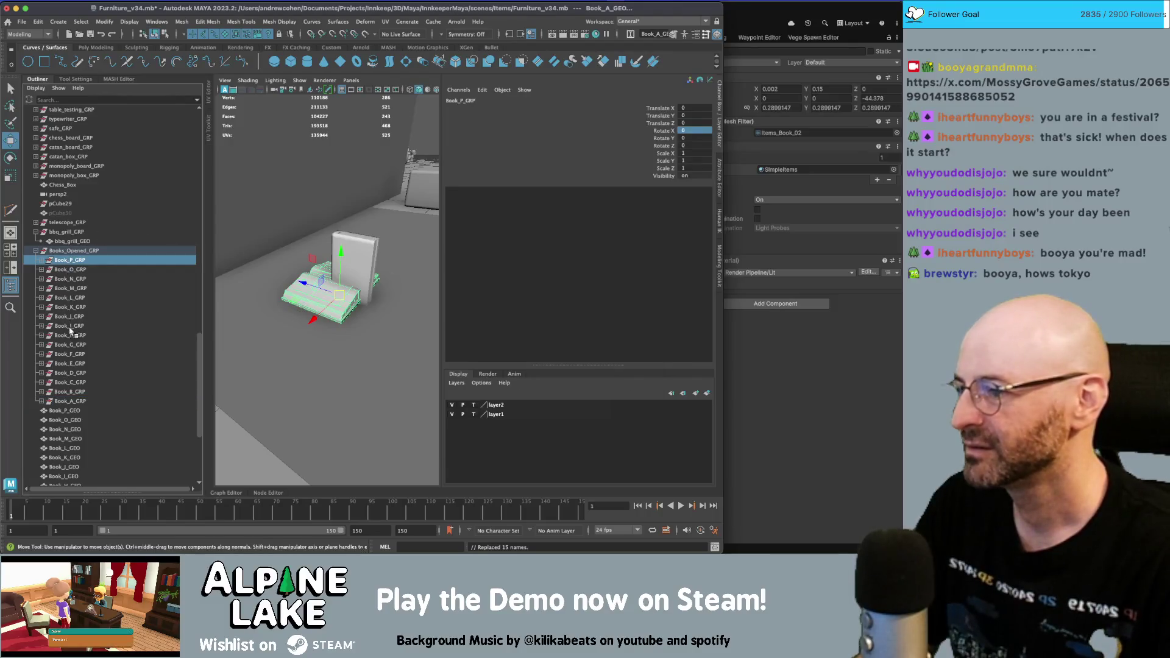
shift+click(69, 399)
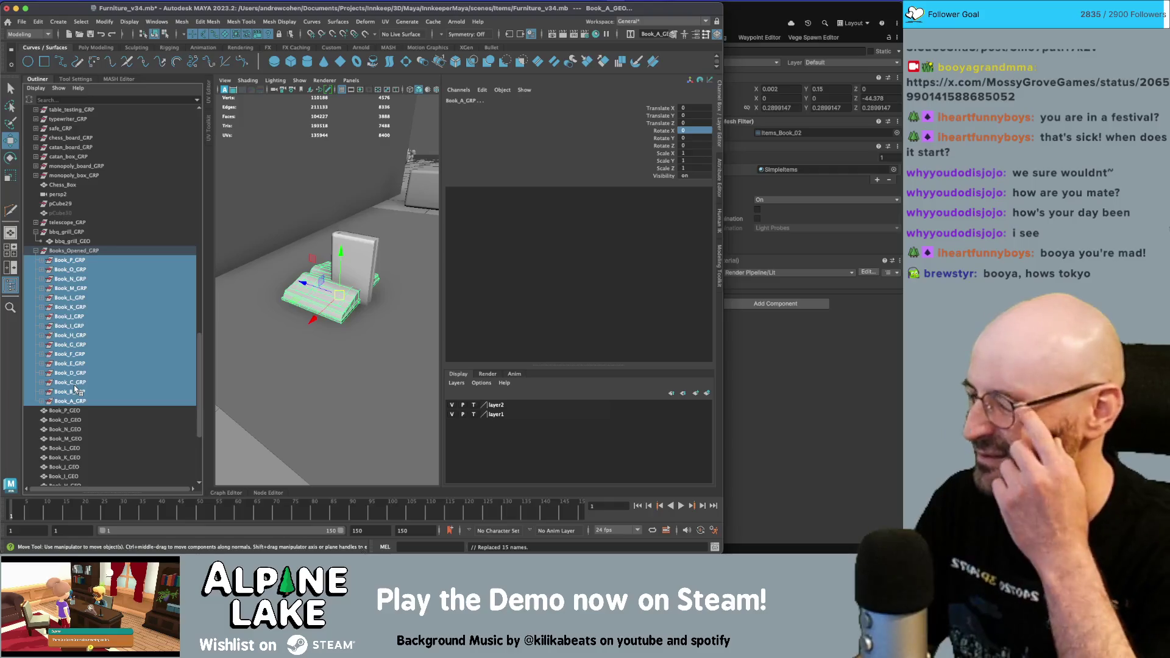
click(77, 400)
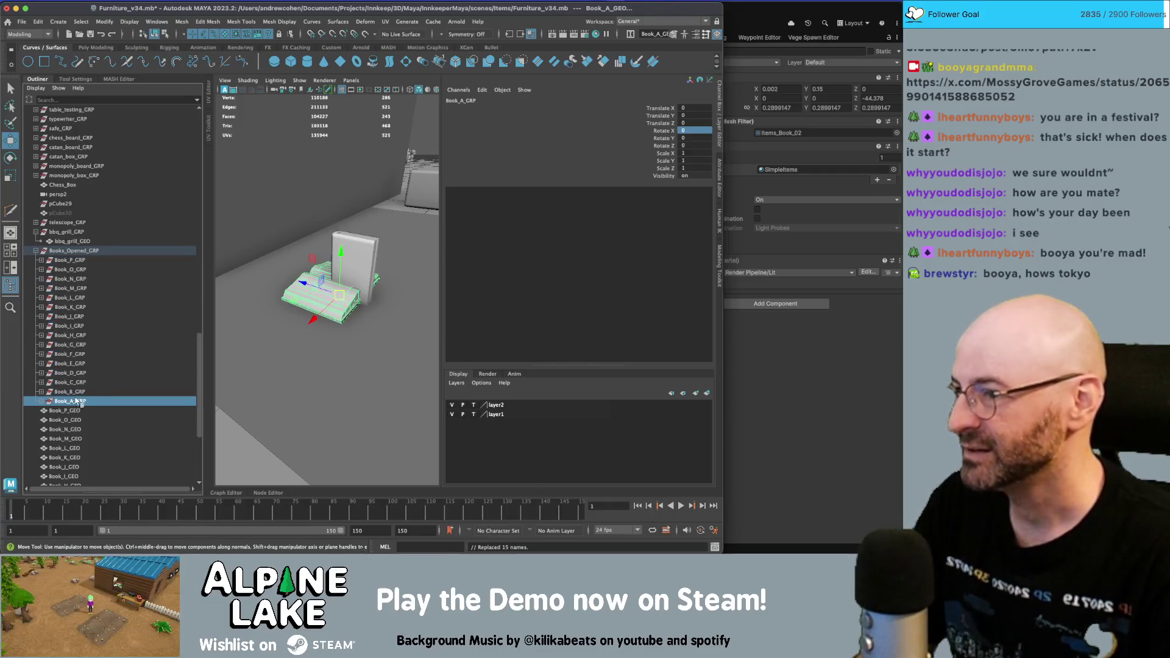
scroll(70, 414, down, 5)
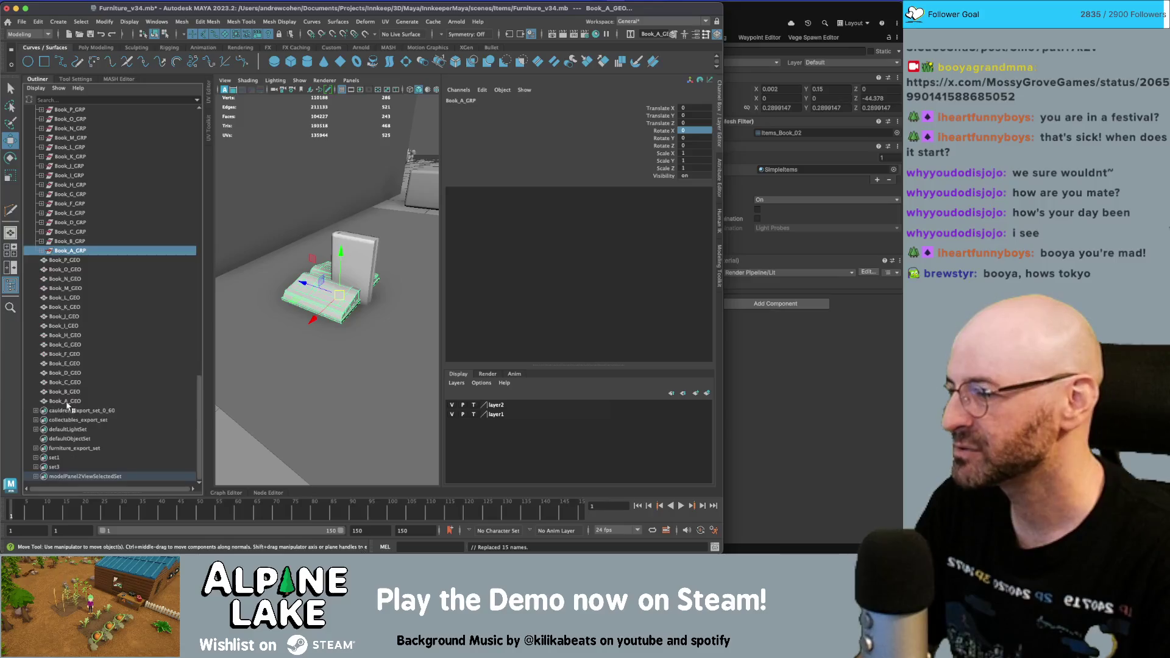
click(72, 401)
shift+click(72, 262)
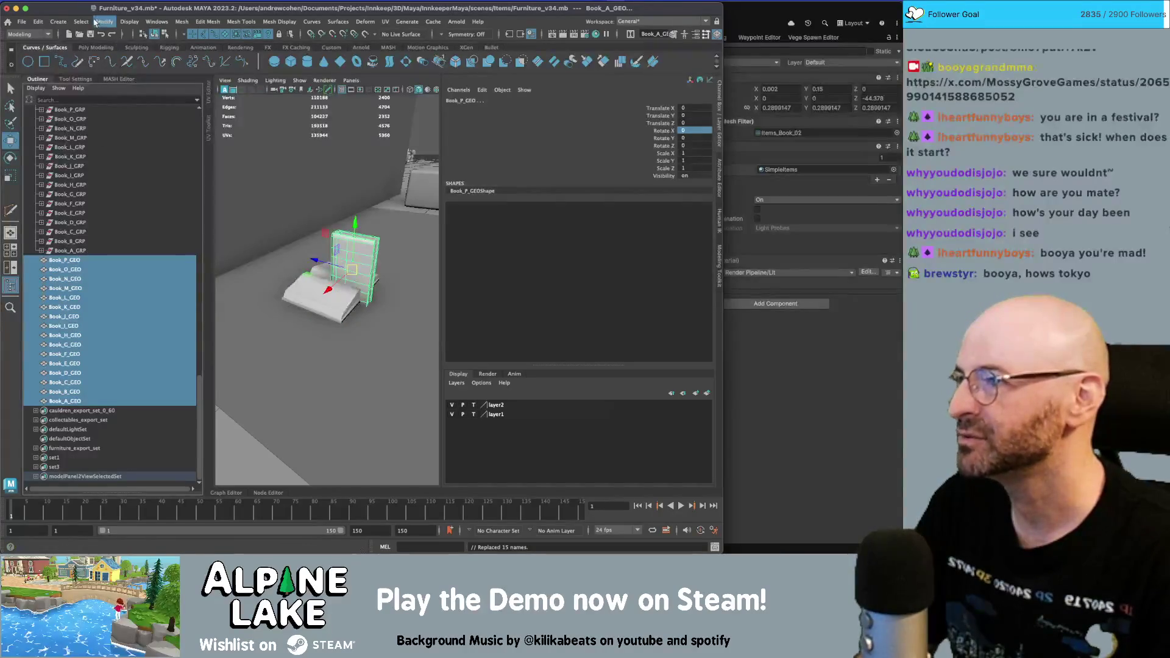
- Replace 'Book' with 'Book_Closed' in the selected mesh names, then close the rename window
click(58, 22)
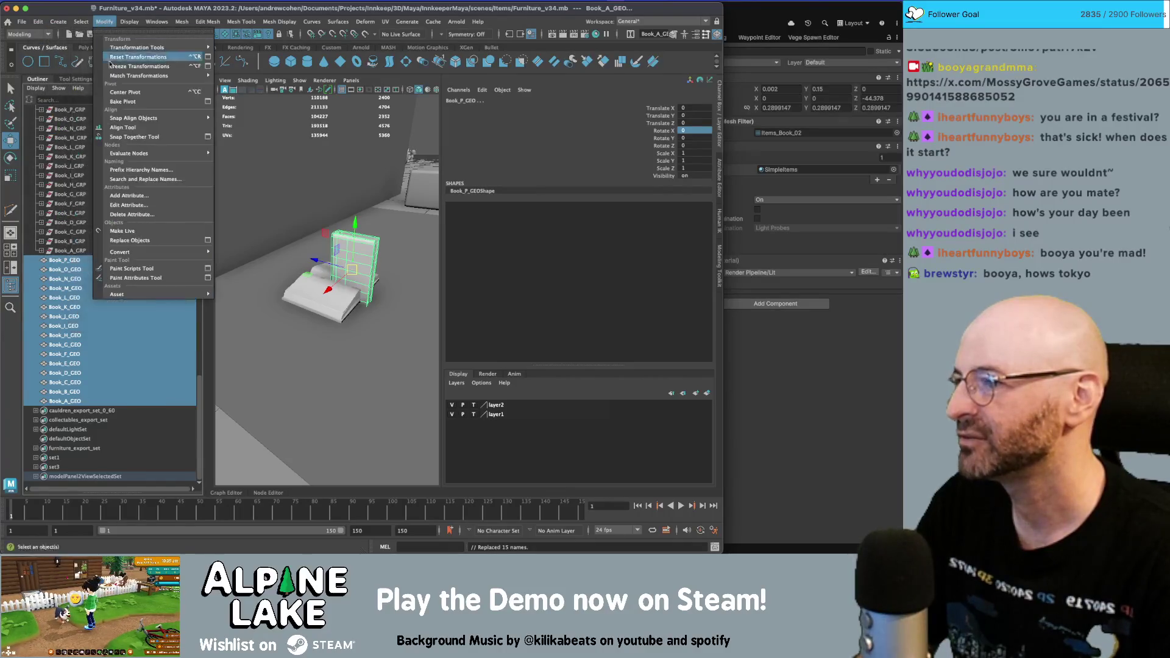
click(145, 178)
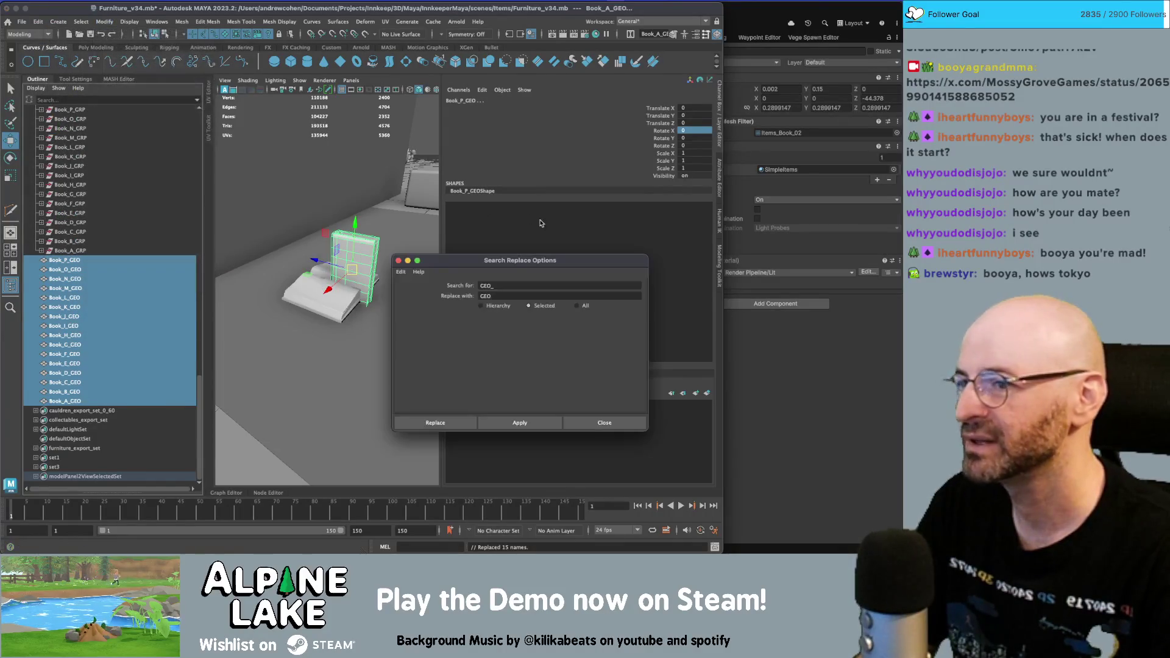
double_click(519, 284)
text(Book)
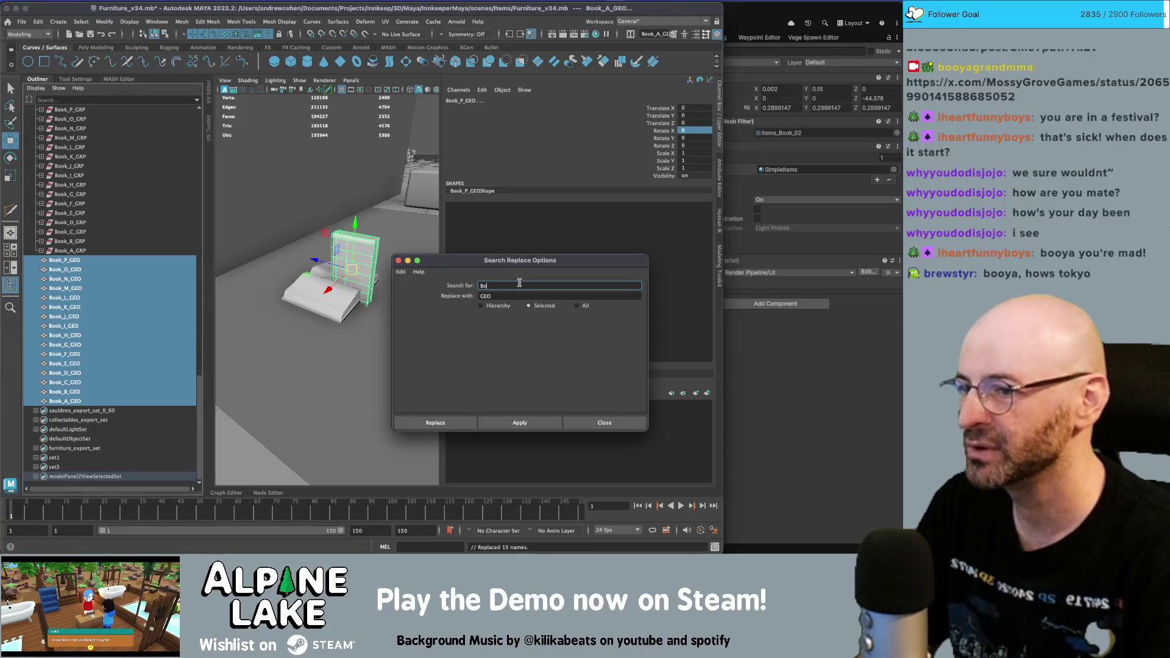
key(Tab)
text(Book_C)
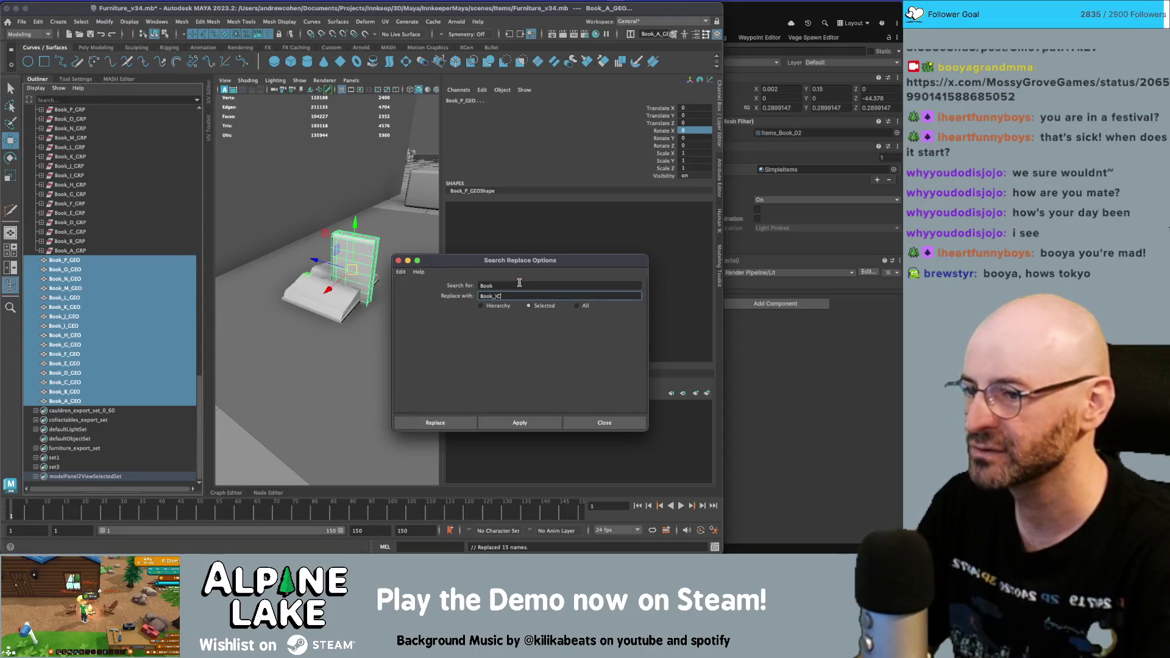
text(losed)
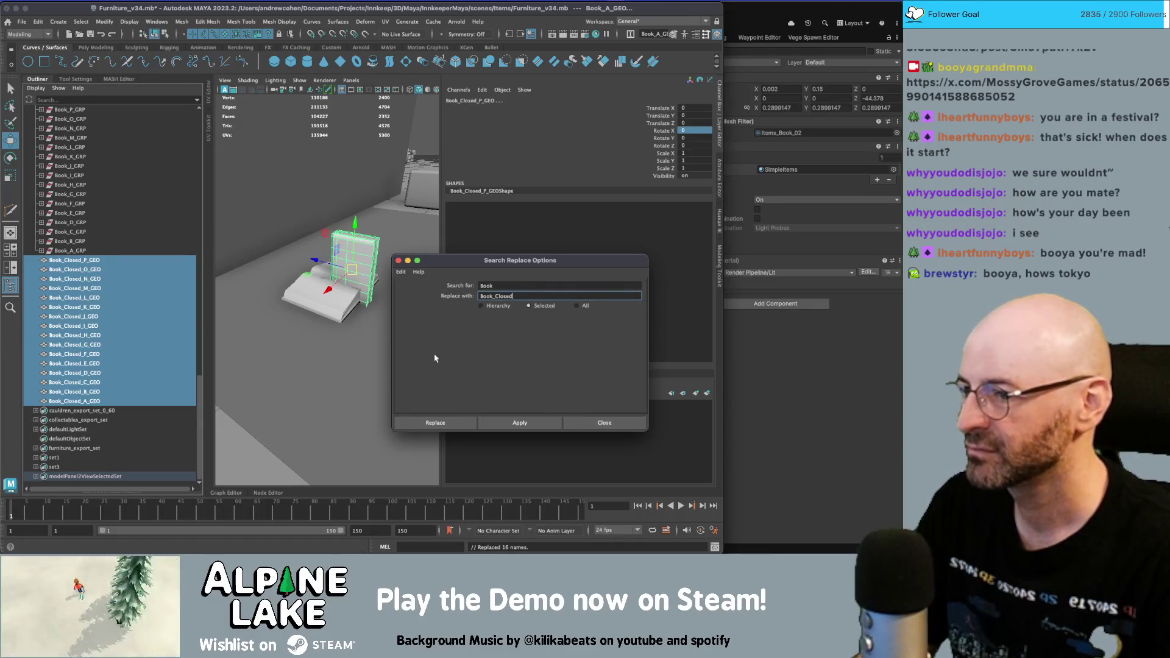
click(330, 313)
alt+drag(330, 313, 341, 318)
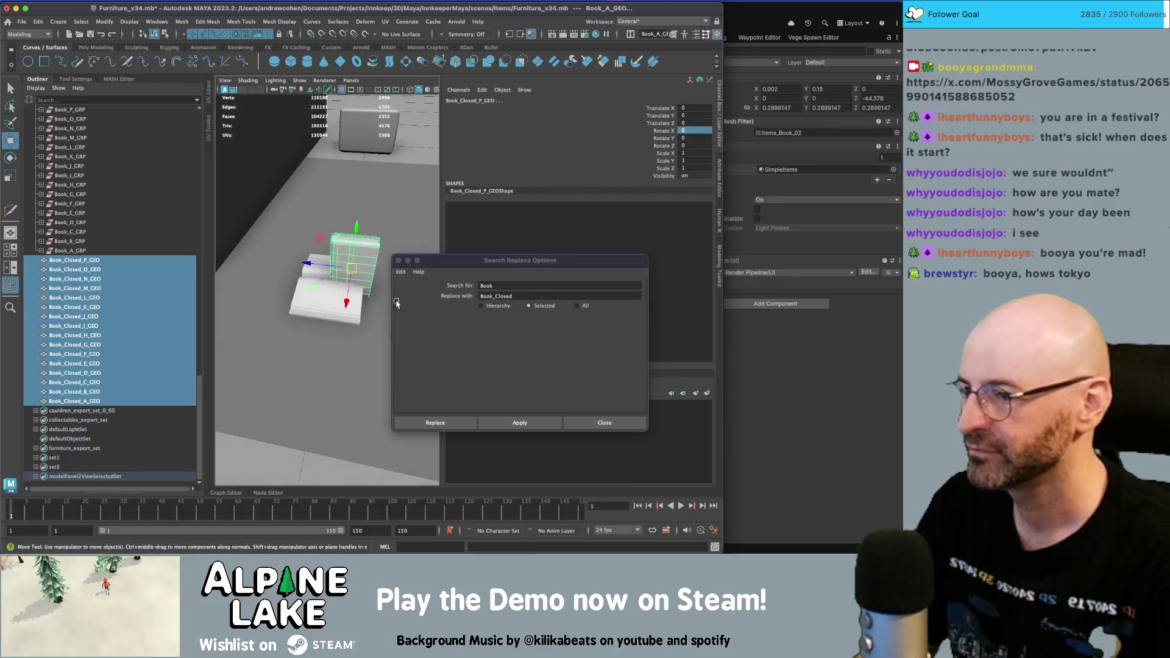
click(586, 412)
click(399, 260)
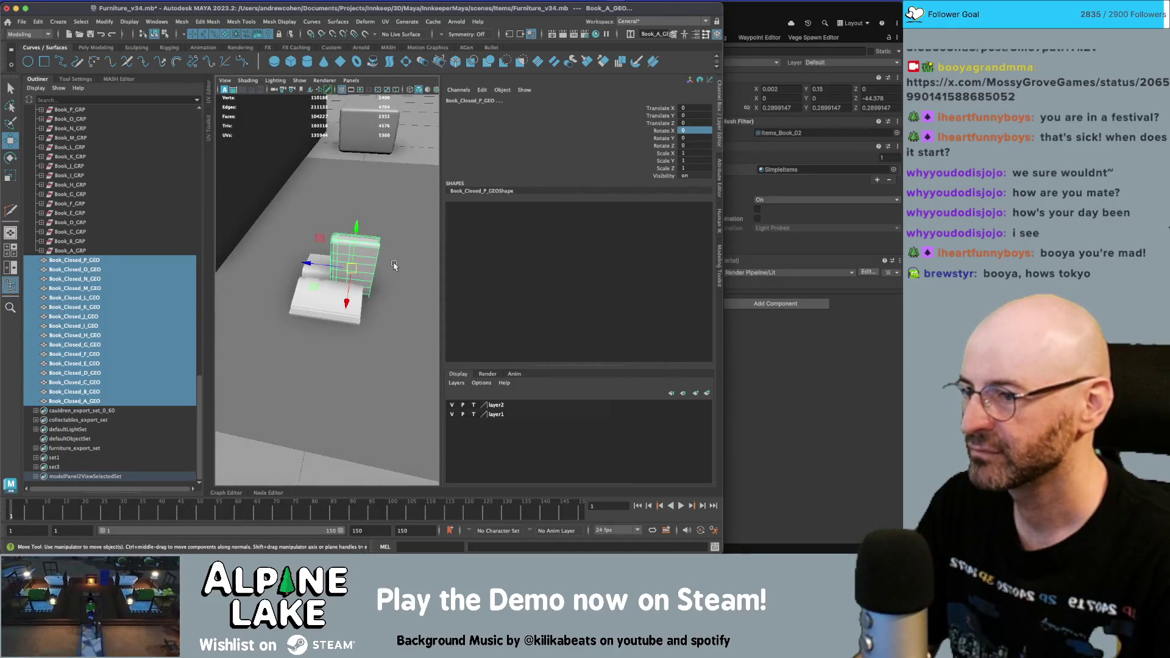
- Shift the upright closed book along Z and freeze its transformations
alt+drag(380, 271, 340, 271)
key(g)
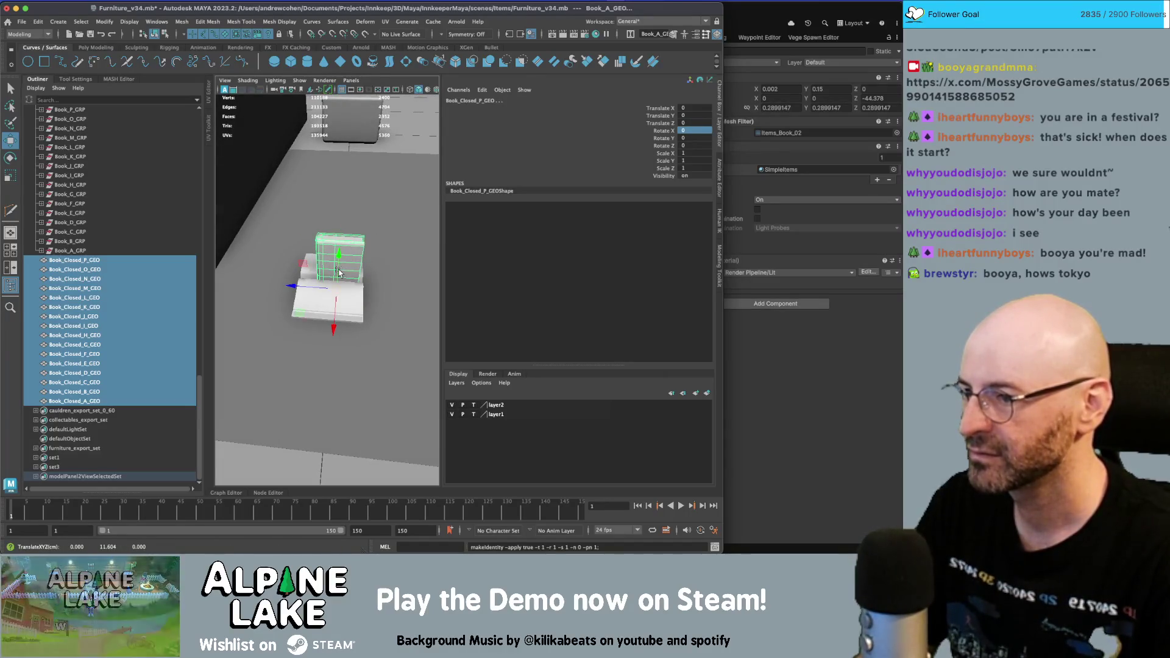
scroll(84, 265, up, 8)
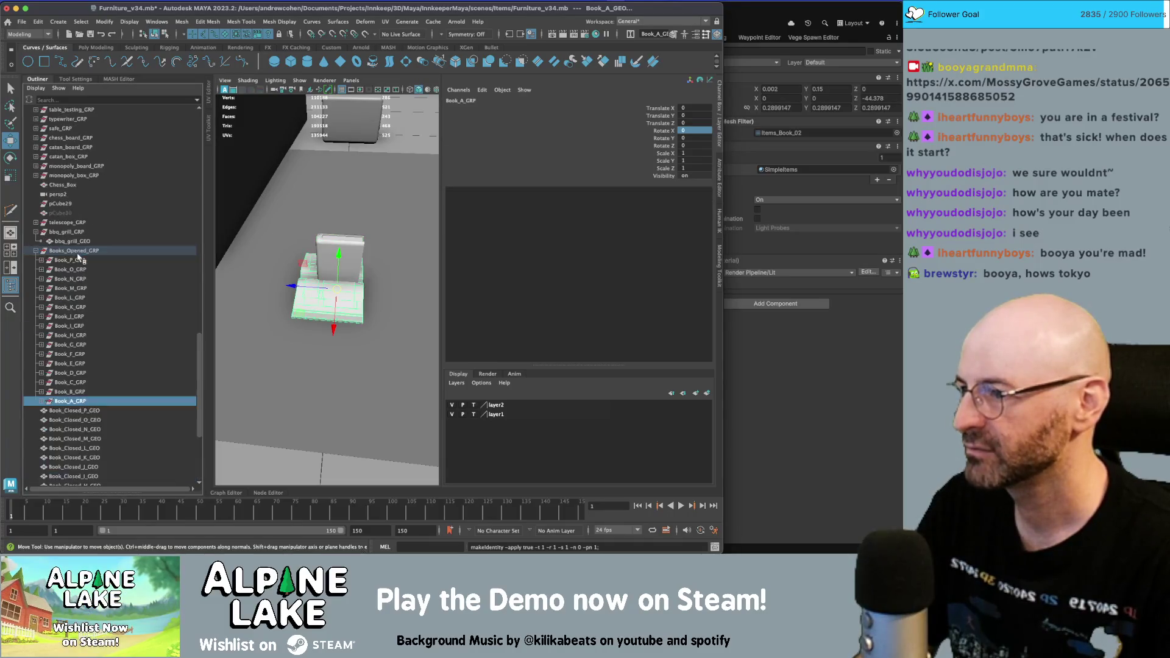
click(97, 325)
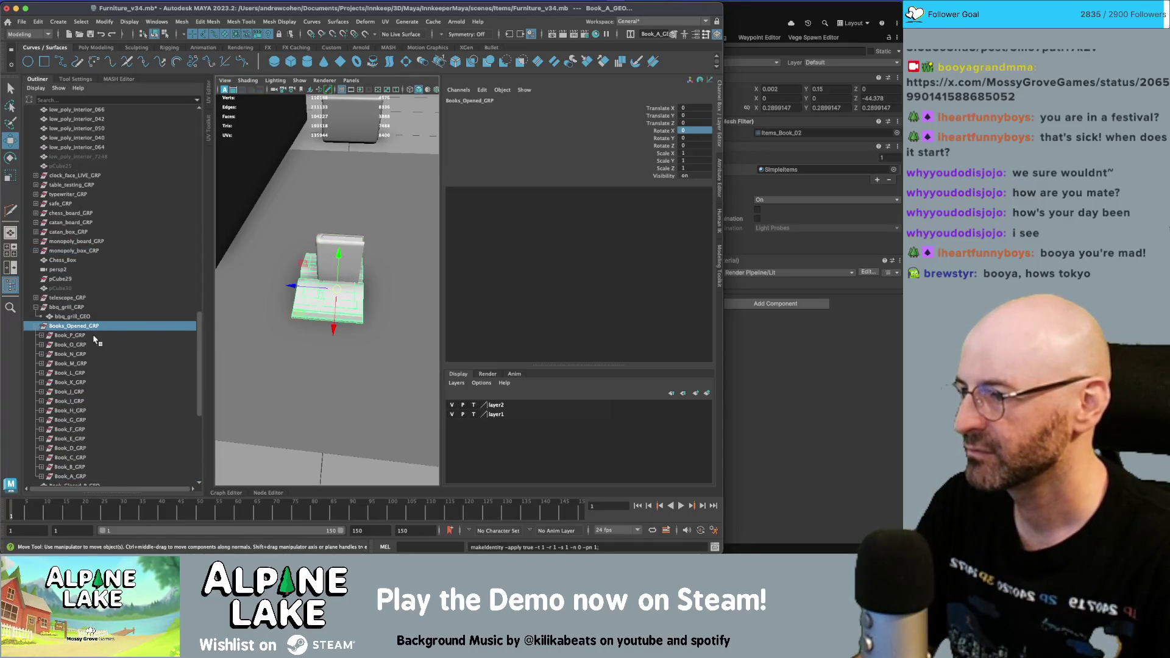
scroll(94, 340, down, 5)
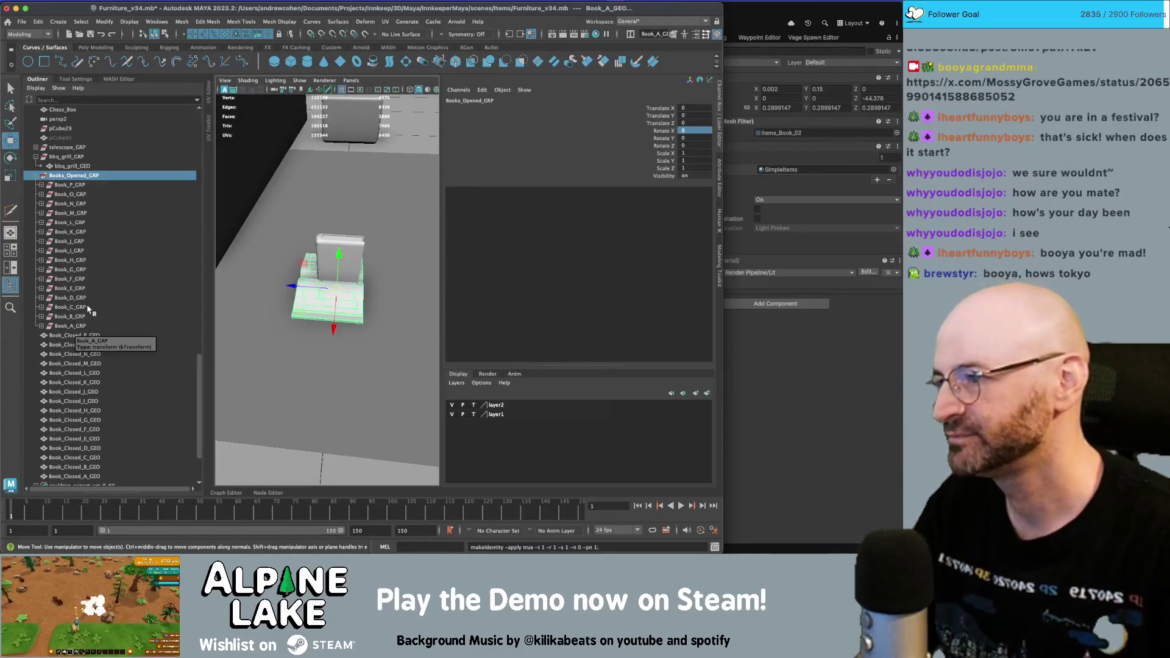
click(78, 326)
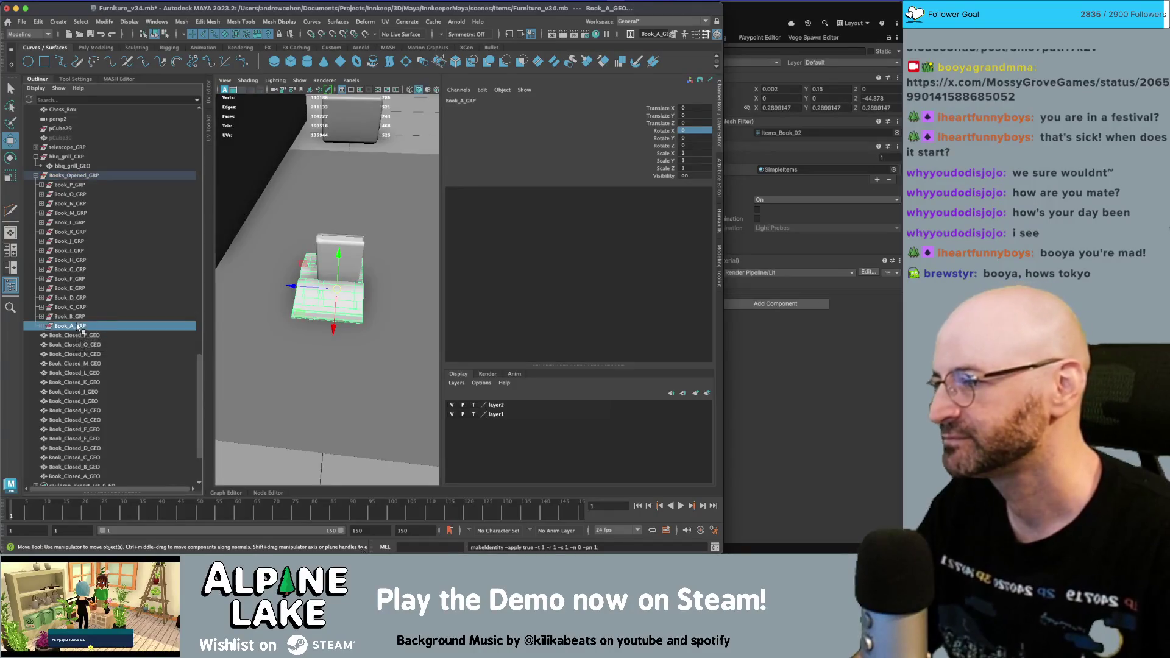
click(41, 327)
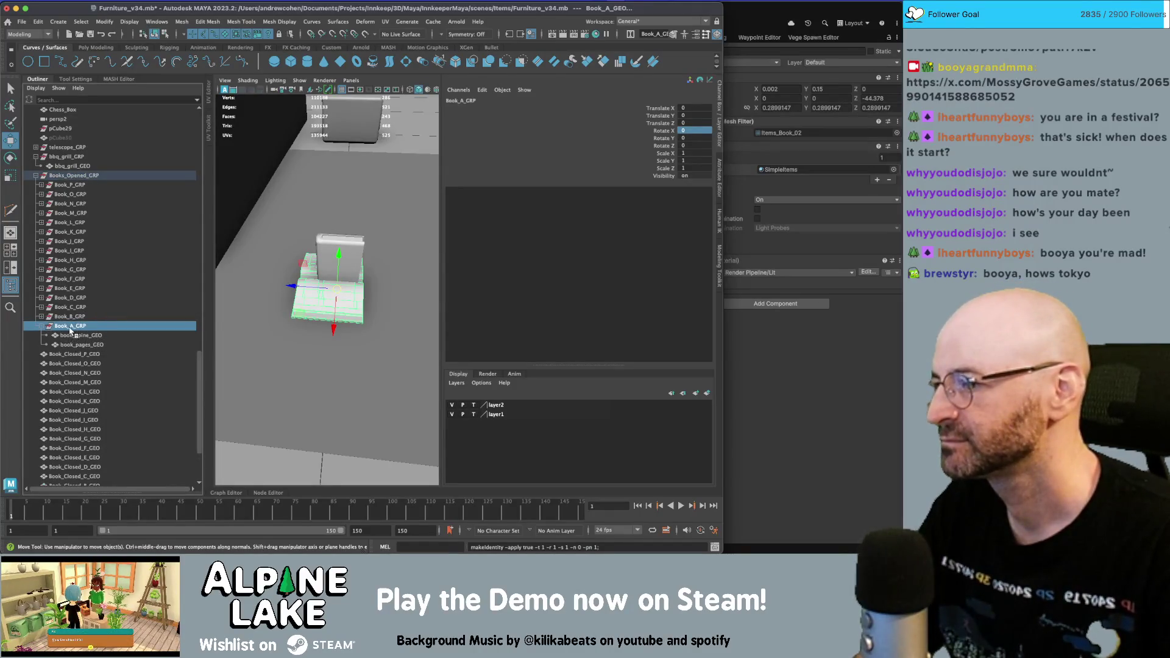
click(41, 327)
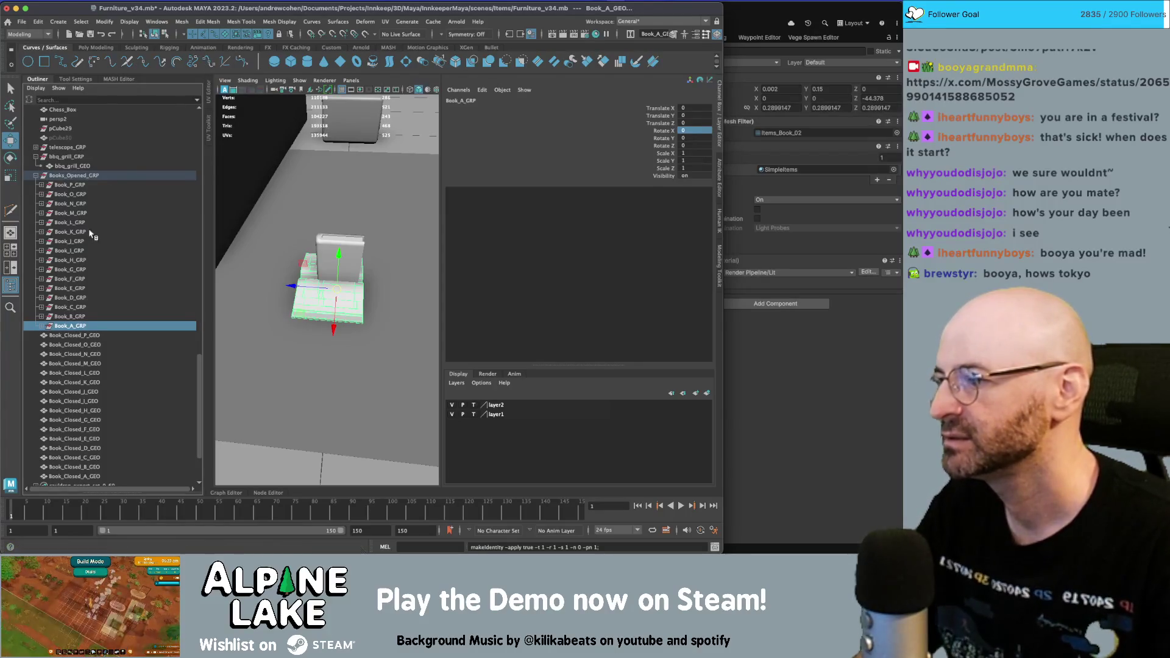
- Group Book_Closed_P_GEO through Book_Closed_A_GEO and name the group Books_Closed_GRP
click(66, 335)
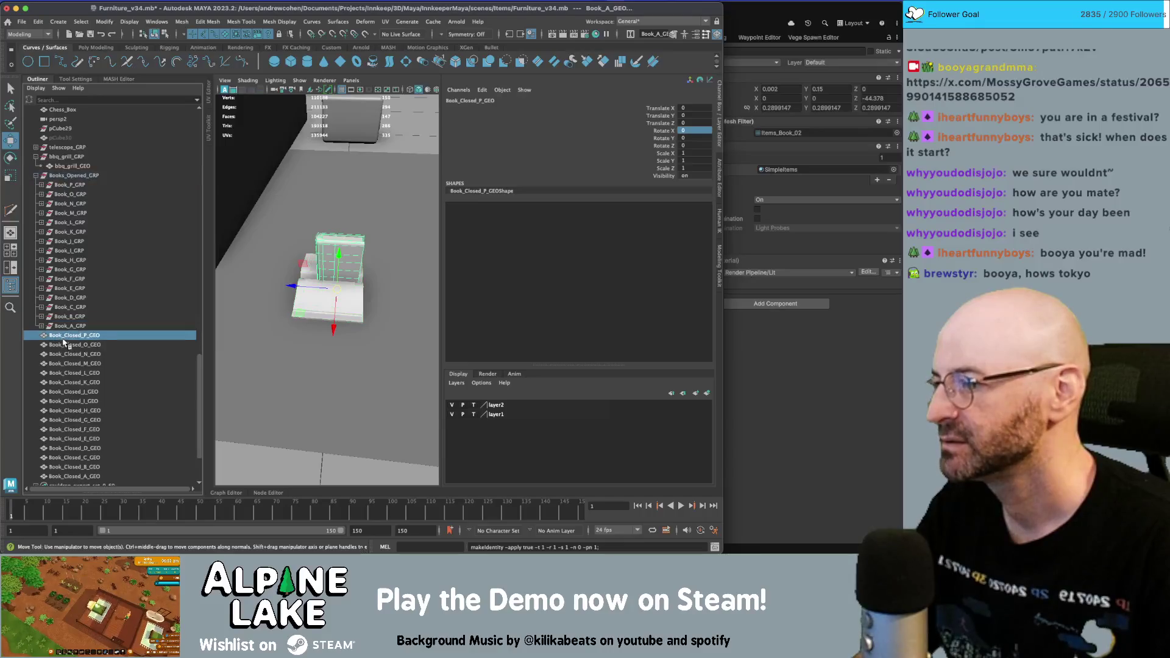
scroll(67, 342, down, 3)
shift+click(76, 401)
key(ctrl+g)
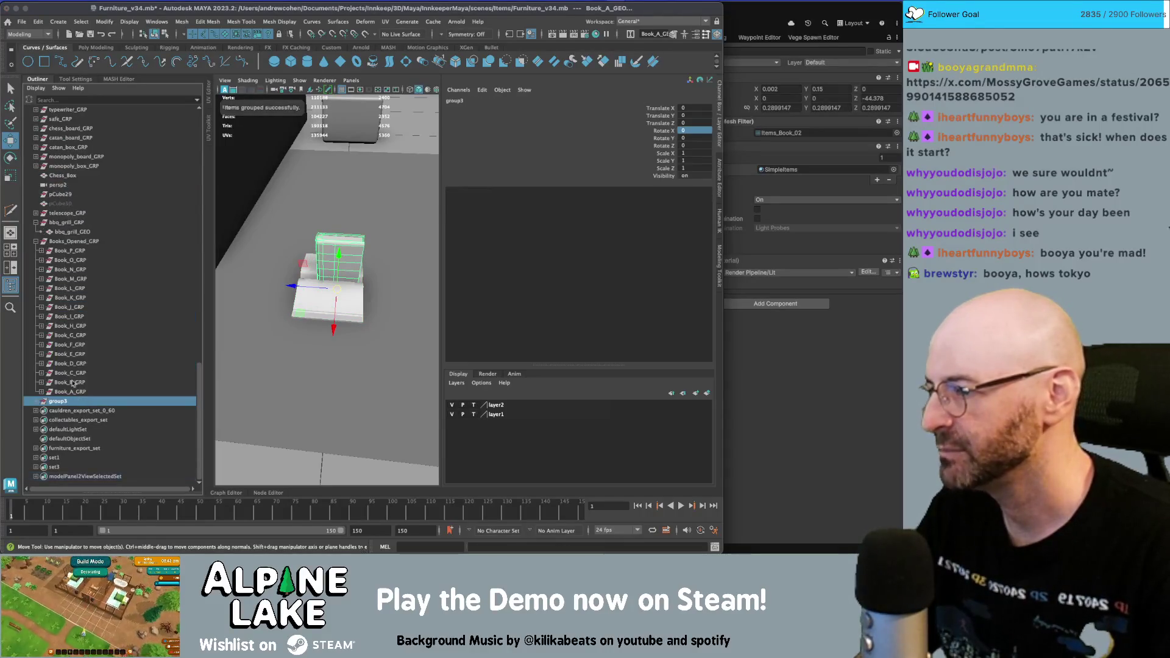
double_click(63, 401)
text(Books_Cl)
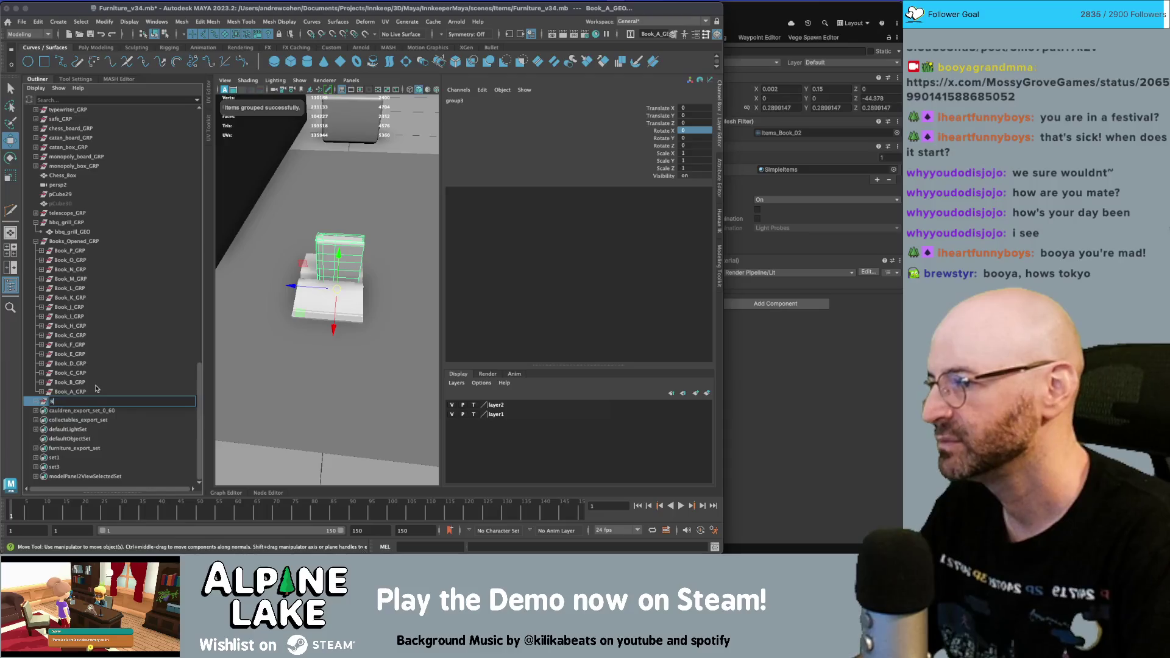
key(Return)
click(96, 391)
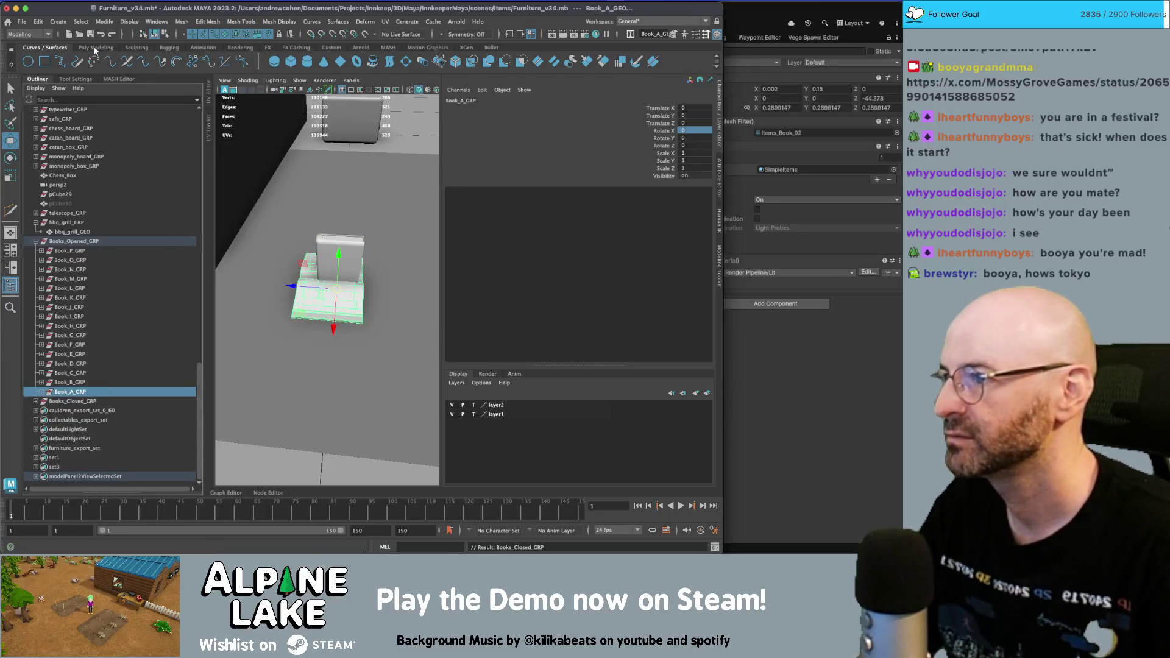
- Combine the parts of Book_A, Book_C and Book_E into single meshes
click(95, 48)
click(371, 61)
key(g)
click(77, 373)
click(78, 363)
click(77, 354)
key(g)
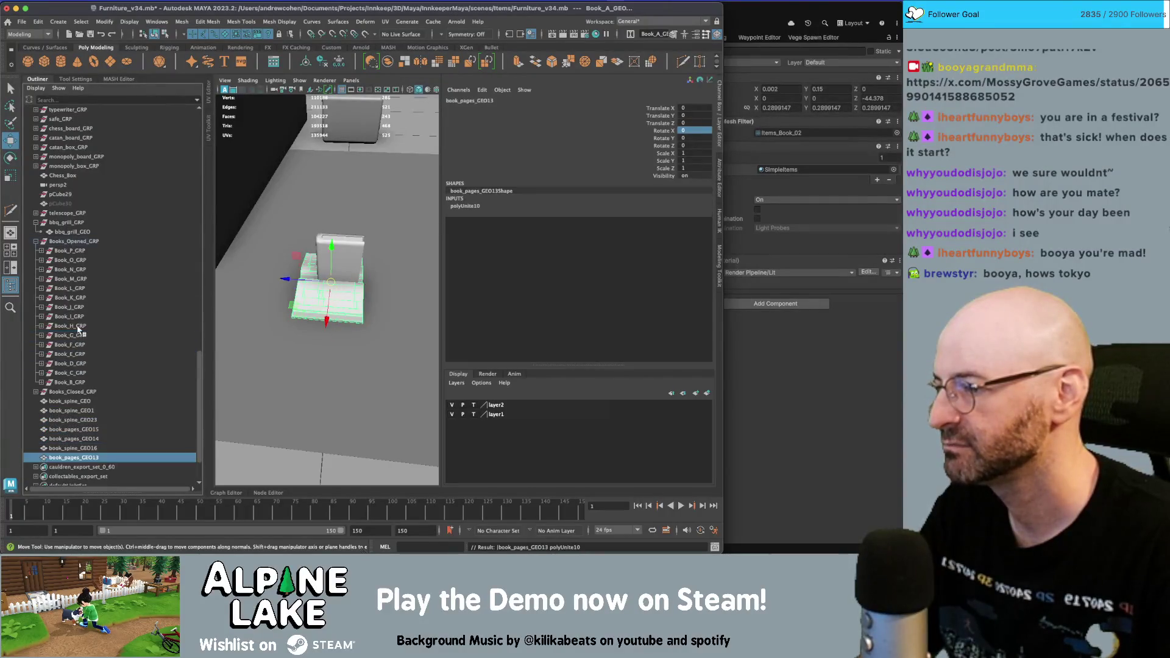
key(g)
- Combine the parts of Book_J, Book_K and the following books through Book_O into single meshes
click(78, 308)
click(78, 299)
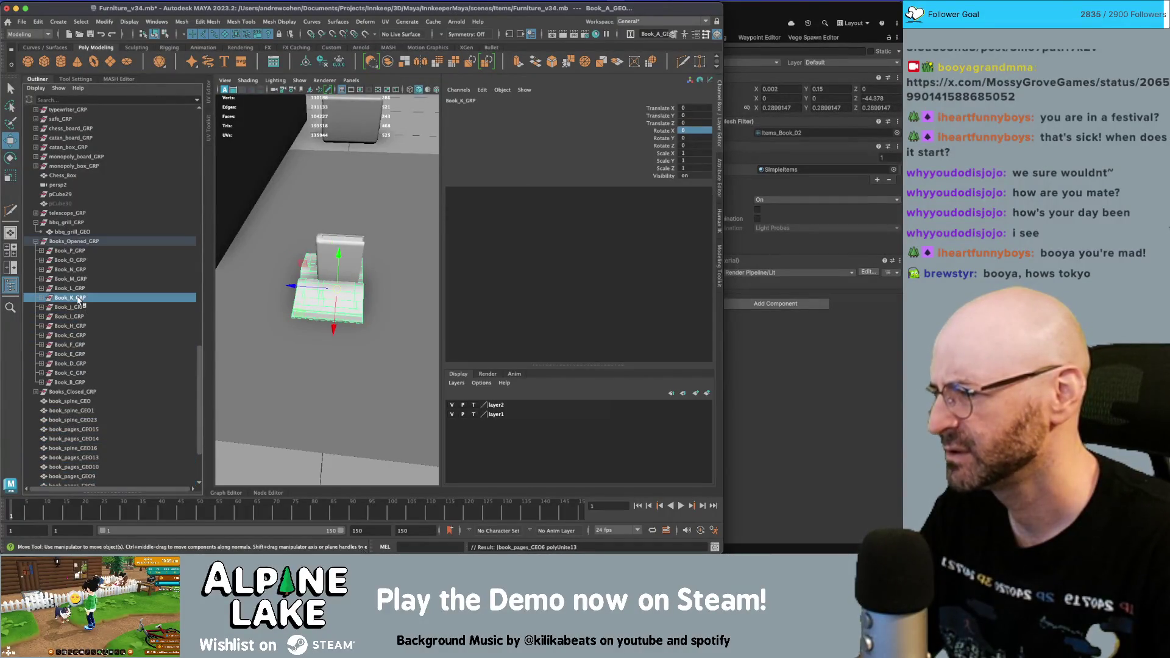
key(g)
click(79, 289)
key(g)
click(79, 279)
key(g)
click(79, 260)
key(g)
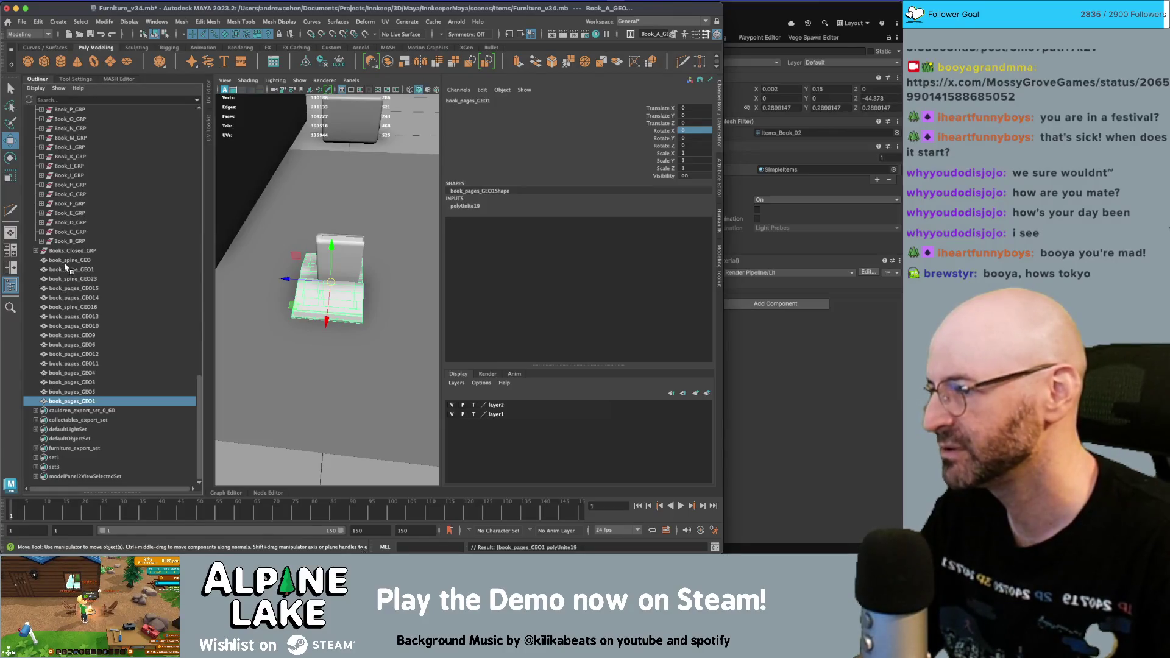
- Undo four times, back past the combines and grouping, restoring separate Book_Closed meshes
click(66, 261)
shift+click(81, 402)
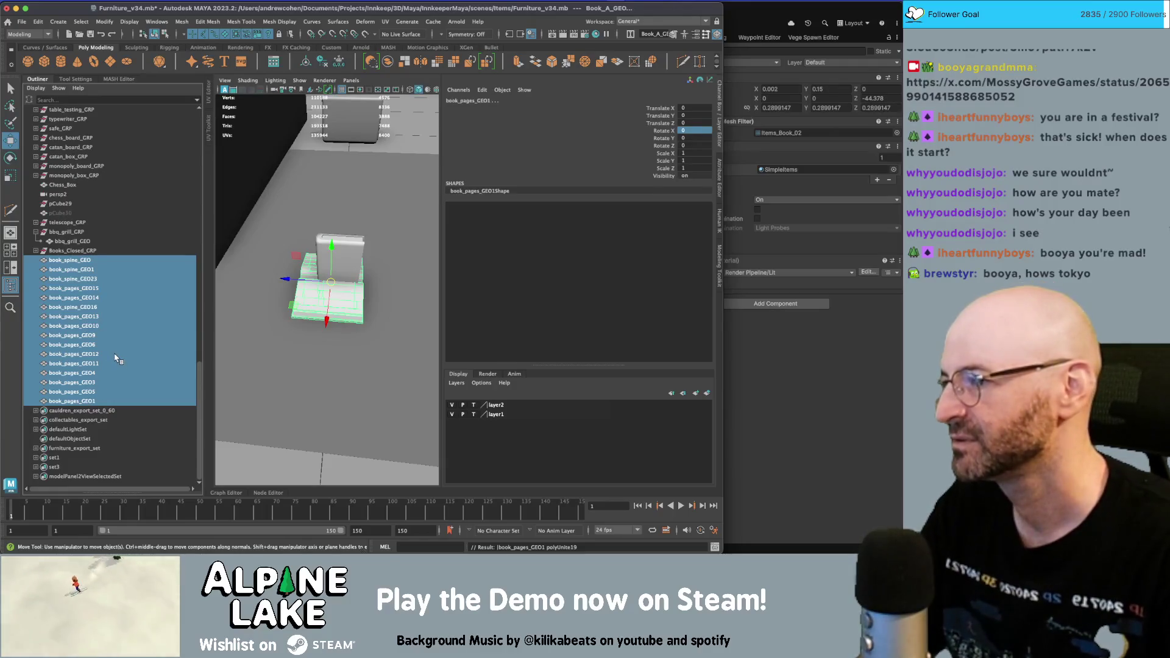
click(95, 402)
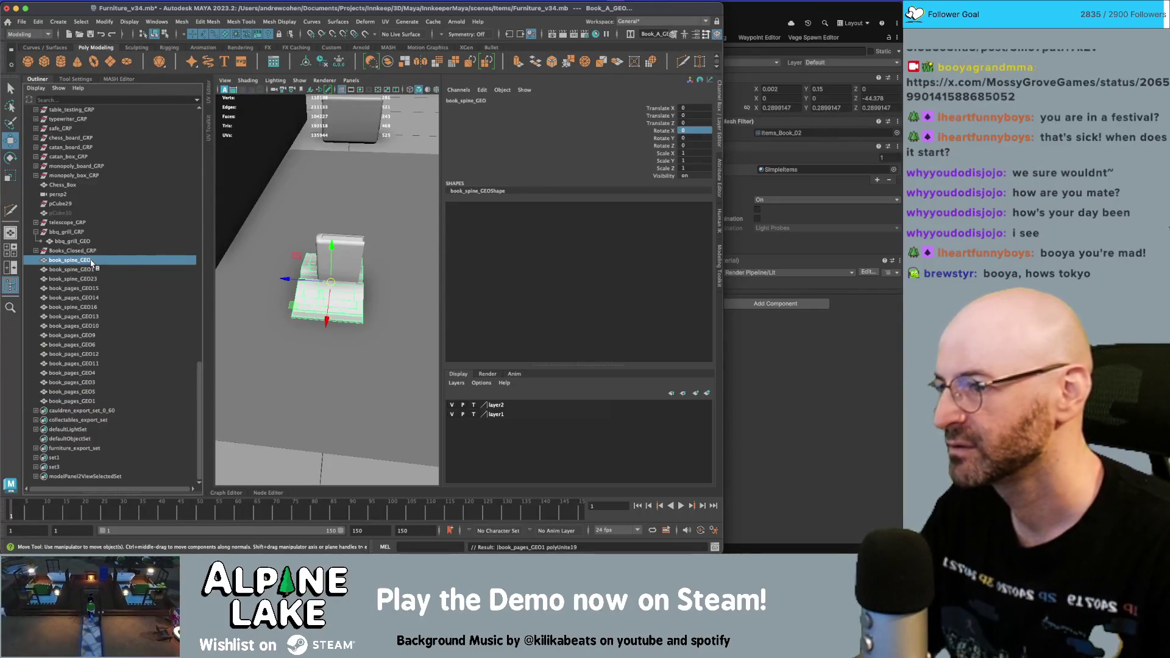
key(ctrl+z)
key(ctrl+z)
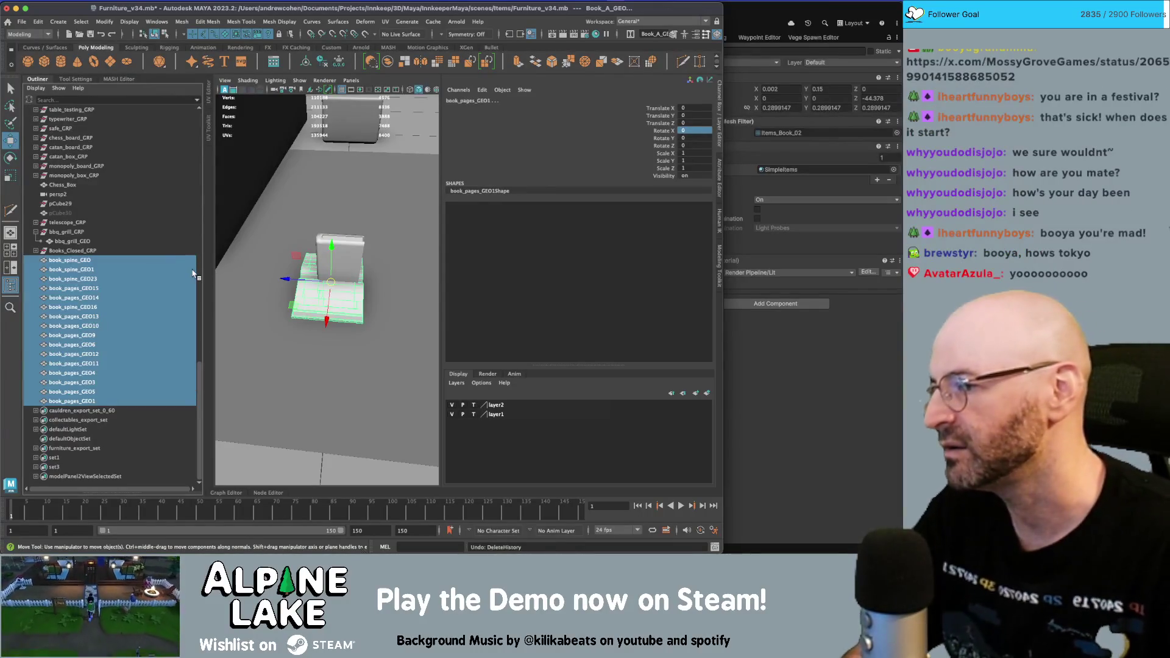
key(ctrl+z)
key(ctrl+z)
key(ctrl+z)
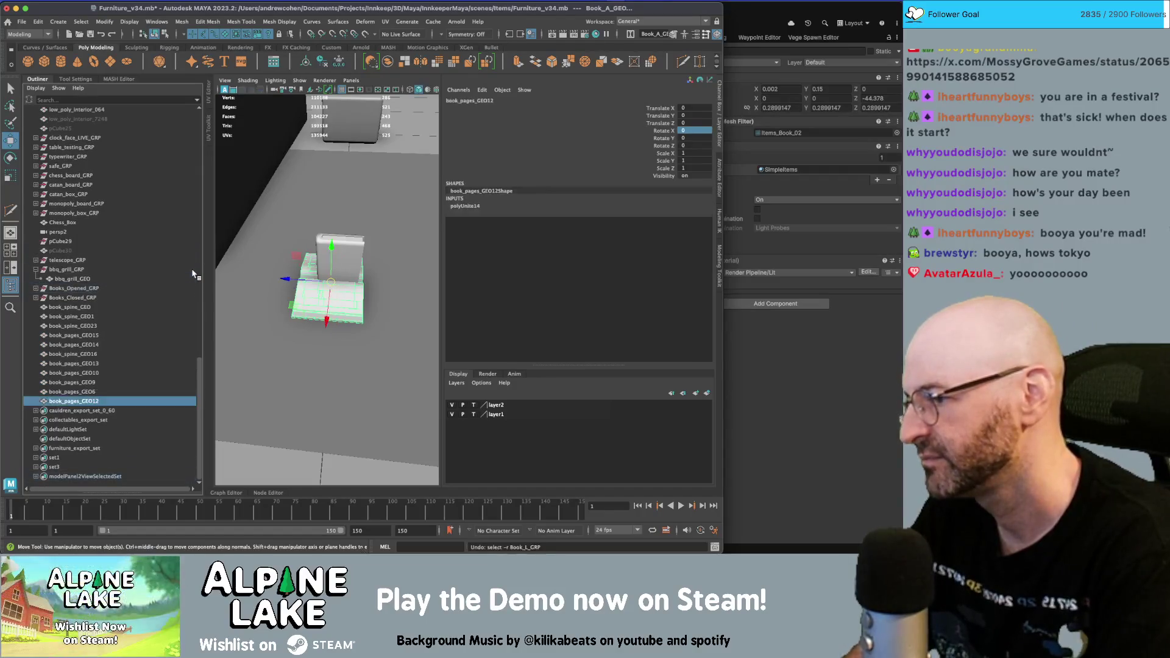
key(ctrl+z)
key(ctrl+z)
key(ctrl+z)
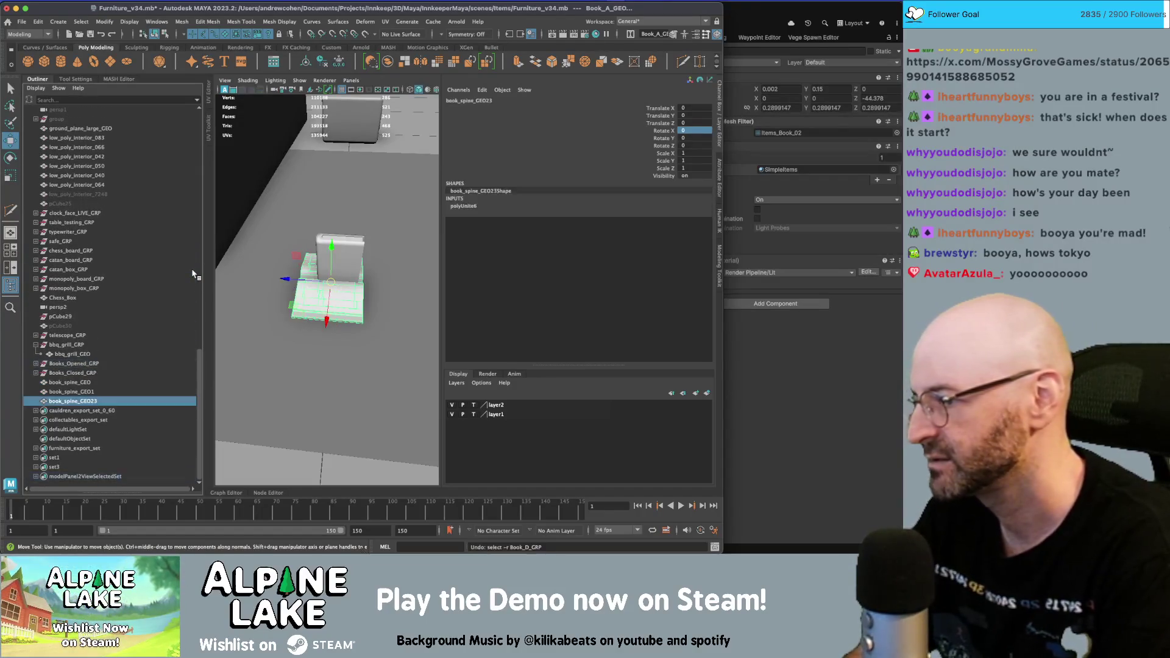
key(ctrl+z)
key(ctrl+z)
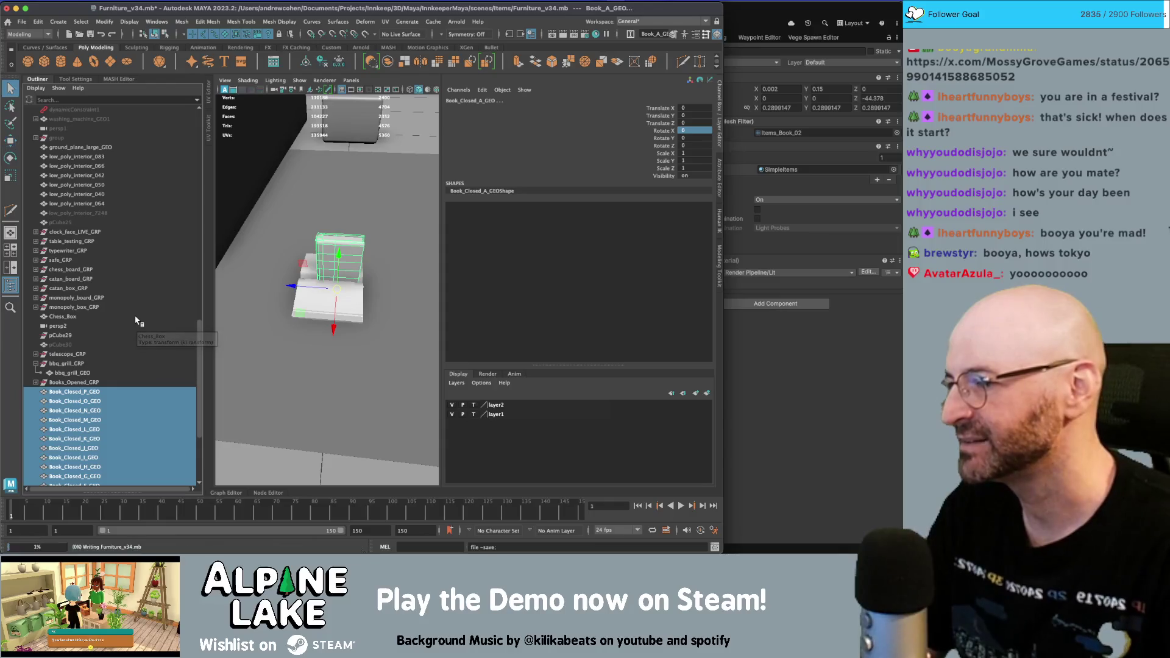
- Group the selected Book_Closed meshes and begin renaming the new group
scroll(135, 319, down, 5)
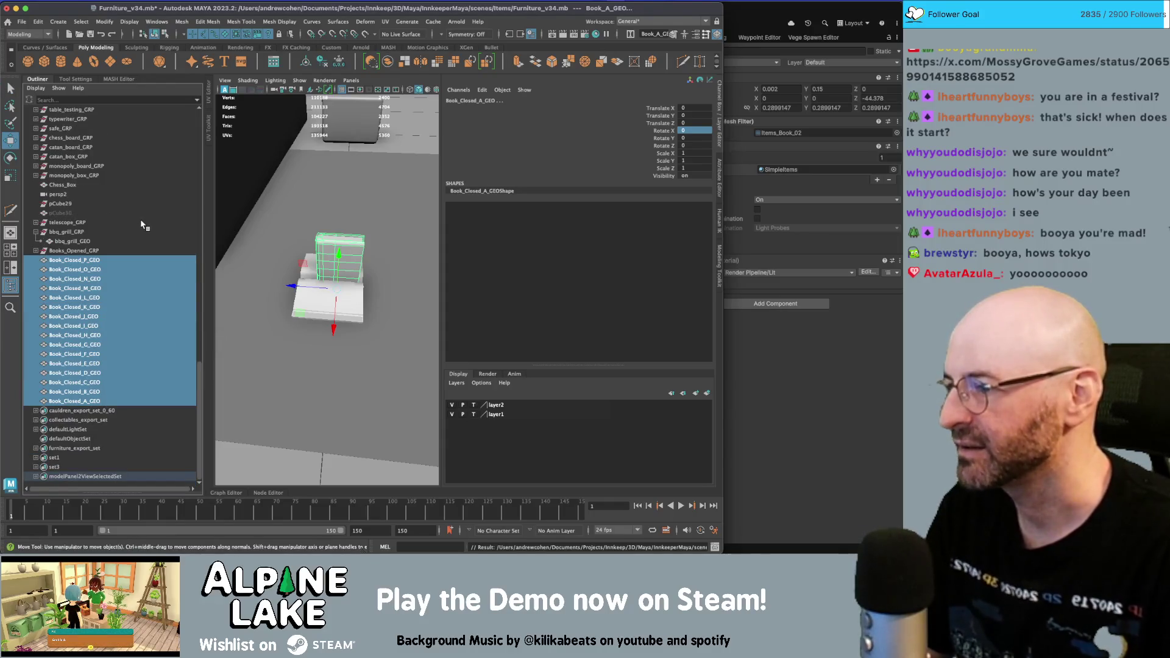
key(ctrl+g)
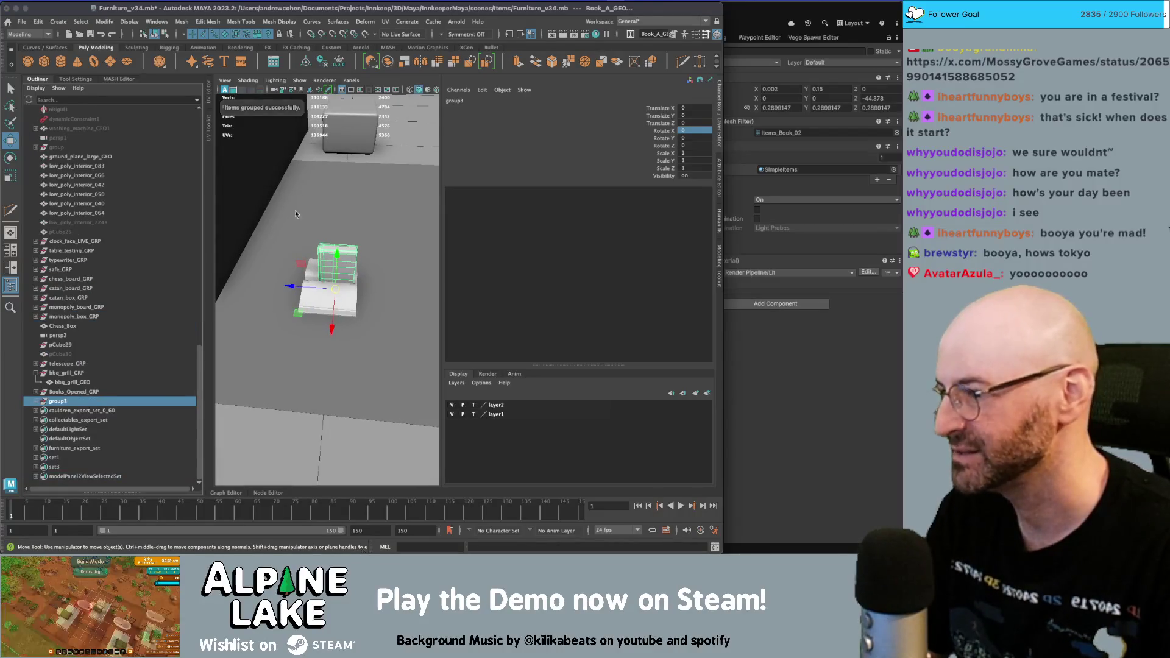
double_click(90, 400)
text(Books_Closed_GRP)
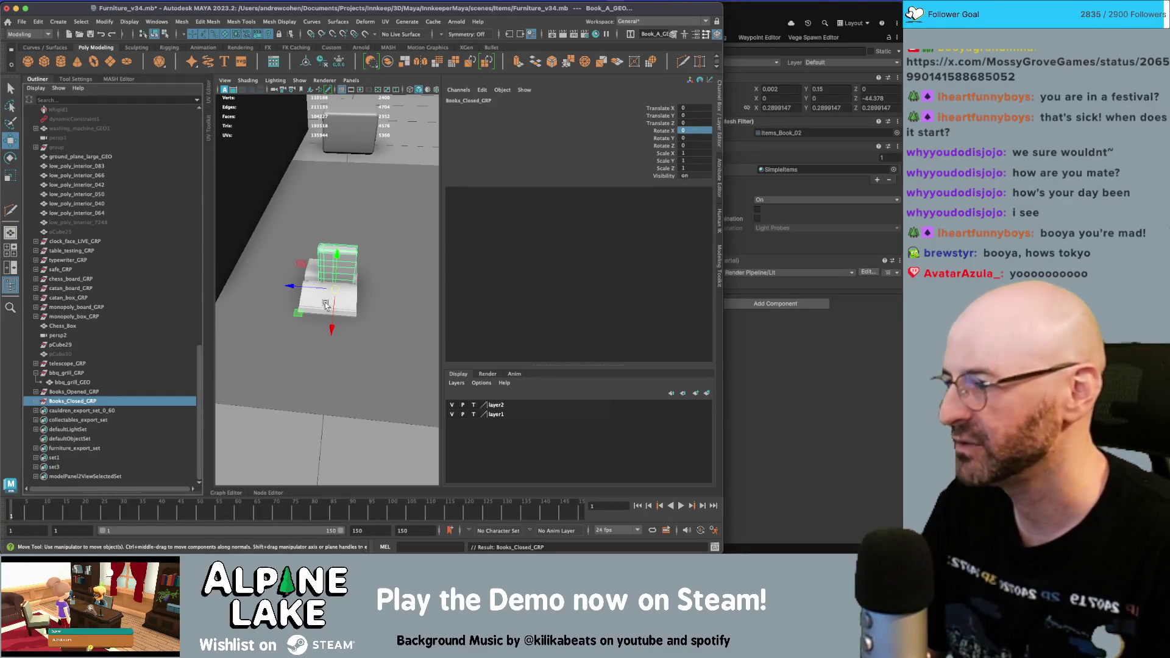
mouse_move(303, 283)
alt+mouse_down()
mouse_move(297, 298)
mouse_move(309, 256)
alt+mouse_up()
scroll(61, 372, up, 20)
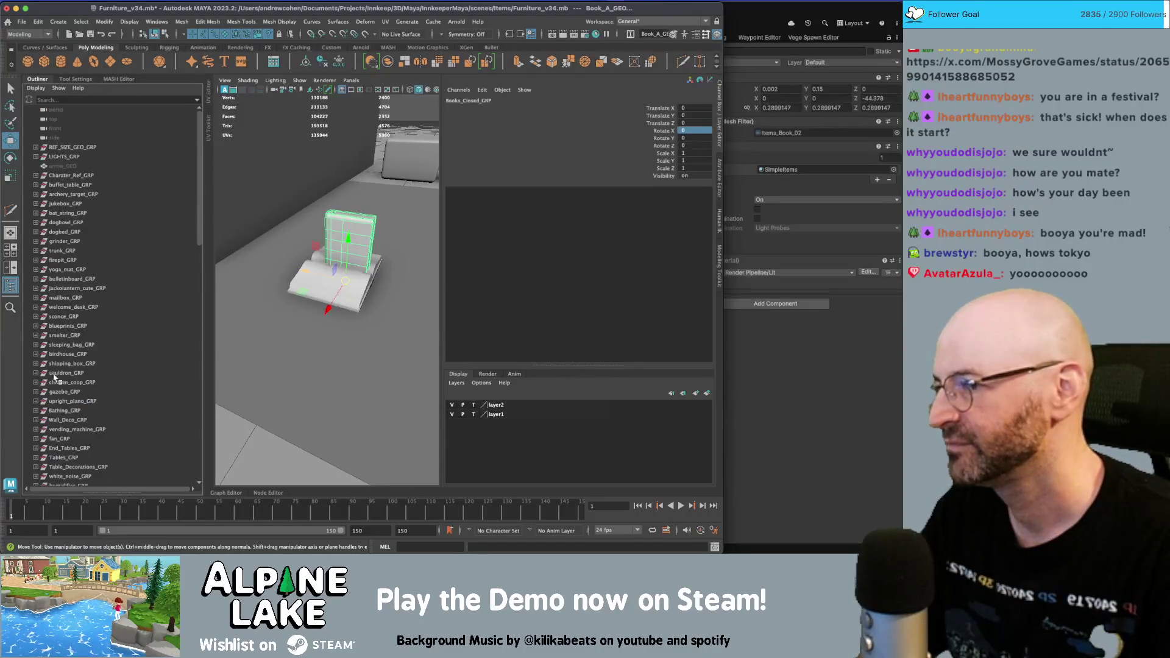
scroll(54, 375, down, 20)
- Select Book_Closed_P_GEO through Book_Closed_A_GEO, then only Book_Closed_P_GEO
click(75, 410)
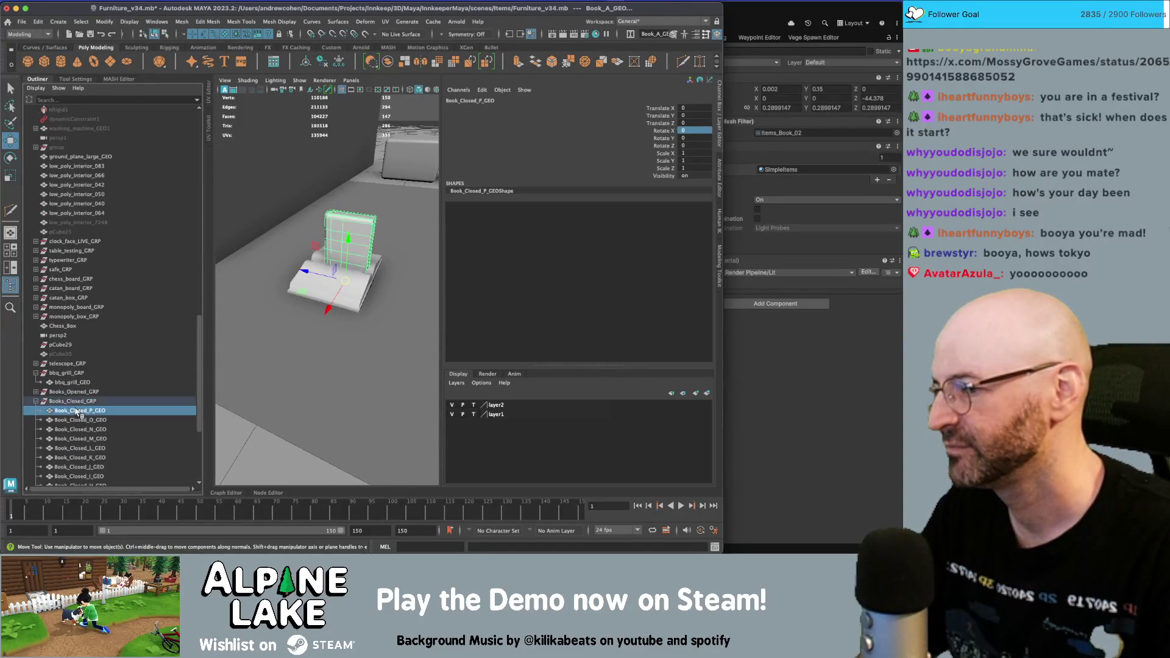
scroll(76, 409, down, 5)
shift+click(78, 401)
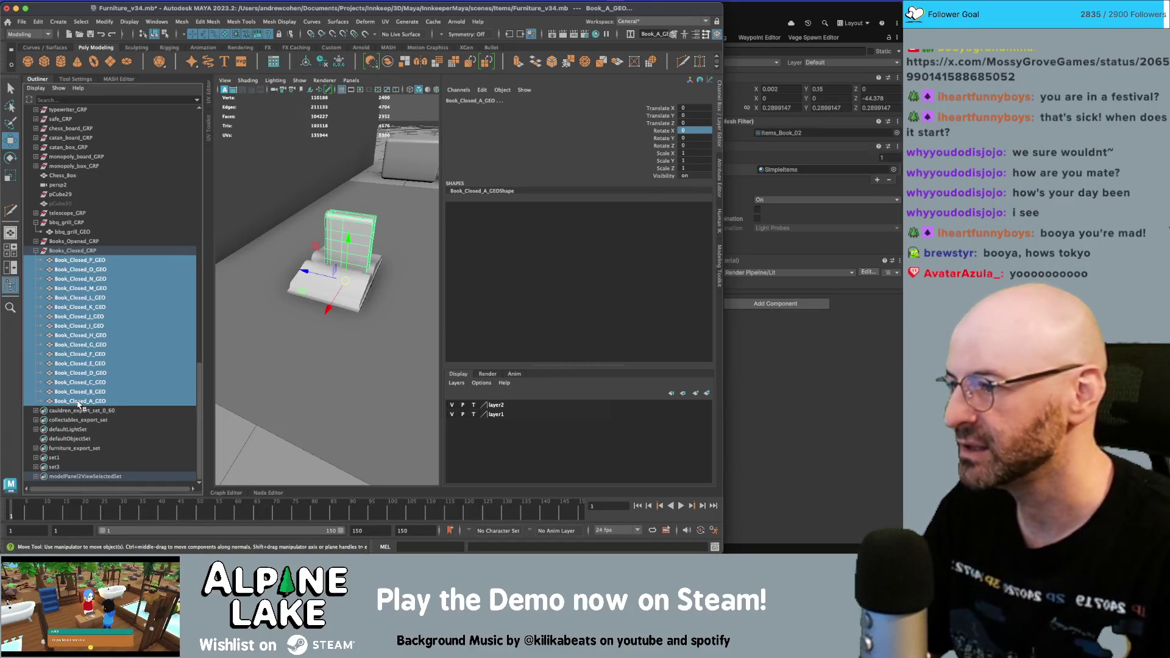
click(81, 261)
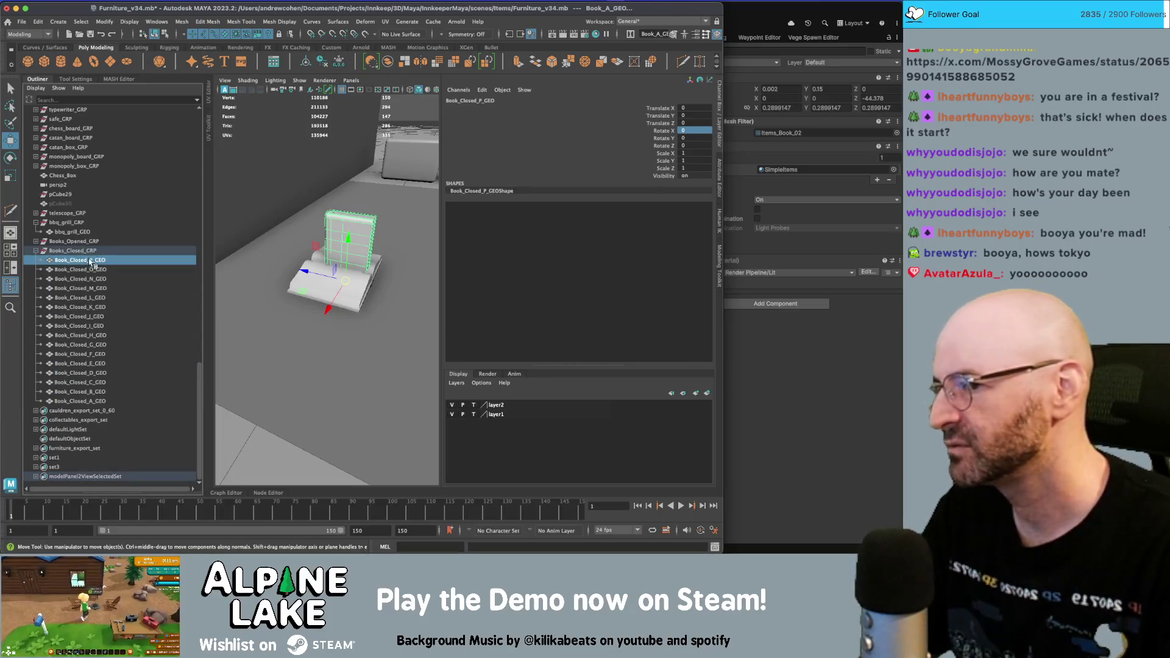
- Expand Books_Opened_GRP and select Book_A_GRP with its spine and pages
click(35, 242)
click(81, 393)
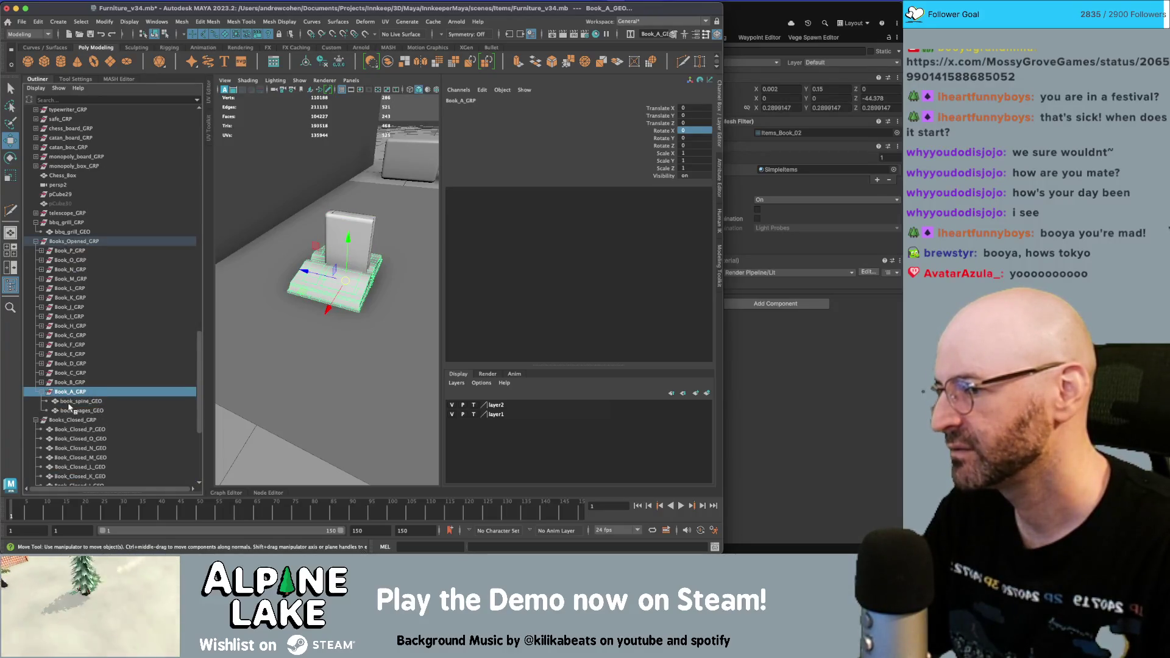
click(68, 410)
shift+click(69, 392)
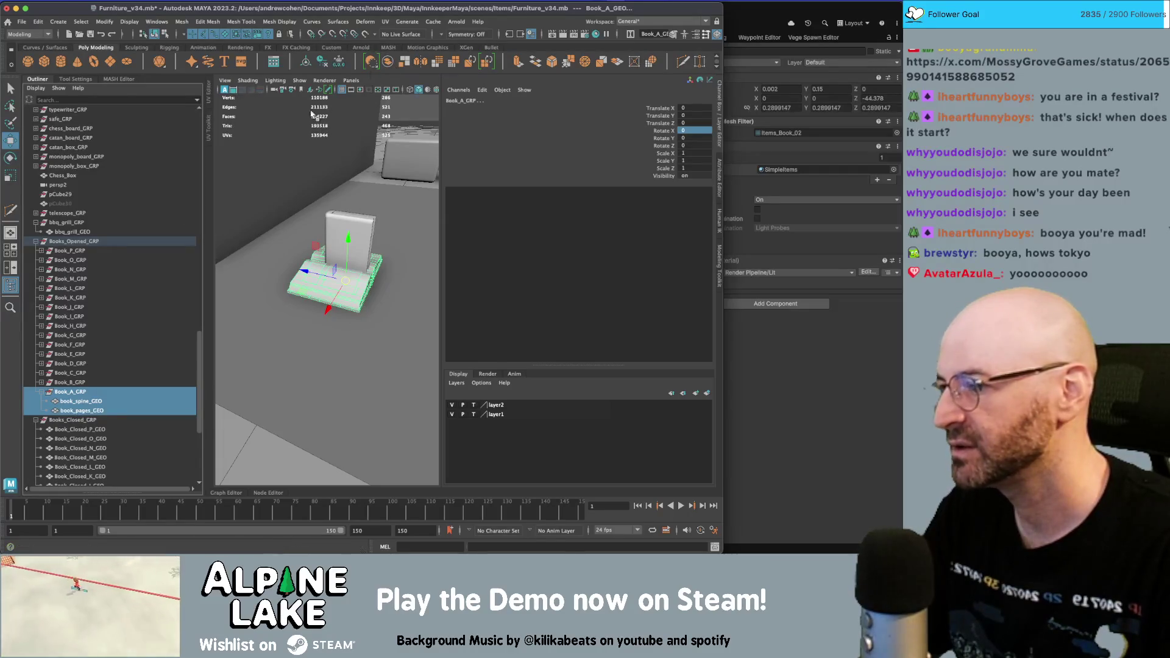
- Combine Book_A's spine and pages into one mesh and rename it Book_A_GEO
key(ctrl+z)
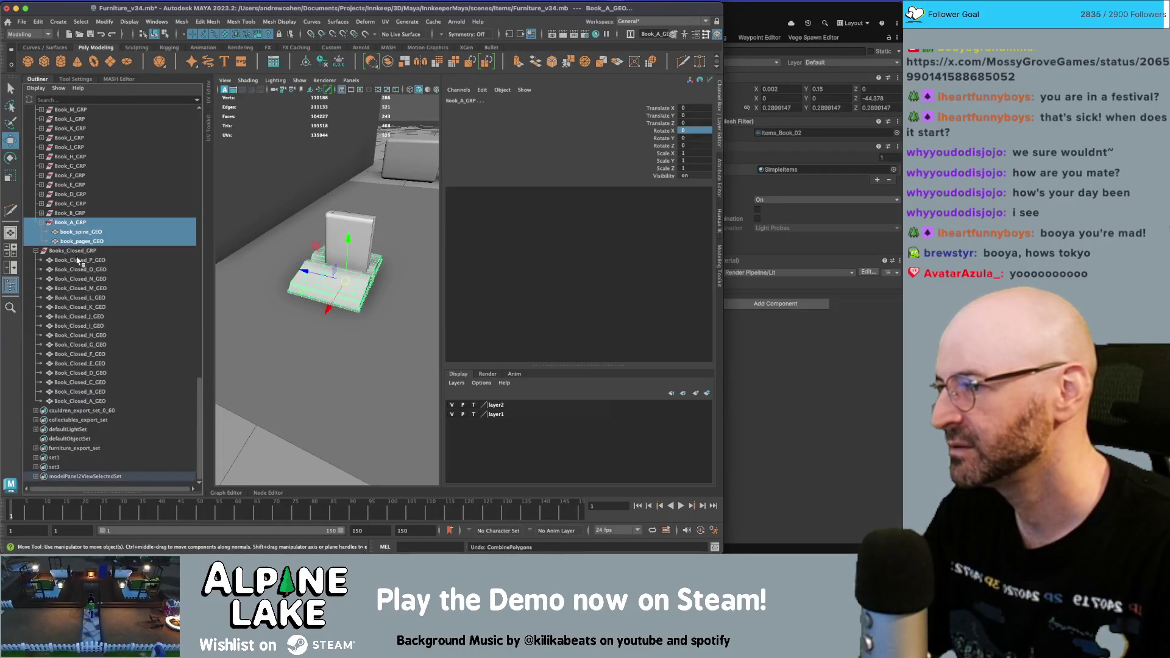
shift+click(79, 242)
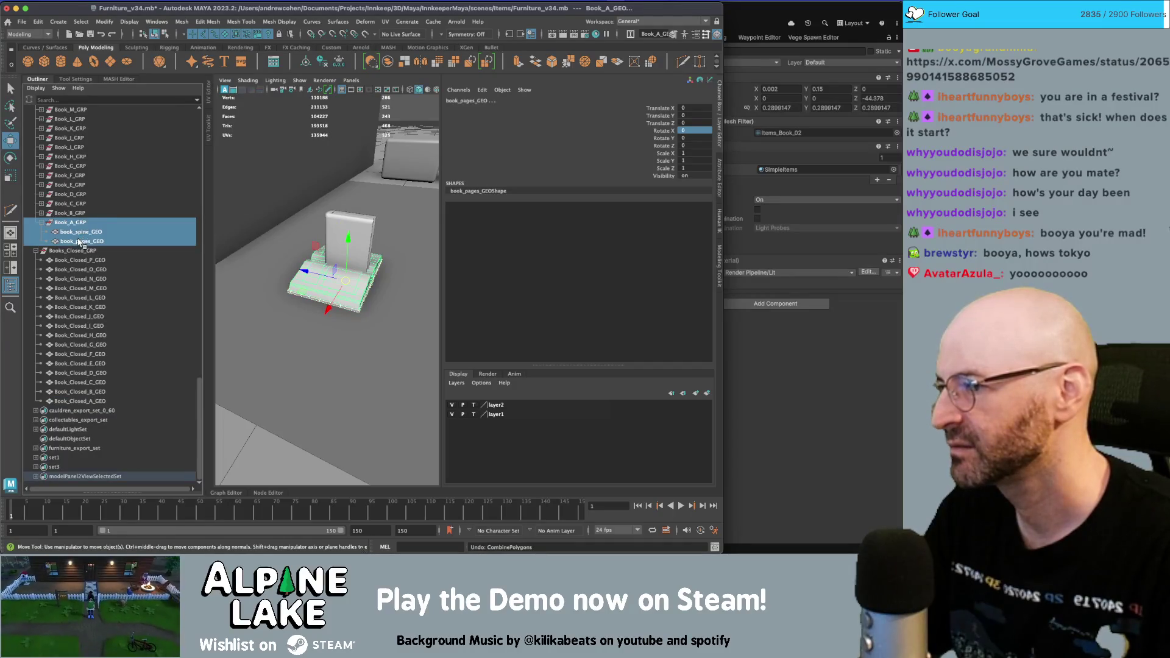
click(387, 62)
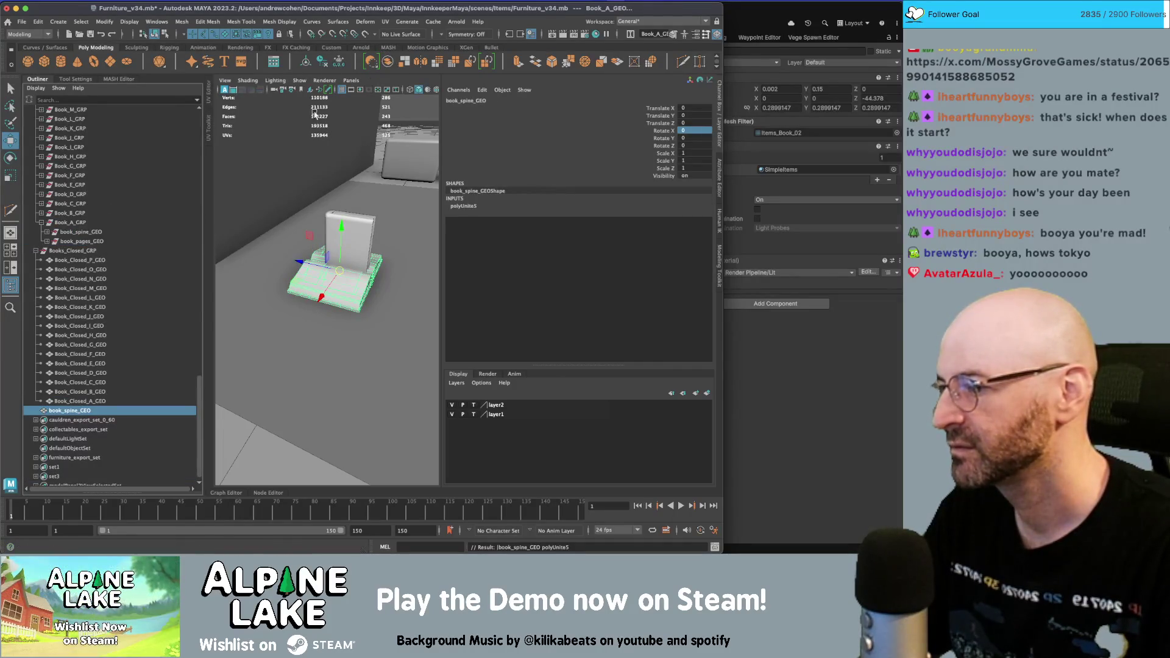
key(ctrl+z)
shift+click(82, 241)
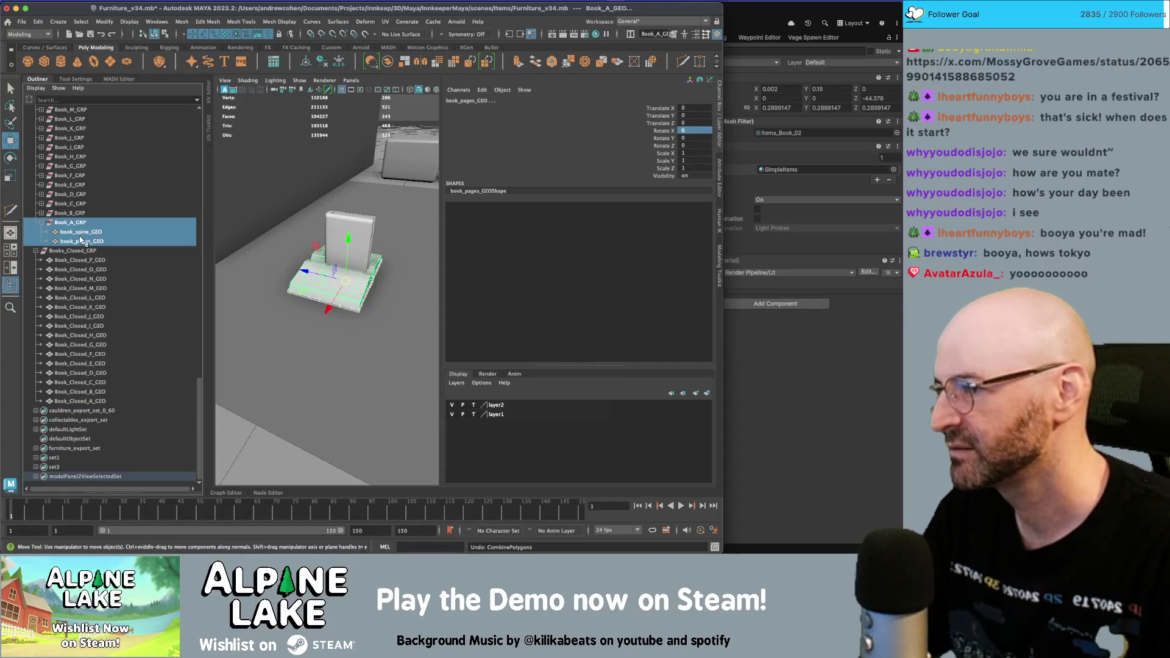
click(79, 232)
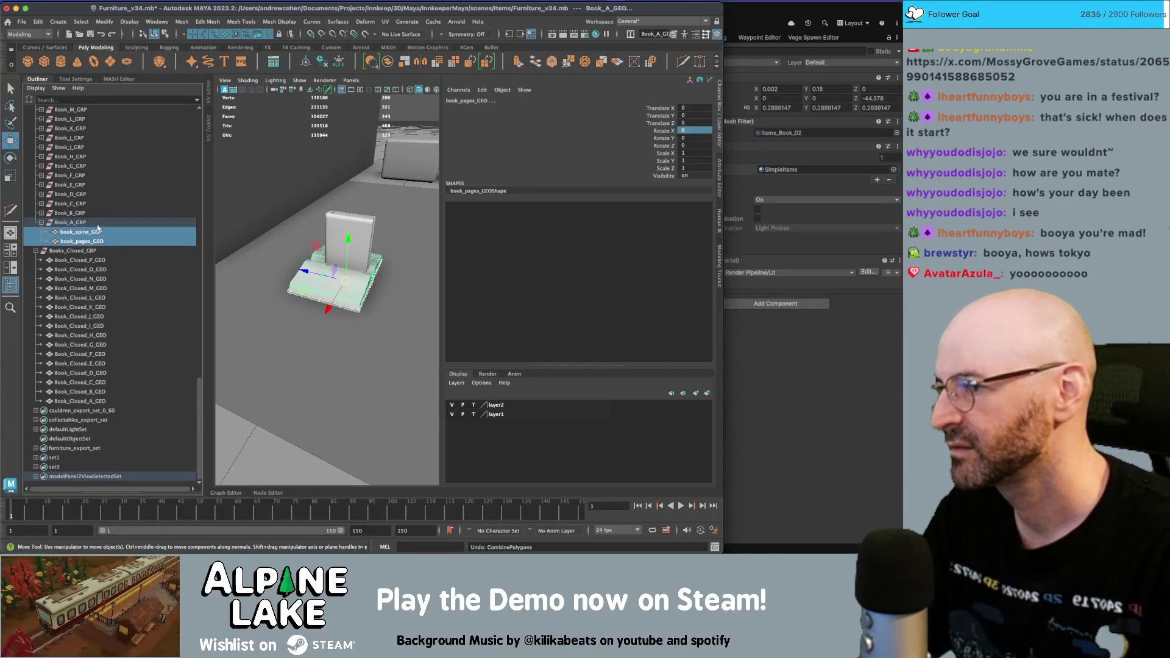
click(389, 62)
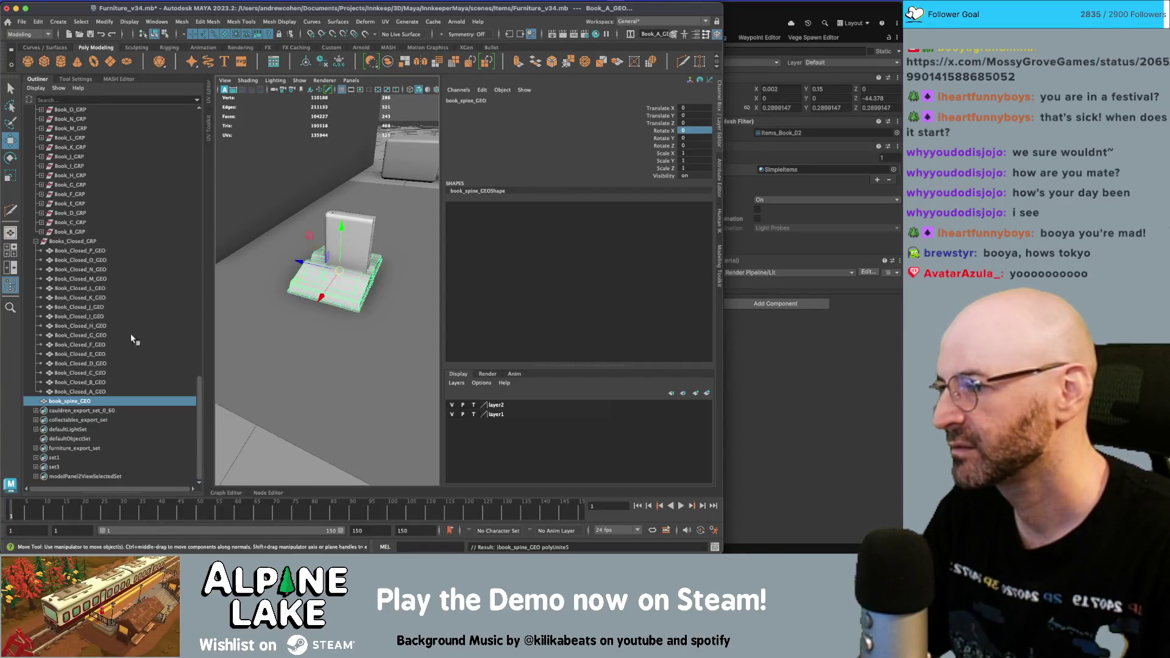
double_click(70, 402)
text(Book_A_GRP)
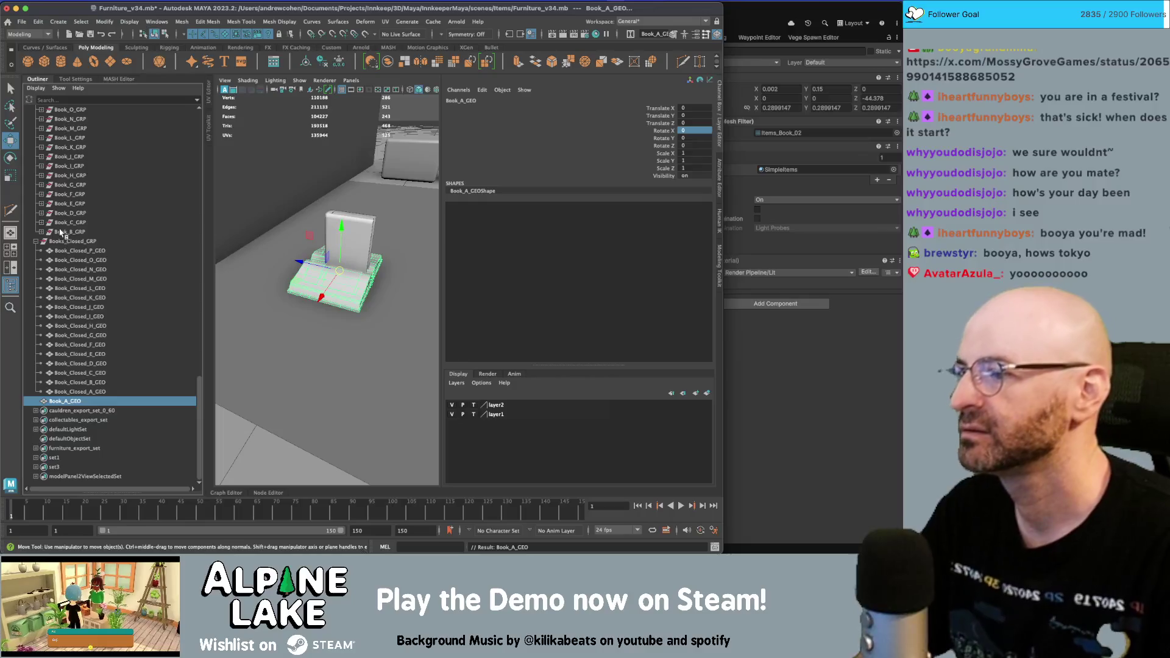
- Select Book_B_GRP with its spine and pages and inspect the Combine shelf command
click(40, 232)
drag(68, 232, 75, 252)
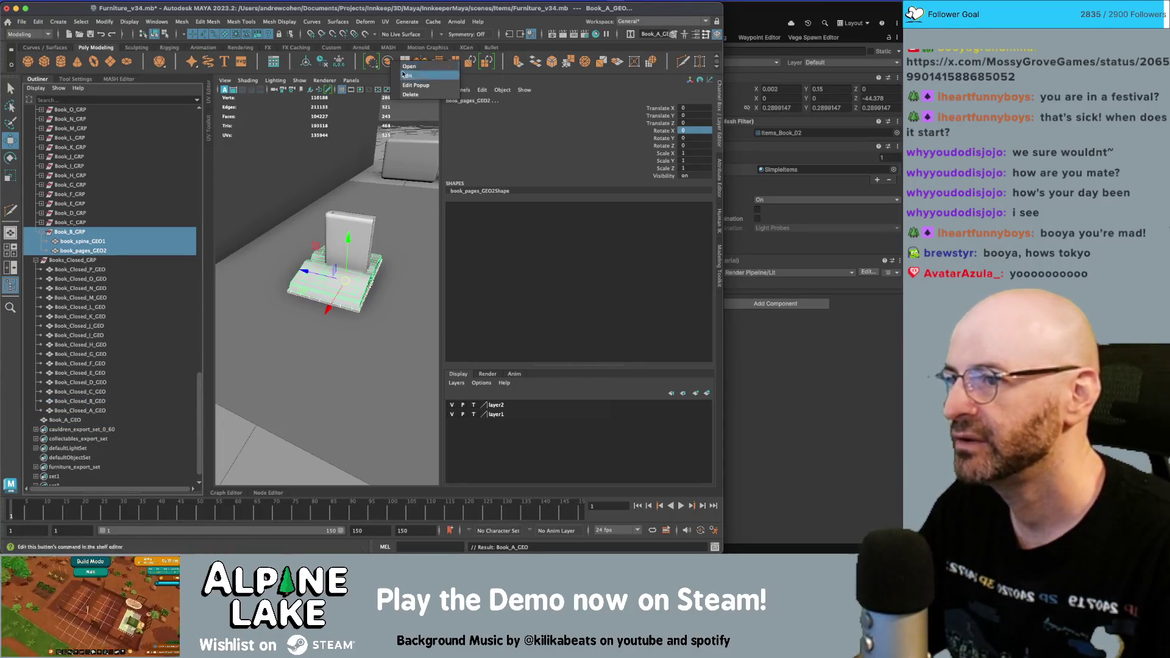
click(406, 76)
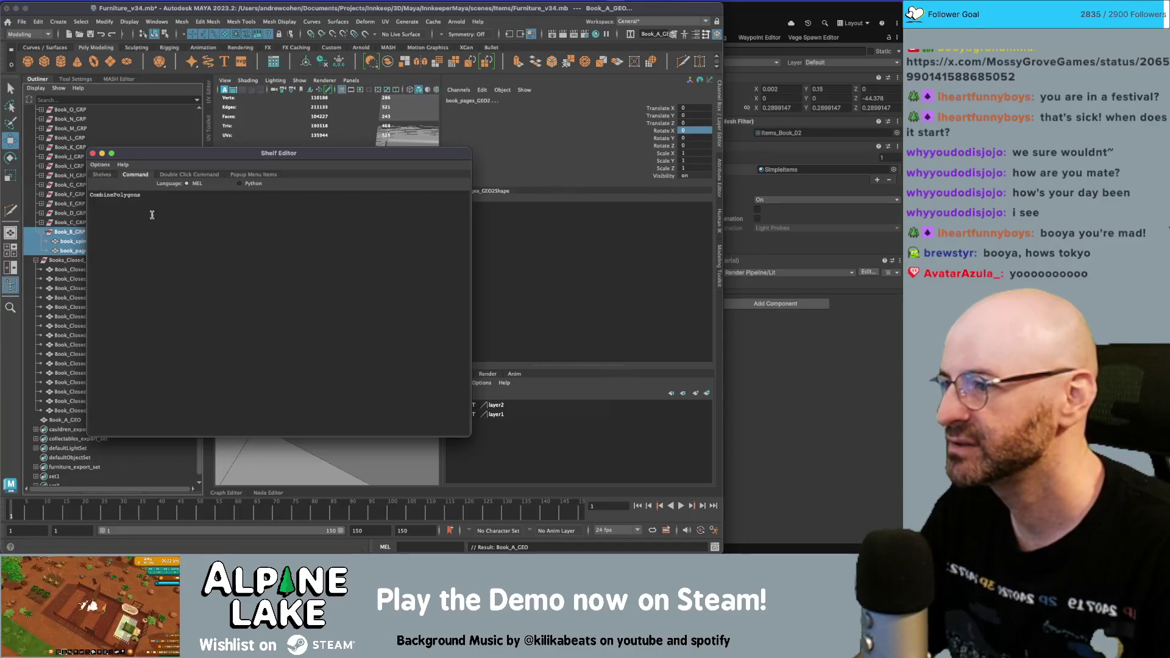
- Close the Shelf Editor, combine Book_B's spine and pages, and name the mesh Book_B_GEO
click(93, 153)
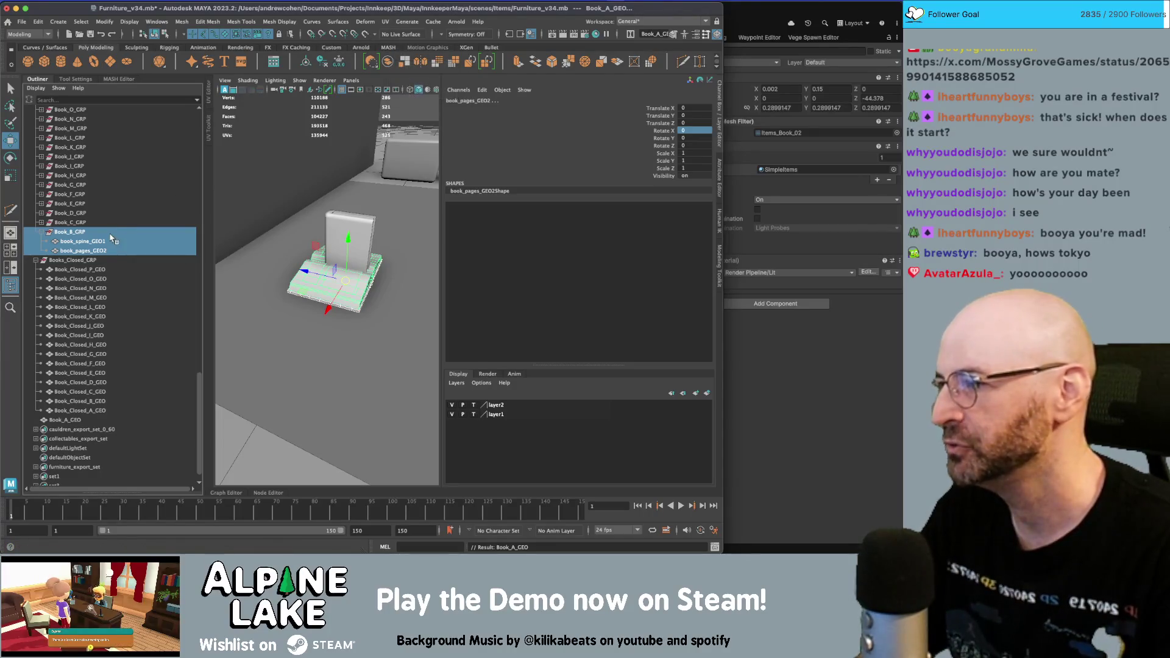
click(388, 63)
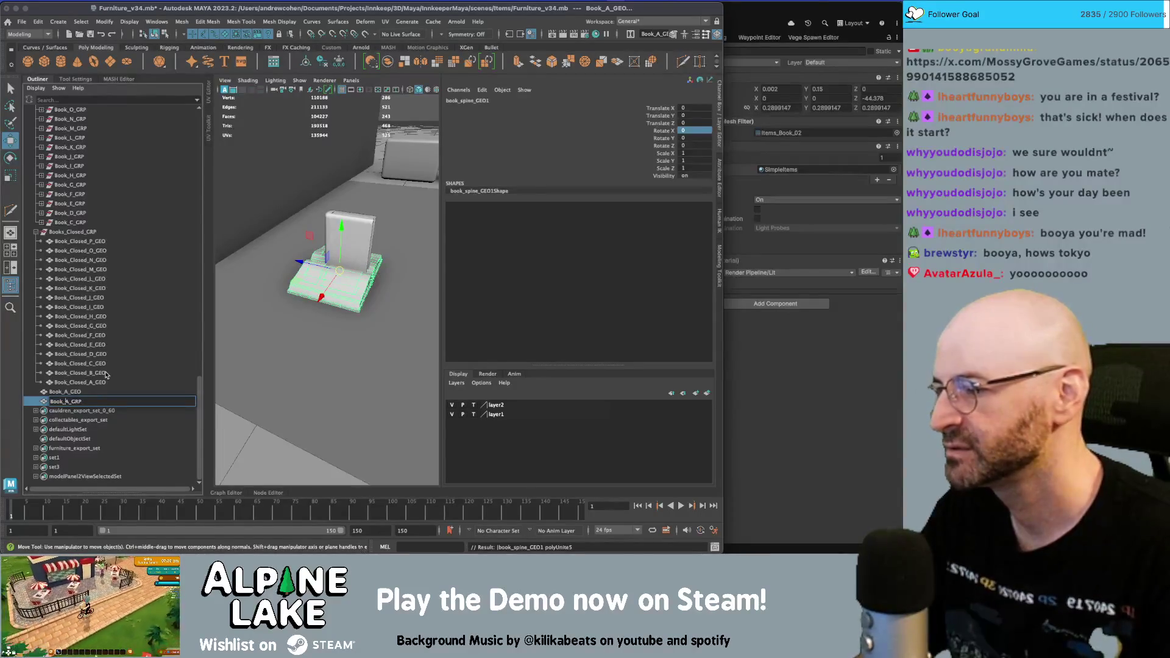
text(B)
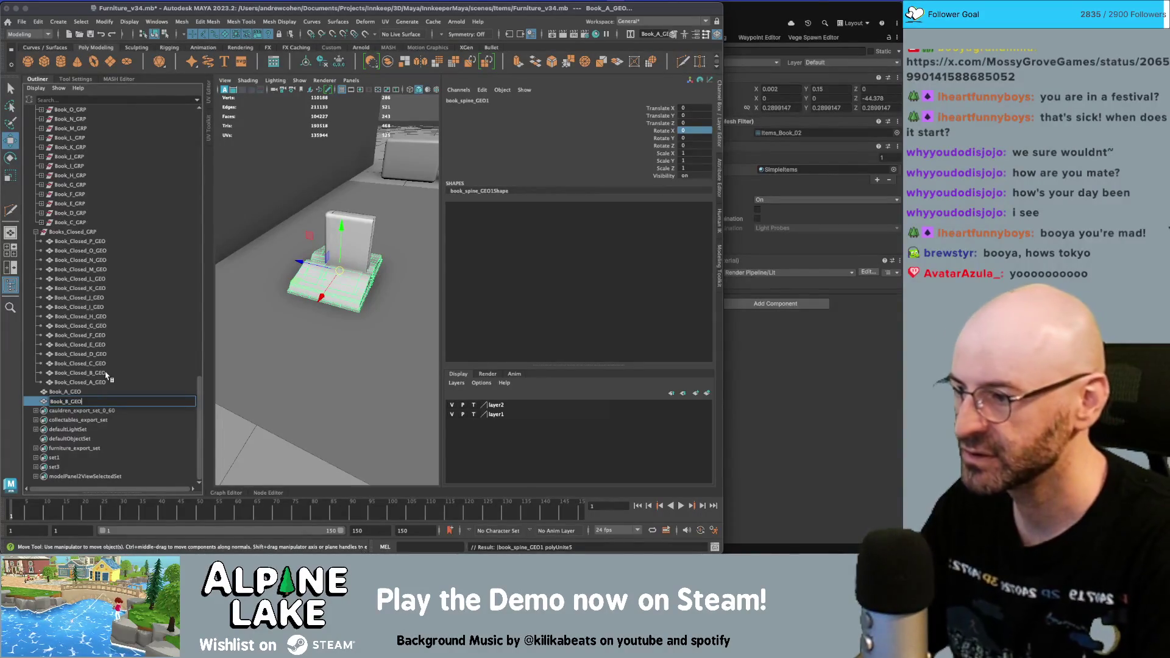
key(Return)
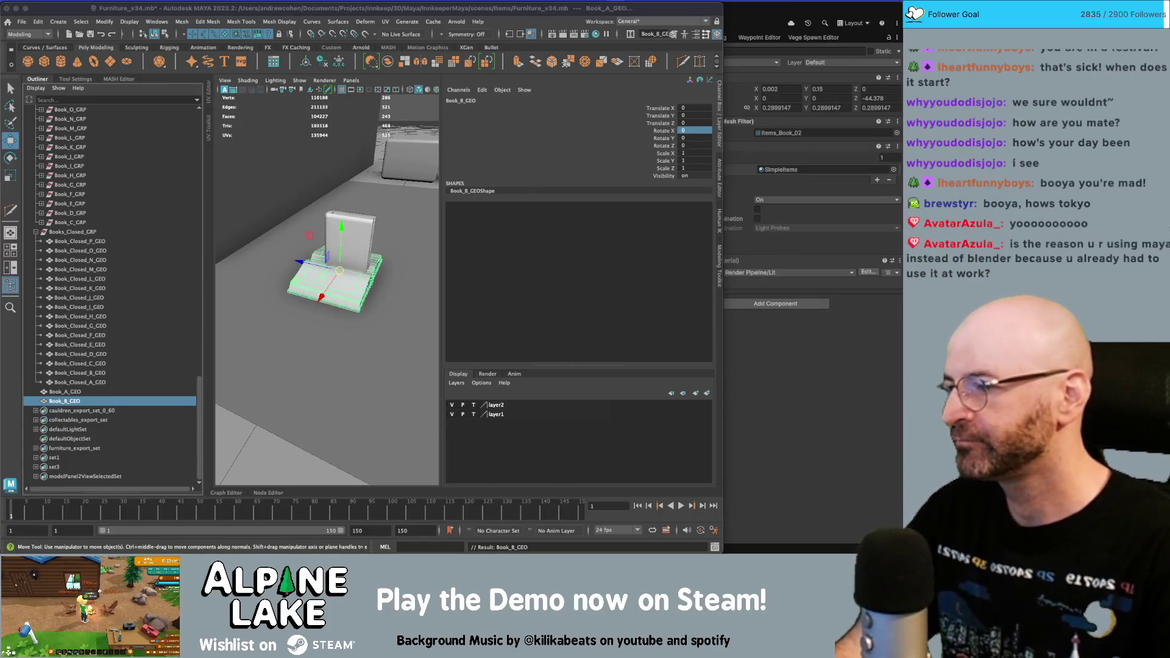
- Combine Book_C's spine and pages into one mesh named Book_C_GRP
click(71, 223)
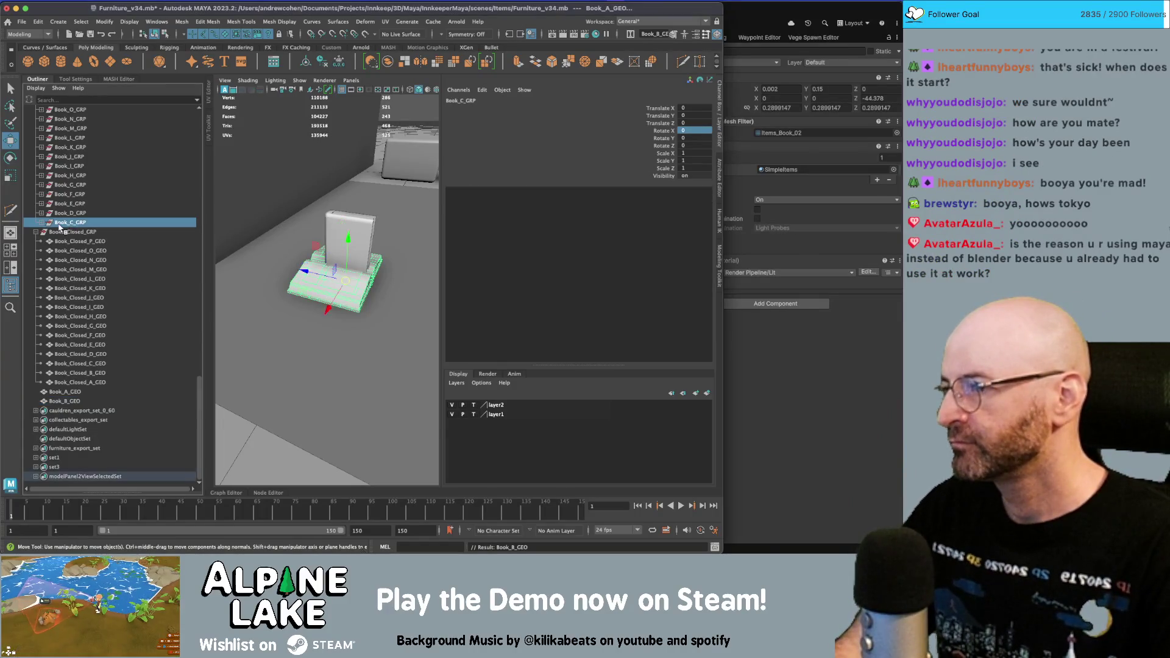
click(41, 223)
double_click(61, 223)
drag(62, 223, 79, 241)
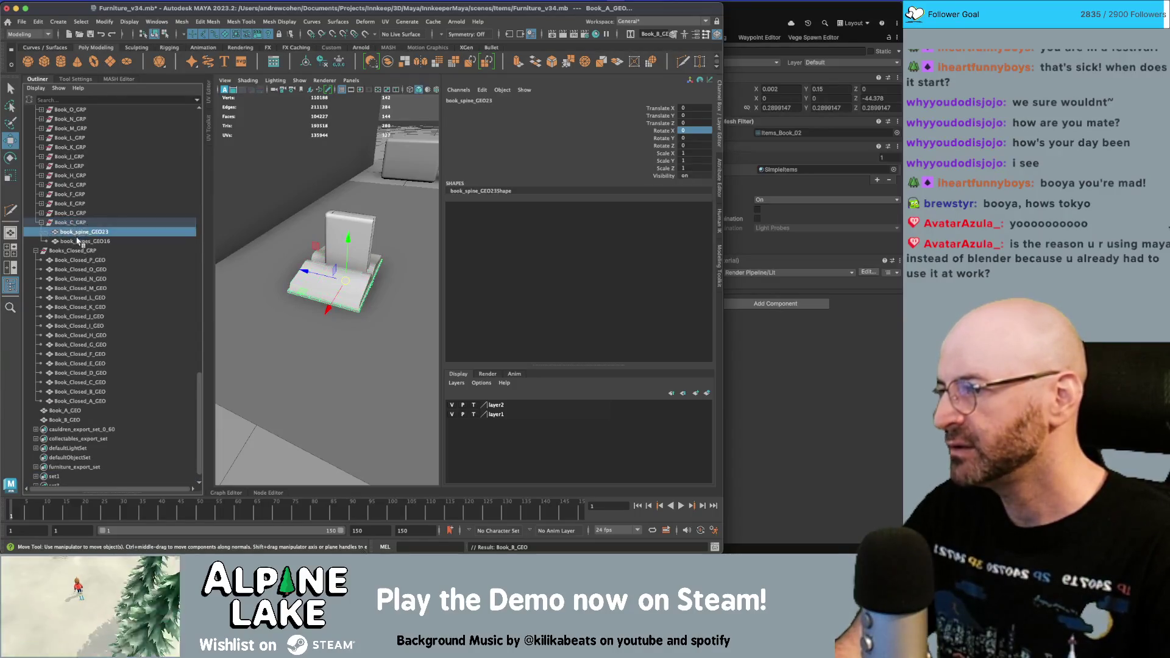
click(393, 63)
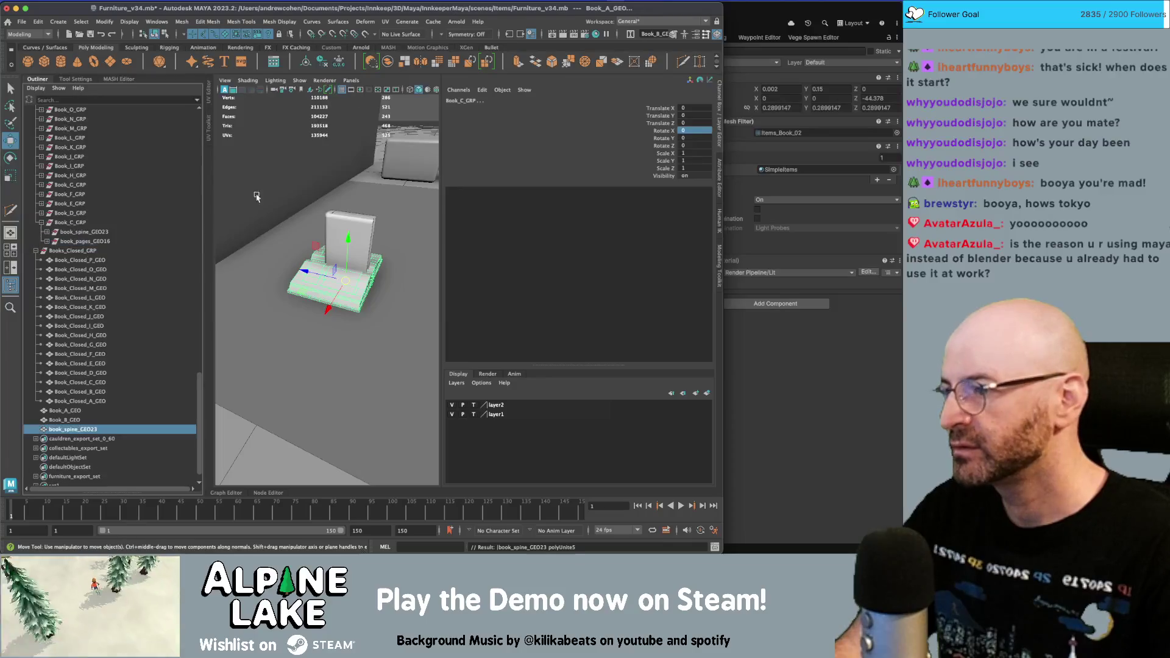
double_click(73, 401)
text(Book_C_GRP)
key(Return)
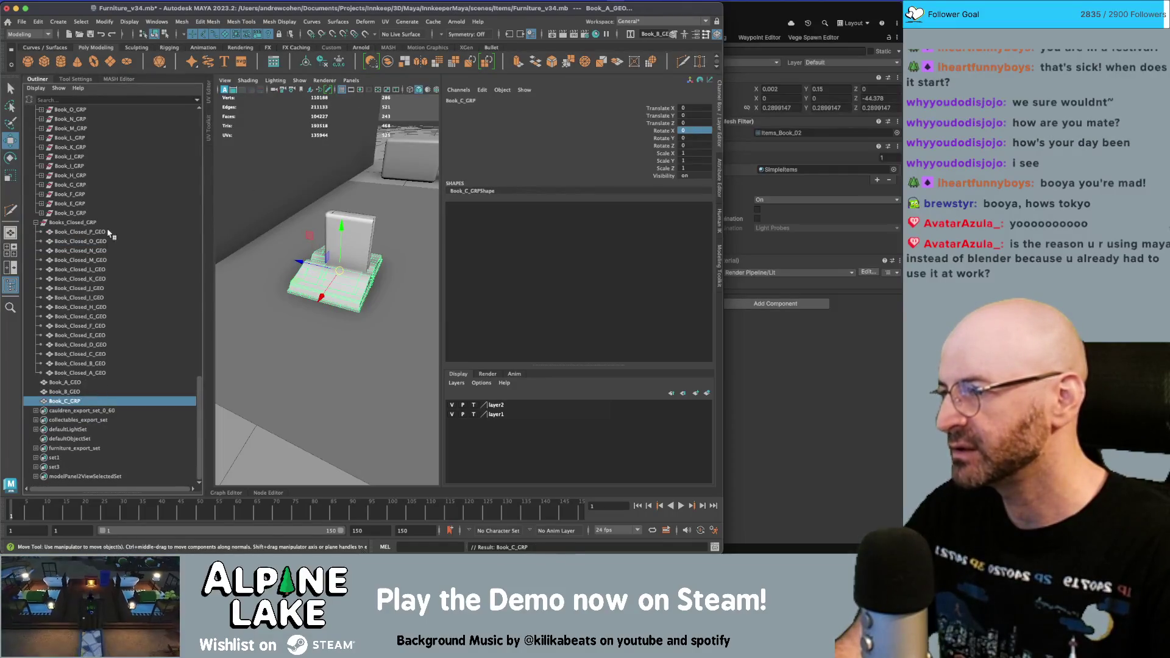
- Combine book D into mesh Book_D_GRP, and book E into one mesh, deleting its empty group
click(86, 215)
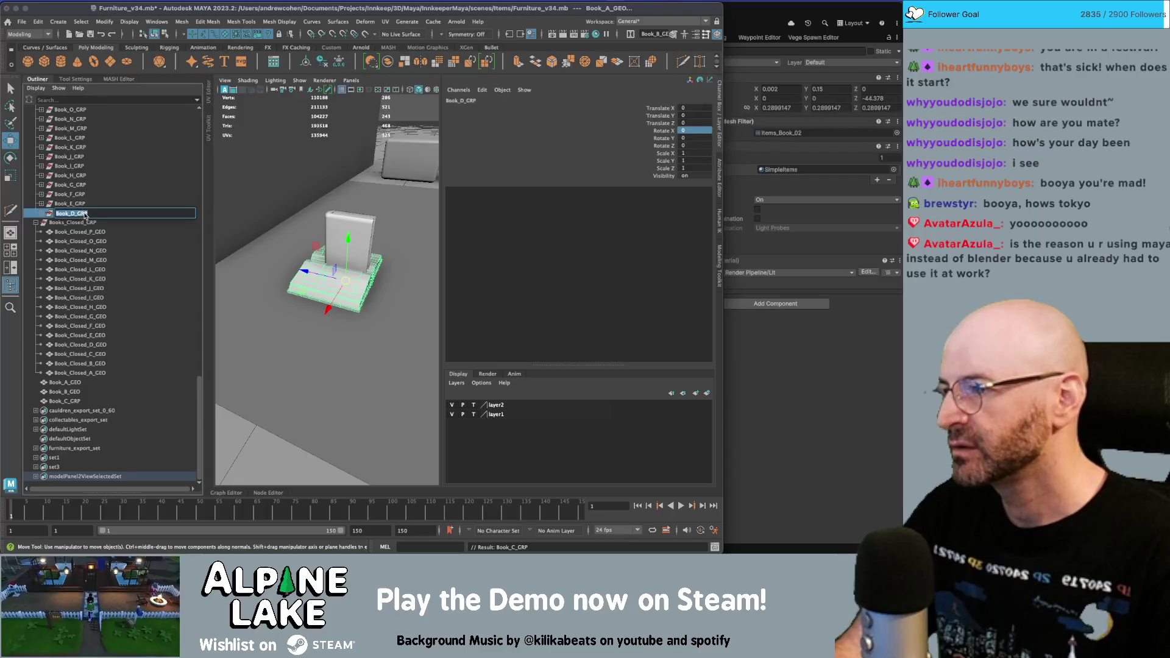
click(393, 59)
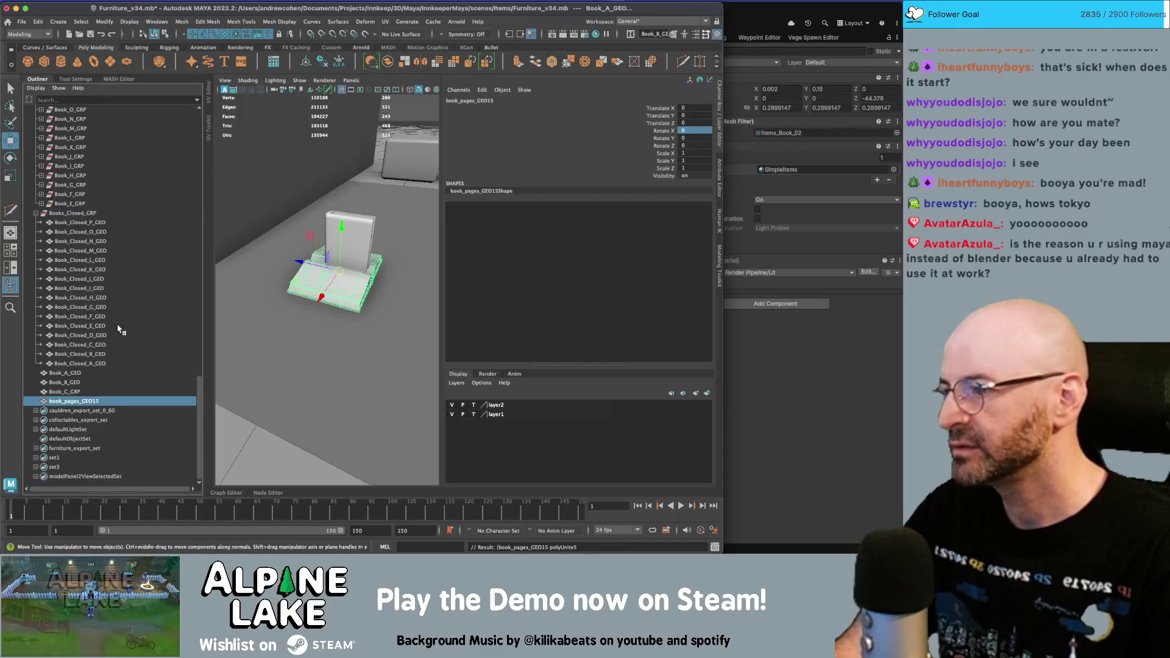
double_click(51, 402)
text(Book_D_GRP)
key(Return)
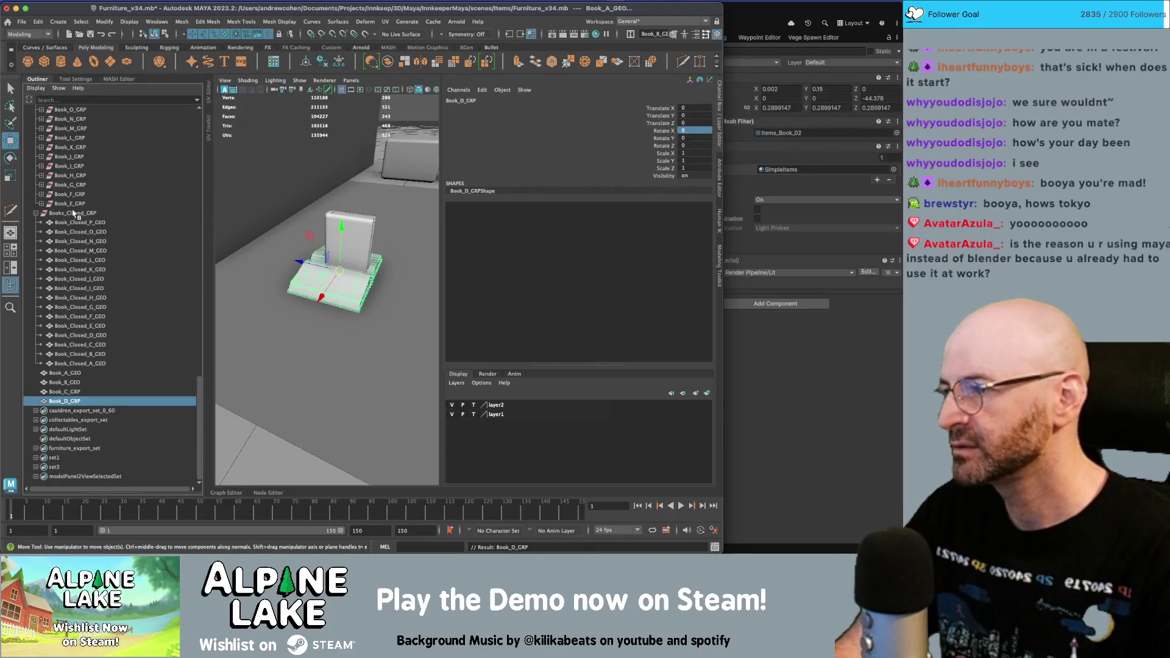
click(70, 204)
click(406, 59)
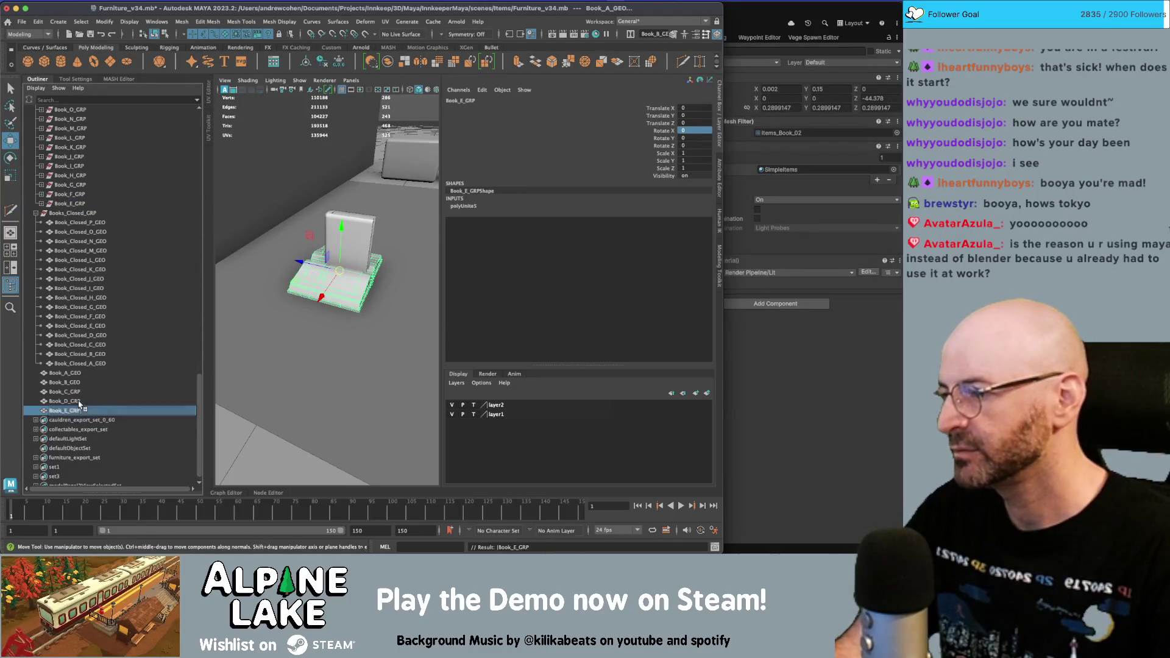
click(89, 206)
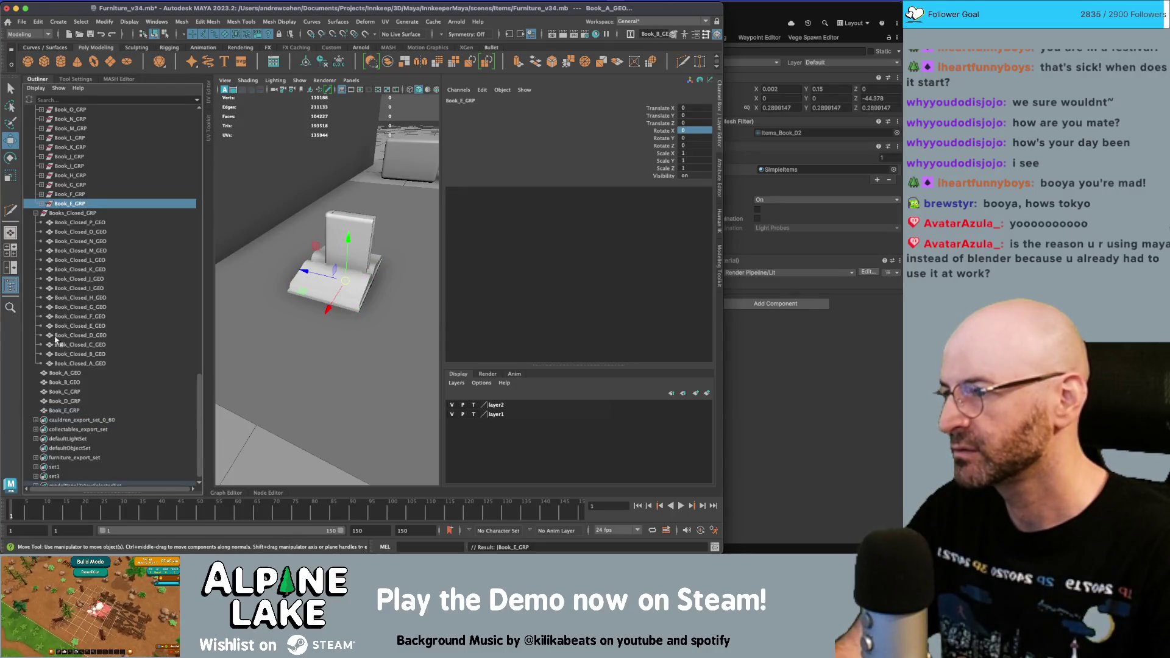
key(Delete)
- Try combining books F and G, undoing both combines
click(78, 194)
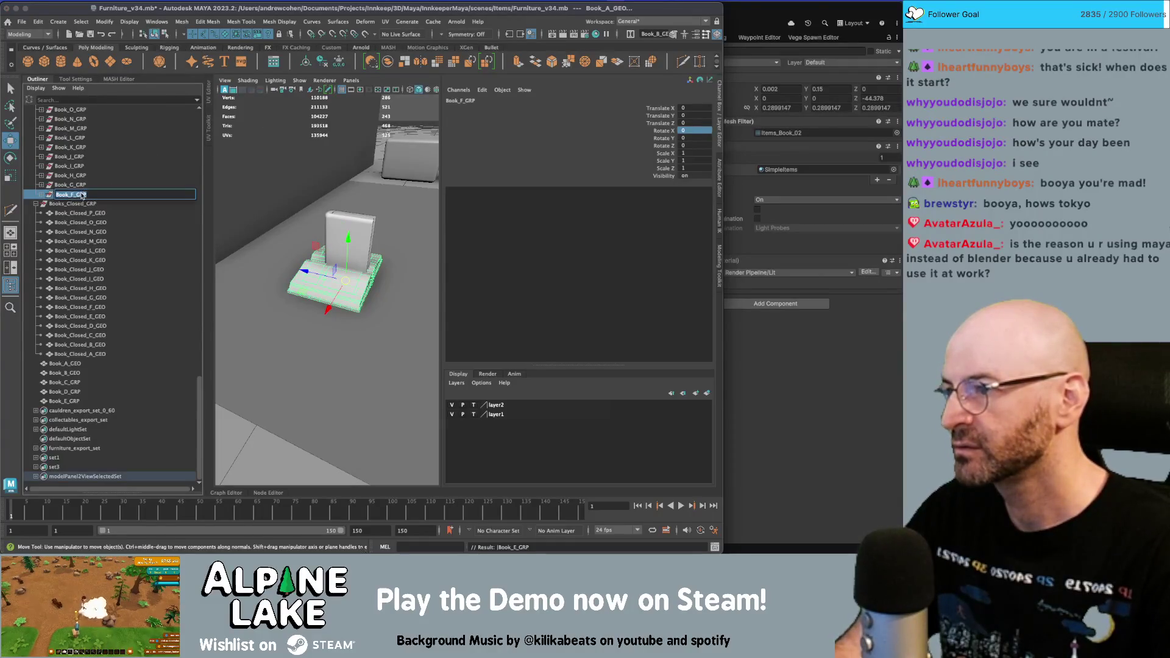
click(386, 62)
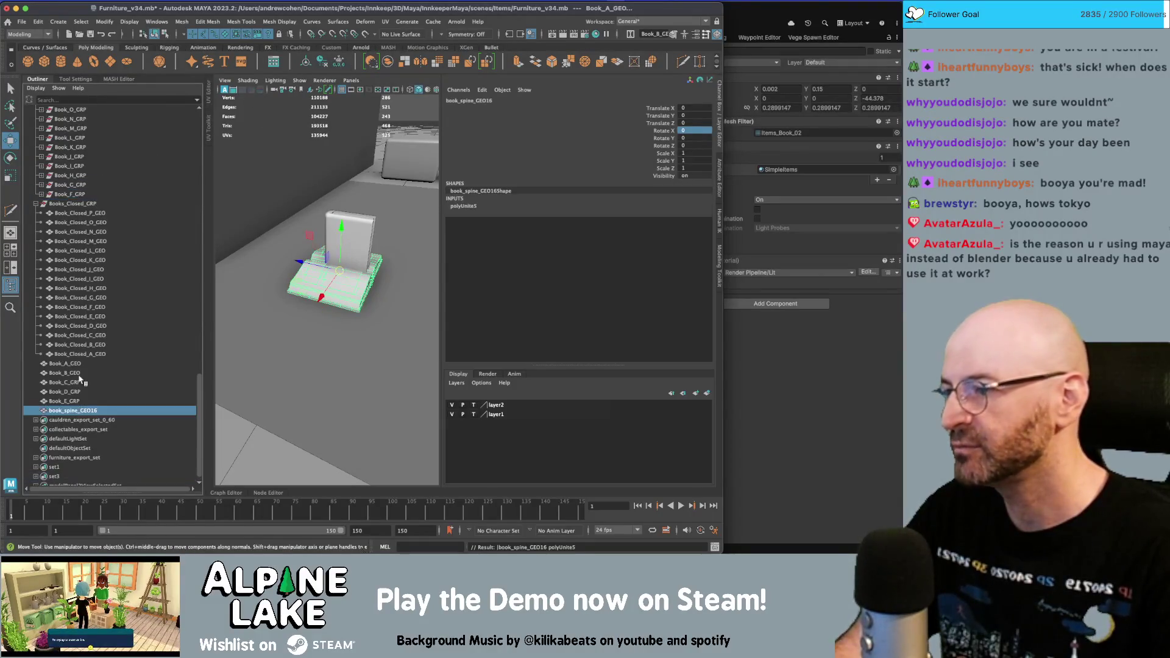
key(ctrl+z)
text(Book_F_GRP)
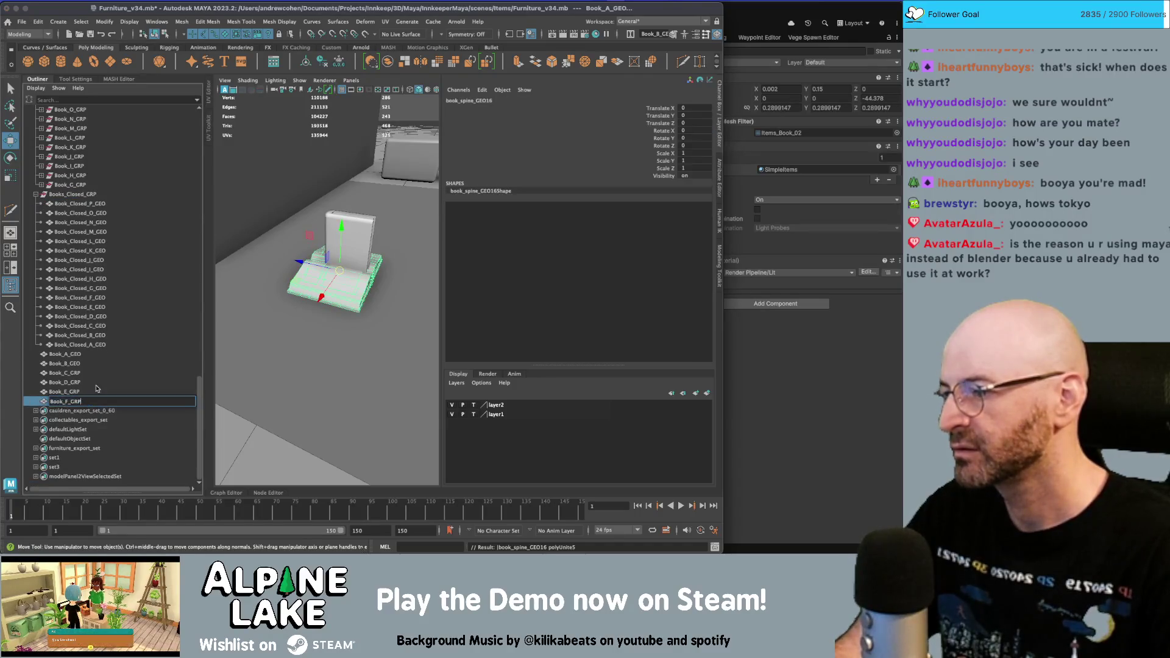
click(90, 186)
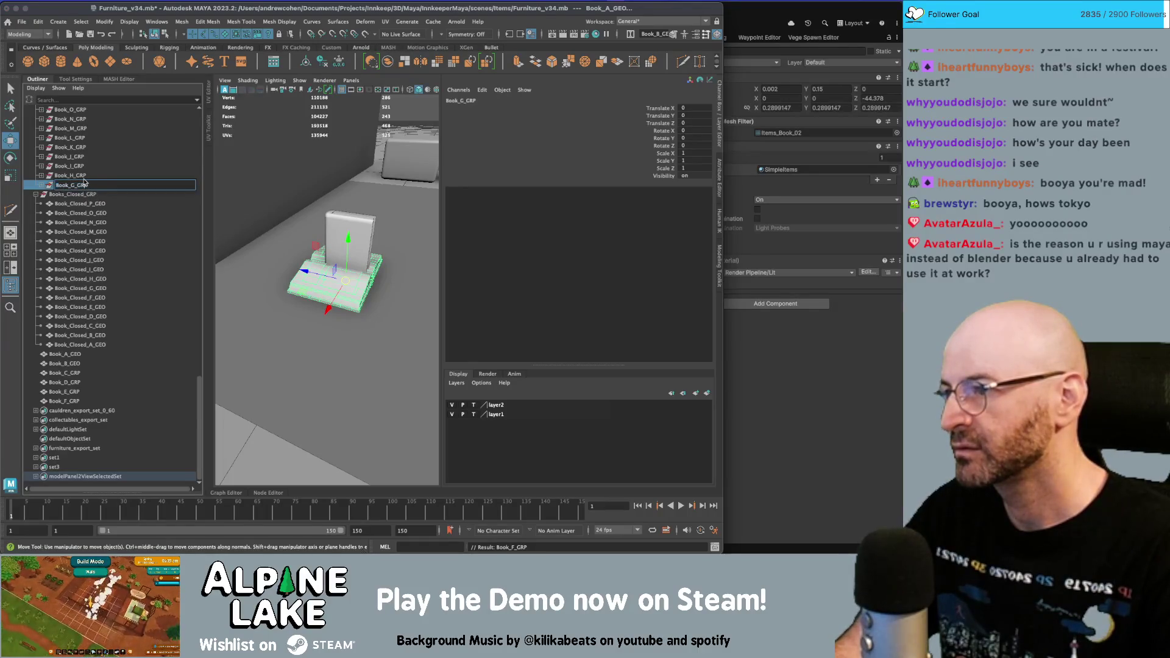
click(389, 62)
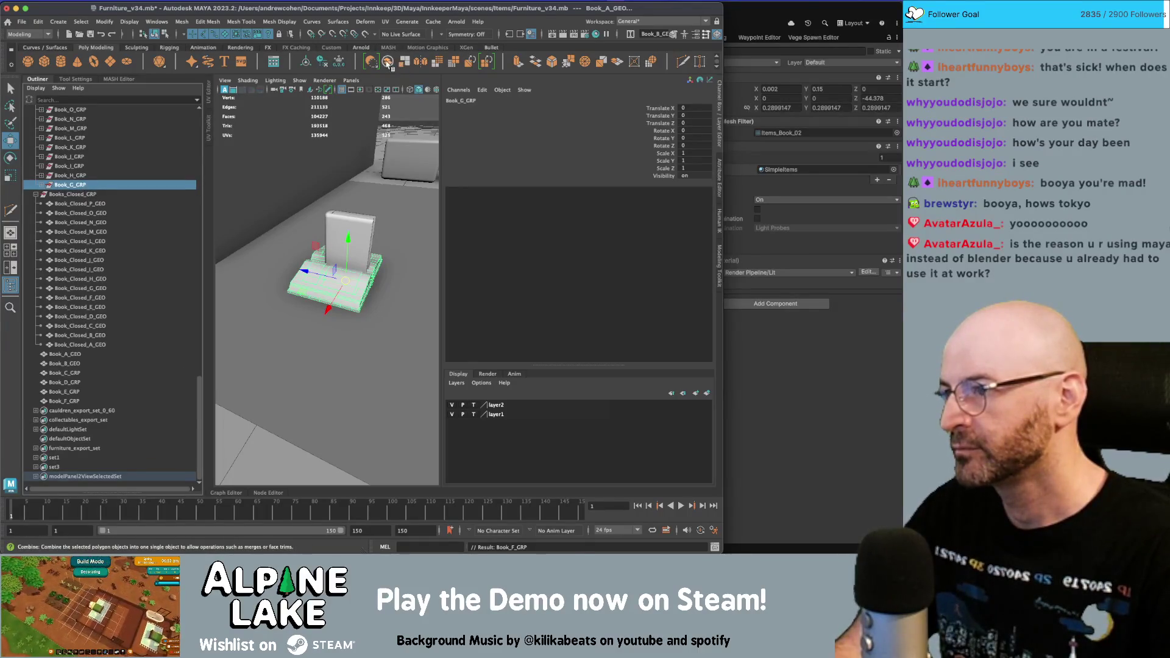
key(ctrl+z)
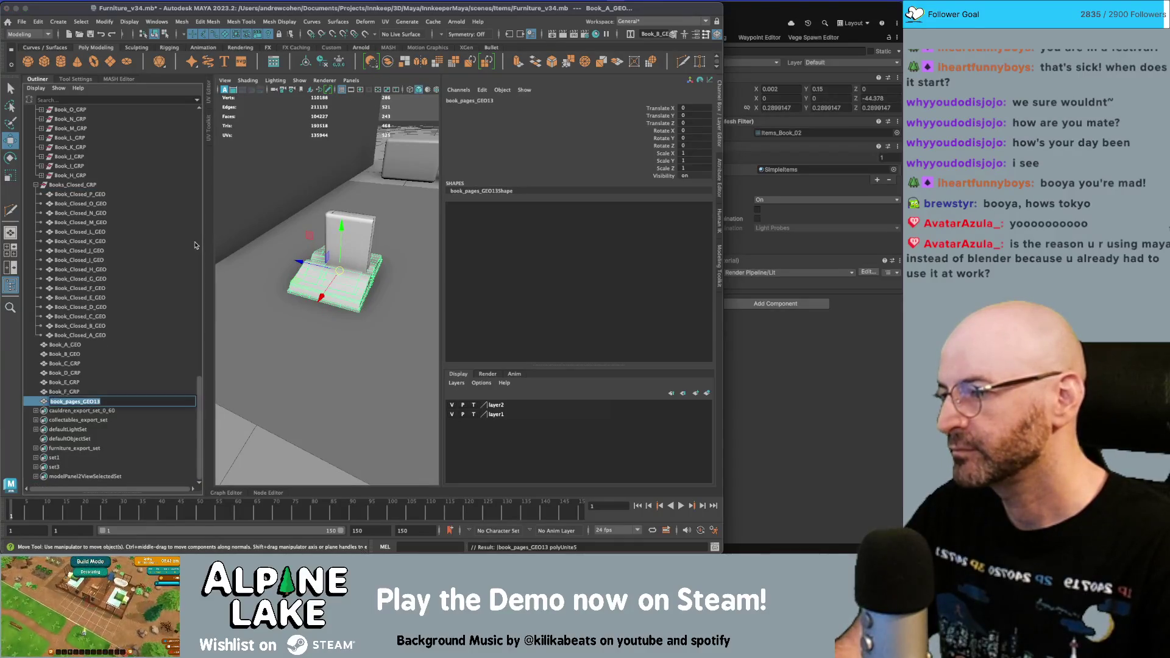
- Combine book H into one mesh, clear its history, and name it Book_H_GRP
double_click(89, 176)
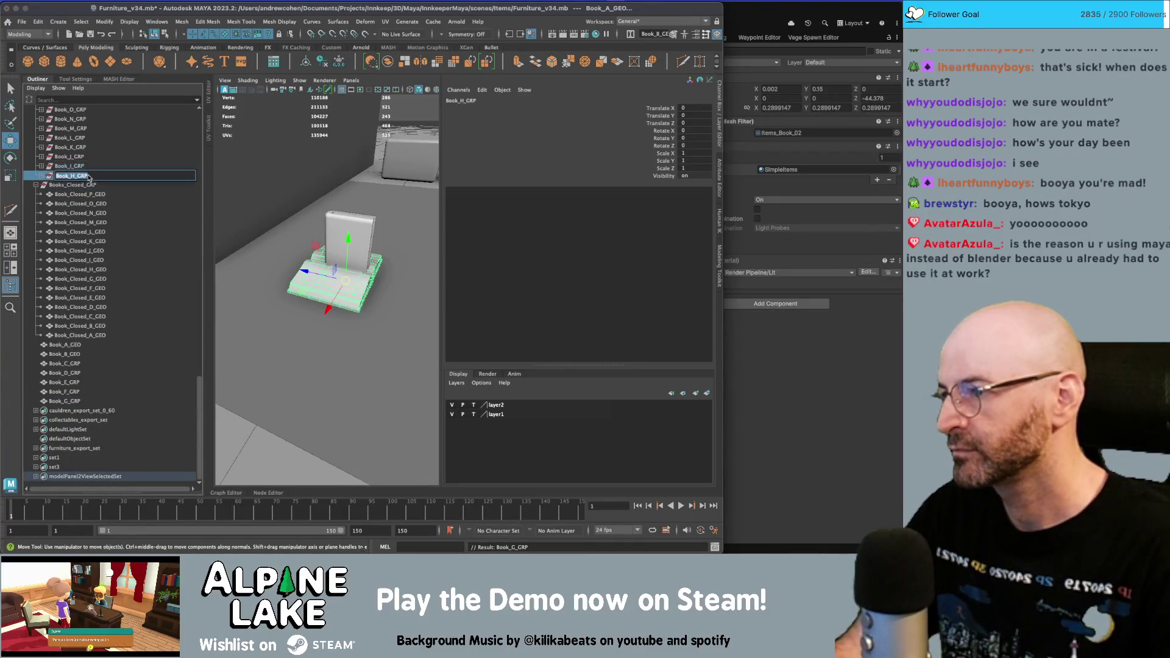
click(387, 62)
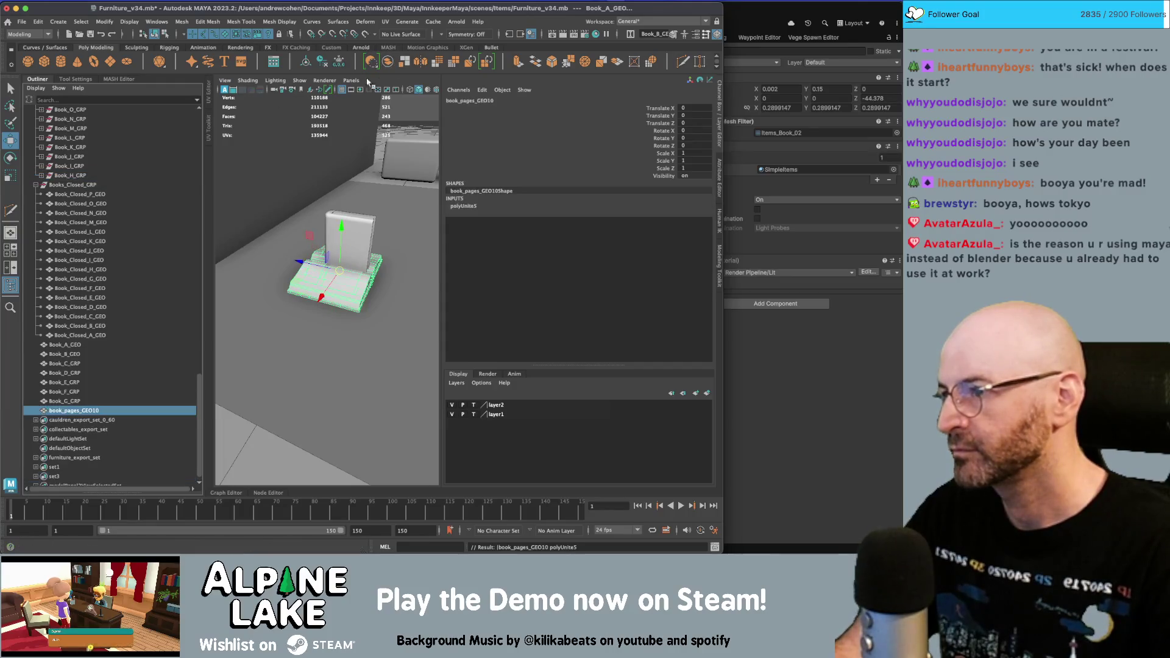
key(alt+shift+d)
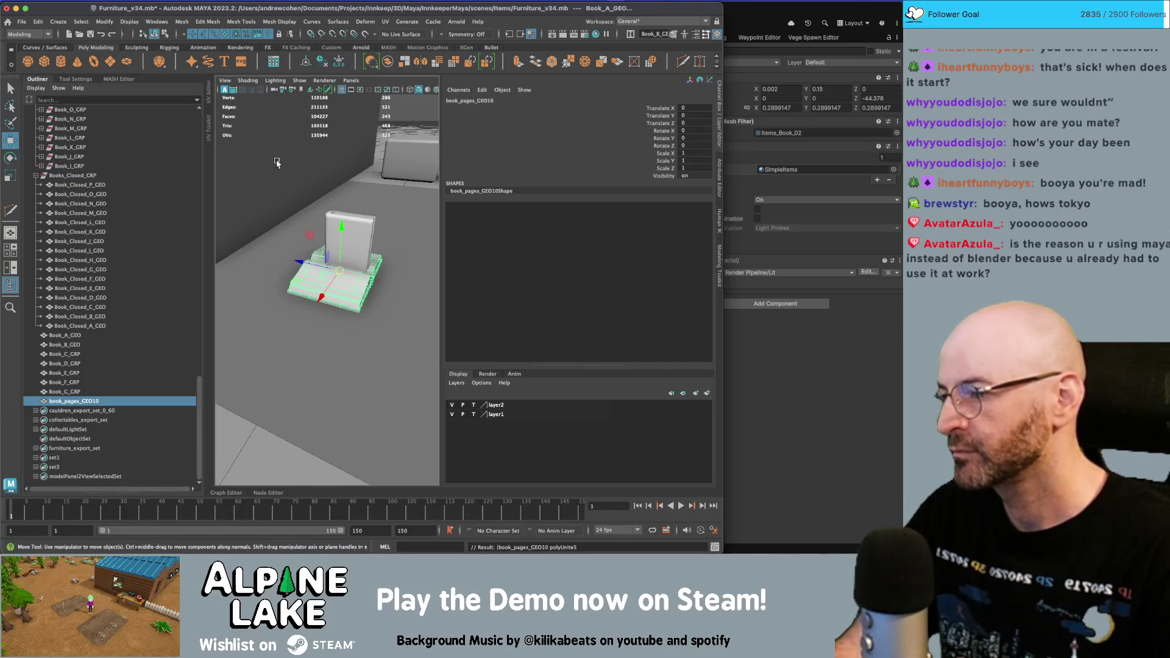
double_click(90, 401)
text(Book_H_GRP)
key(Return)
click(69, 167)
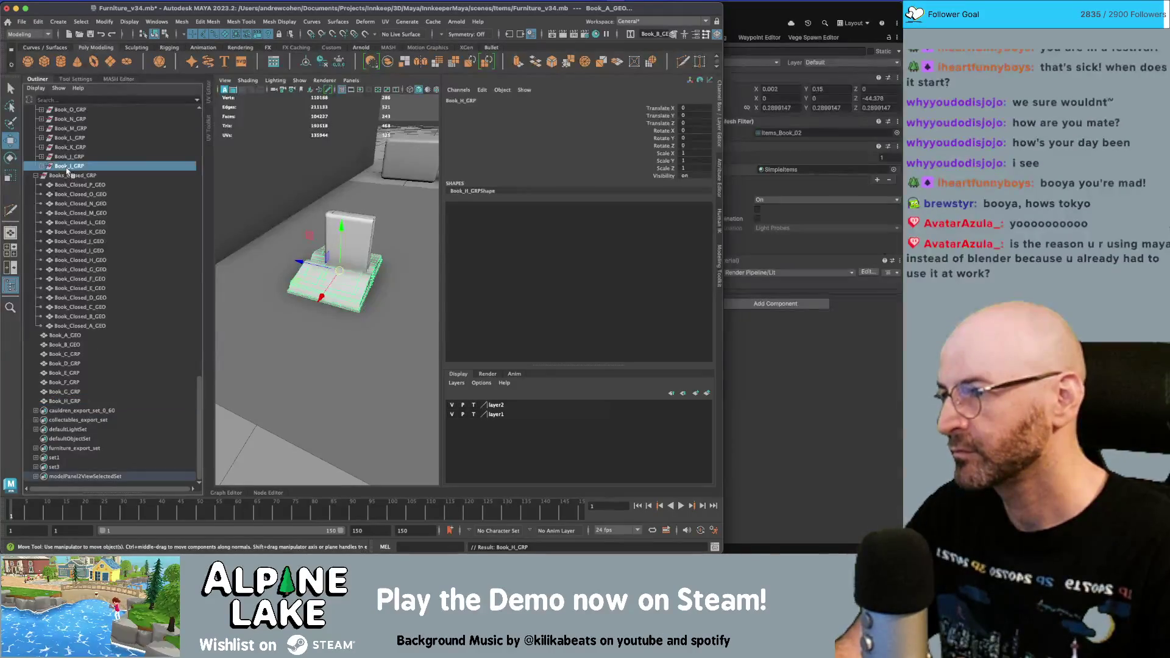
- Combine book I's pieces into one mesh named Book_I_GRP
double_click(69, 166)
click(71, 147)
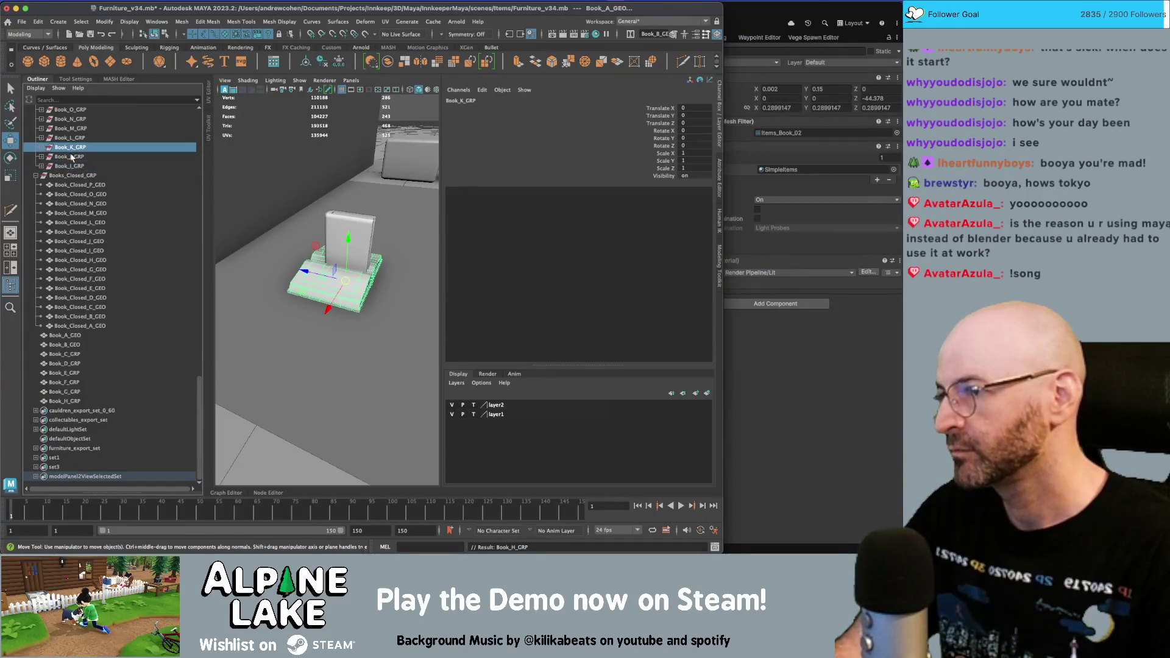
click(70, 166)
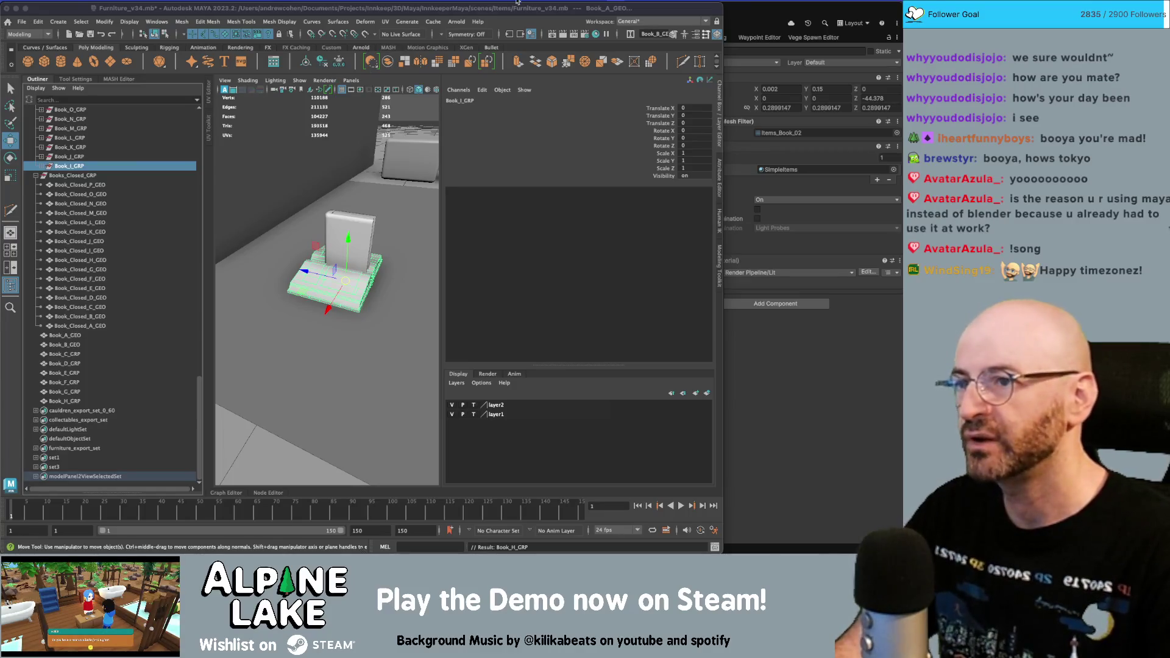
click(88, 158)
click(87, 166)
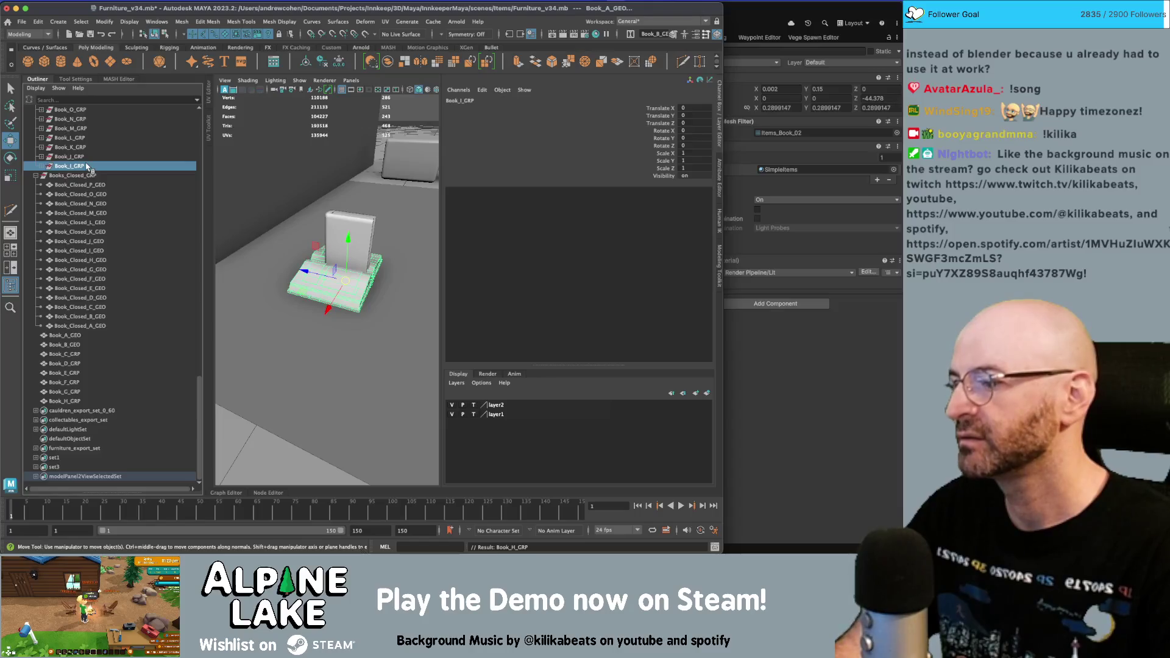
click(388, 64)
double_click(82, 401)
text(Book_I_GRP)
key(Return)
- Combine book J's pieces, delete its history, and name the mesh Book_J_GRP
double_click(85, 157)
key(ctrl+c)
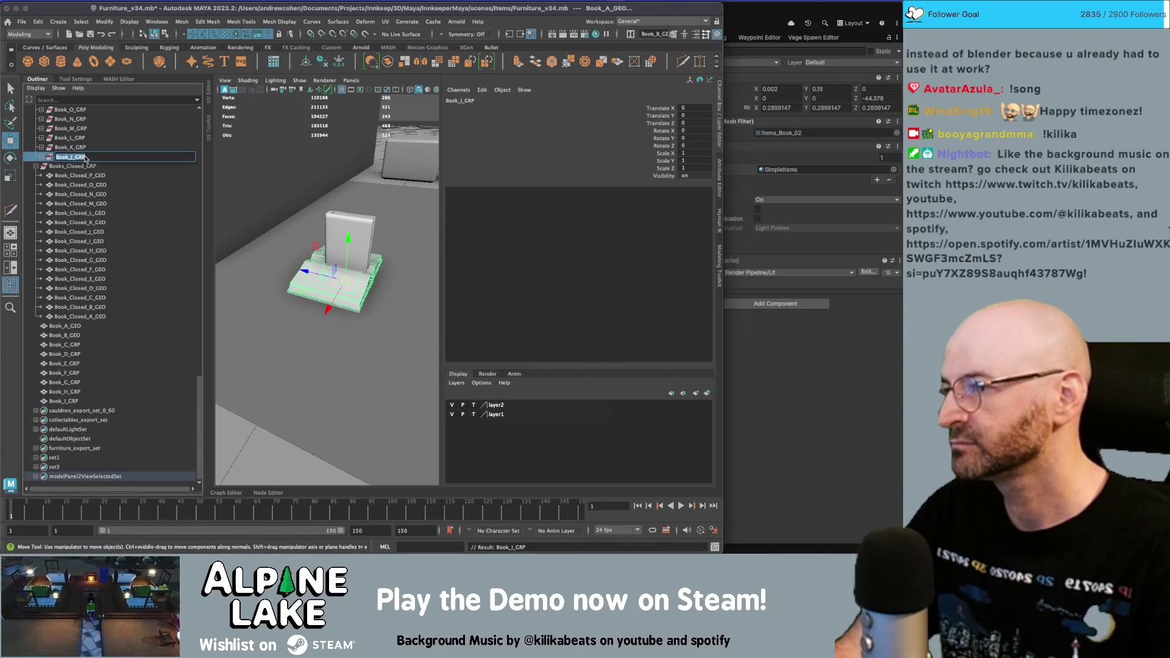
key(Return)
click(387, 63)
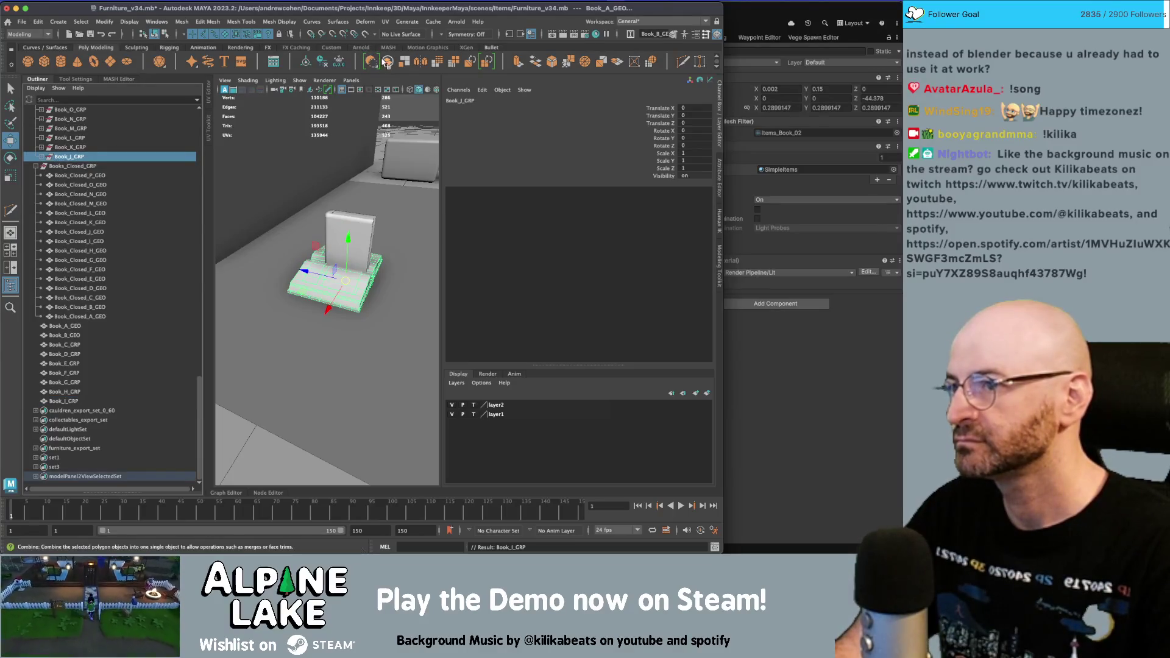
key(alt+shift+d)
double_click(75, 401)
key(ctrl+v)
key(Return)
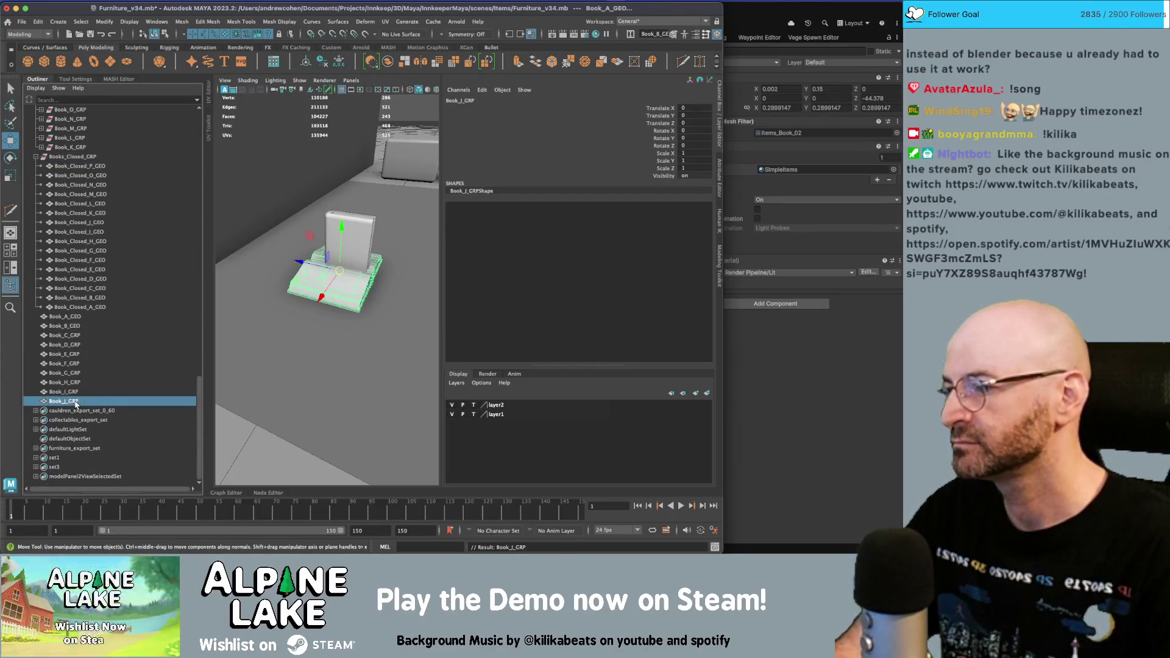
- Combine book K's pieces into a mesh named Book_K_GRP and clear its history
click(62, 147)
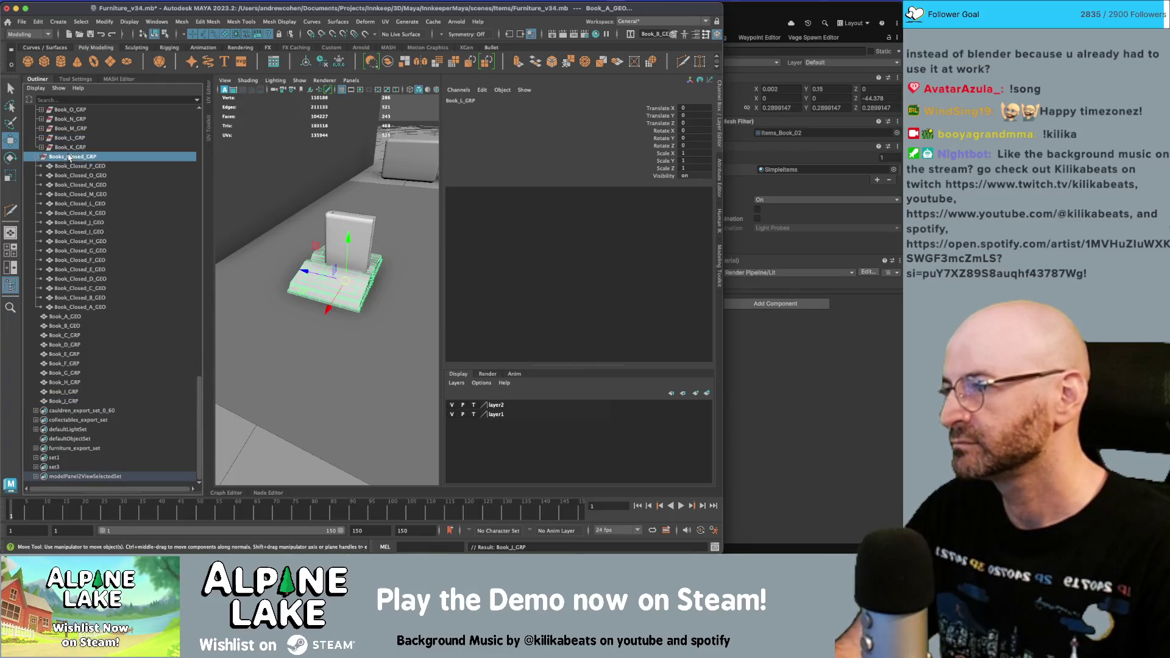
click(388, 62)
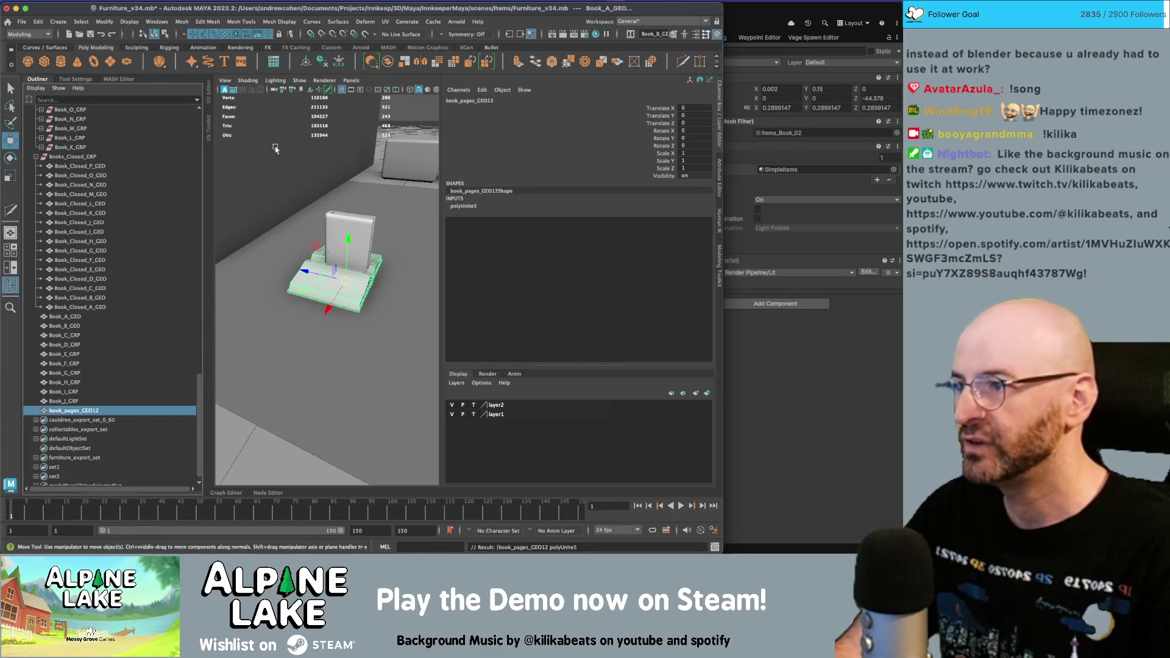
double_click(86, 410)
key(ctrl+v)
key(Return)
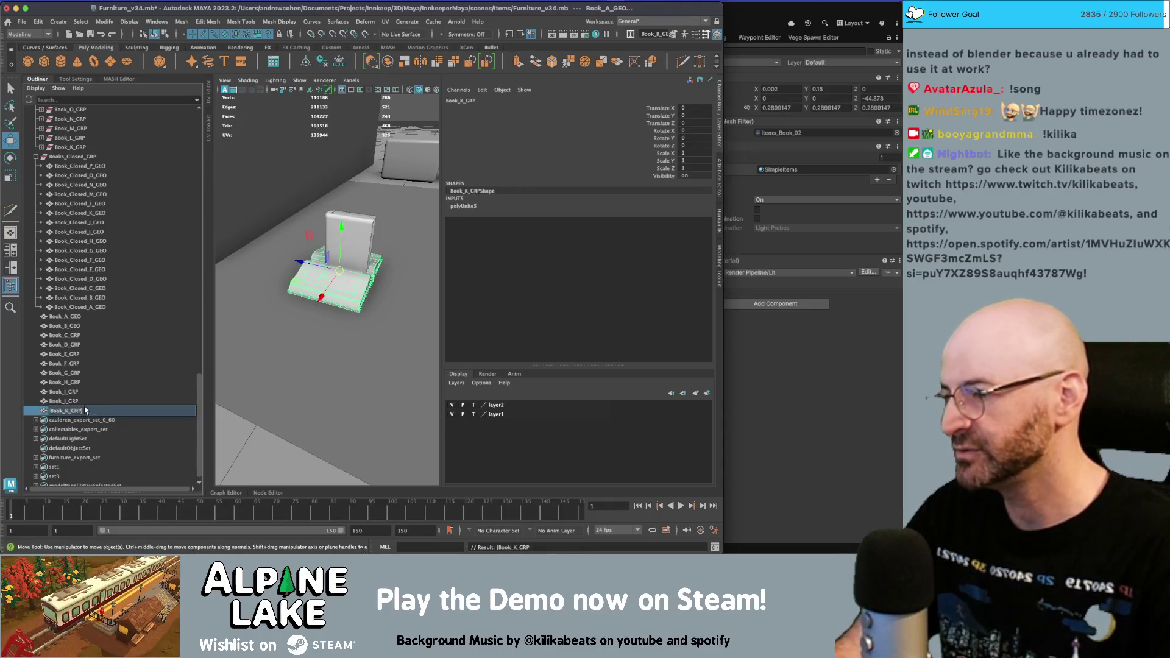
key(alt+shift+d)
- Combine book L's pieces into one mesh named Book_L_GRP
click(85, 138)
scroll(87, 243, up, 5)
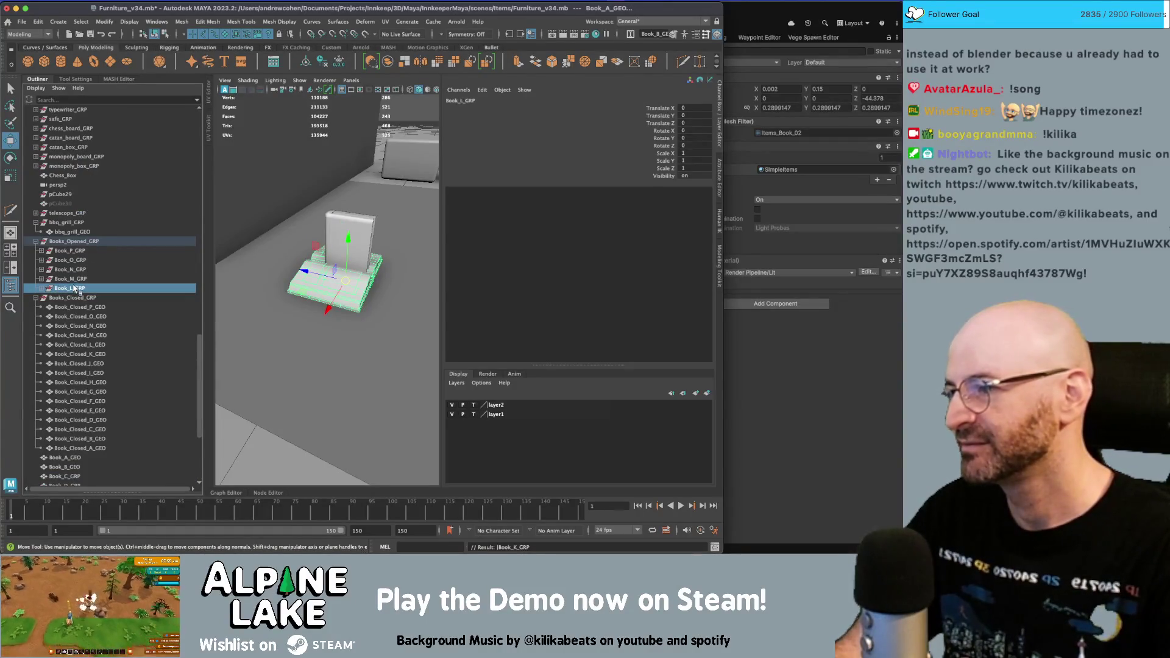
click(393, 61)
scroll(102, 323, down, 5)
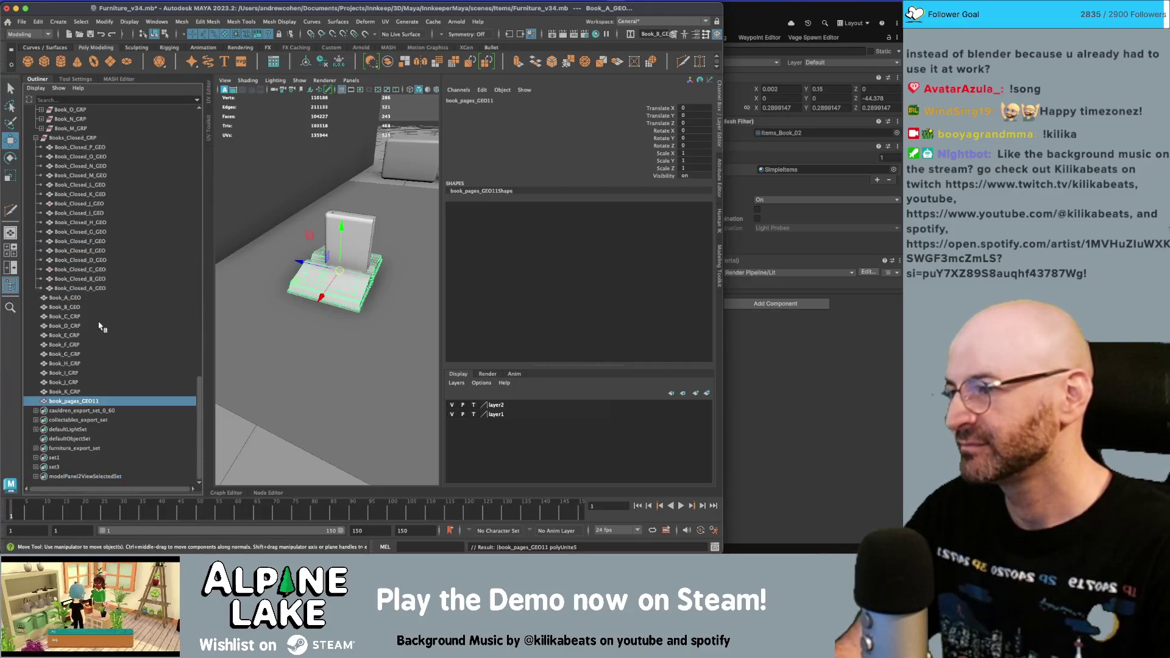
double_click(73, 401)
text(Book_L_GRP)
key(Return)
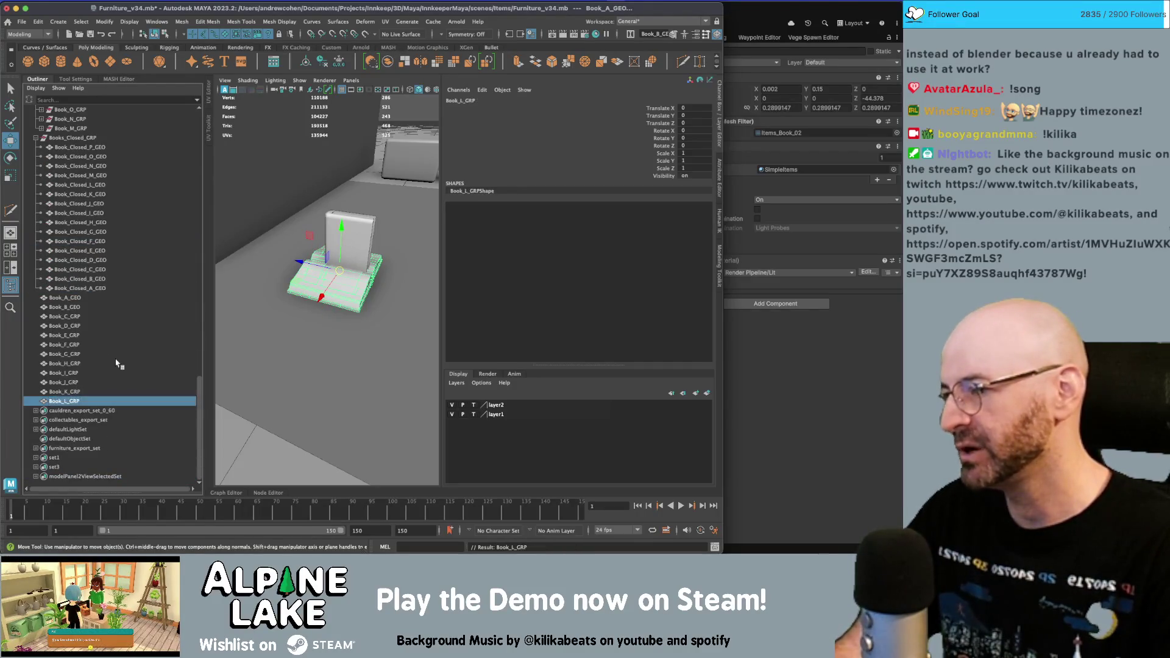
- Combine book M's pieces into one mesh named Book_M_GRP
scroll(81, 301, up, 3)
click(82, 203)
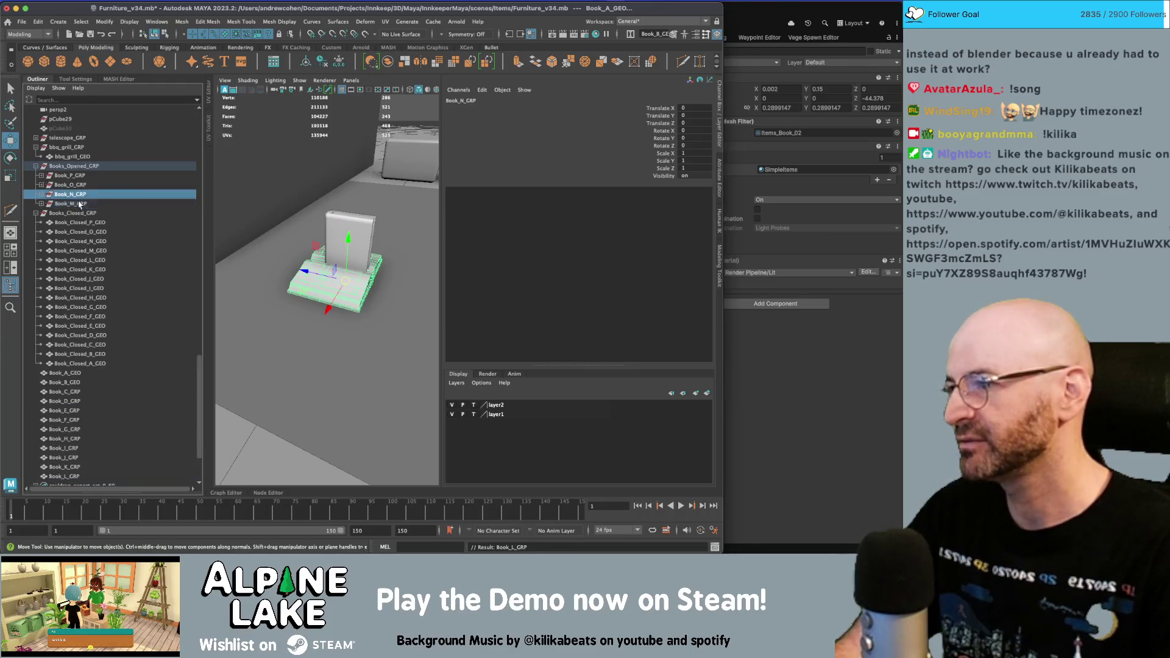
click(385, 63)
scroll(66, 376, down, 3)
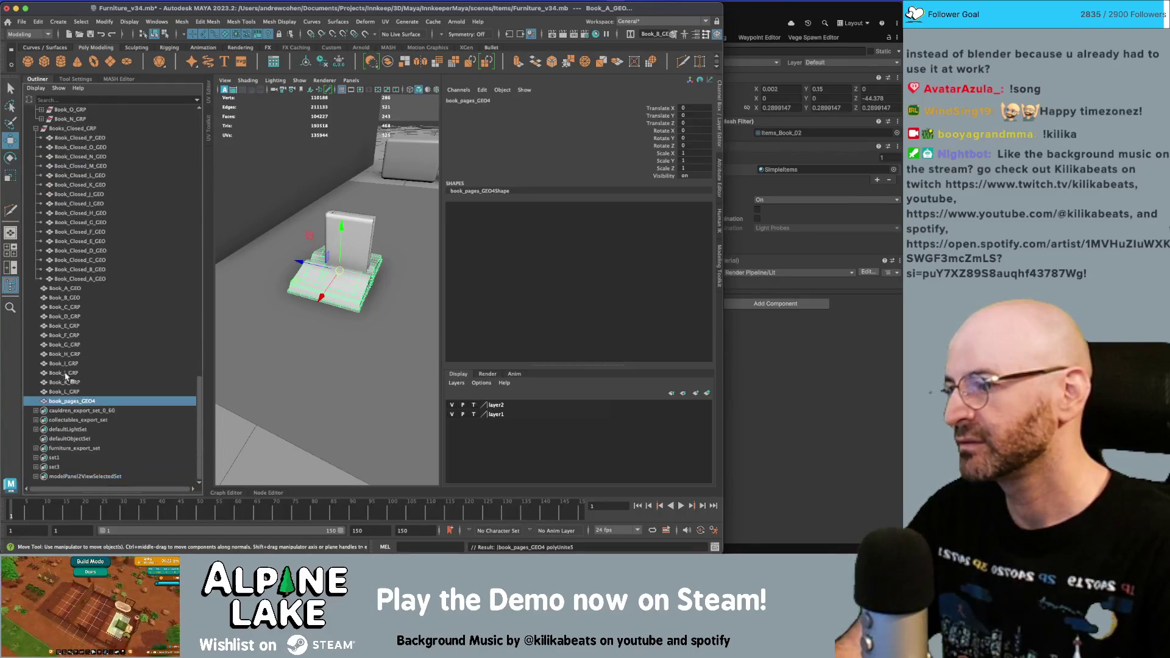
double_click(73, 401)
text(Book_M_GRP)
key(Return)
- Merge book N's pieces into one mesh named Book_N_GRP
scroll(94, 275, up, 3)
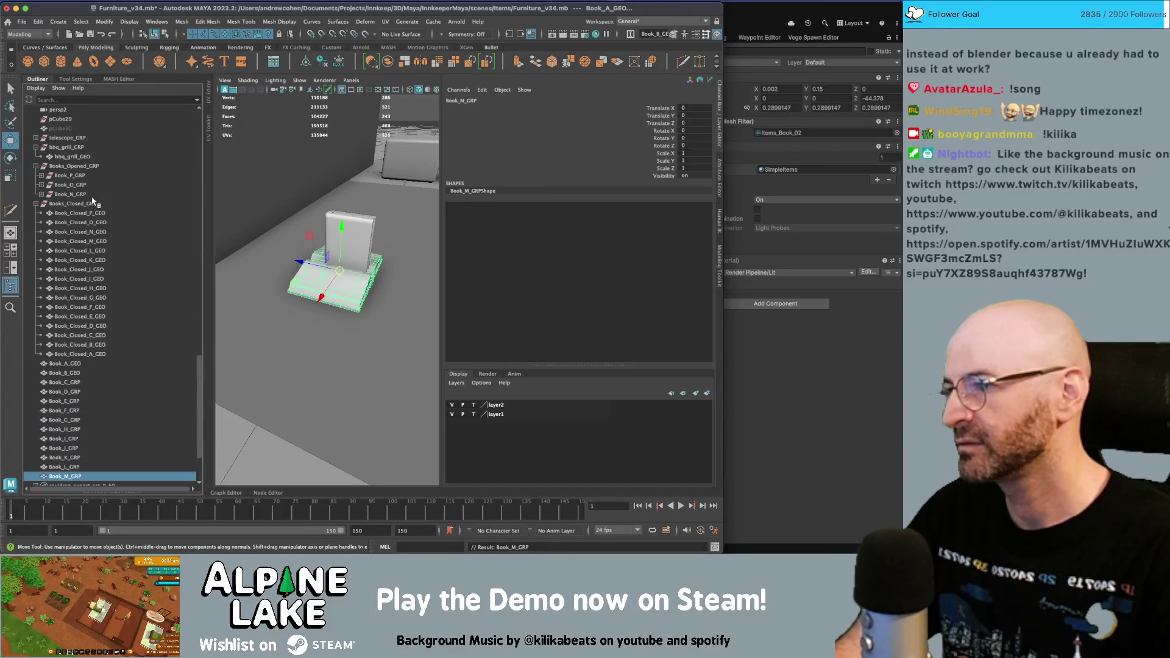
click(86, 194)
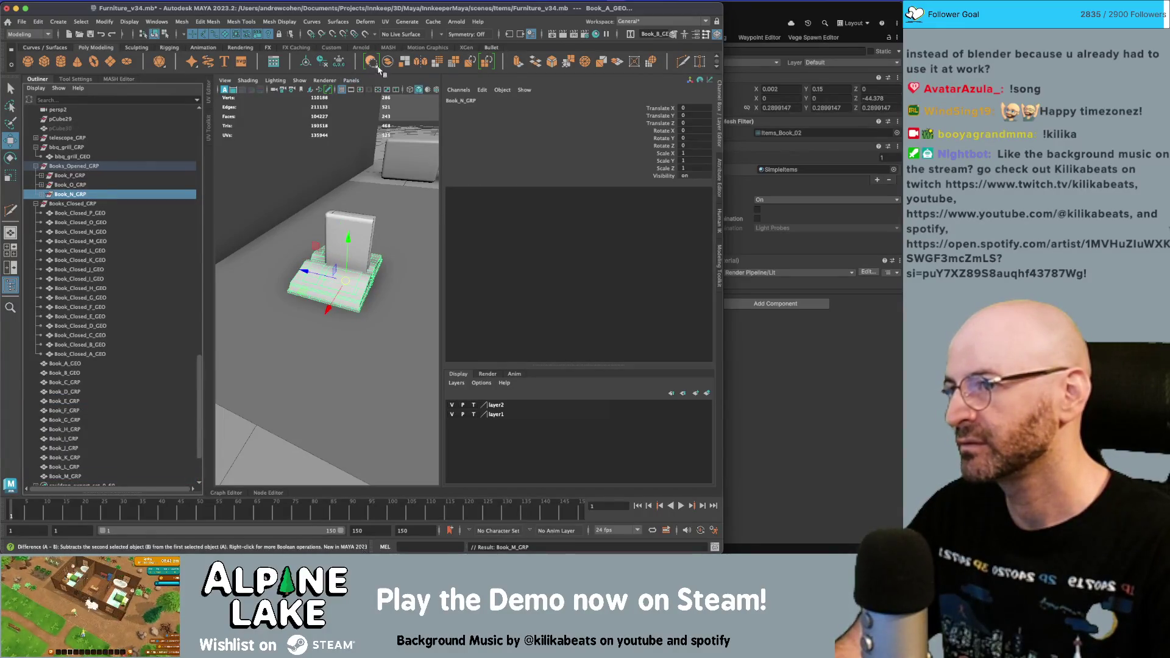
key(g)
double_click(68, 476)
text(Book_N_GRP)
key(Return)
- Merge book O's pieces, then combine book P into a mesh named Book_P_GRP
click(81, 185)
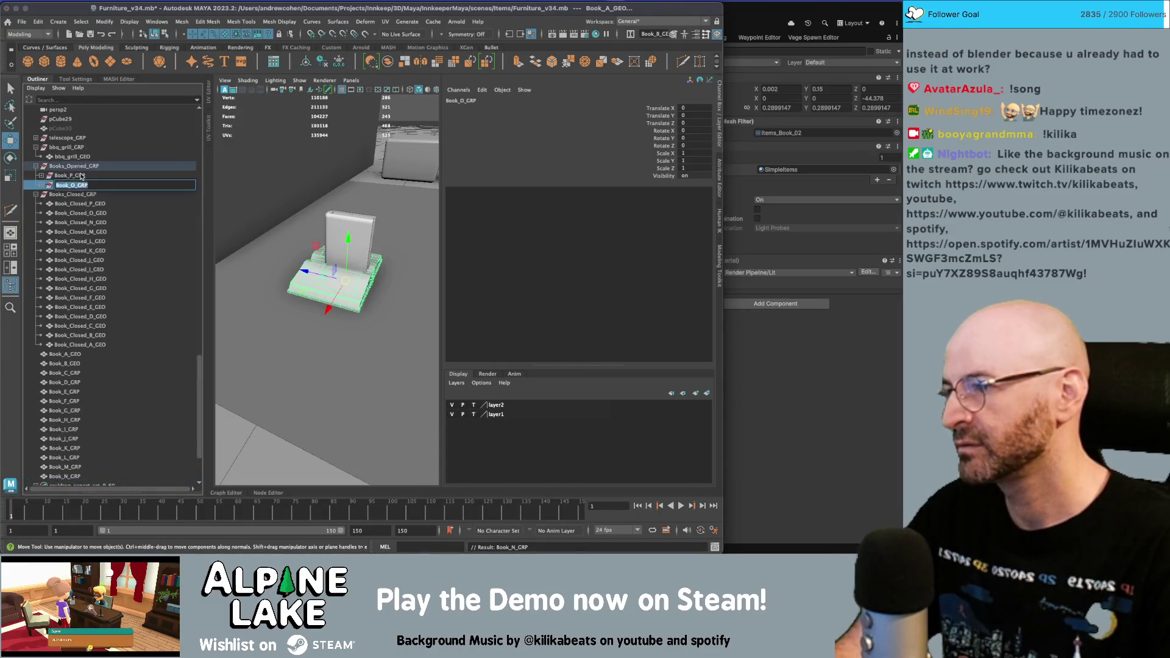
key(g)
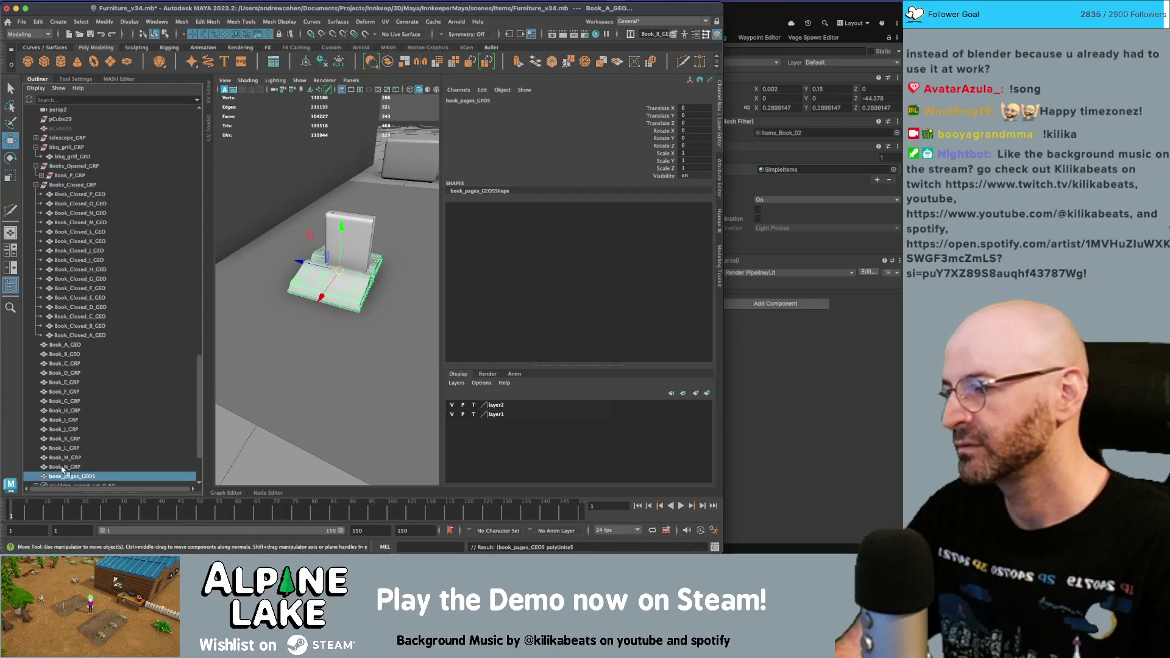
click(85, 176)
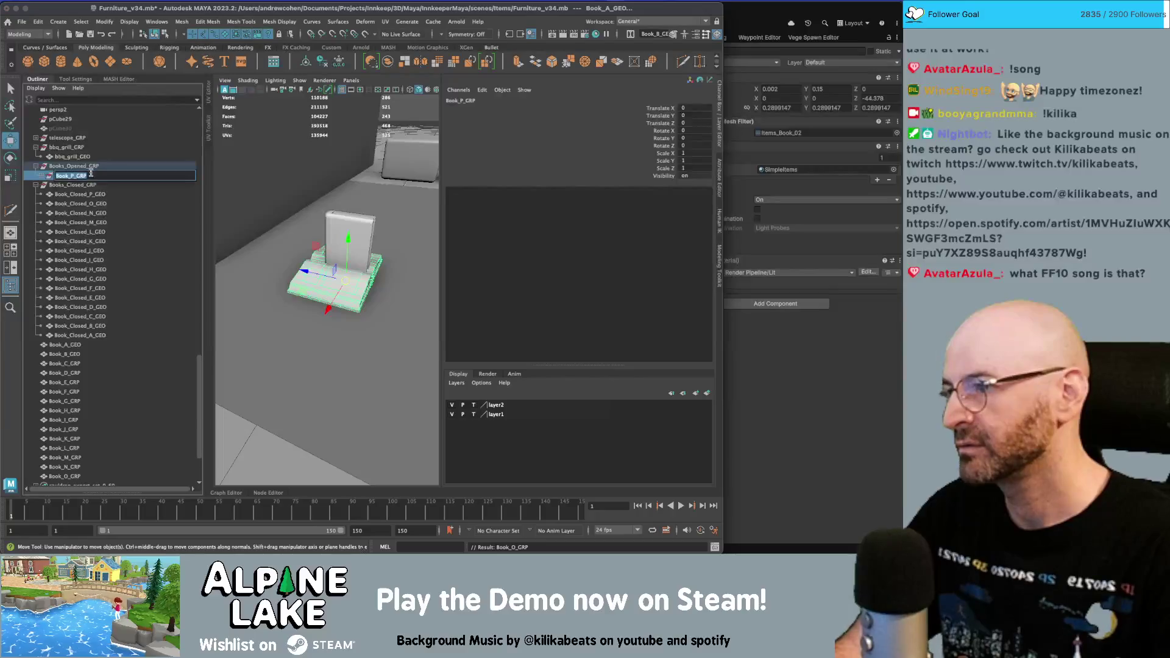
click(388, 63)
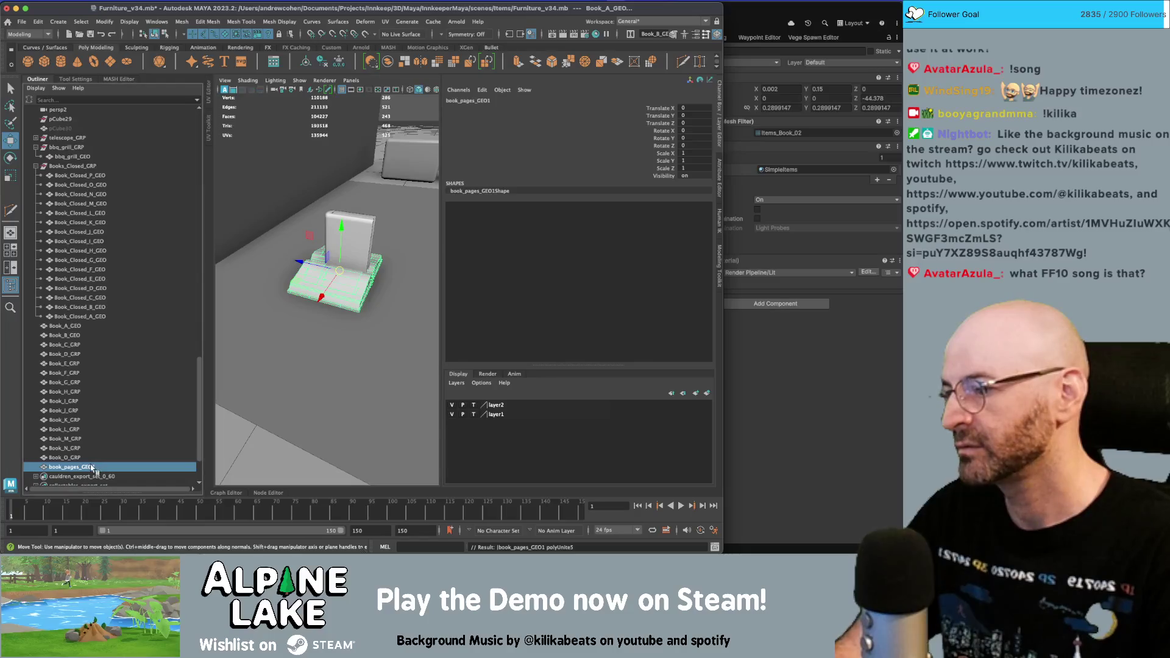
double_click(92, 467)
text(Book_P_GRP)
key(Return)
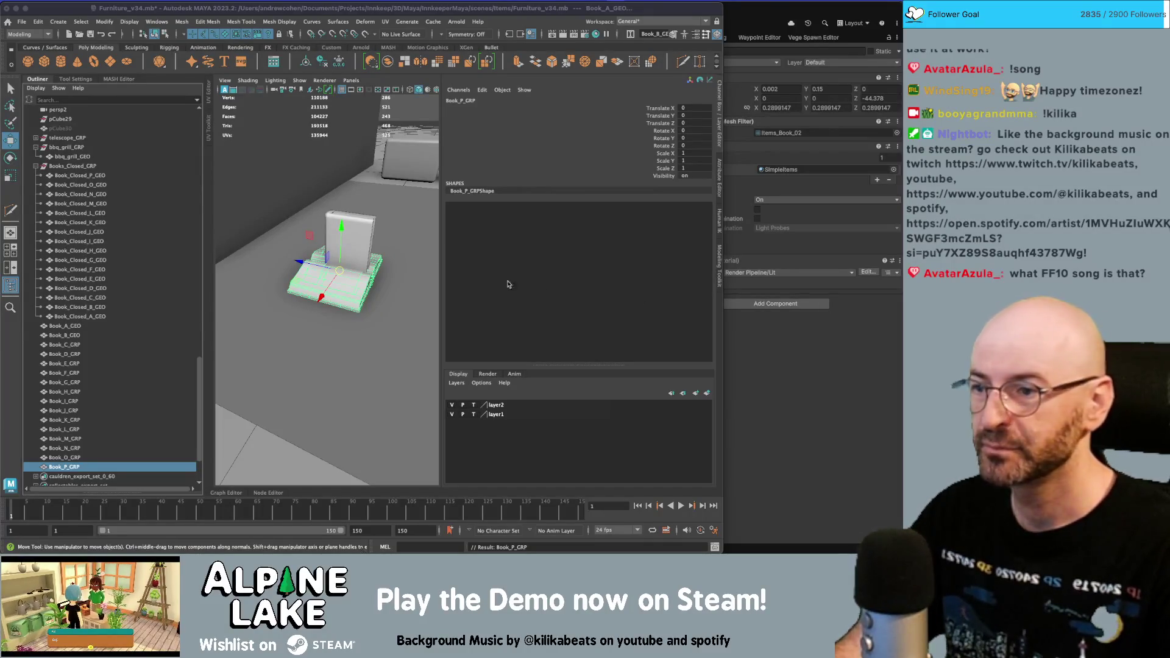
- Replace GRP with GEO in the names of books A through P using Search and Replace Names
shift+click(78, 325)
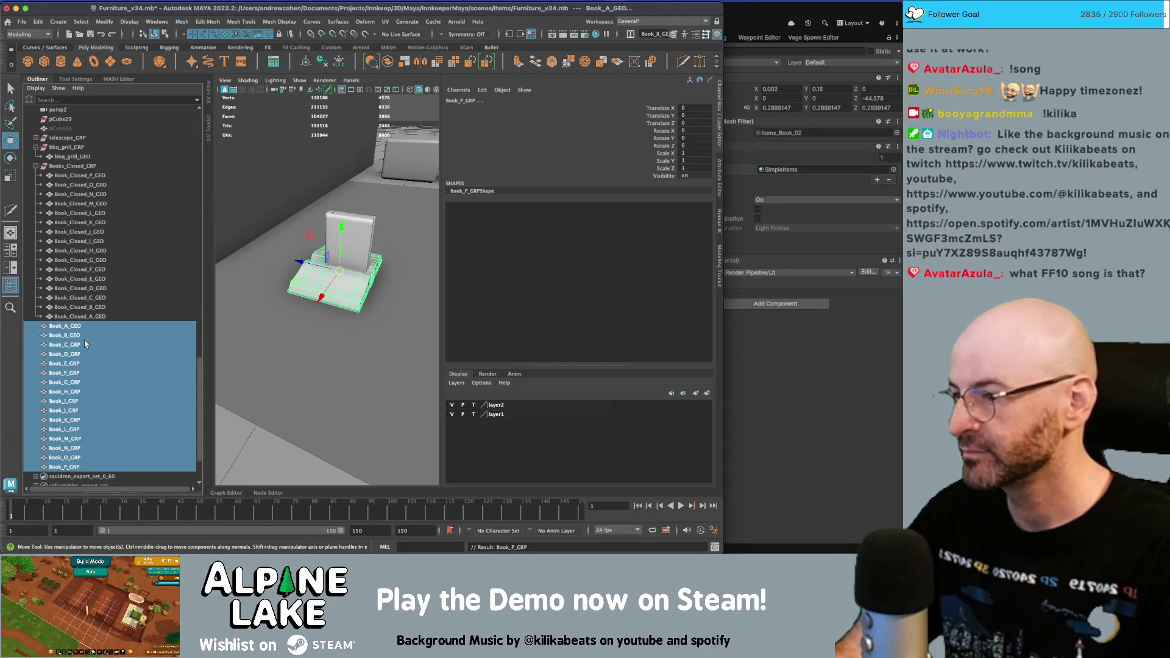
click(103, 21)
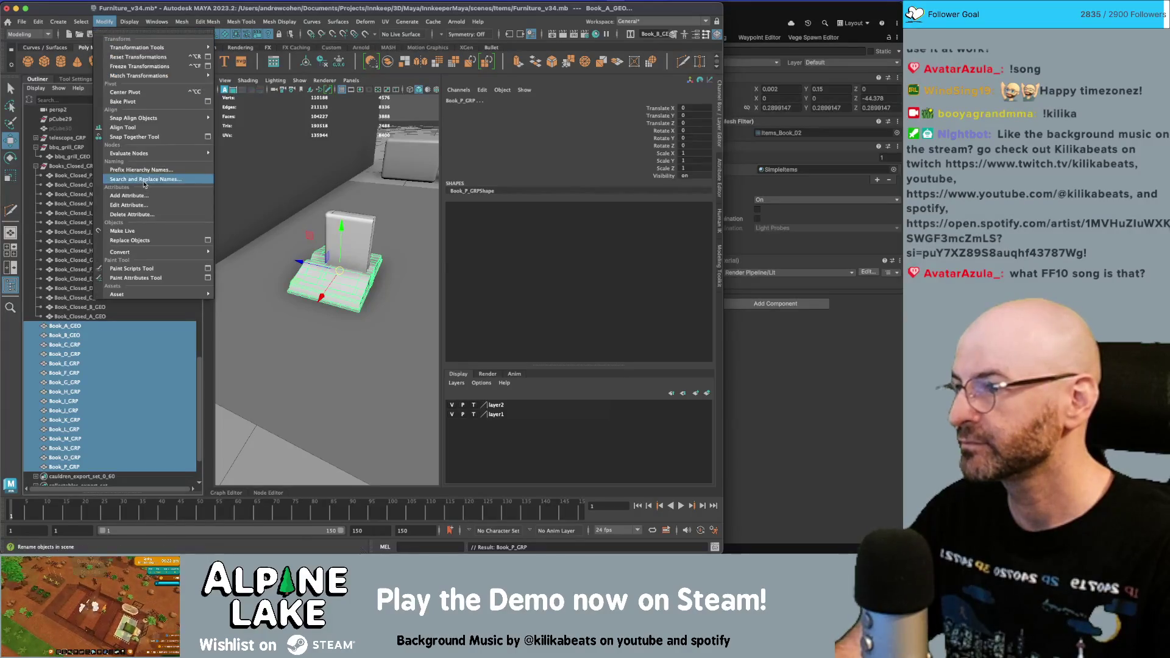
click(144, 179)
text(GRP)
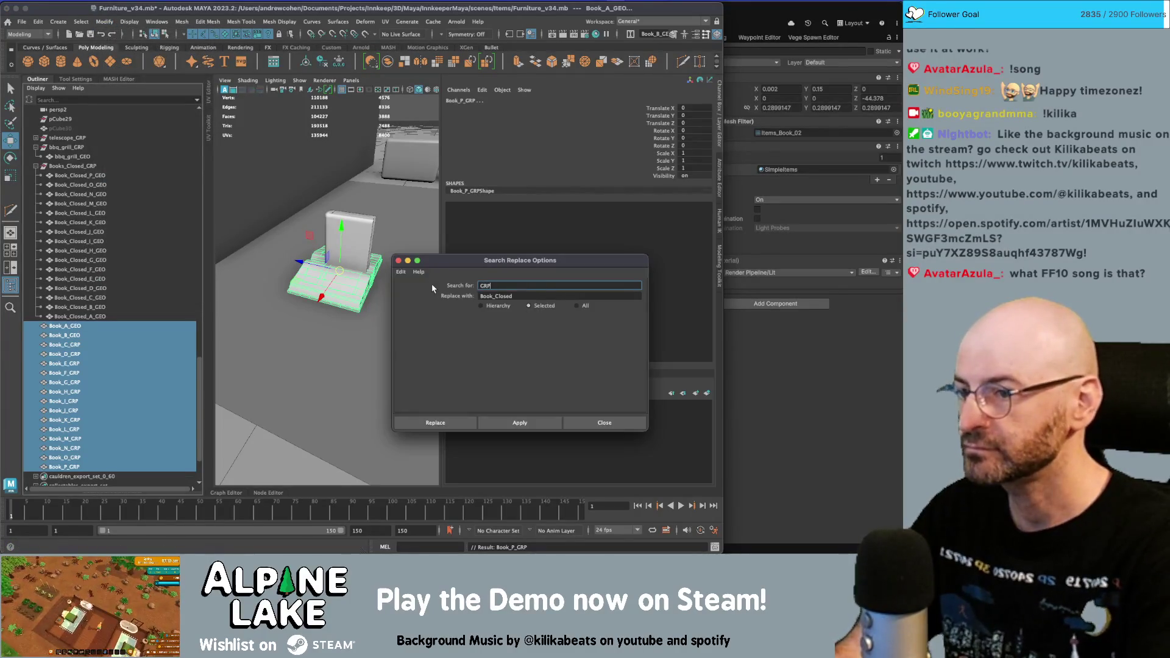
key(Tab)
text(GEO)
click(521, 422)
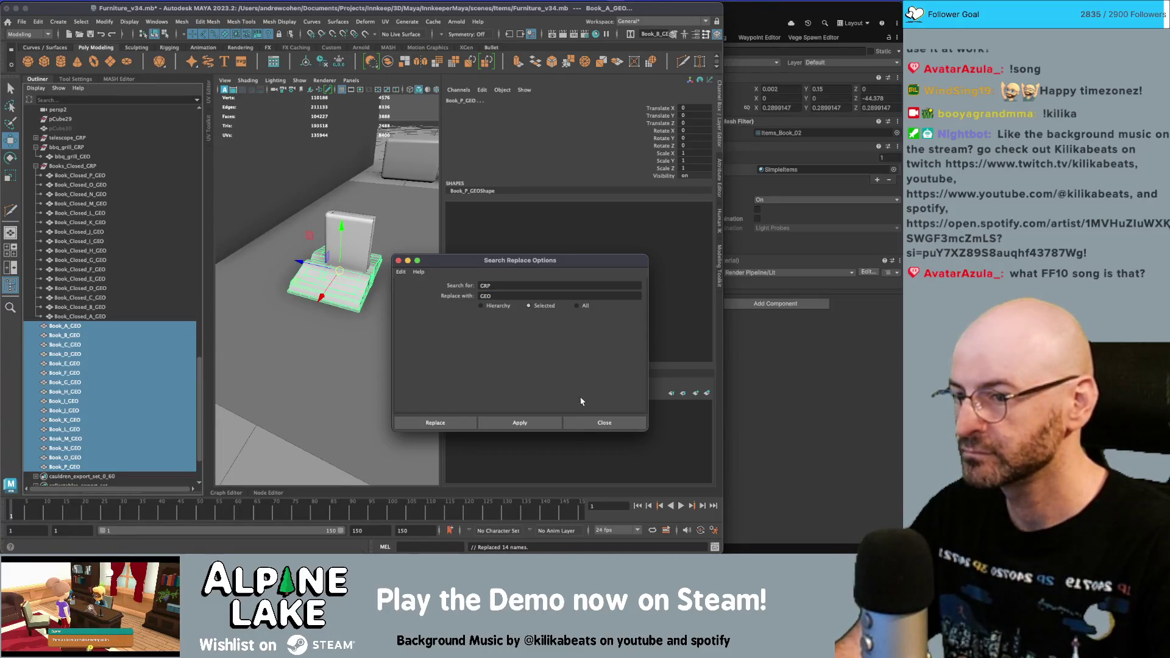
click(398, 260)
- Group the renamed book meshes and name the group Books_Opened_GRP
click(65, 330)
shift+click(70, 469)
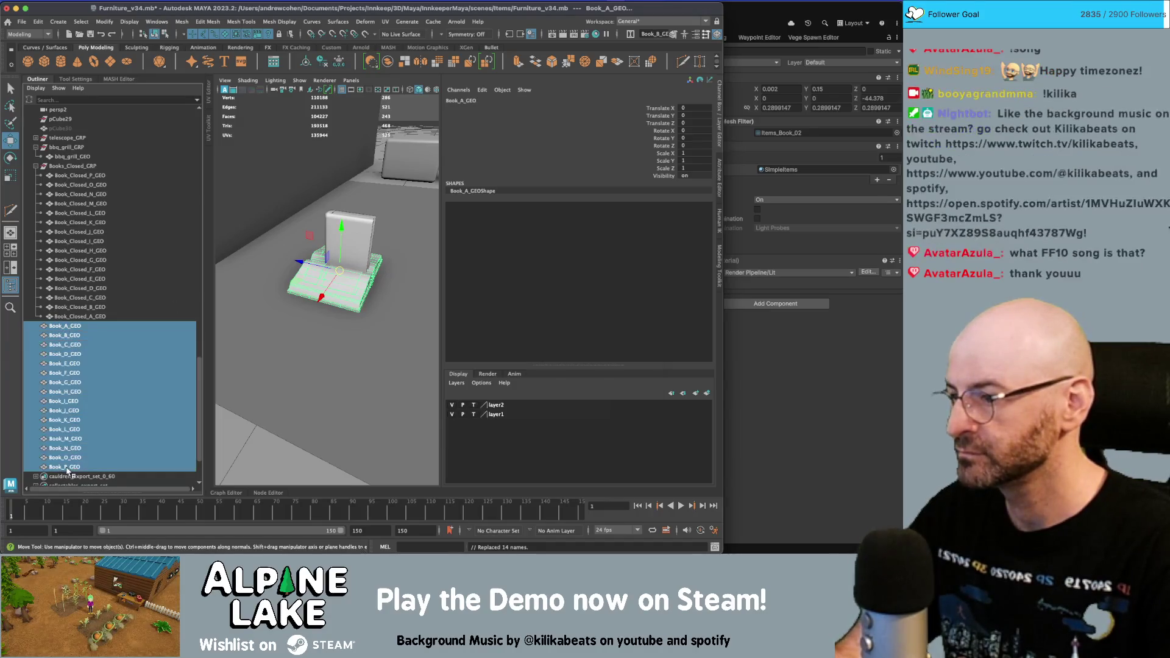
key(ctrl+g)
click(35, 401)
double_click(68, 401)
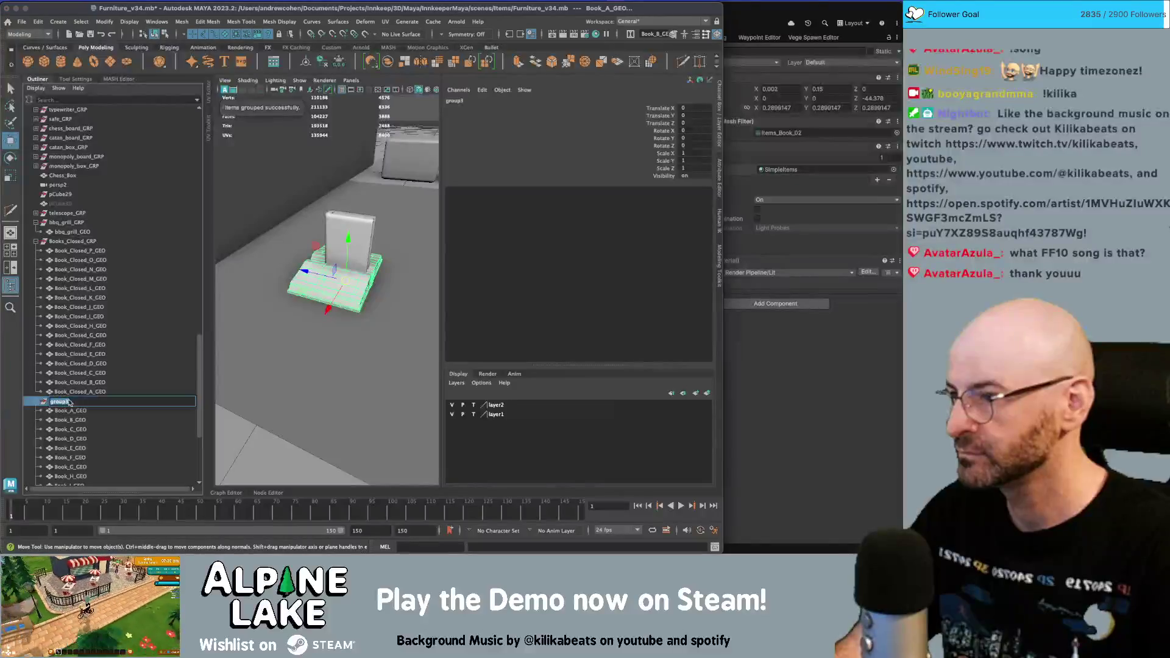
text(Books_Oep)
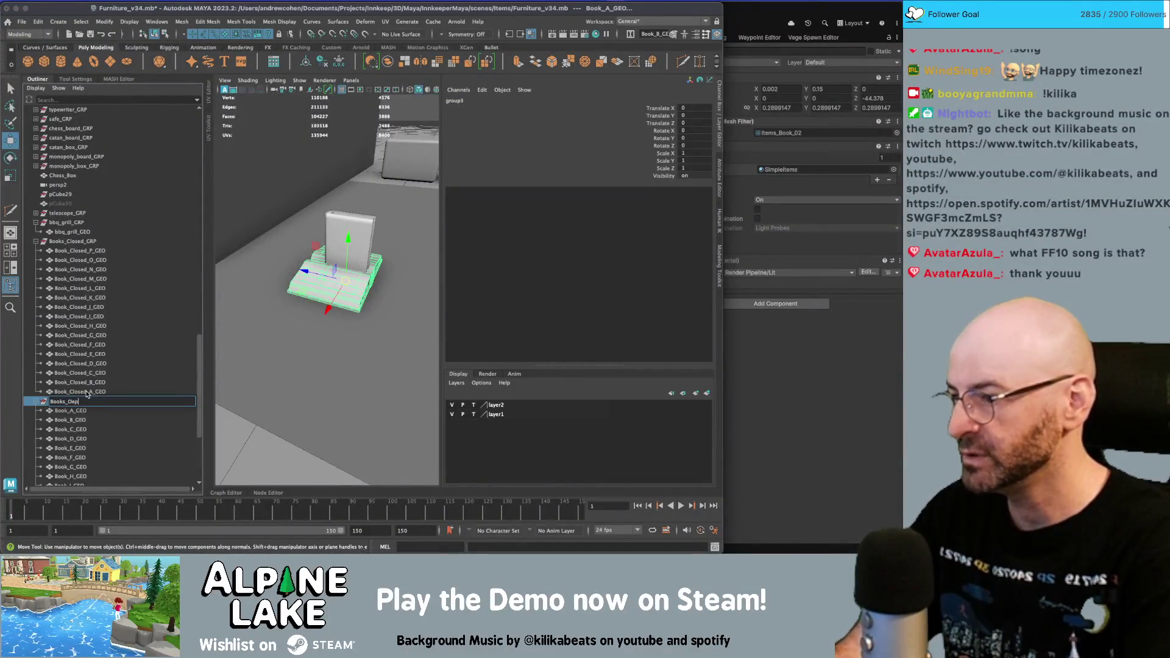
key(BackSpace)
key(BackSpace)
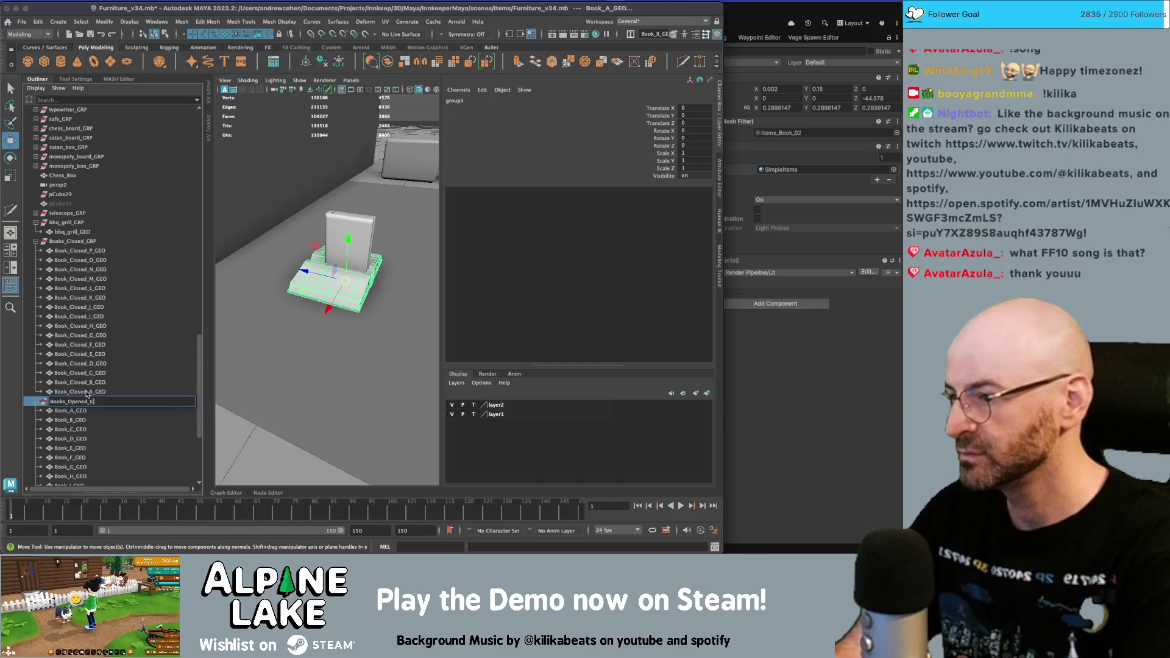
text(GRP)
key(Return)
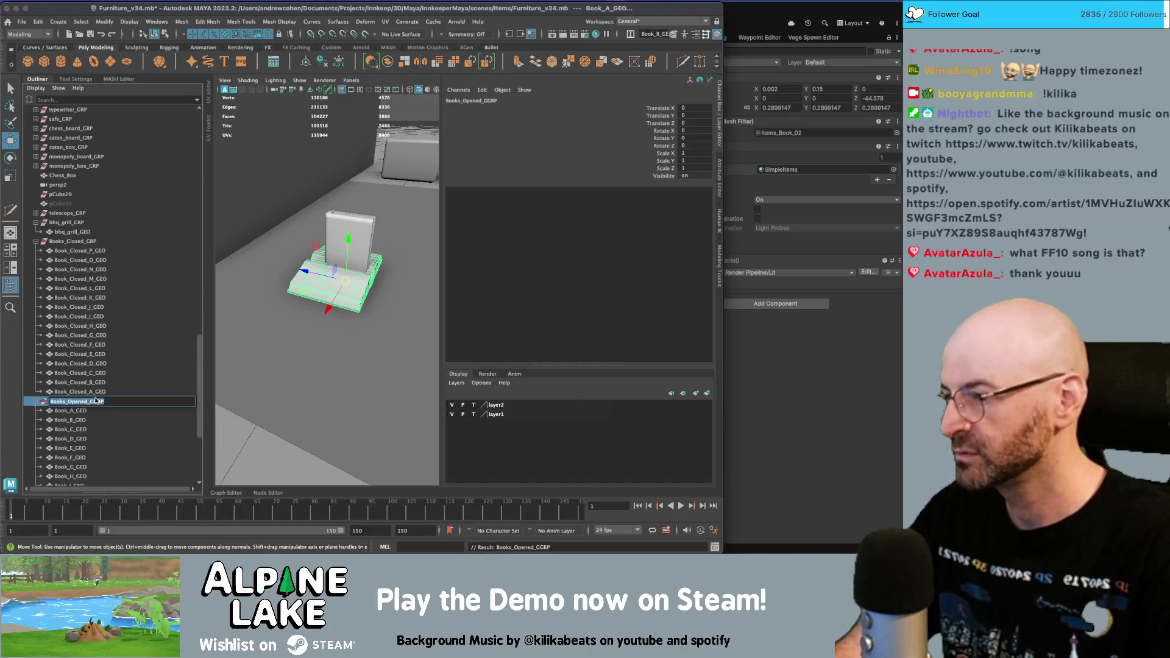
key(BackSpace)
key(Return)
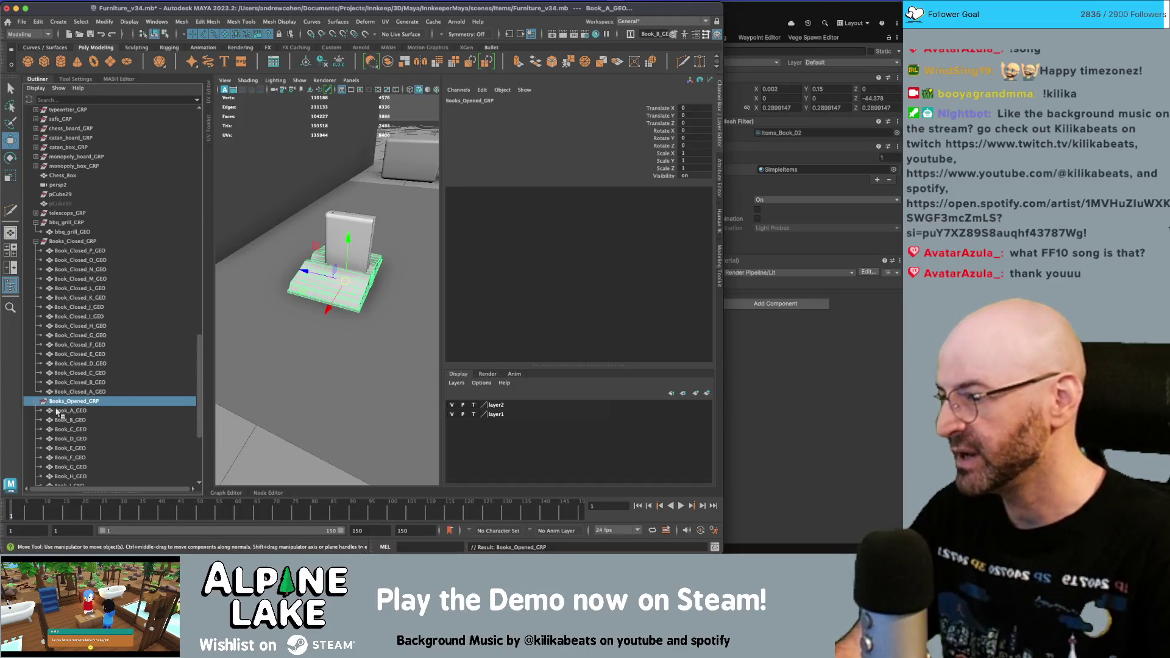
ctrl+click(59, 241)
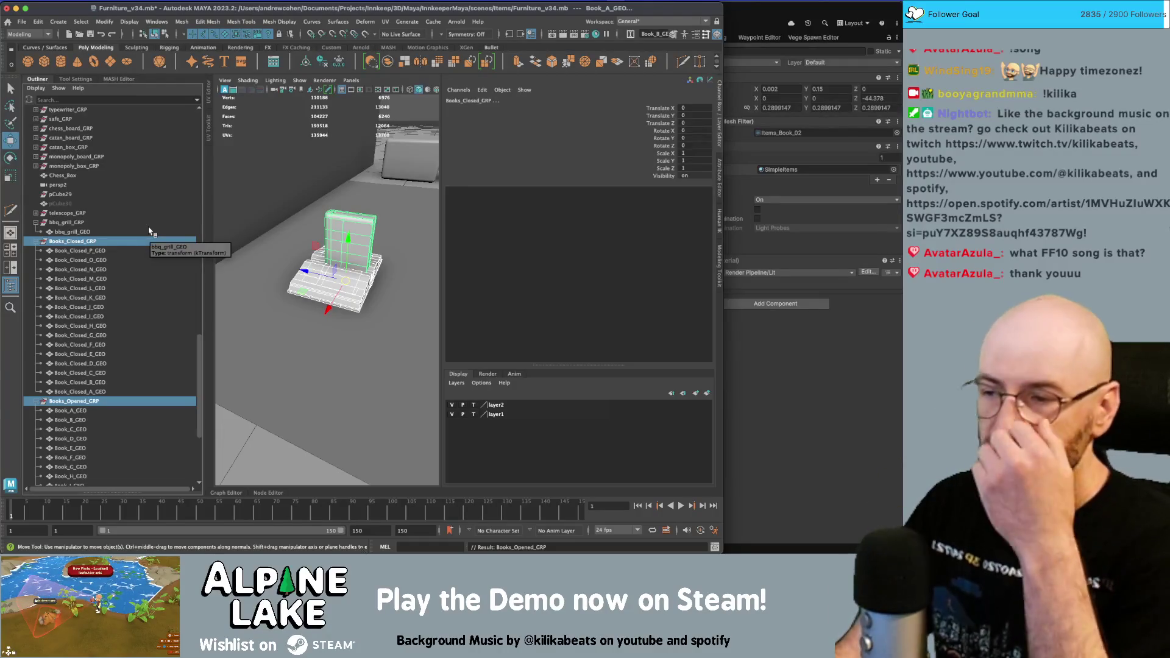
mouse_move(305, 256)
alt+mouse_down()
mouse_move(329, 244)
mouse_move(293, 294)
alt+mouse_up()
key(q)
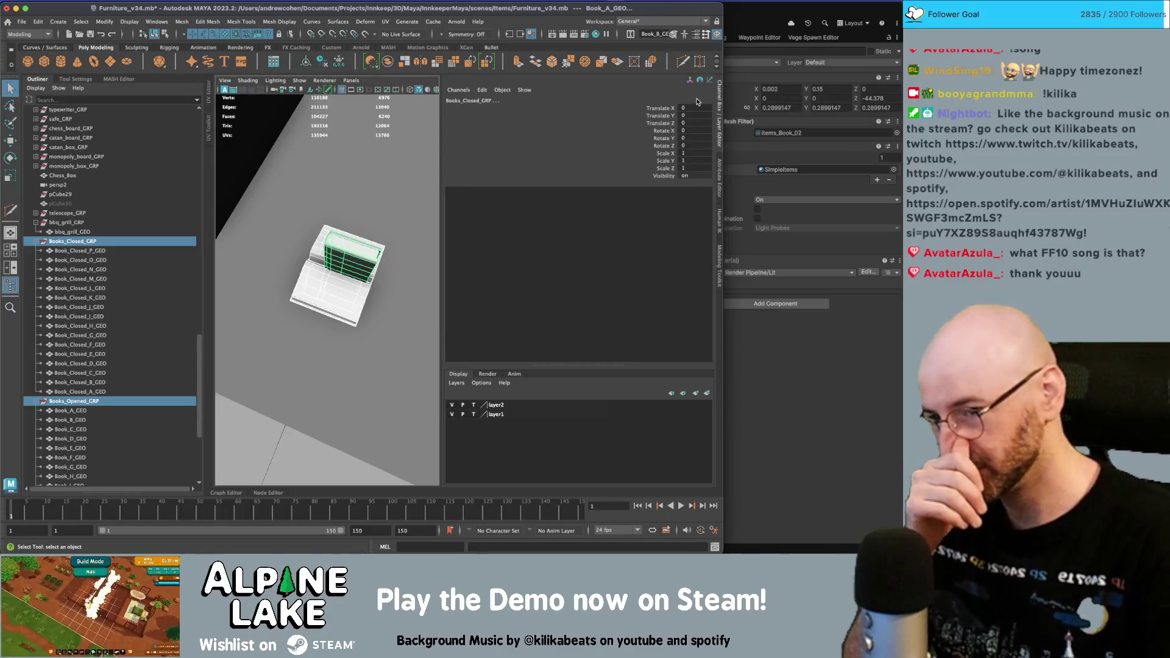
click(725, 300)
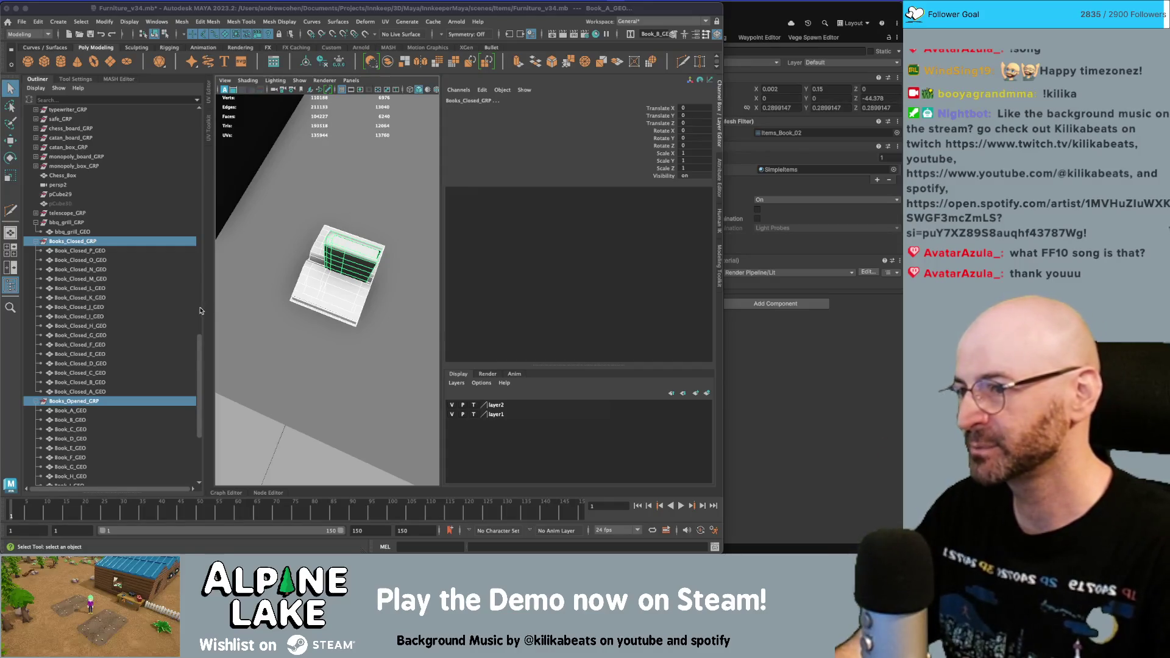
click(92, 251)
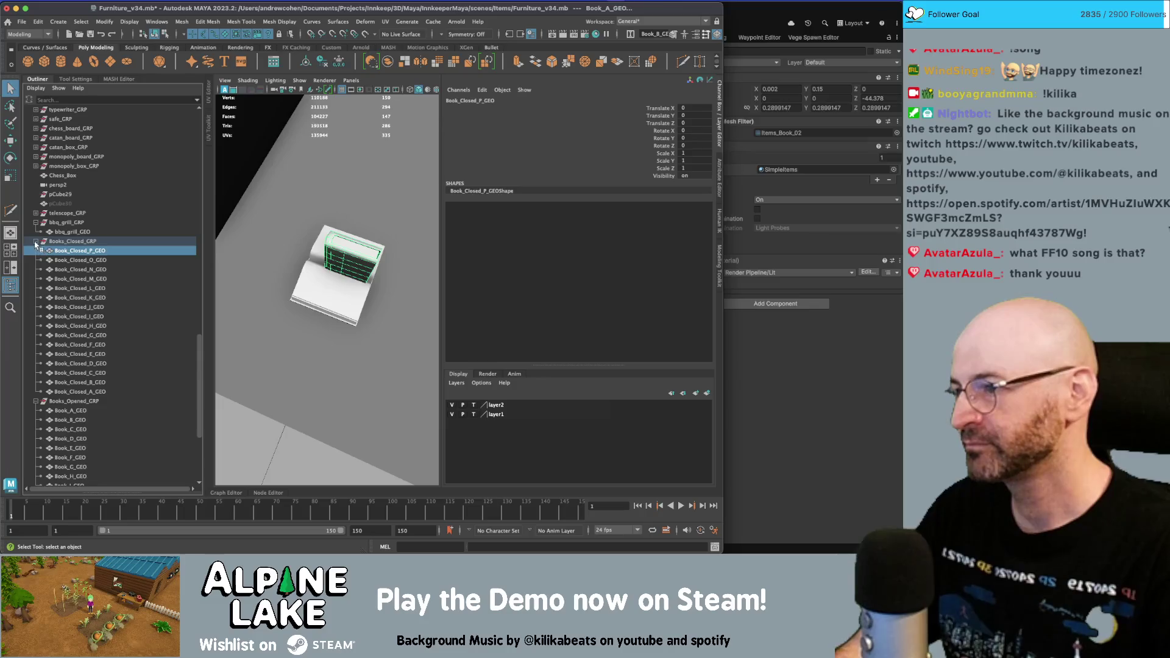
click(35, 242)
click(36, 251)
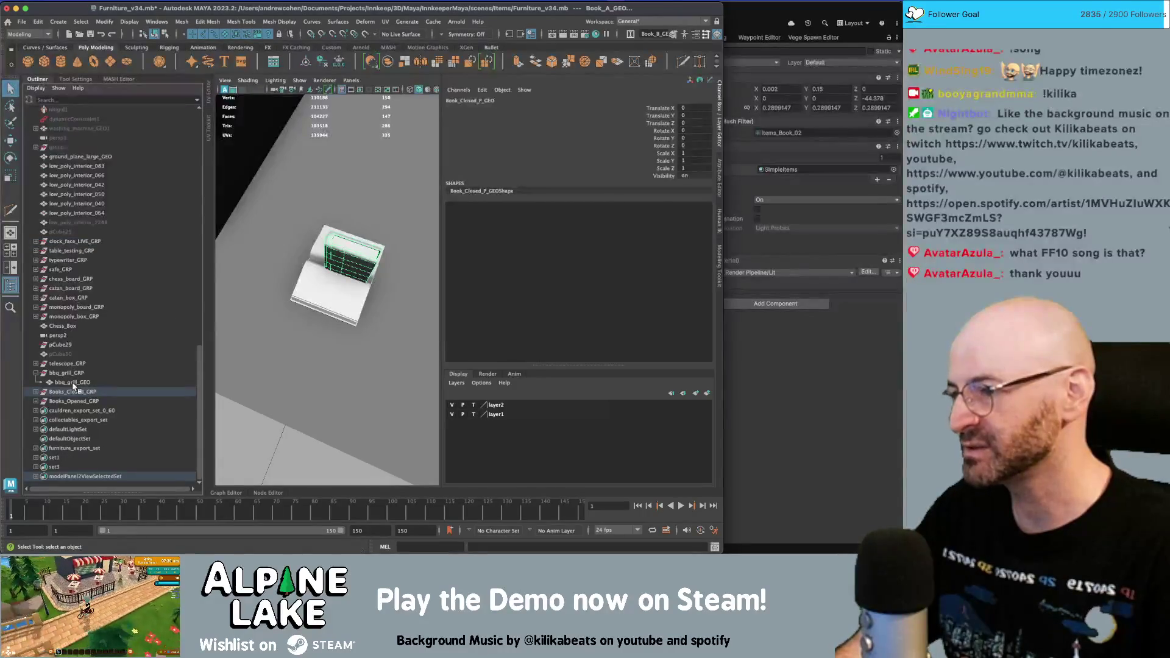
click(333, 277)
key(4)
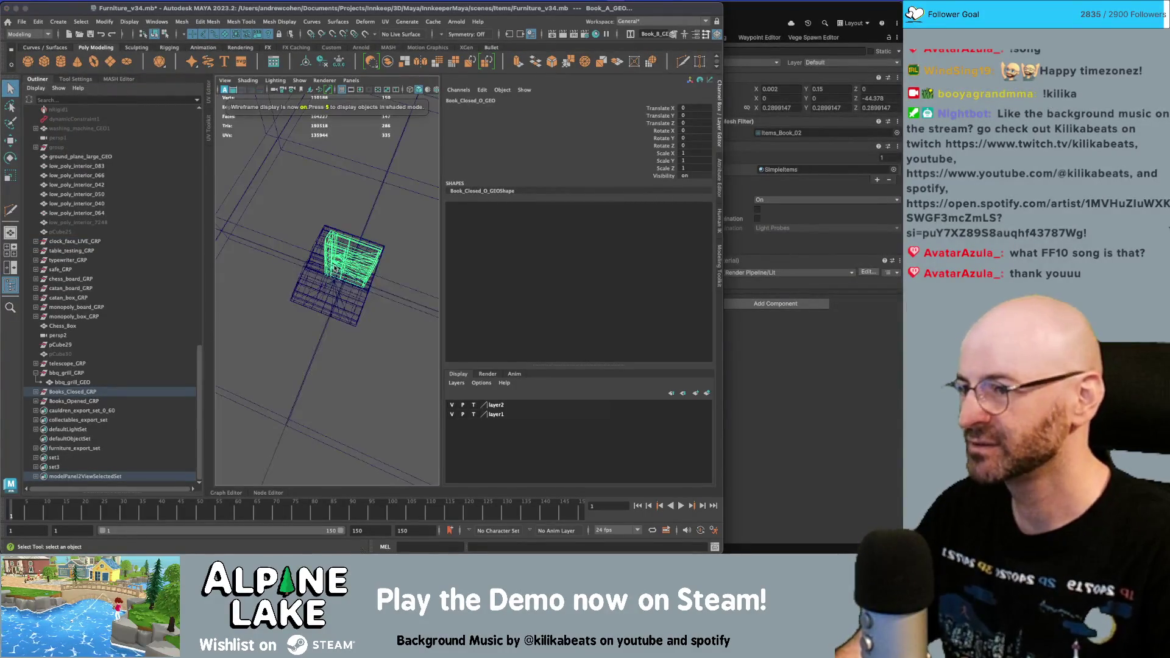
key(5)
scroll(78, 398, up, 20)
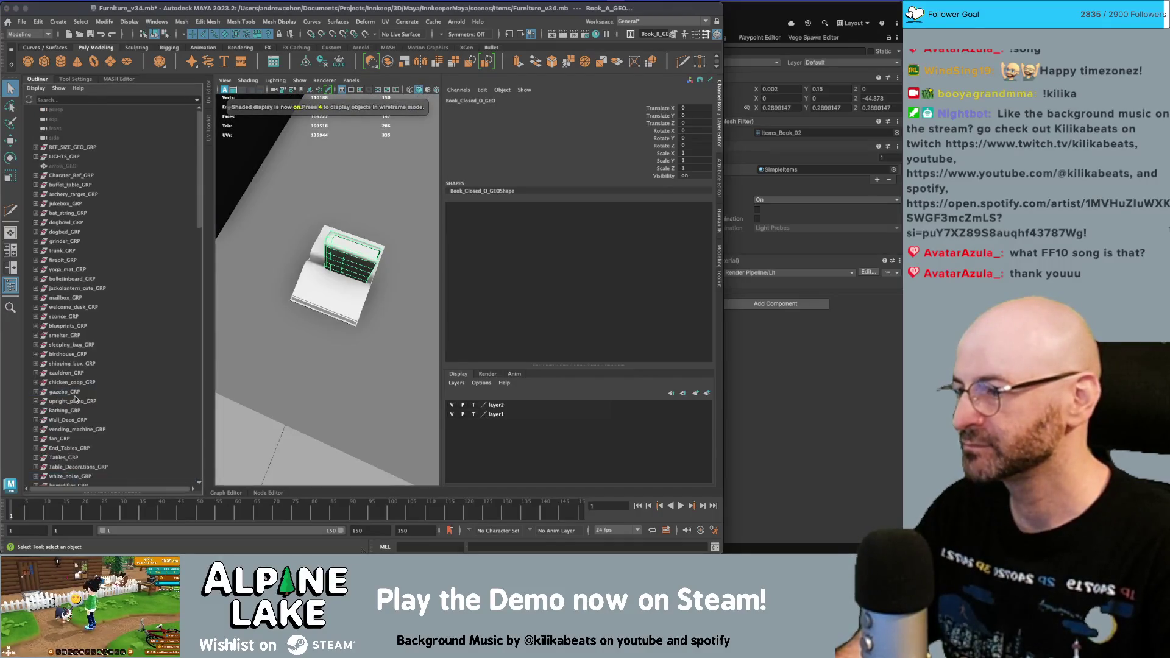
scroll(70, 391, down, 15)
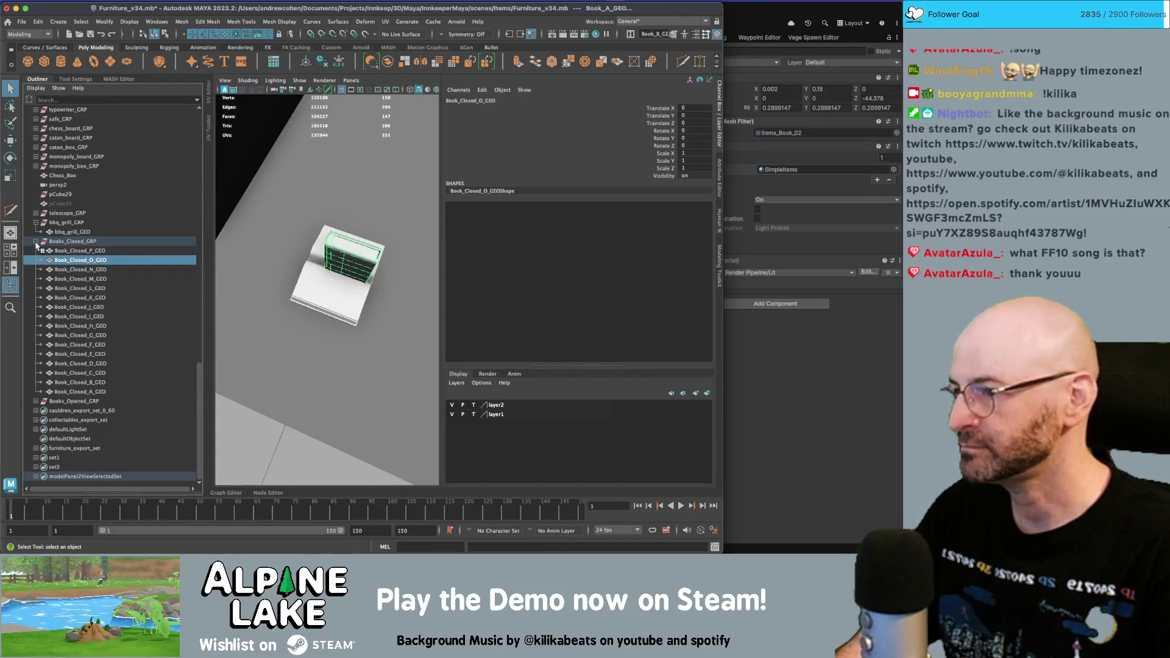
scroll(50, 253, down, 5)
click(36, 401)
click(65, 410)
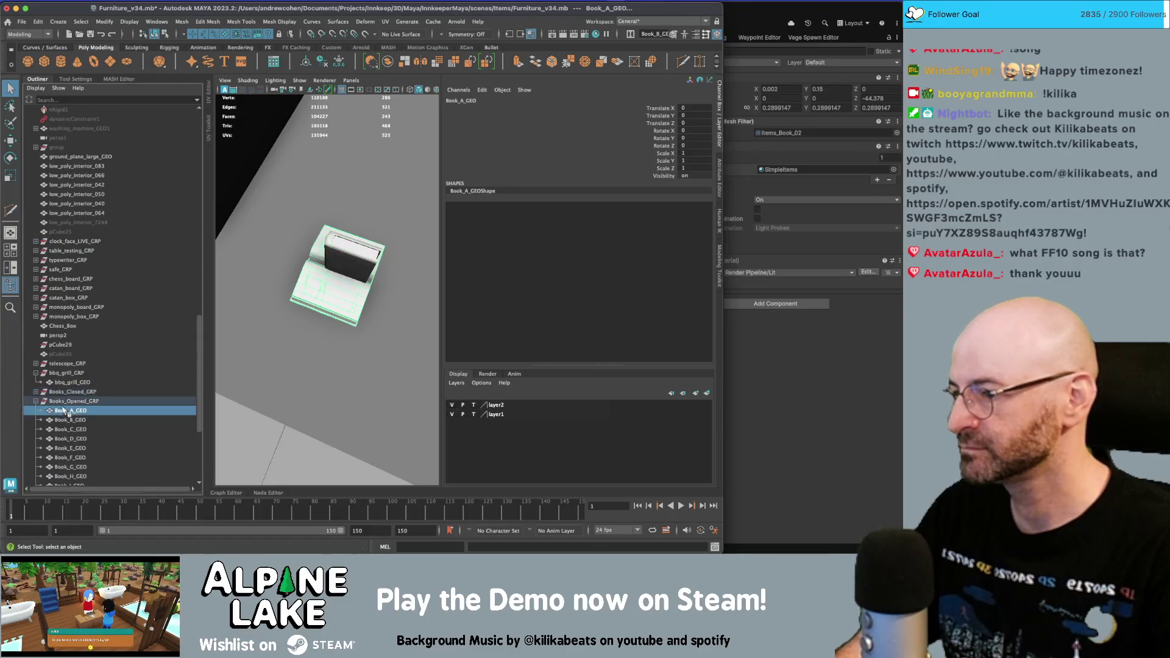
scroll(73, 402, down, 5)
shift+click(70, 400)
key(e)
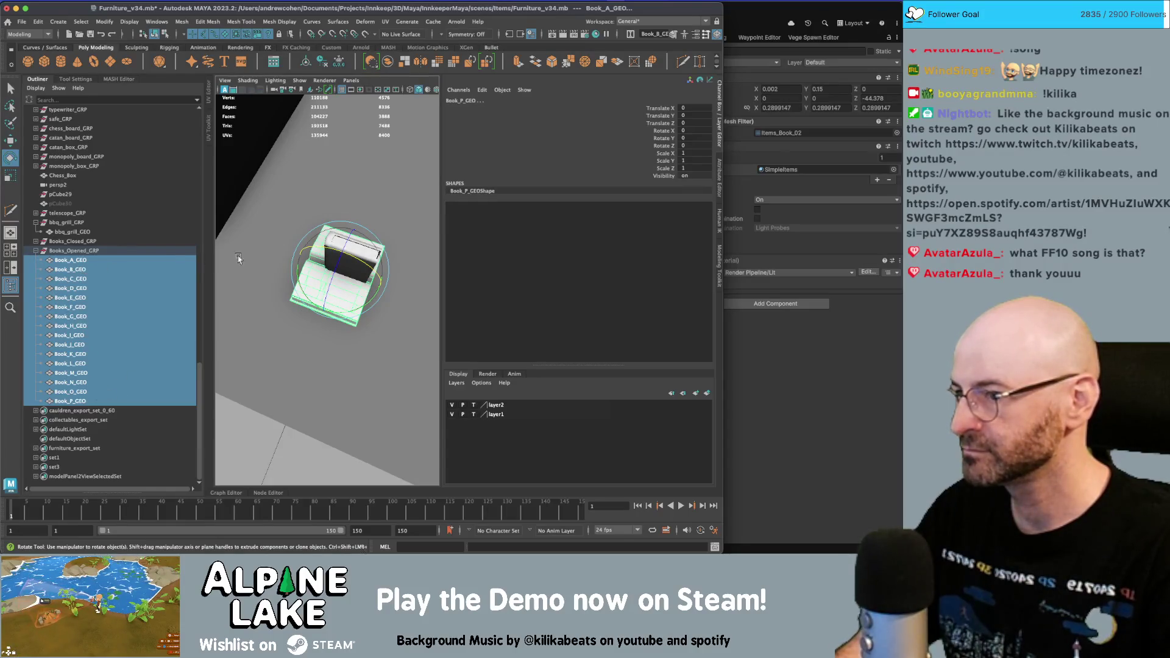
click(35, 250)
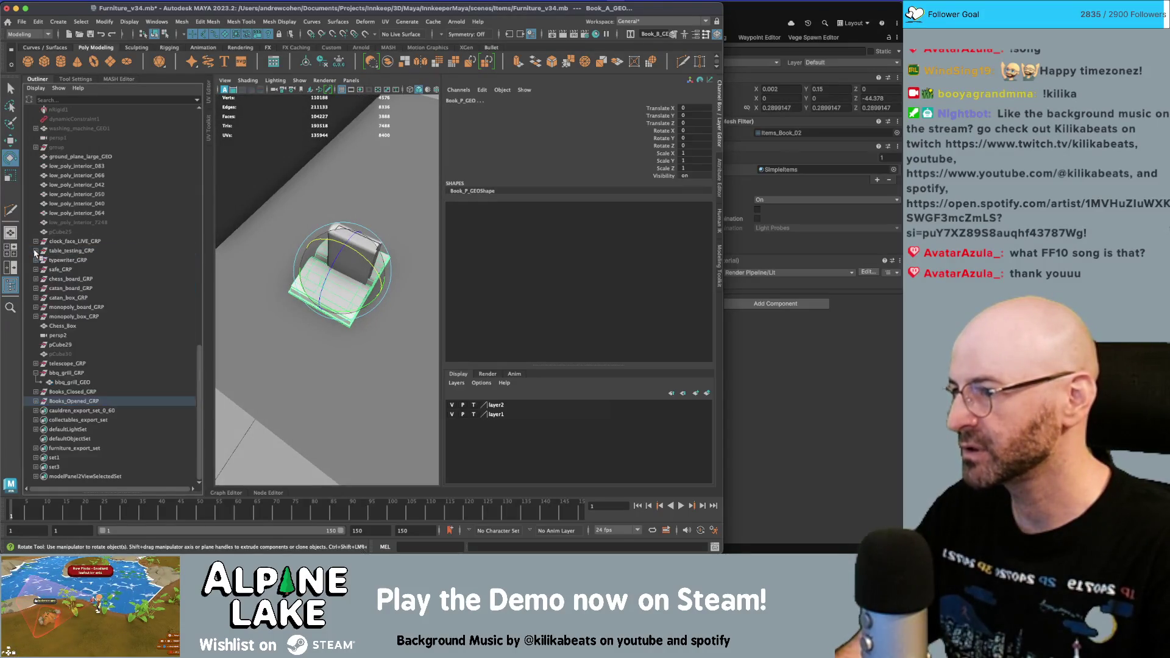
click(35, 391)
click(79, 400)
scroll(83, 399, down, 5)
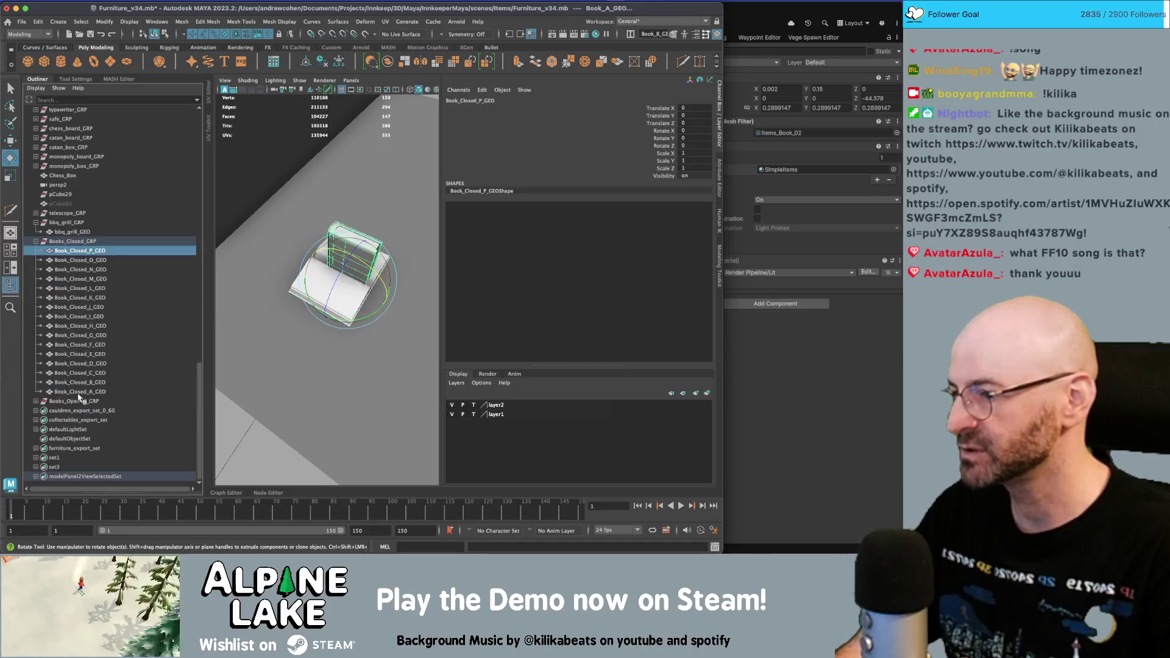
shift+click(95, 392)
click(94, 395)
shift+click(90, 260)
middle_drag(90, 259, 83, 245)
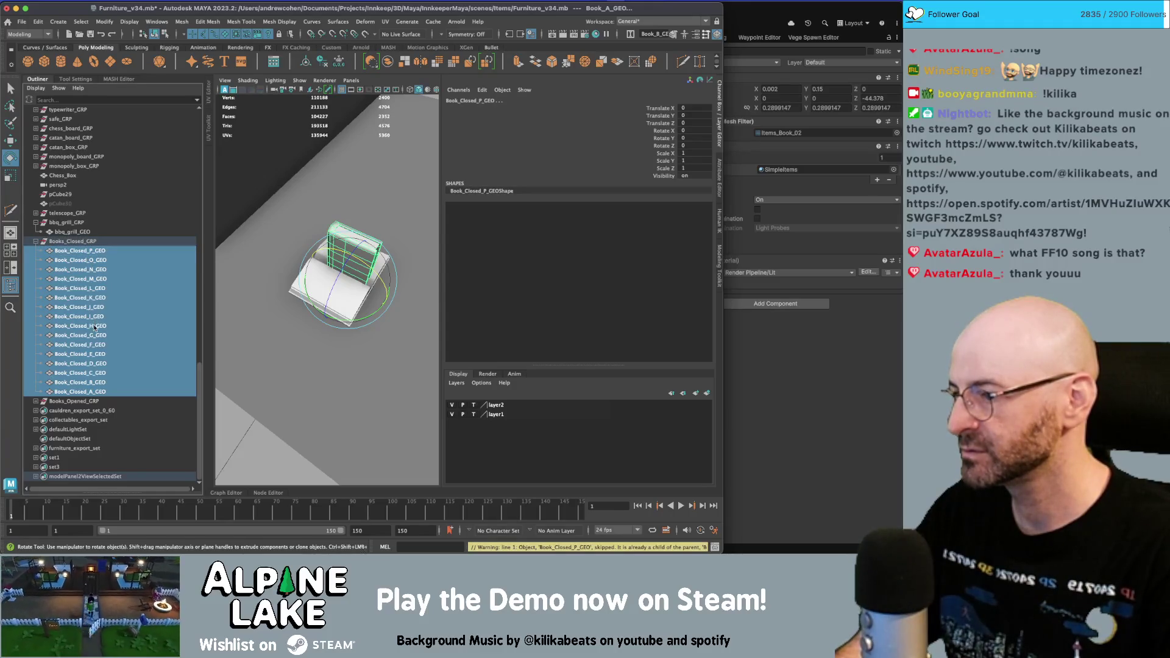
- Inspect the closed book up close and widen the 3D viewport panel
mouse_move(379, 271)
alt+mouse_down()
mouse_move(366, 324)
mouse_move(317, 313)
mouse_move(339, 289)
mouse_move(300, 282)
mouse_move(369, 262)
mouse_move(348, 273)
alt+mouse_up()
key(w)
key(ctrl+z)
key(q)
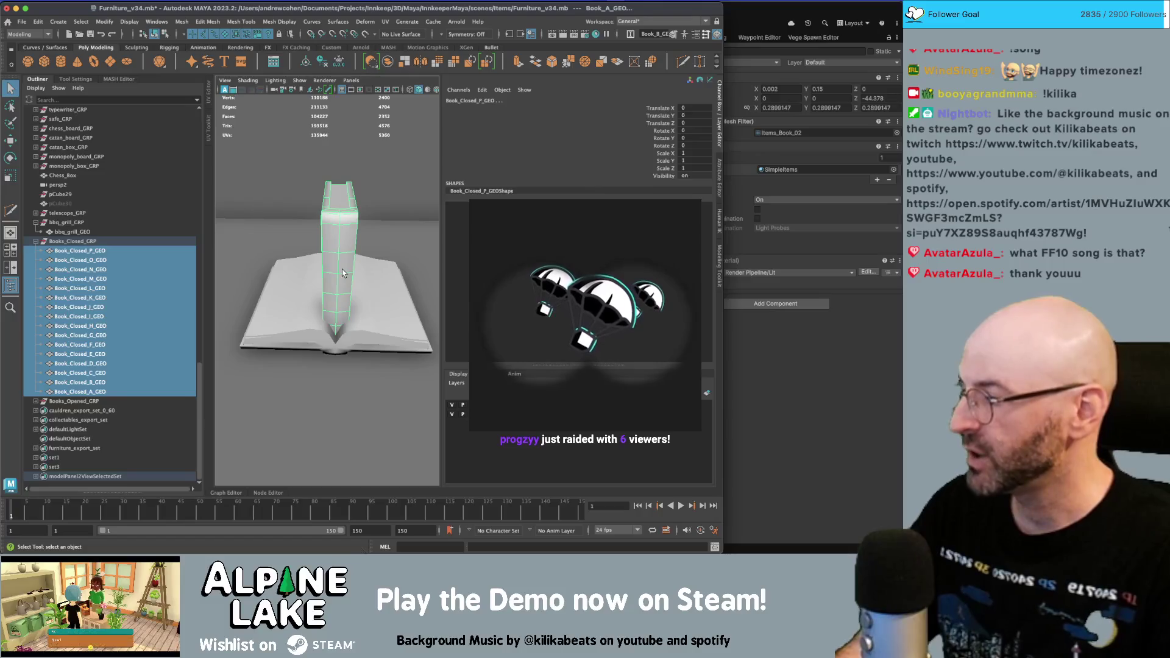
alt+drag(342, 269, 322, 265)
alt+right_drag(322, 265, 285, 270)
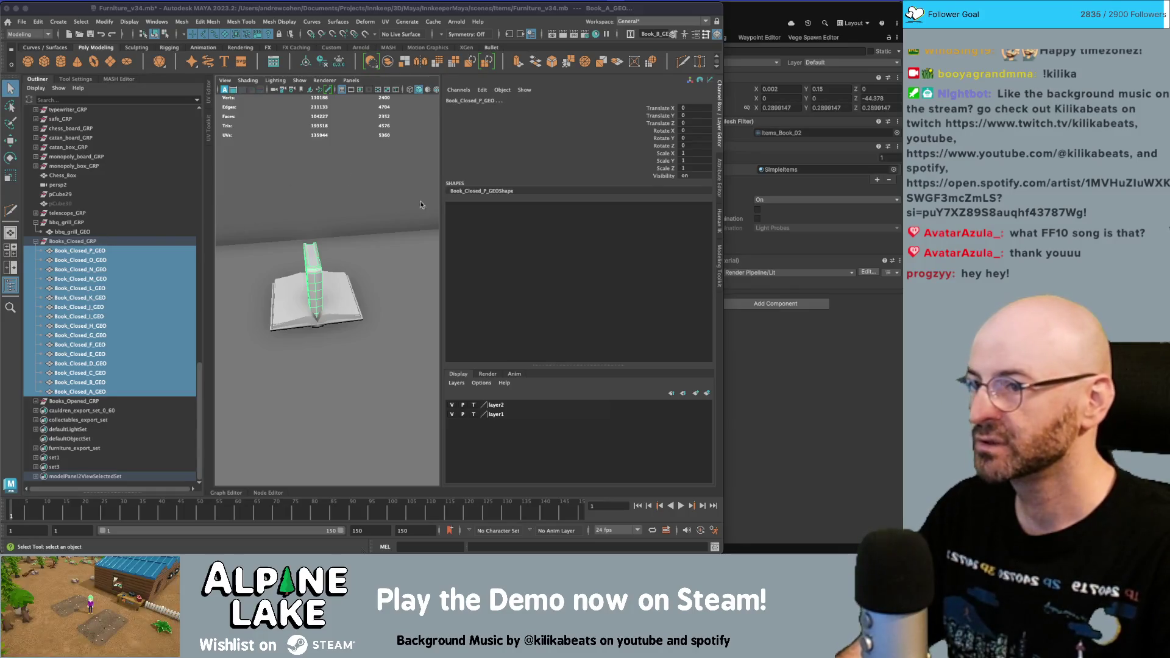
drag(443, 209, 590, 209)
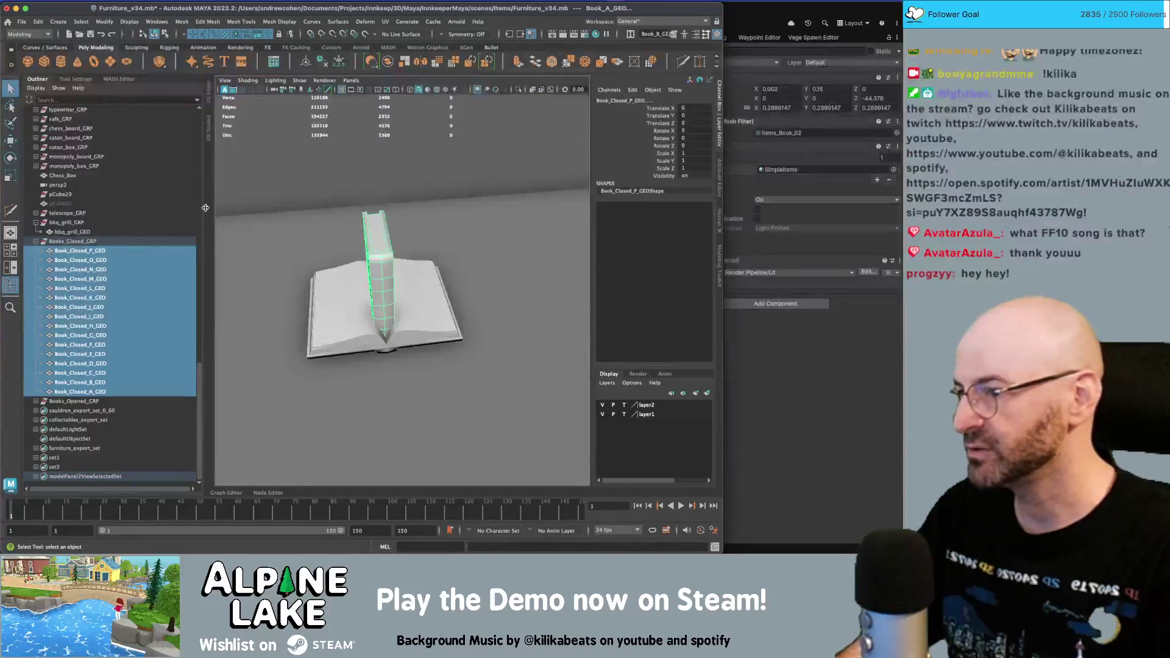
drag(206, 213, 97, 216)
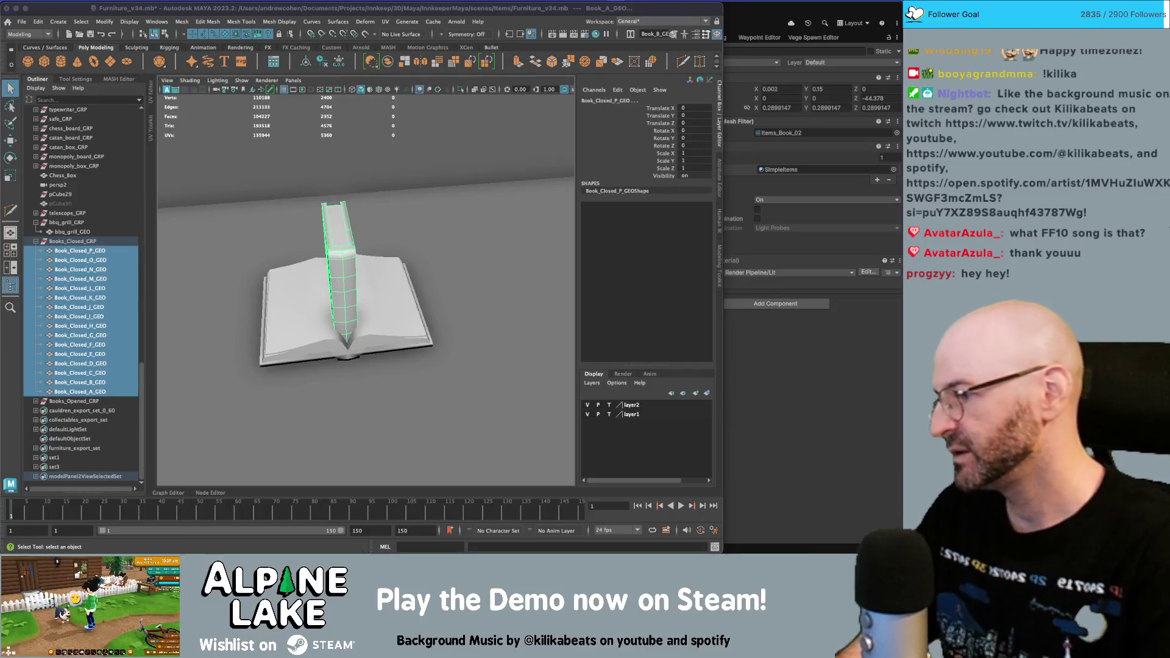
- Select Book_Closed_P_GEO through Book_Closed_A_GEO and switch the viewport to textured display
scroll(274, 281, up, 2)
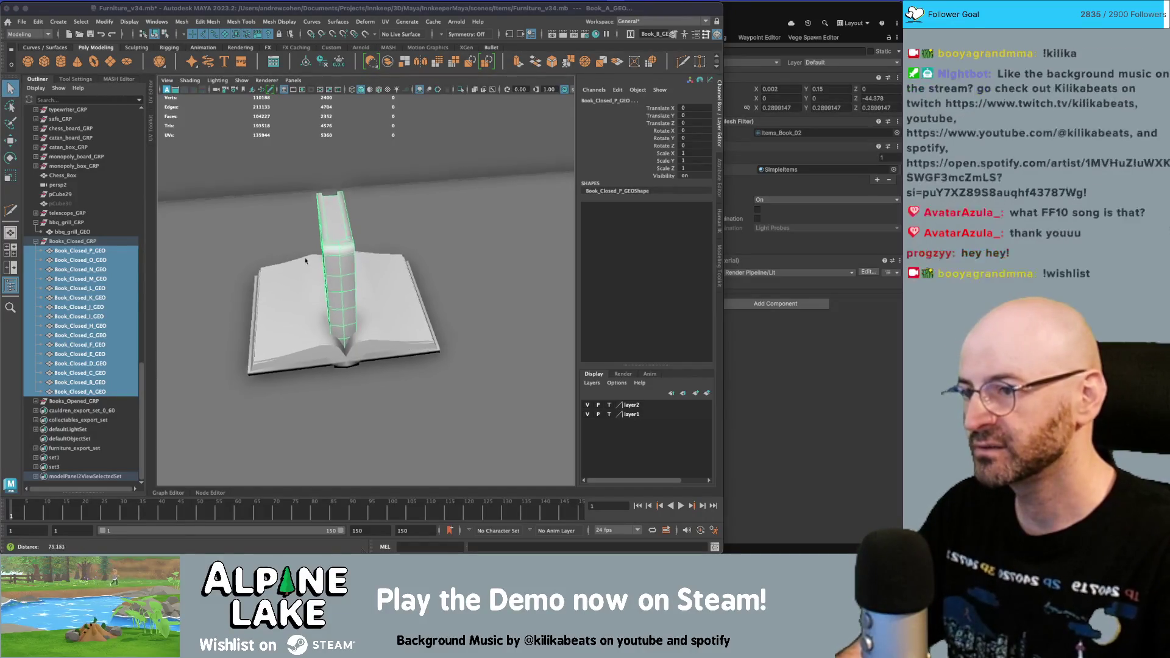
click(104, 261)
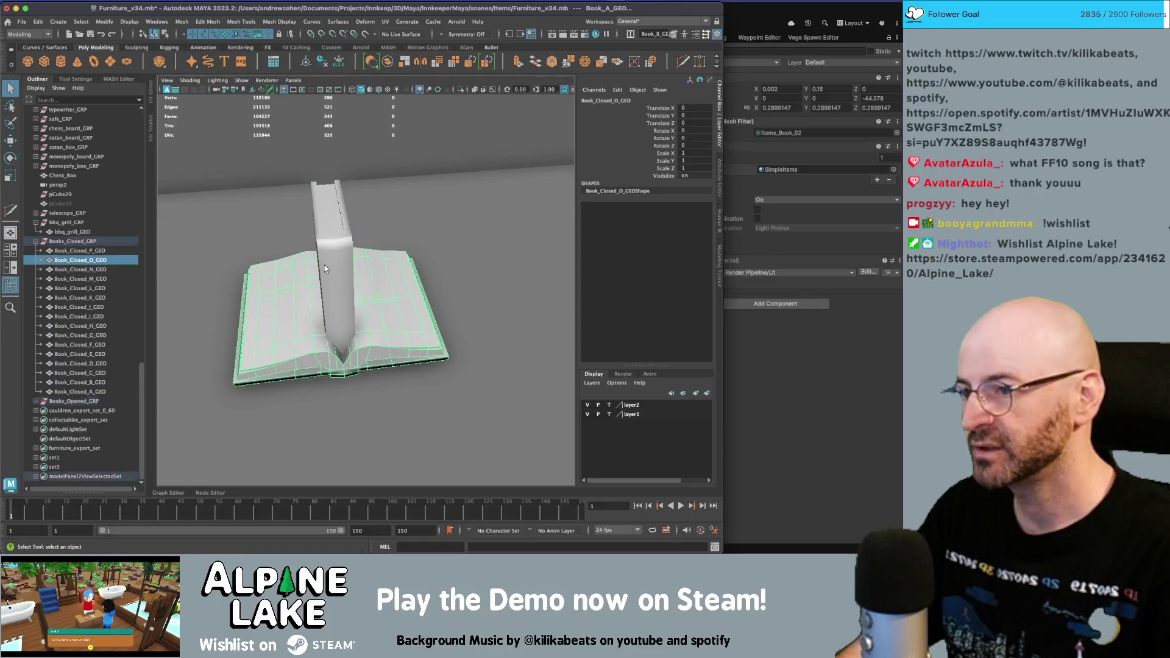
click(108, 251)
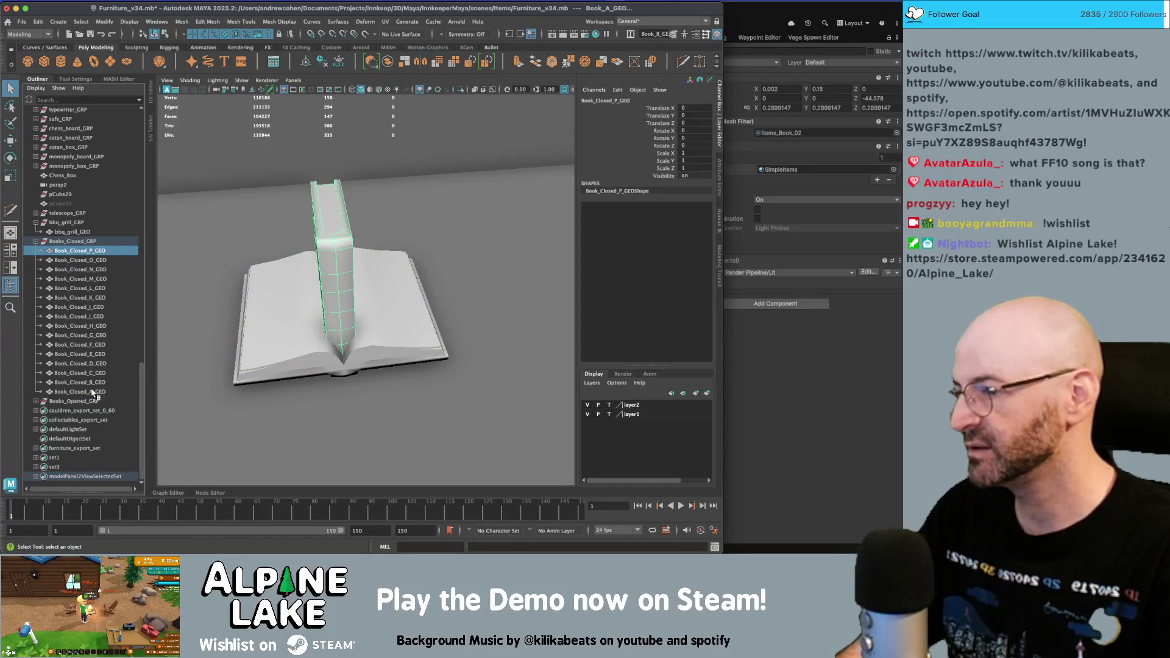
shift+click(93, 393)
key(w)
mouse_move(305, 316)
alt+mouse_down()
mouse_move(385, 293)
mouse_move(368, 296)
alt+mouse_up()
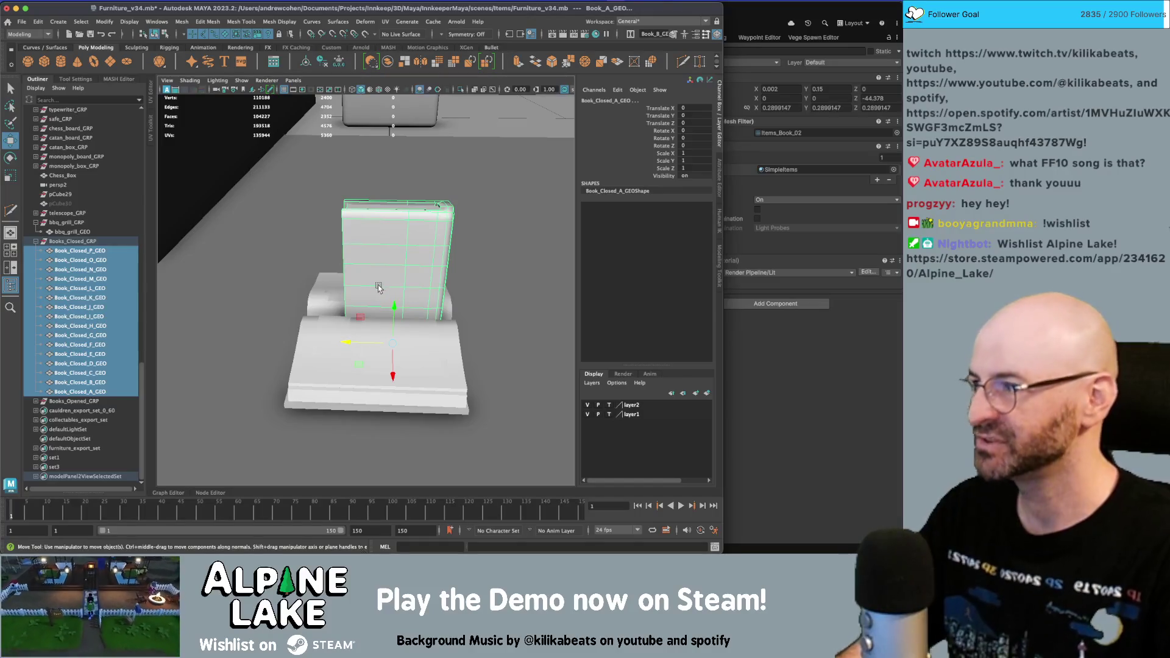
mouse_move(403, 270)
alt+mouse_down()
mouse_move(439, 268)
mouse_move(365, 263)
mouse_move(390, 256)
mouse_move(379, 254)
mouse_move(348, 264)
alt+mouse_up()
key(6)
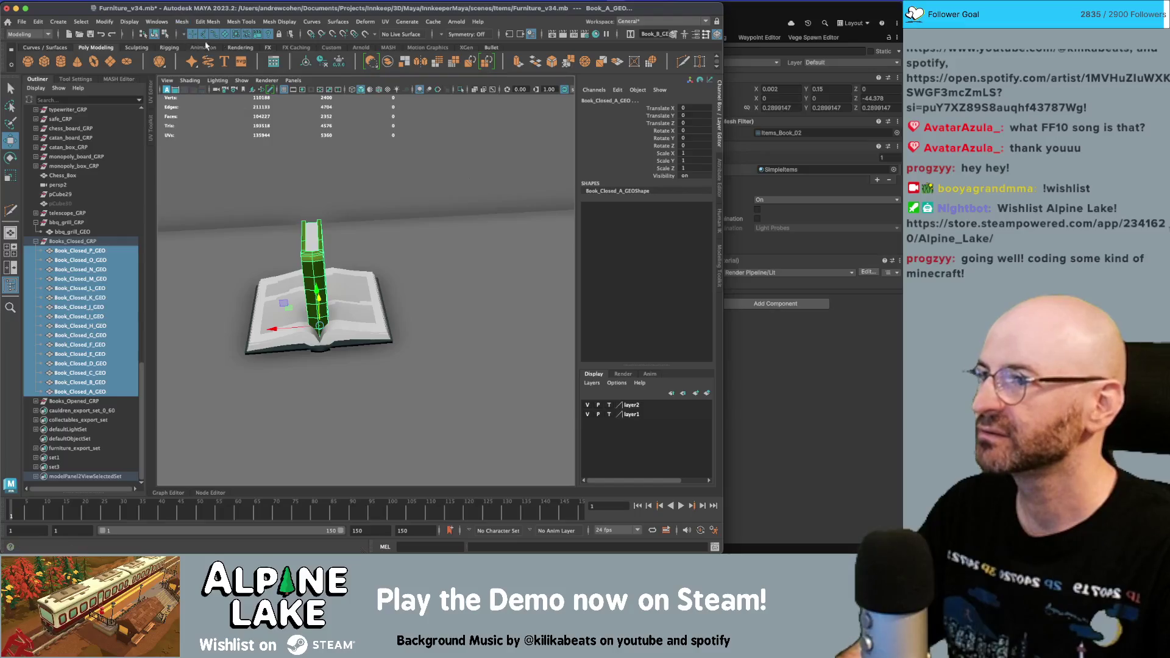
- Run the Custom shelf arrange script at fixed width 5.0 to row the closed books, then undo it
click(331, 47)
click(47, 63)
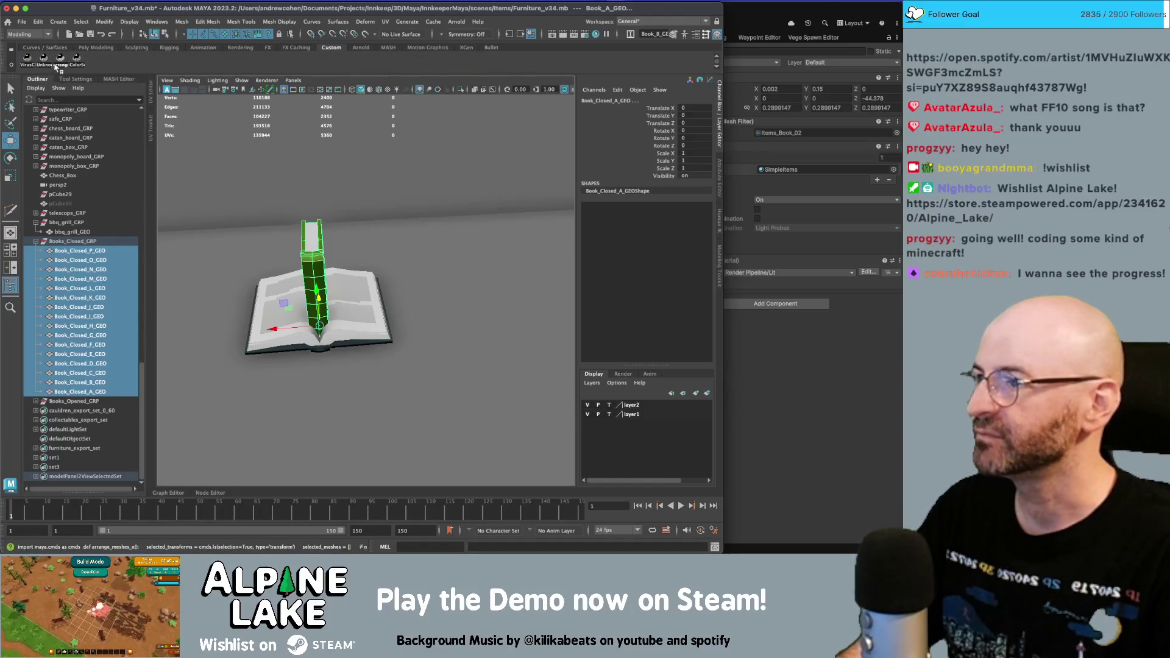
click(435, 276)
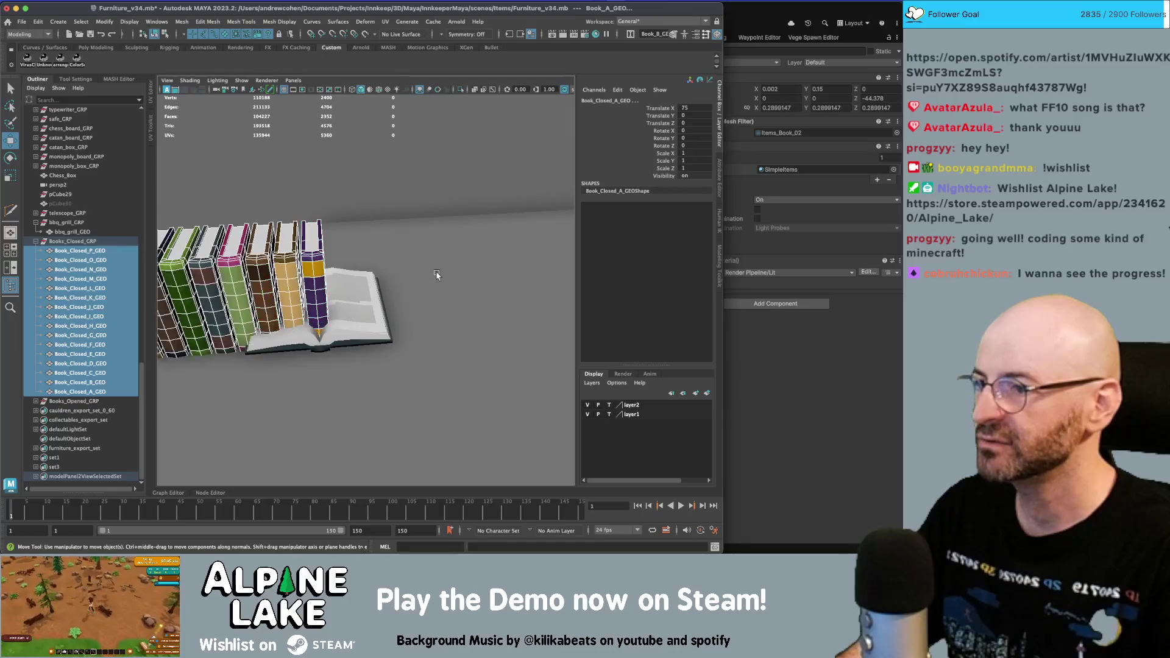
key(f)
mouse_move(310, 250)
alt+mouse_down()
mouse_move(268, 214)
mouse_move(353, 217)
mouse_move(360, 228)
mouse_move(341, 258)
alt+mouse_up()
click(286, 231)
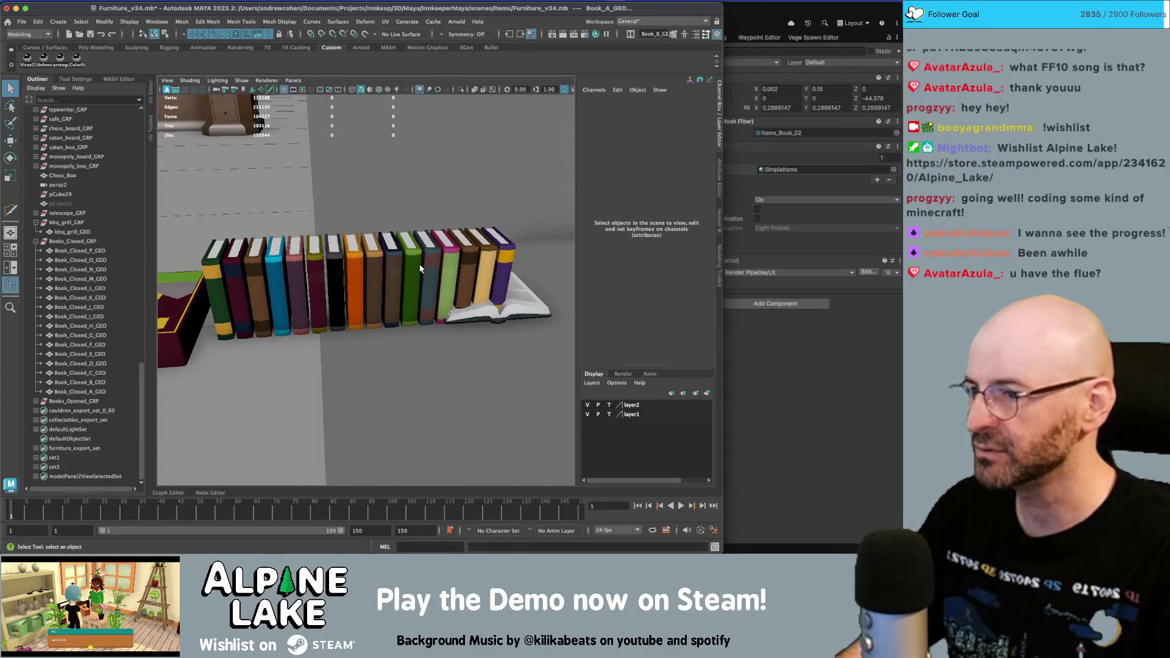
key(z)
key(z)
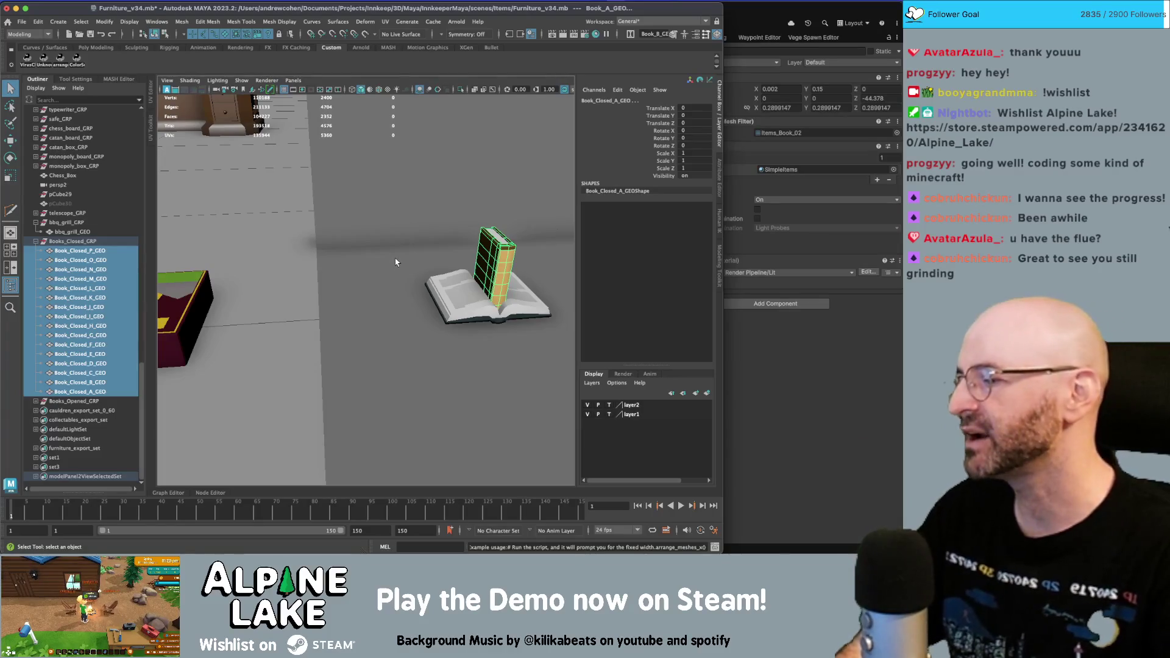
- Frame and orbit around the stacked closed book, then clear the selection
key(f)
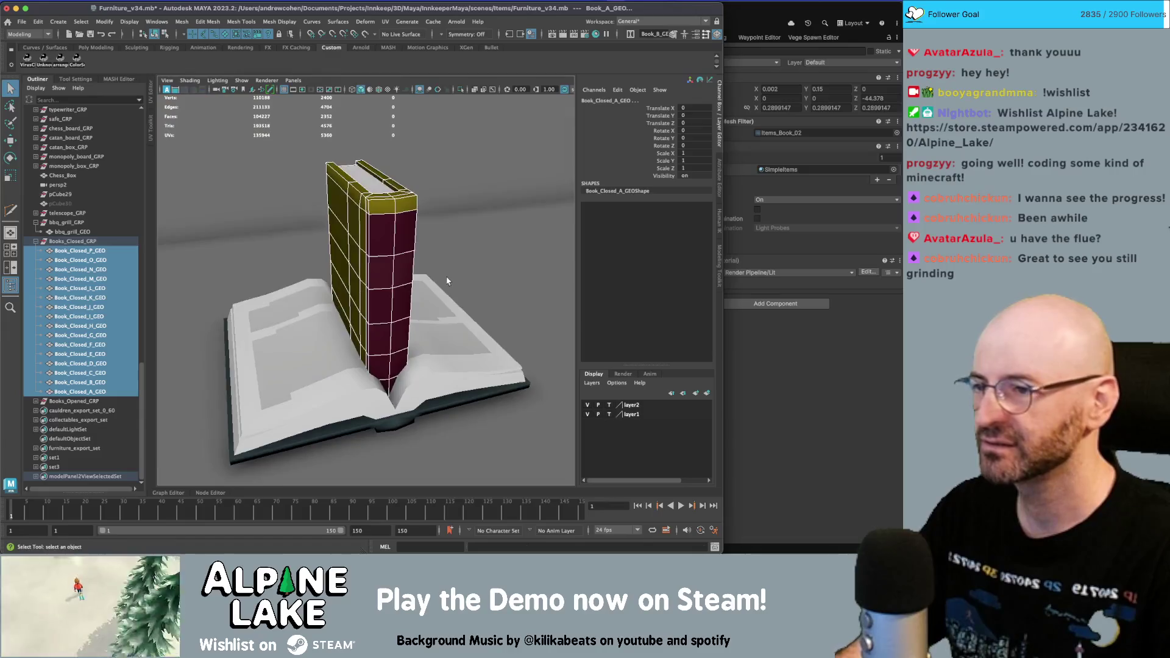
alt+right_drag(447, 281, 280, 308)
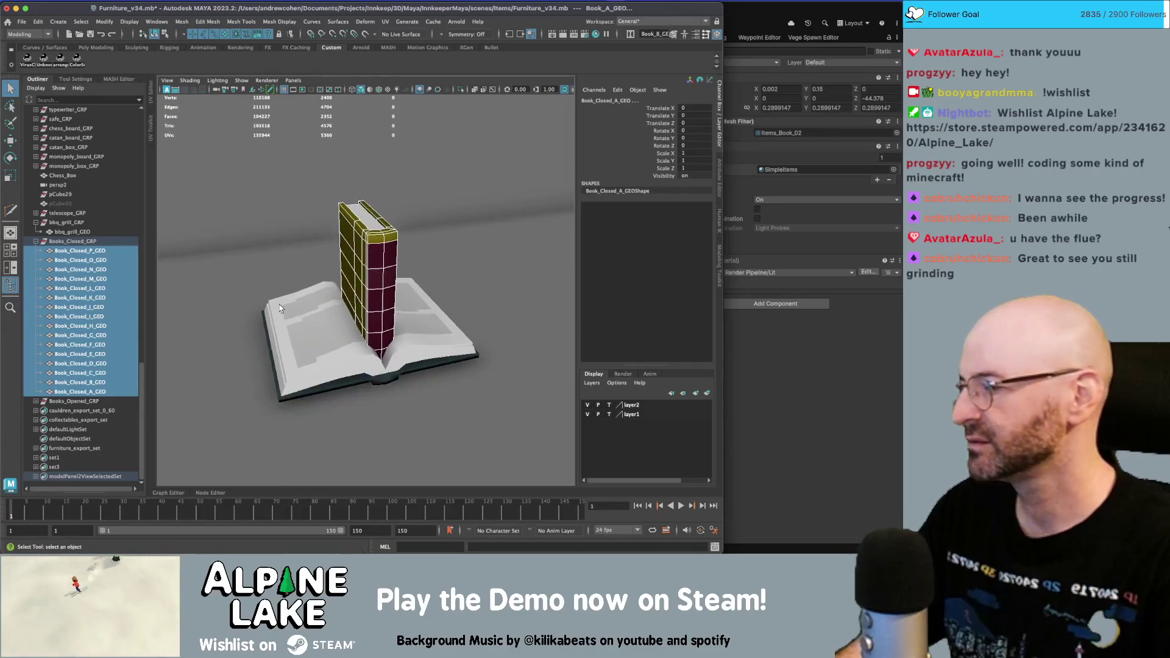
mouse_move(240, 301)
alt+mouse_down()
mouse_move(358, 271)
mouse_move(447, 195)
mouse_move(448, 238)
mouse_move(386, 254)
mouse_move(413, 282)
mouse_move(386, 268)
mouse_move(406, 246)
alt+mouse_up()
click(384, 248)
shift+click(393, 256)
click(446, 195)
- Zoom out to a top-down view of the furniture layout and hide the viewport grid
scroll(448, 207, up, 3)
scroll(394, 259, up, 3)
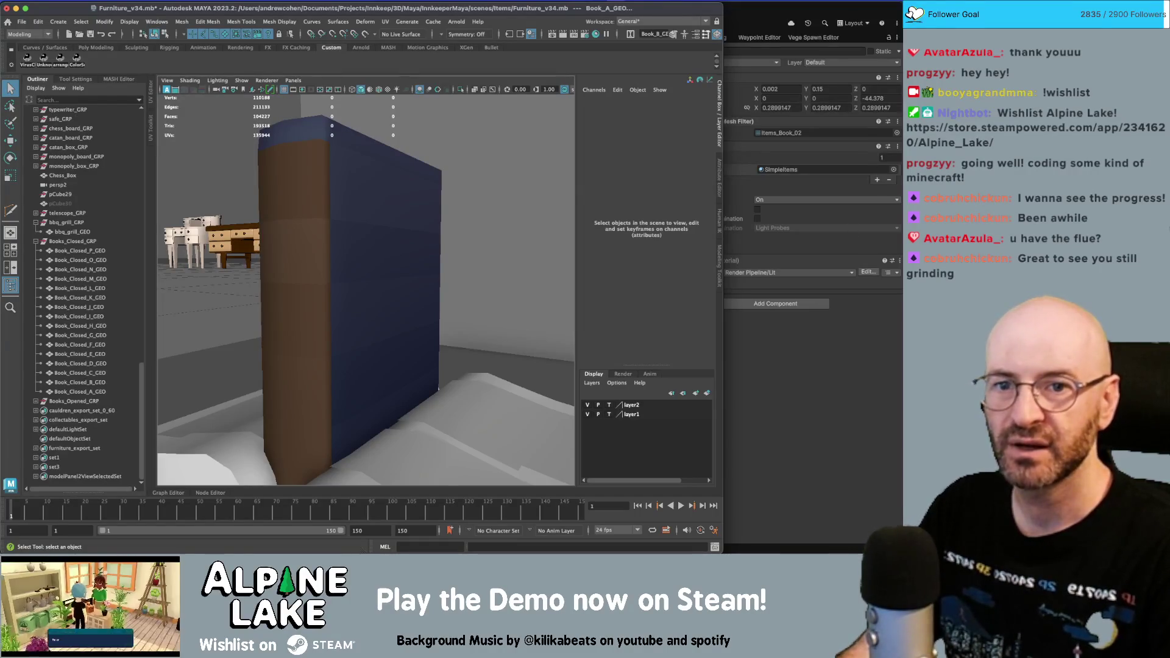
key(super+Tab)
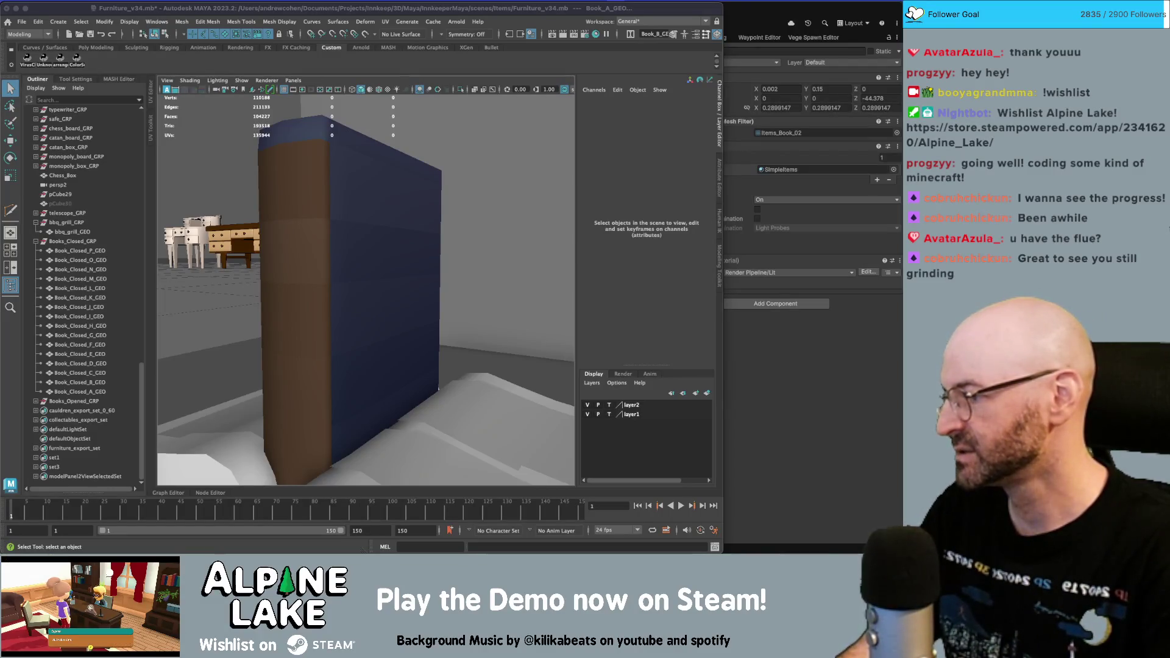
mouse_move(305, 223)
alt+right_down()
mouse_move(272, 205)
mouse_move(248, 231)
alt+right_up()
mouse_move(249, 232)
alt+mouse_down()
mouse_move(262, 193)
mouse_move(345, 217)
mouse_move(323, 204)
mouse_move(340, 213)
mouse_move(379, 199)
mouse_move(331, 195)
mouse_move(322, 226)
alt+mouse_up()
click(283, 92)
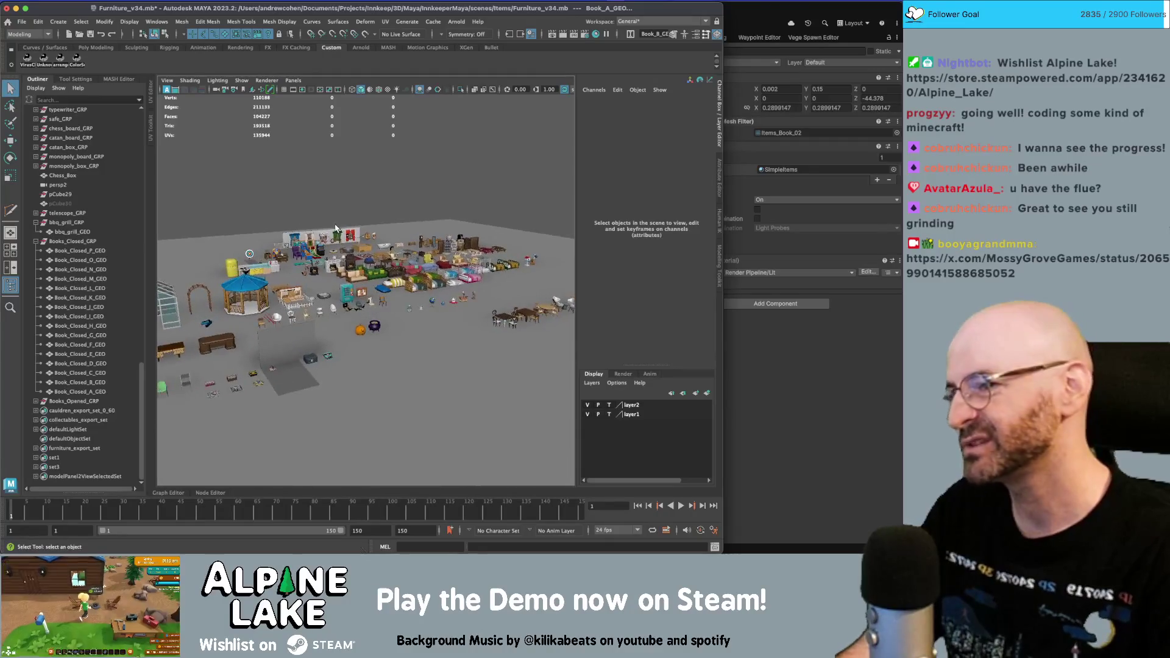
- Zoom and tilt to a steep top-down view of the wall and board-game pieces
scroll(474, 214, up, 5)
alt+drag(474, 214, 363, 199)
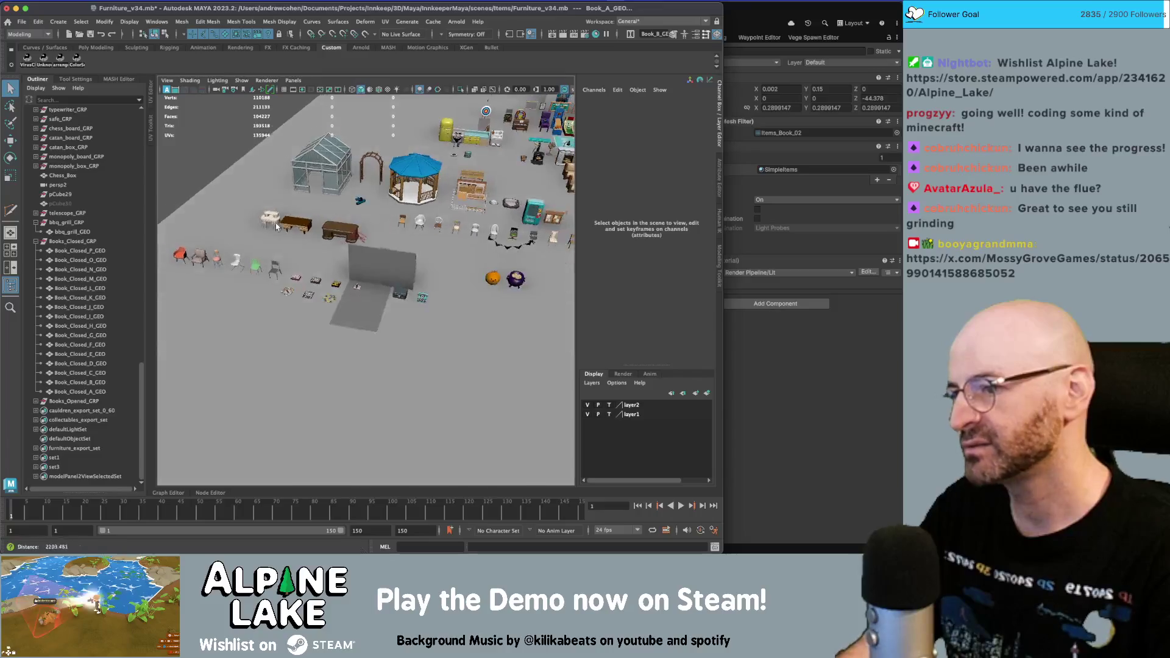
scroll(407, 216, up, 5)
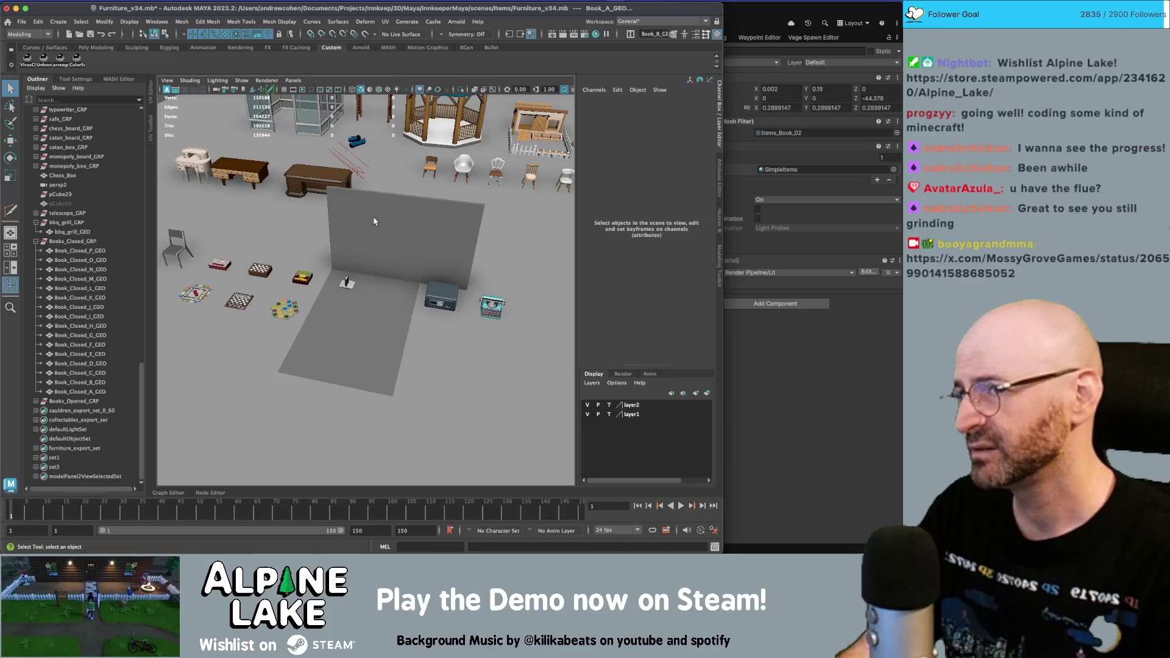
key(super+Tab)
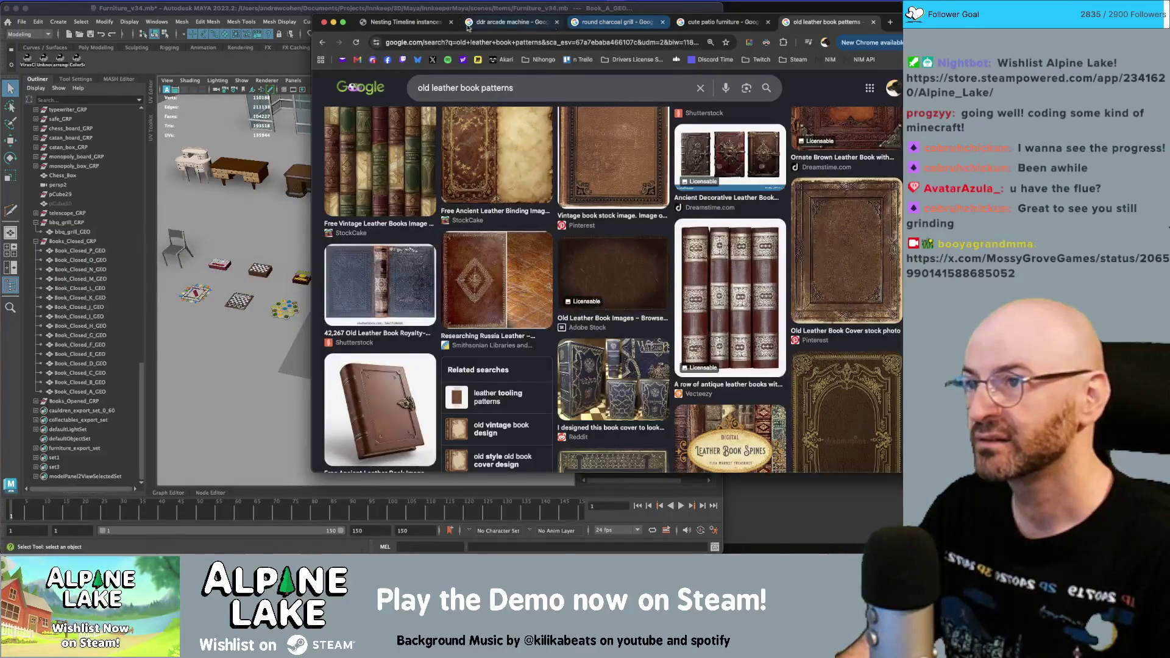
- In a new tab, enter the Innkeep Miro board address from the 'miro' suggestion
key(super+t)
text(miro)
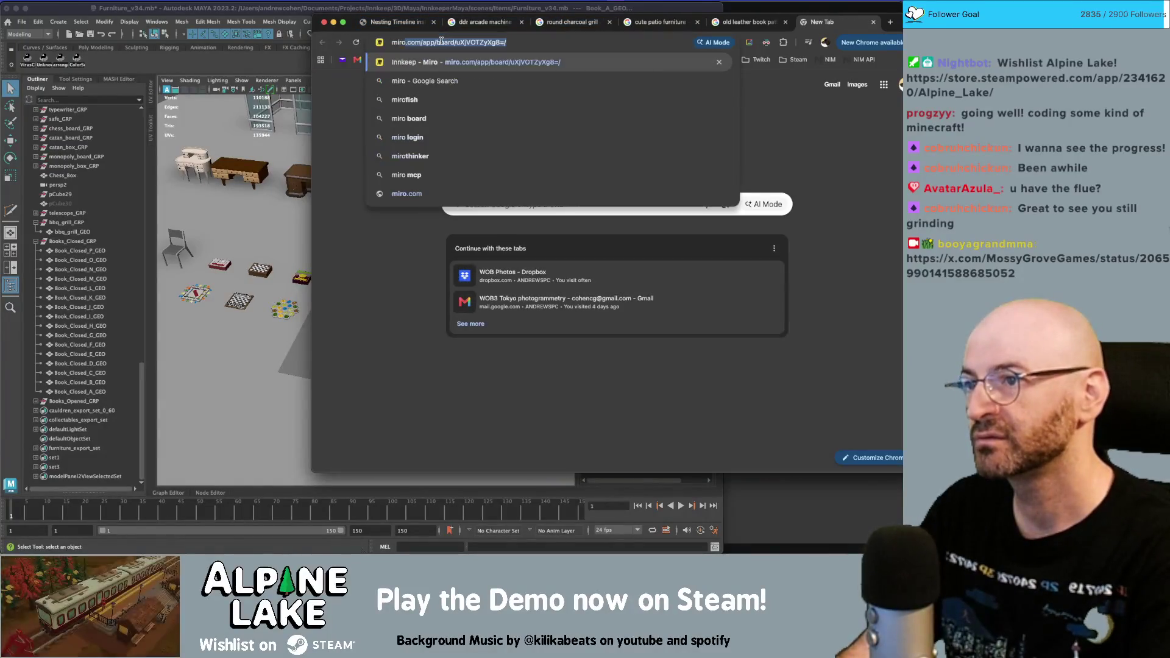
key(Return)
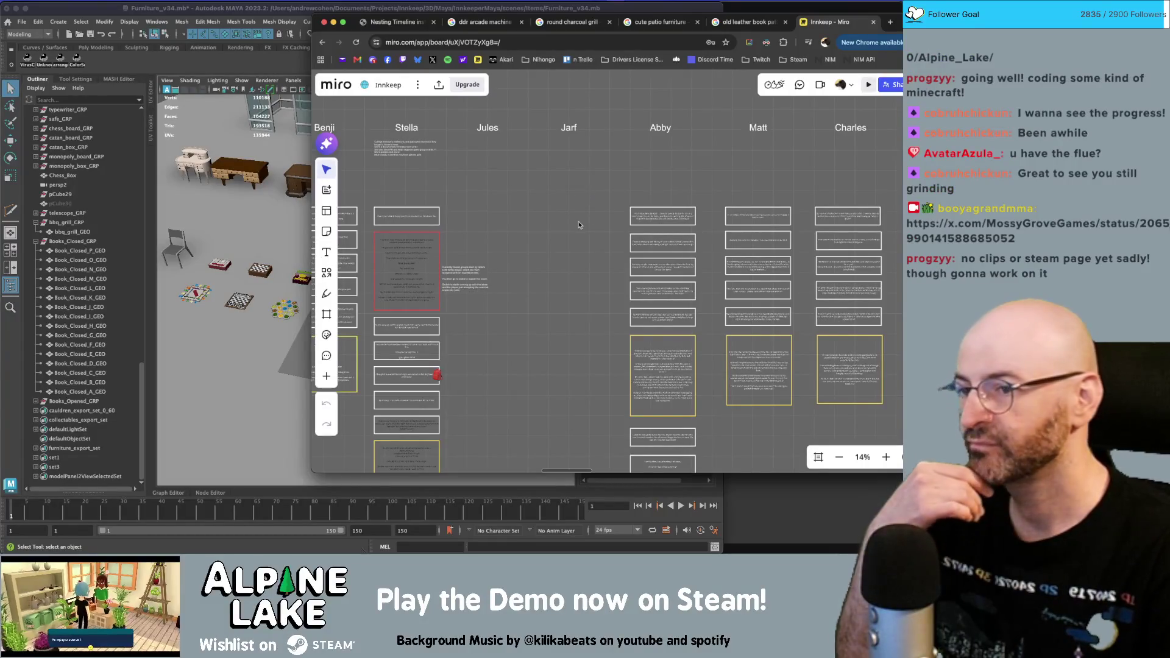
scroll(559, 212, down, 5)
scroll(559, 211, down, 3)
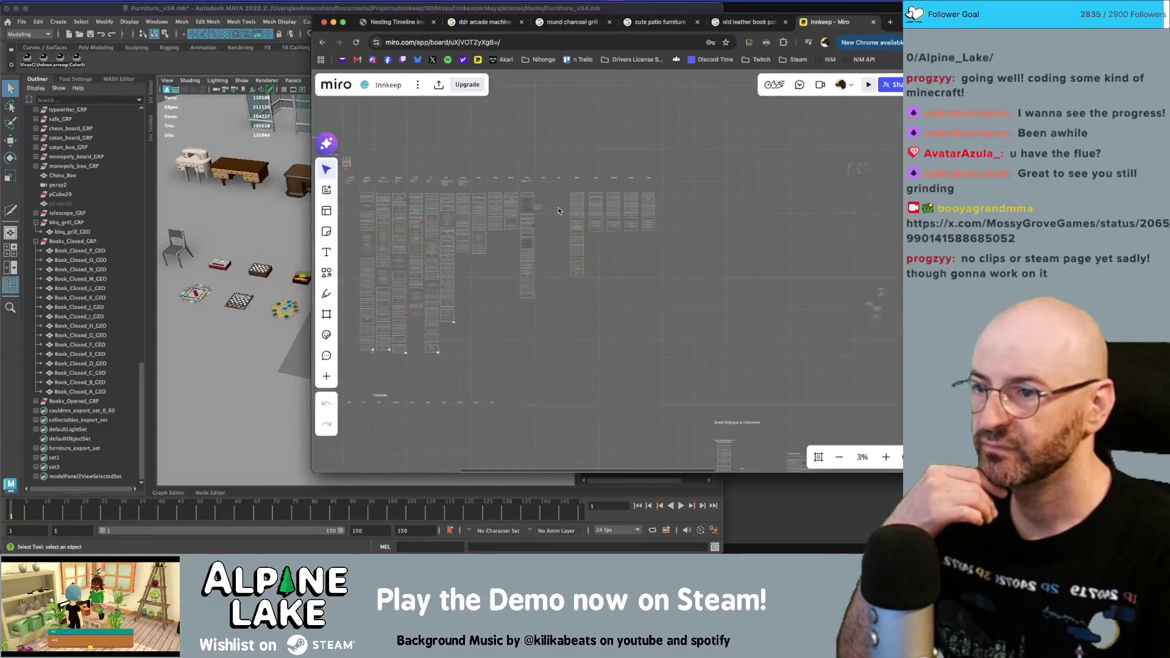
mouse_move(408, 215)
mouse_down()
mouse_move(498, 312)
mouse_move(590, 337)
mouse_move(412, 324)
mouse_move(400, 307)
mouse_up()
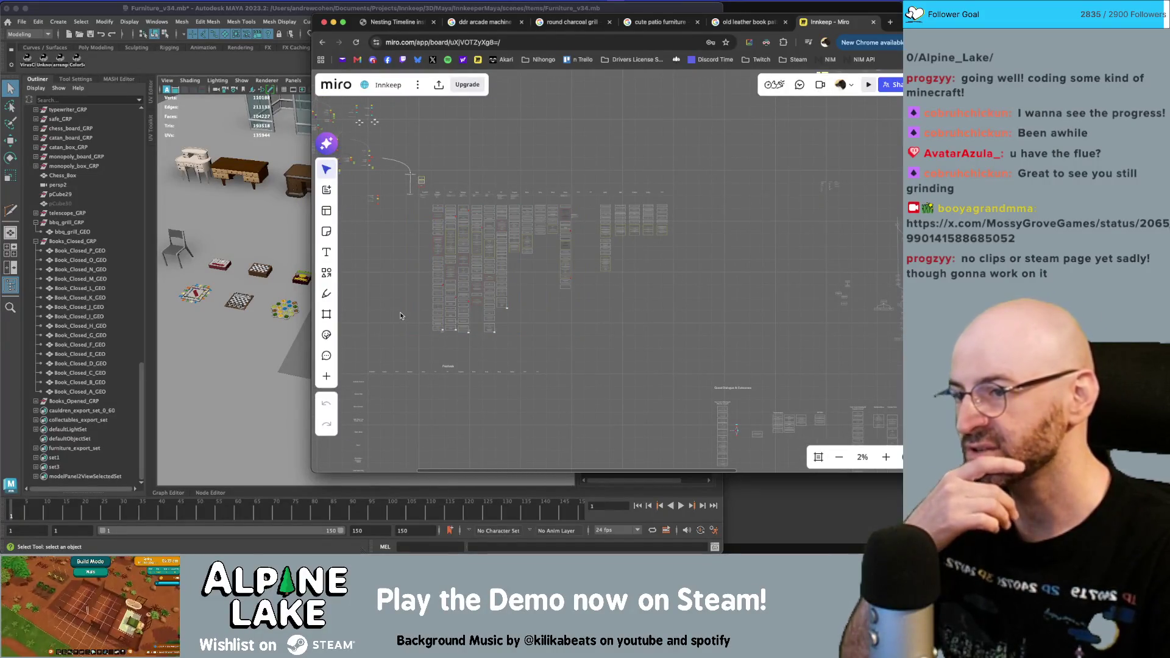
mouse_move(419, 345)
mouse_down()
mouse_move(509, 309)
mouse_move(523, 265)
mouse_move(527, 340)
mouse_up()
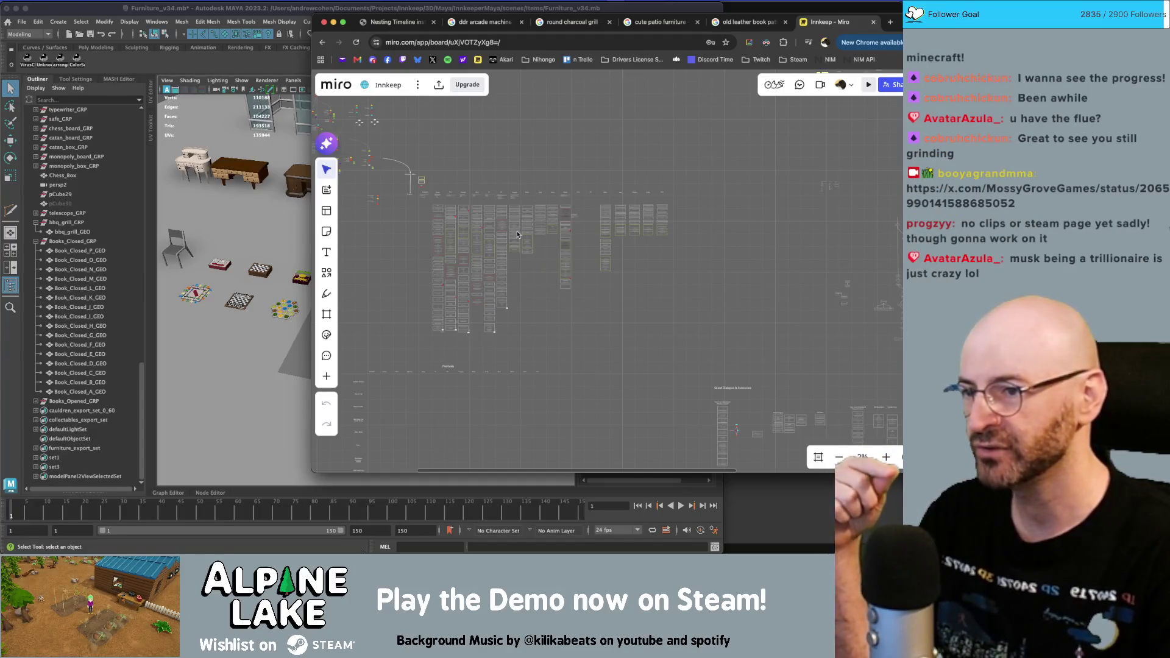
scroll(451, 152, up, 5)
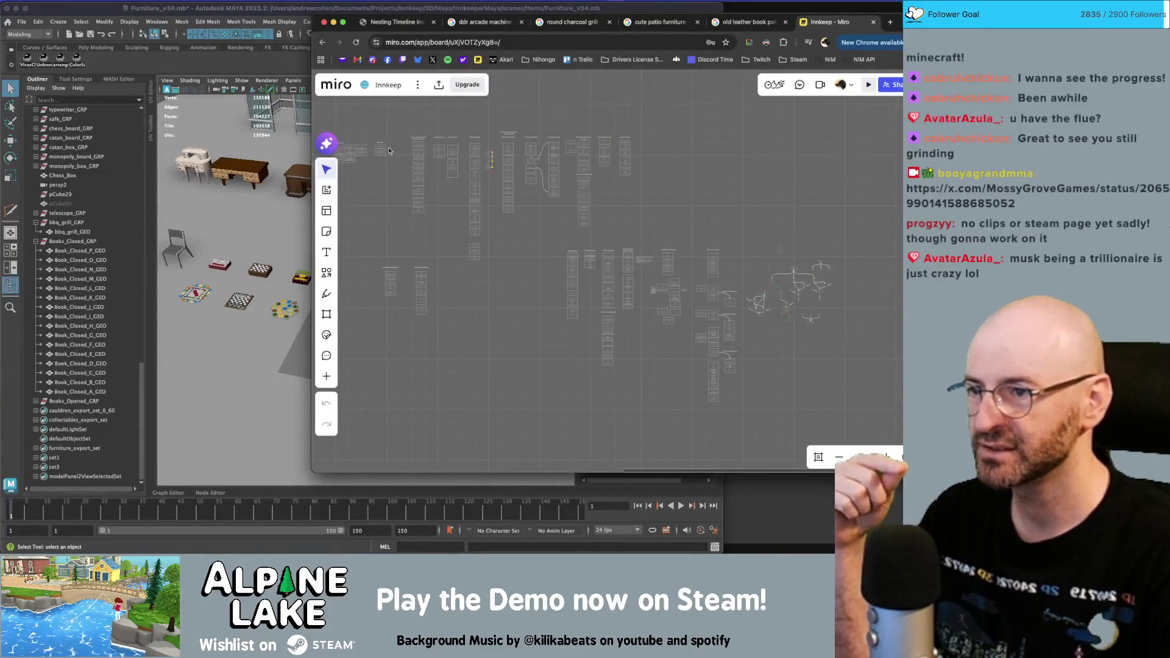
mouse_move(401, 135)
mouse_down()
mouse_move(639, 242)
mouse_move(605, 239)
mouse_up()
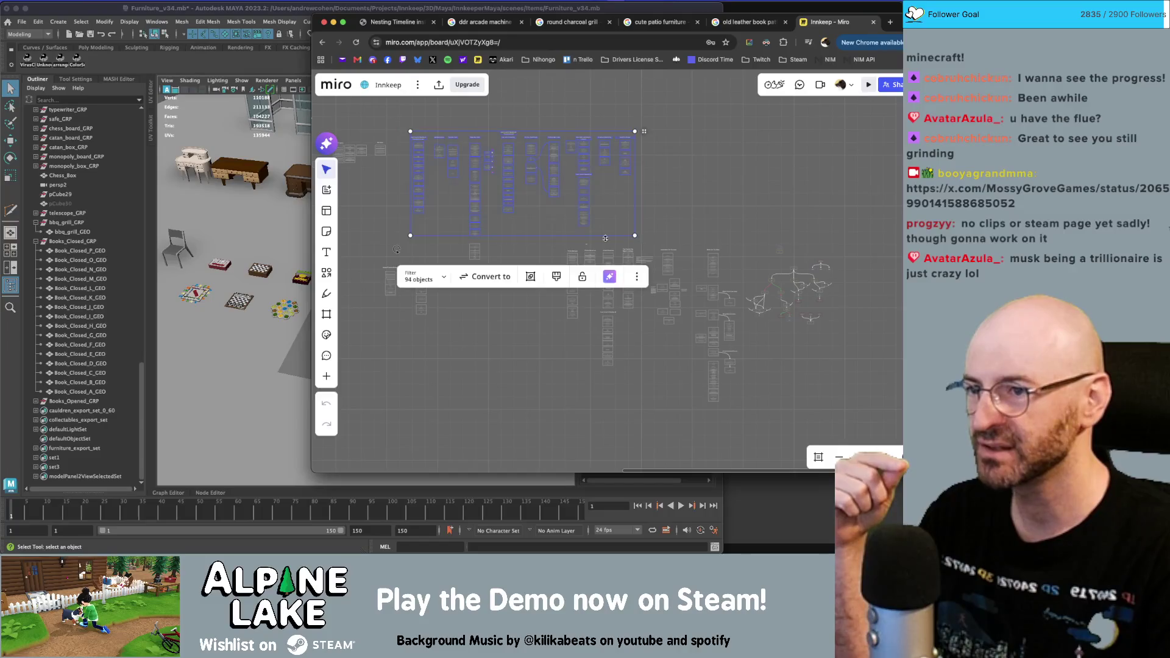
click(564, 243)
scroll(610, 262, up, 5)
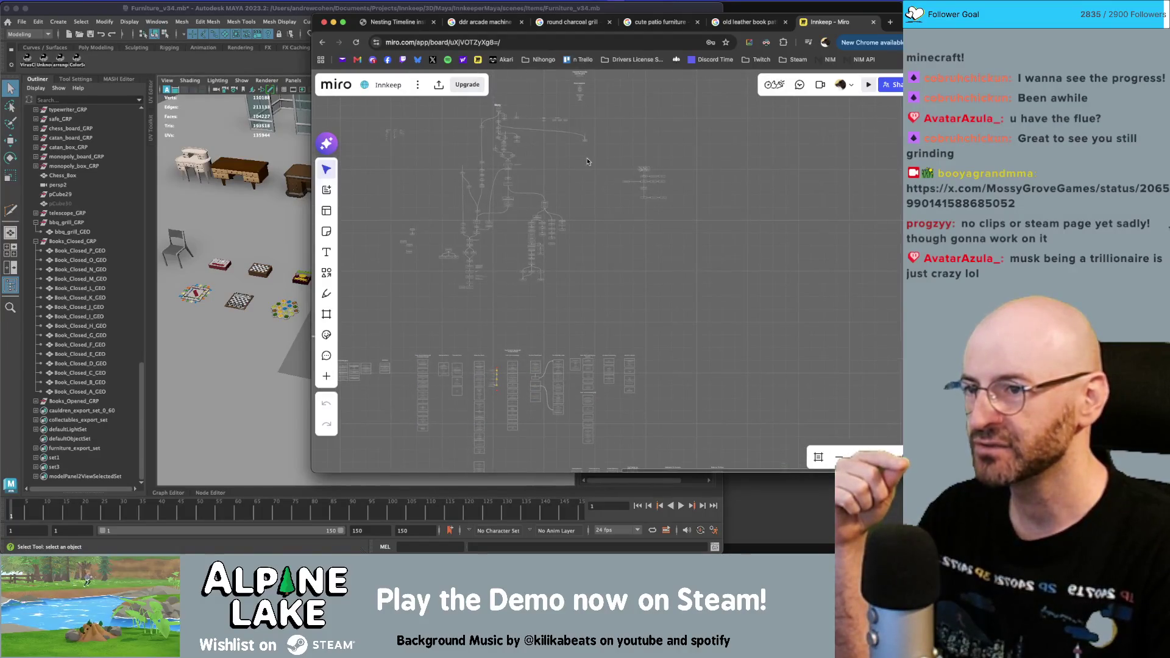
drag(418, 79, 758, 287)
click(502, 133)
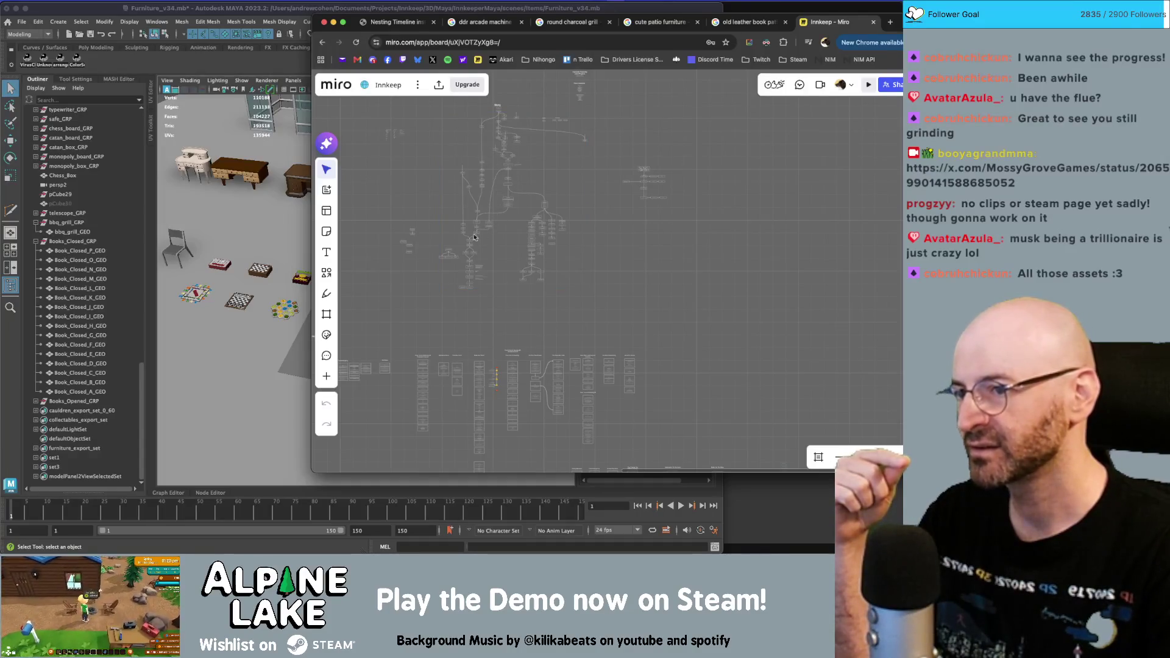
scroll(542, 238, up, 2)
scroll(543, 239, down, 3)
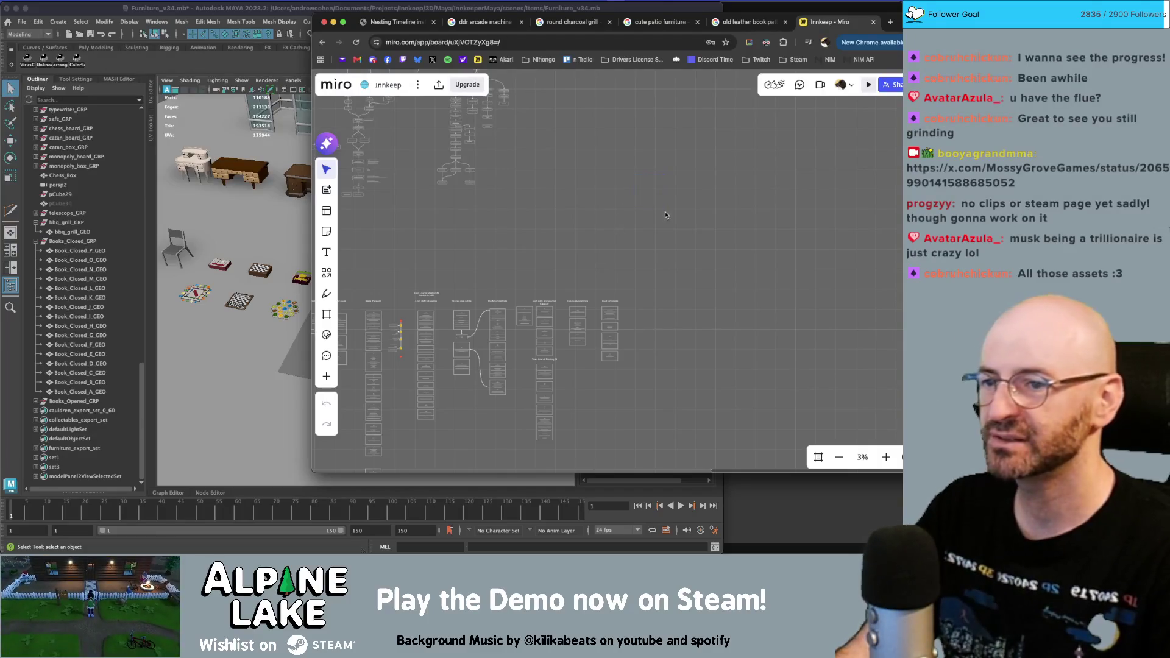
ctrl+scroll(671, 195, up, 3)
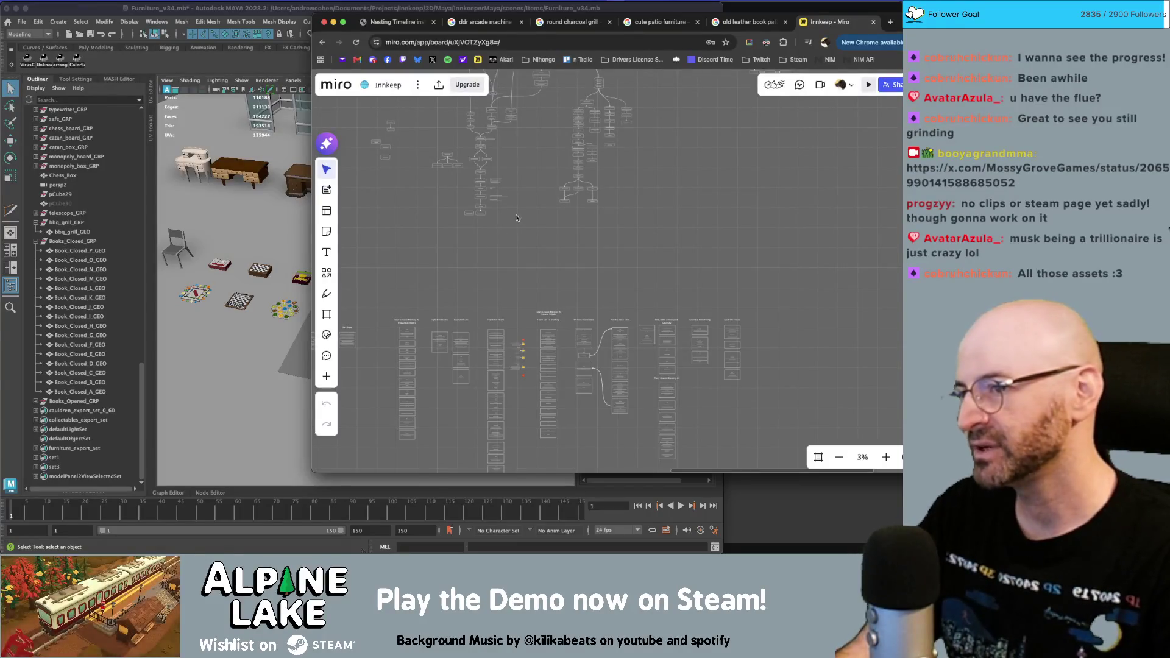
scroll(463, 244, left, 5)
ctrl+scroll(604, 190, down, 2)
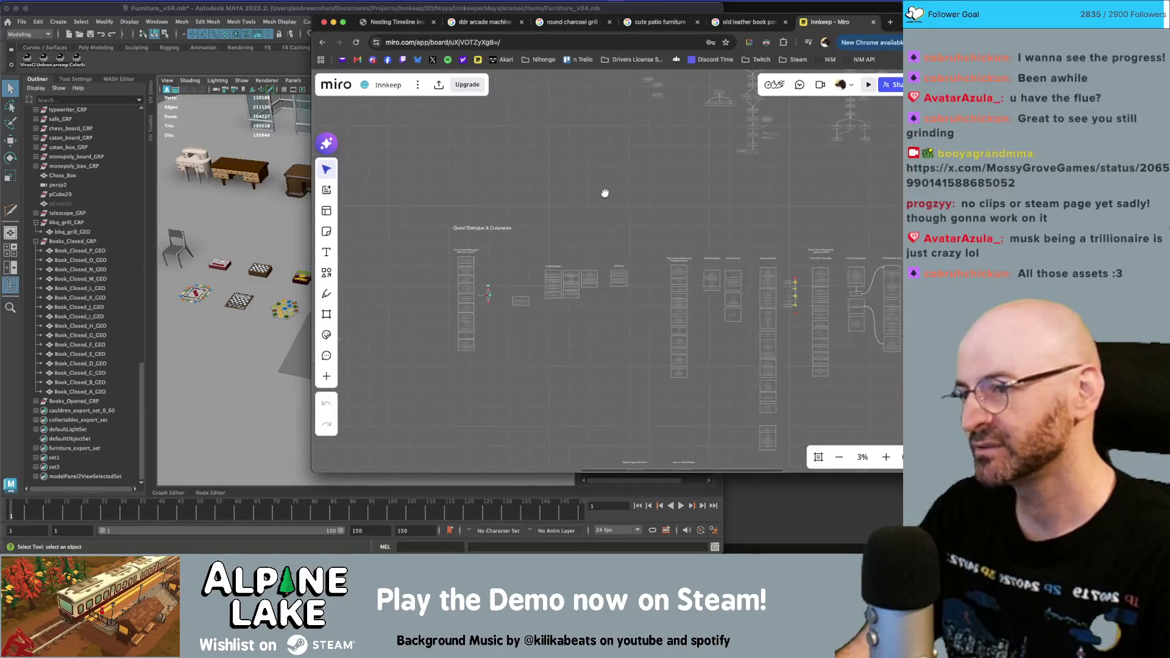
scroll(691, 293, down, 5)
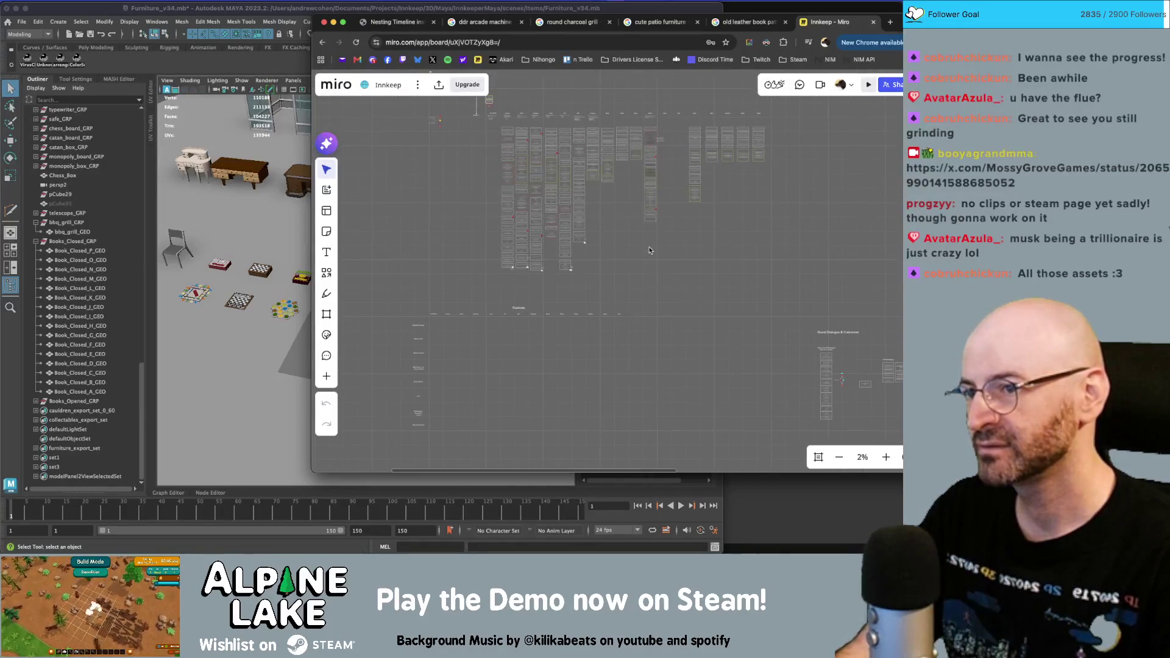
ctrl+scroll(598, 250, up, 3)
scroll(618, 262, up, 2)
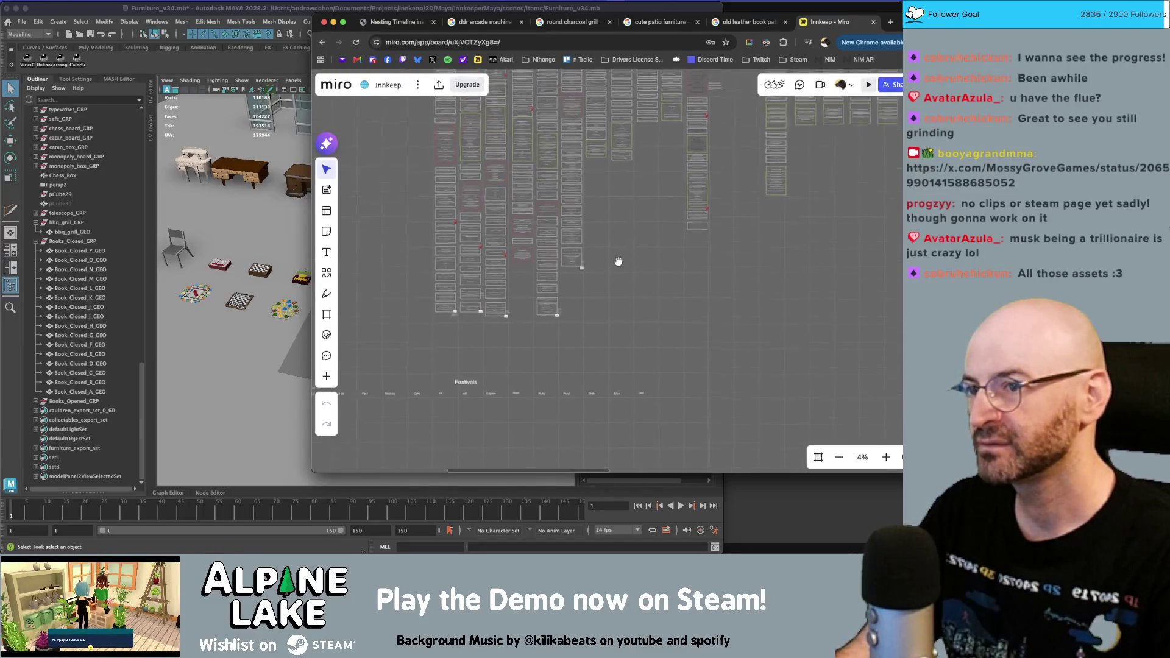
scroll(619, 262, up, 2)
click(208, 9)
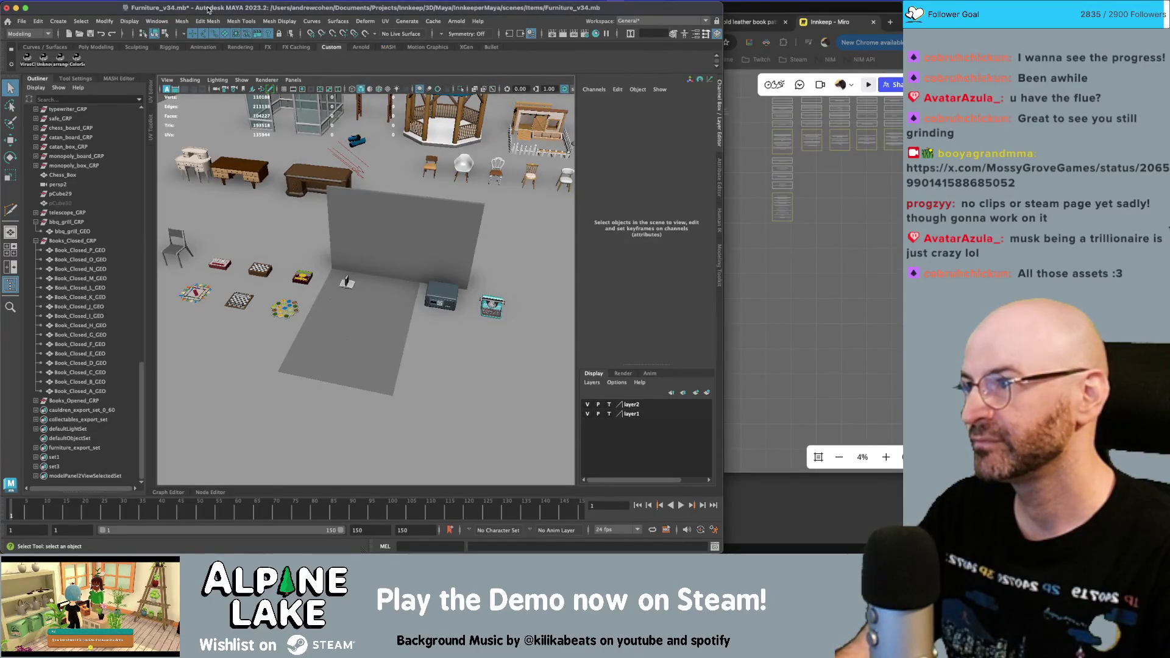
- Frame the closed book Book_Closed_B_GEO, then select the Books_Closed_GRP group
mouse_move(417, 178)
alt+mouse_down()
mouse_move(371, 190)
mouse_move(435, 185)
alt+mouse_up()
scroll(500, 194, up, 3)
click(525, 173)
key(f)
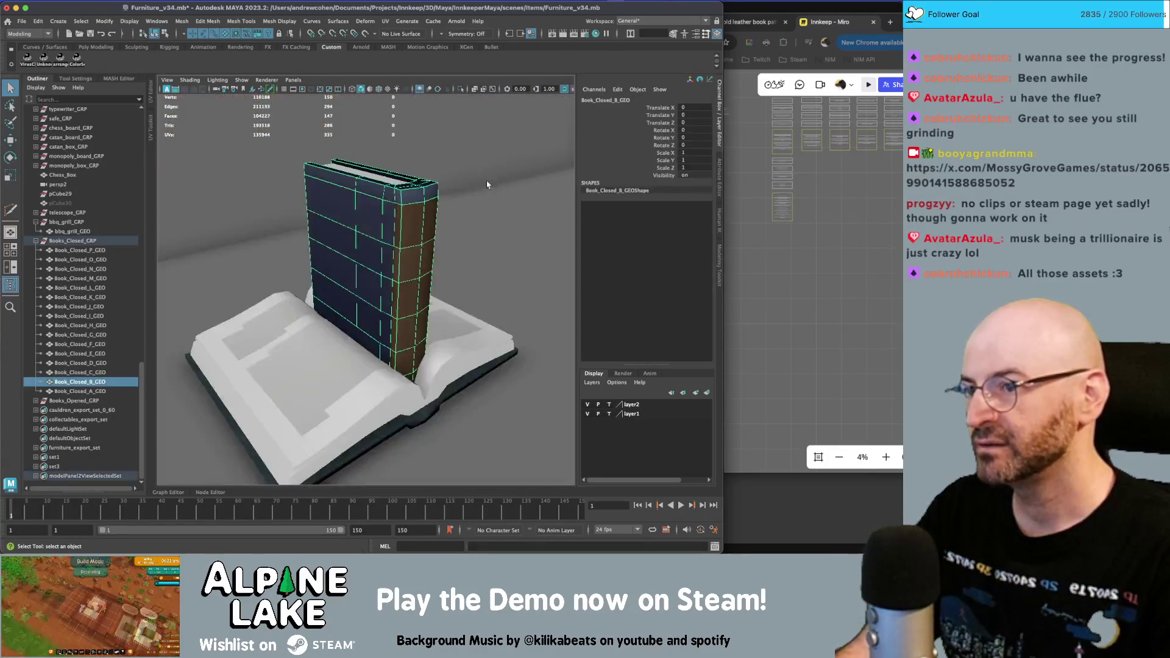
click(87, 241)
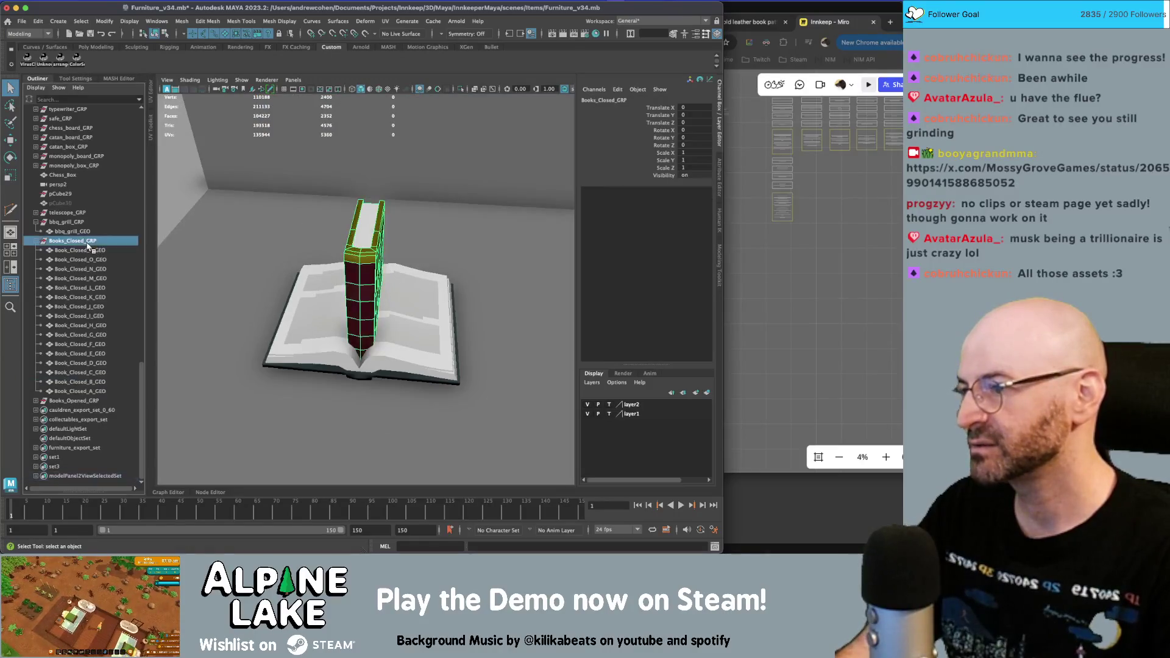
key(super+Tab)
key(super+Tab)
key(super+Tab)
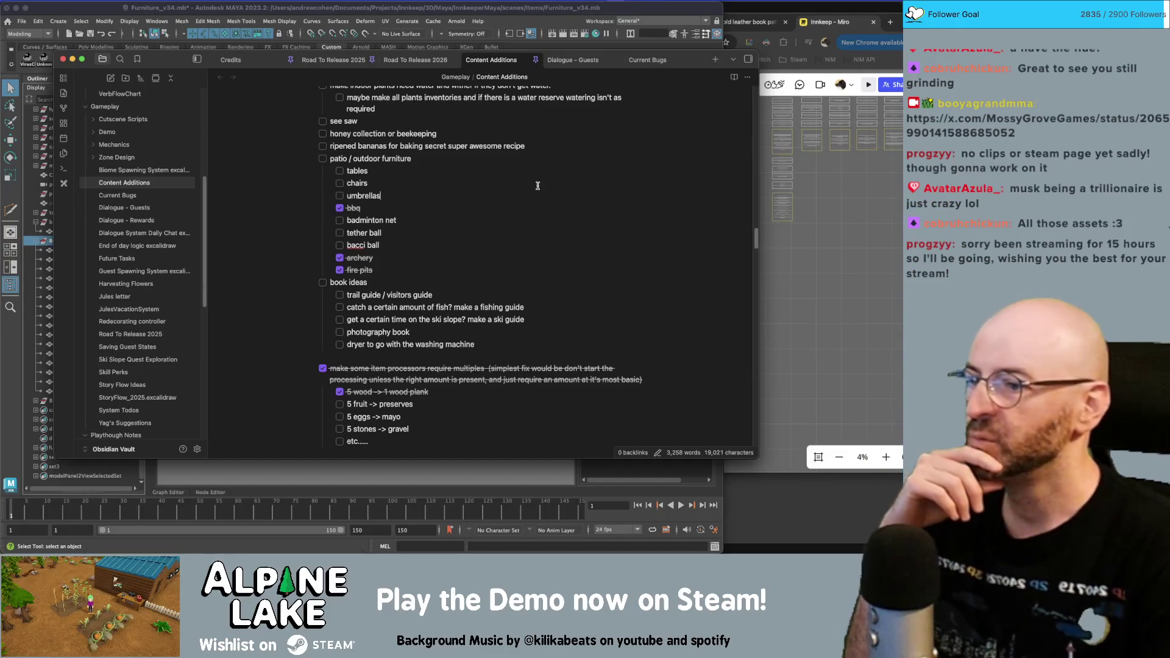
scroll(400, 304, down, 3)
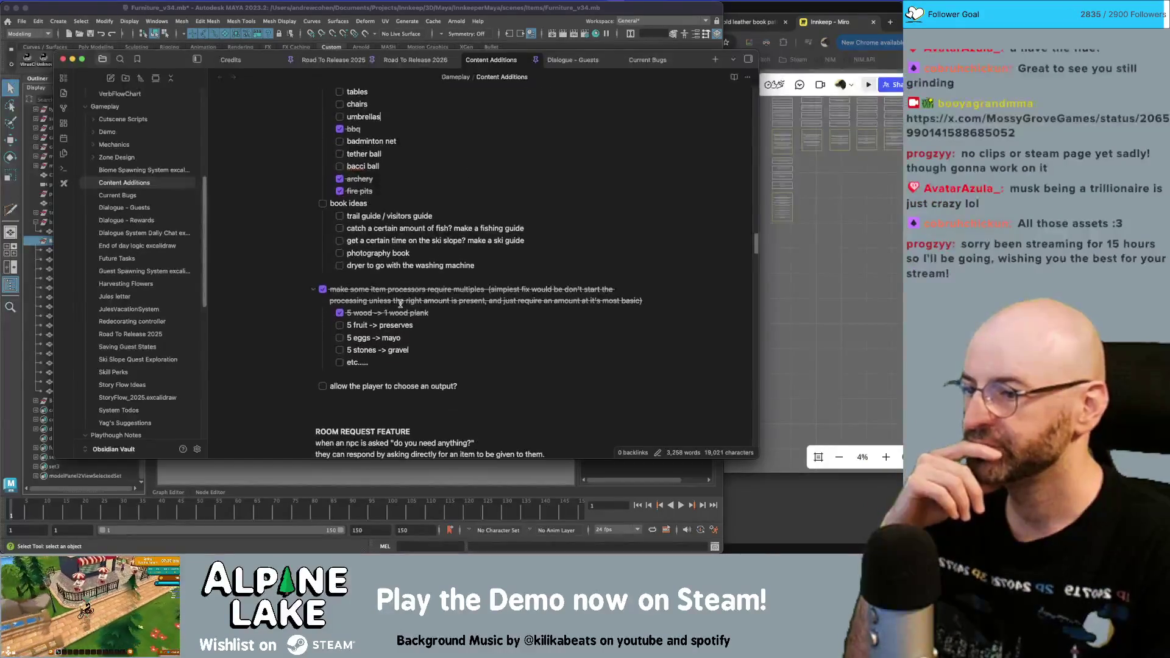
scroll(400, 304, up, 9)
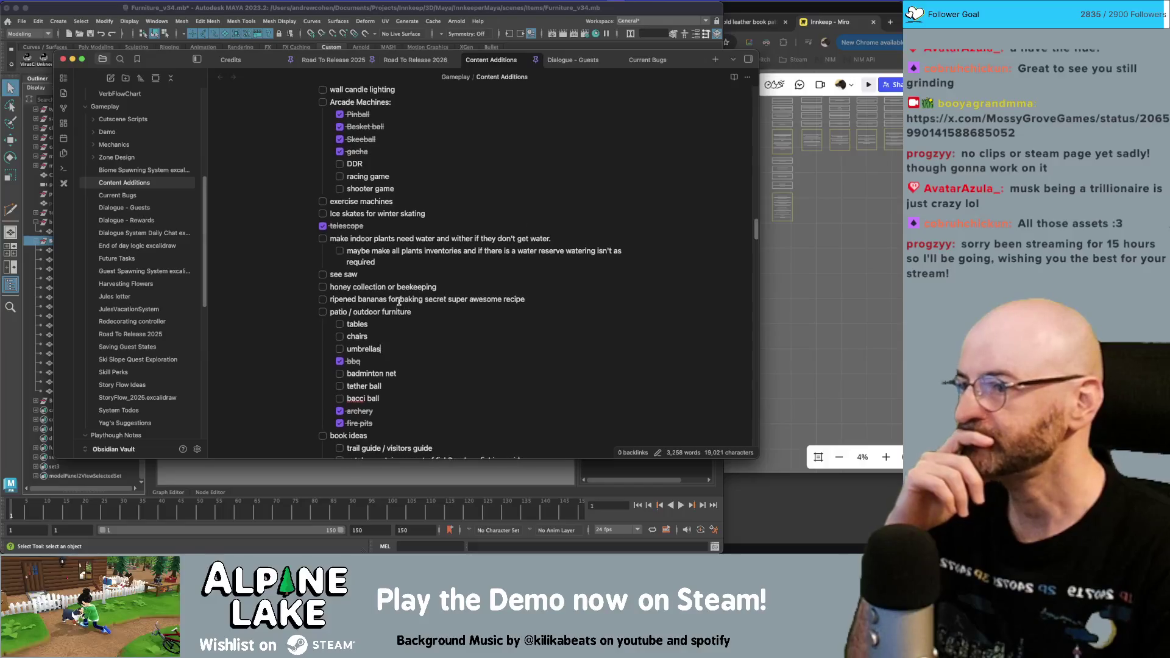
scroll(400, 300, up, 4)
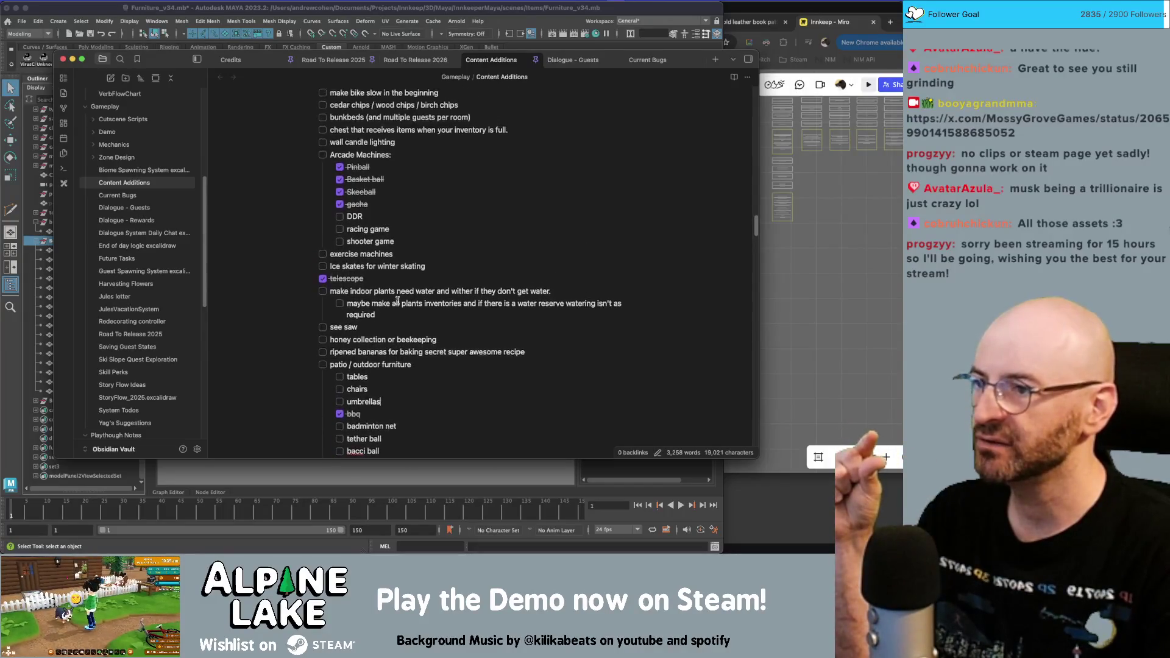
scroll(397, 301, up, 4)
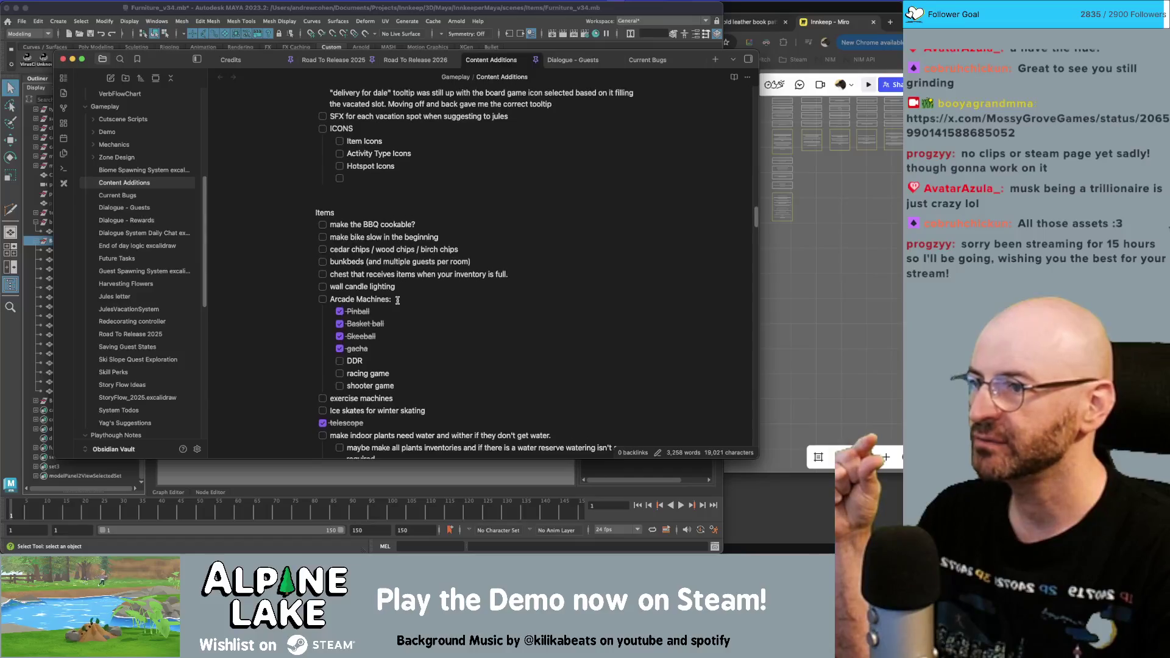
scroll(398, 302, up, 4)
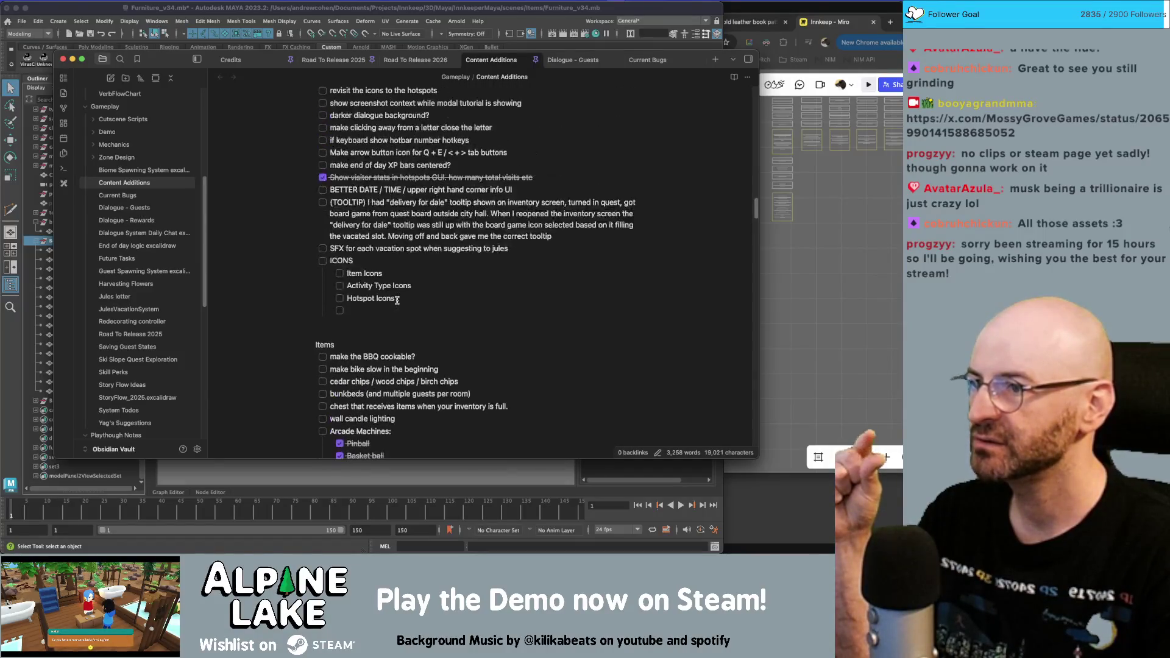
scroll(397, 299, up, 15)
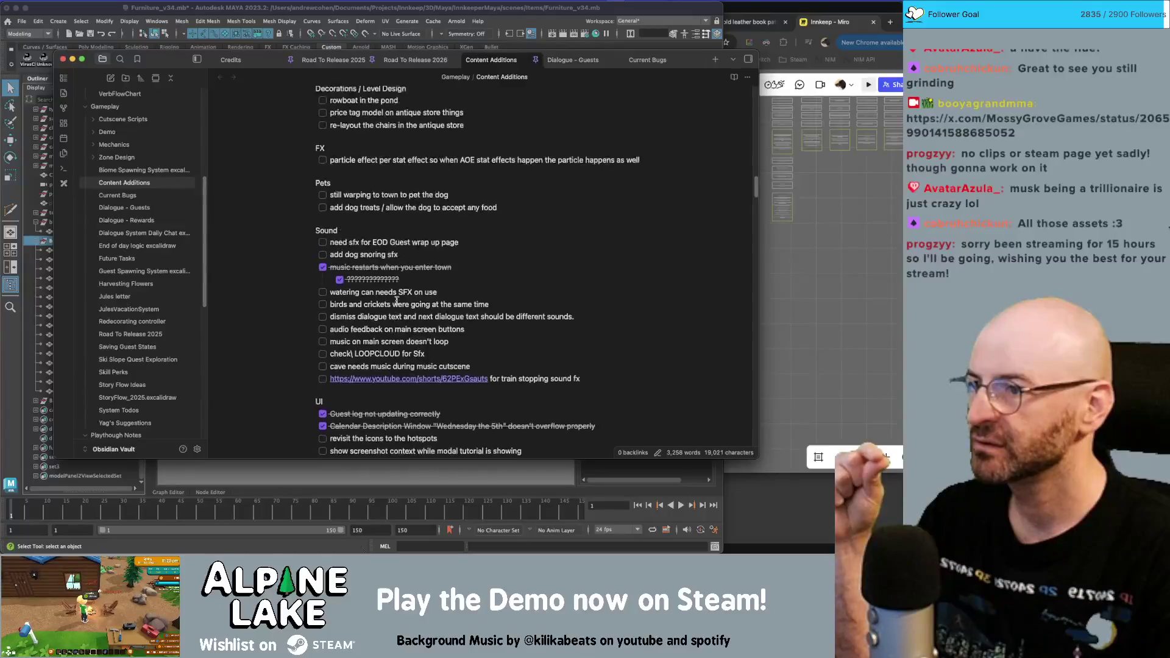
scroll(397, 300, up, 6)
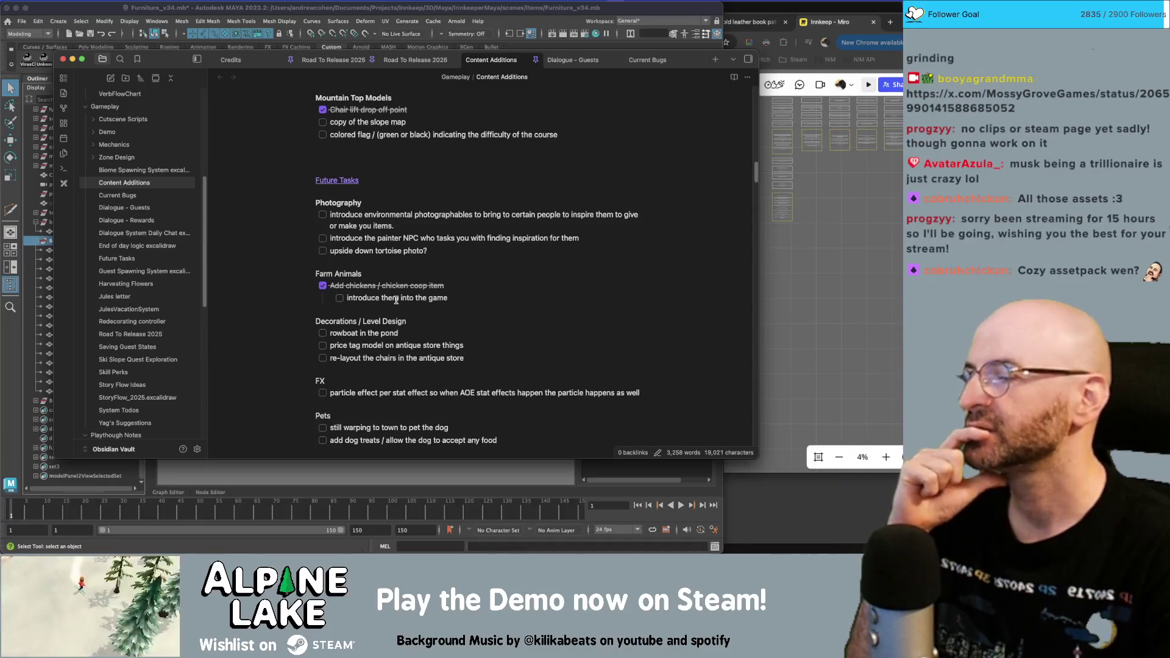
scroll(396, 300, down, 15)
scroll(396, 300, down, 10)
scroll(396, 300, down, 10)
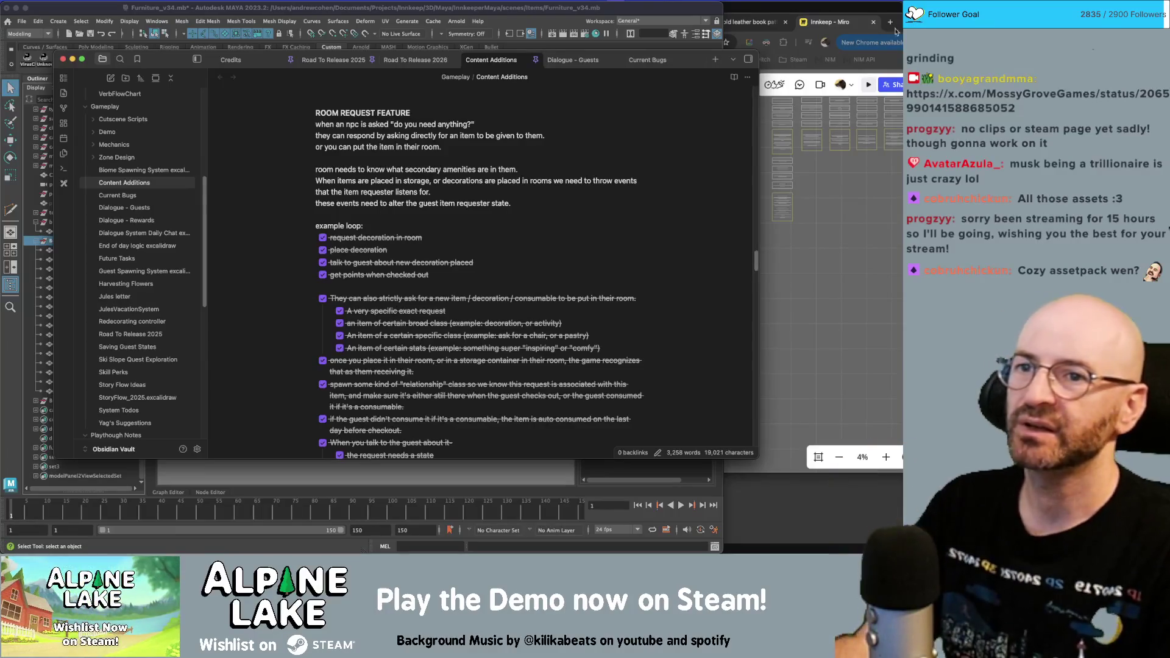
click(854, 29)
- Search Google for 'hotel amenities table' in a new tab
key(ctrl+t)
text(hot)
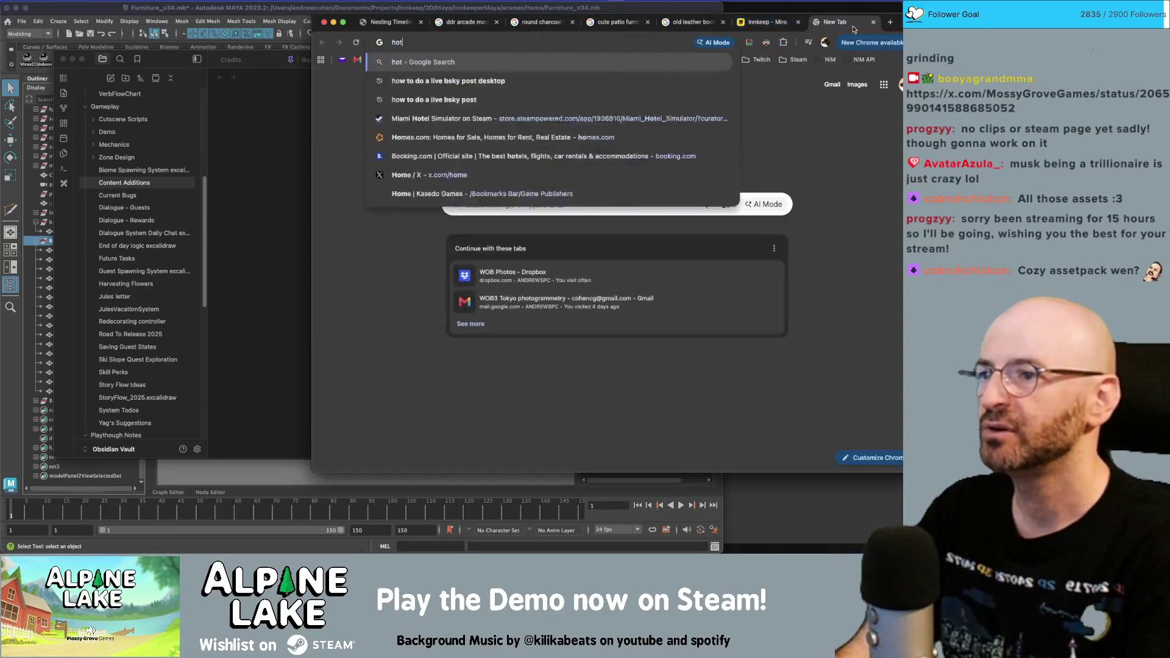
text(el amenities table)
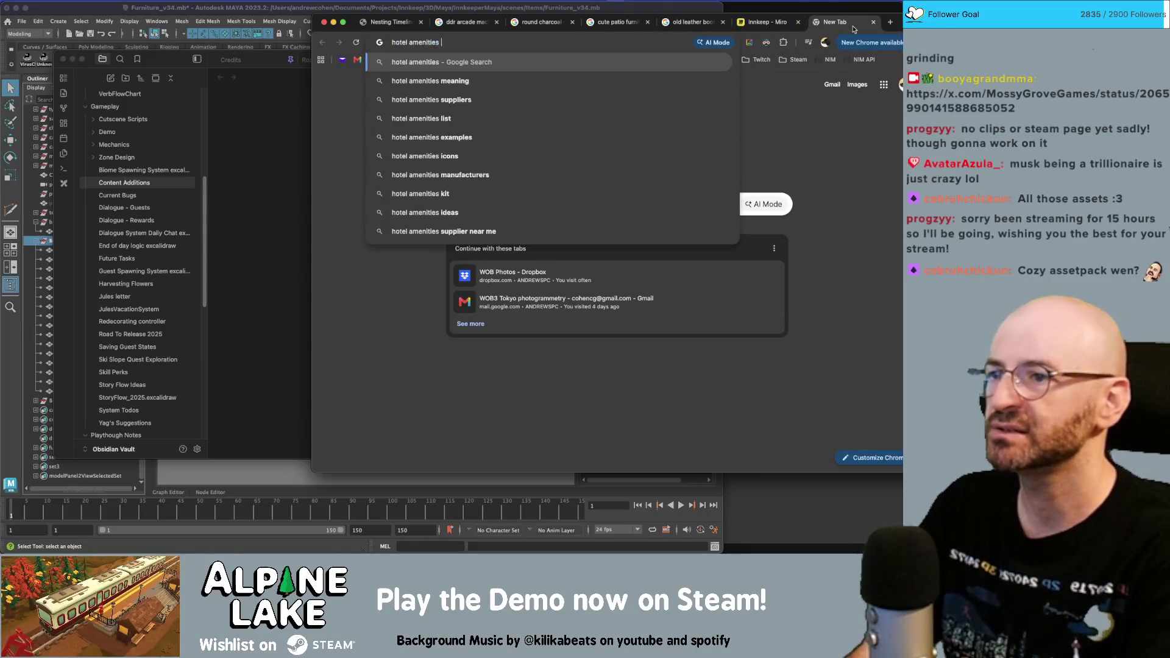
key(Return)
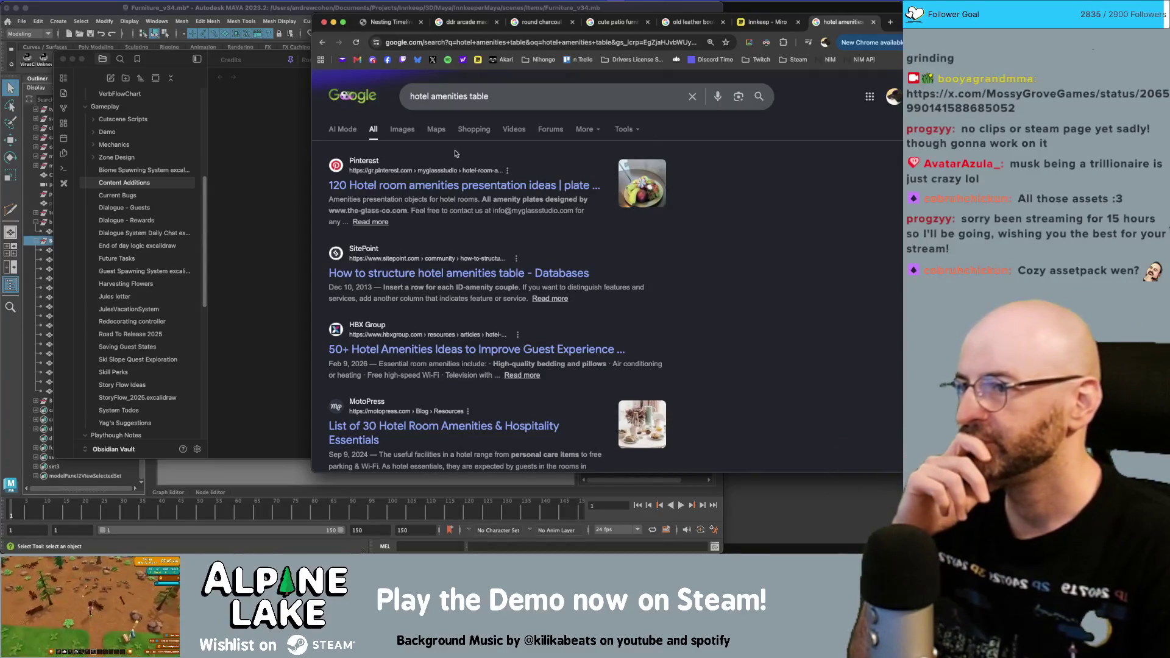
- Preview the Accommodation and Amenities in Japan image among the image results
click(403, 130)
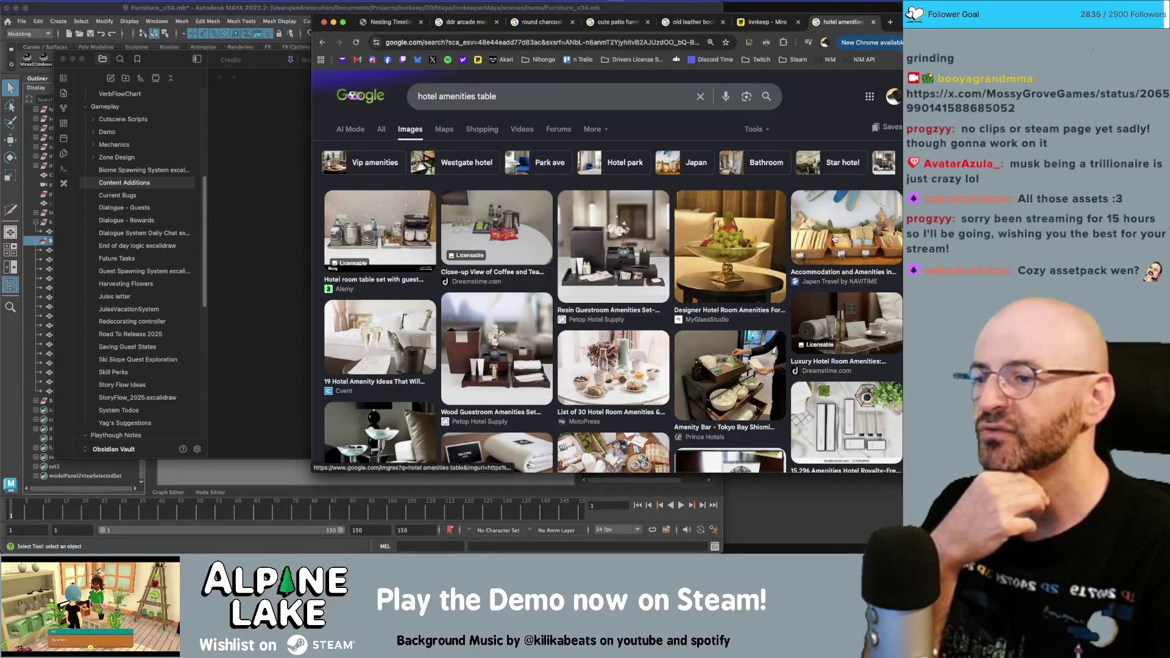
click(834, 237)
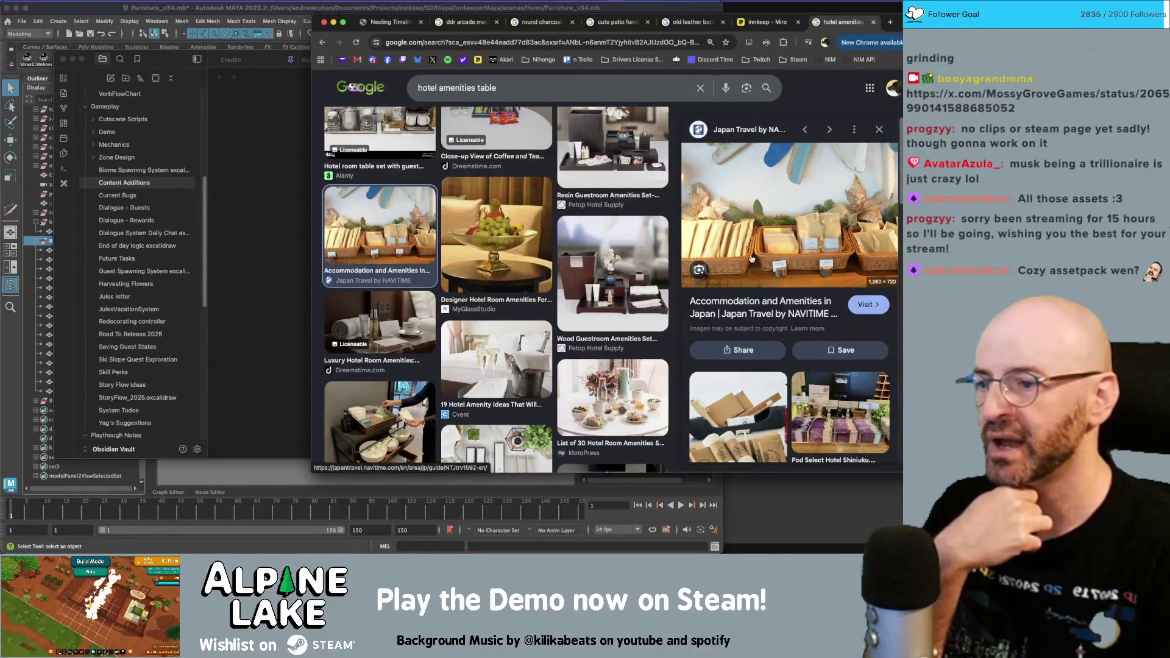
scroll(449, 321, down, 5)
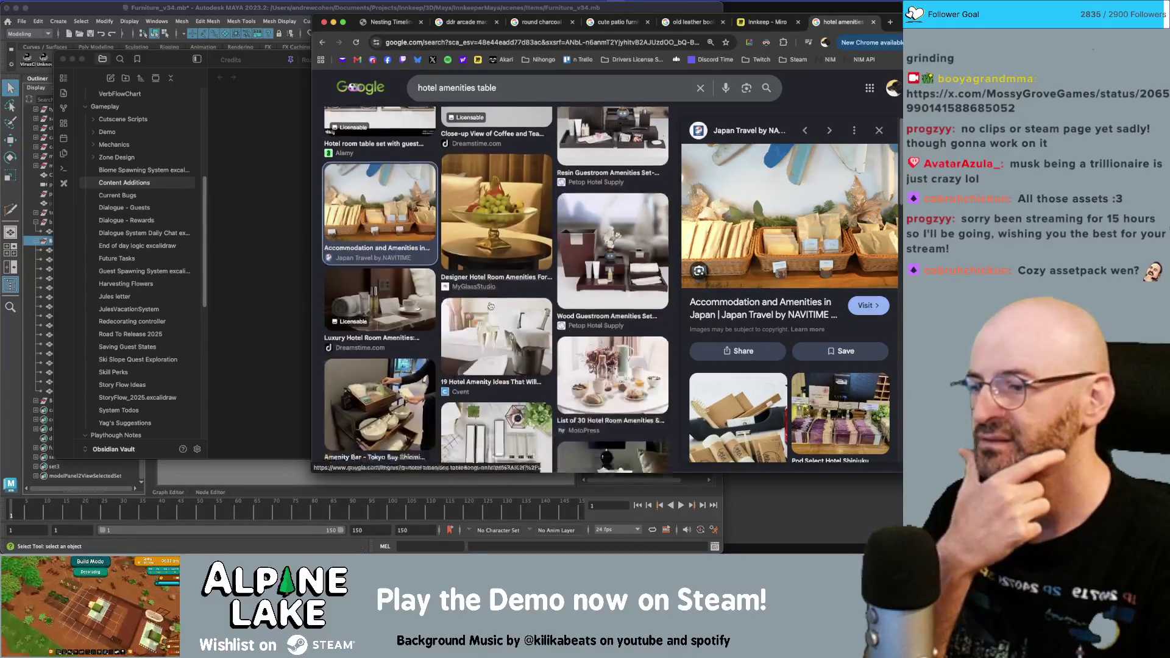
scroll(450, 322, down, 3)
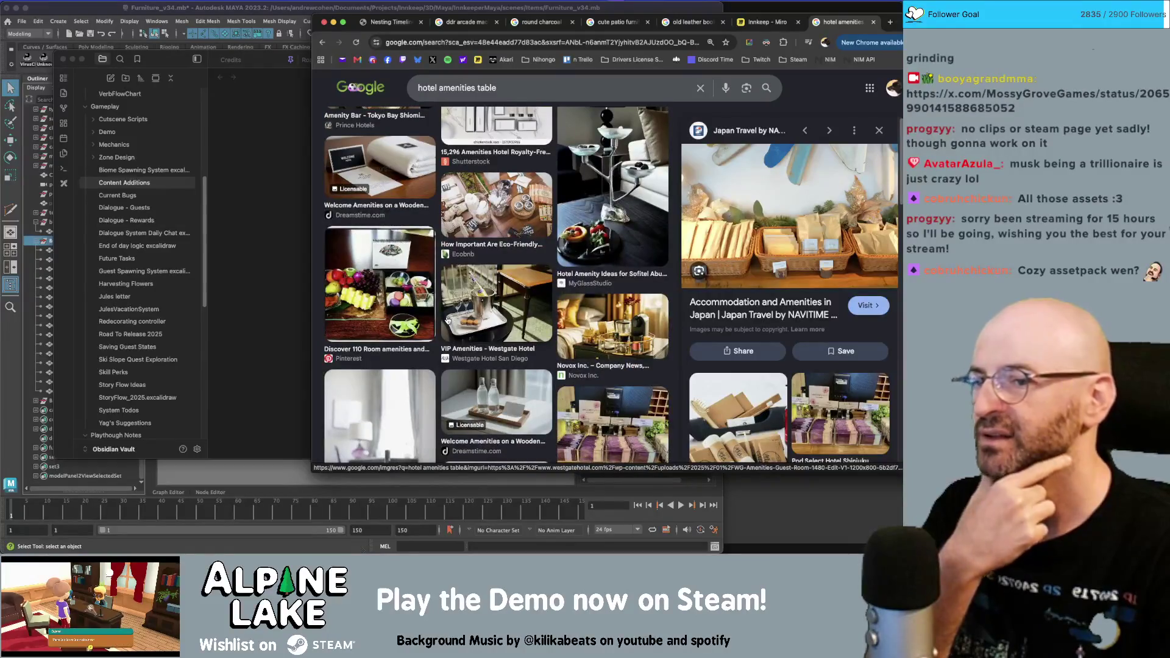
scroll(446, 321, down, 3)
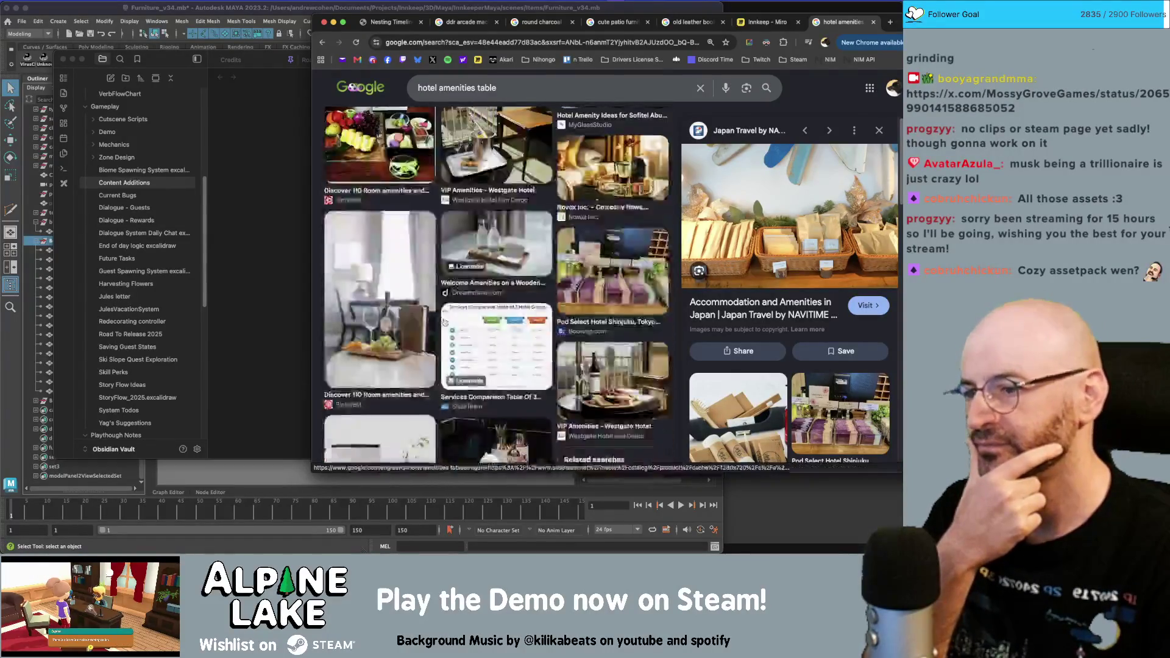
scroll(444, 321, down, 5)
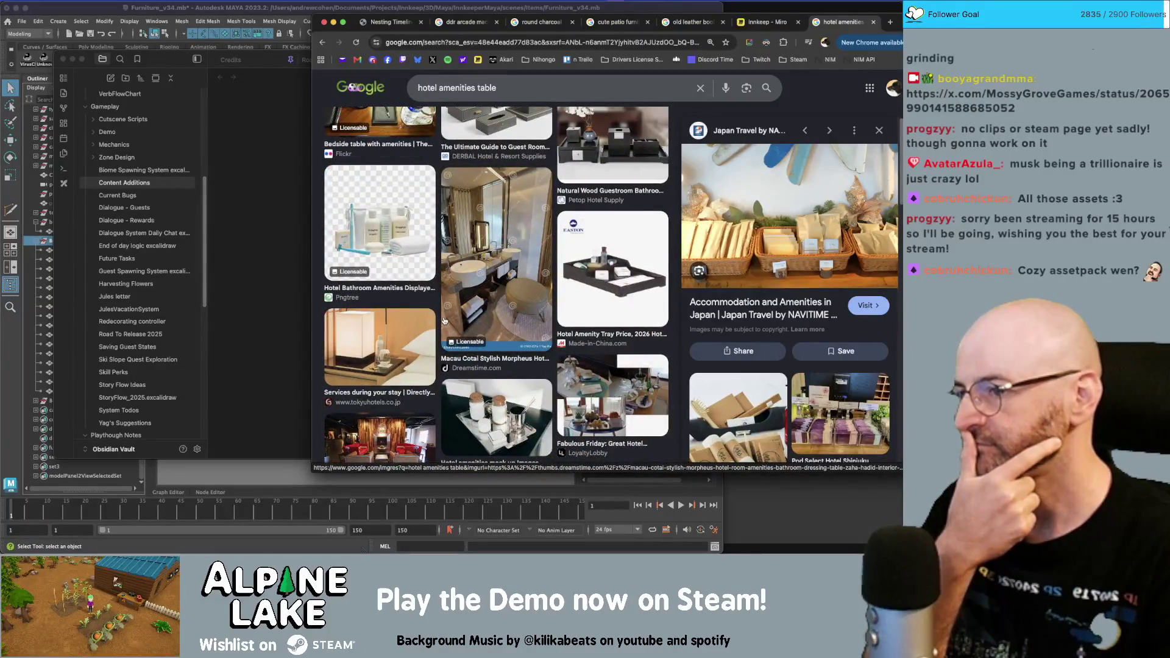
scroll(445, 322, down, 2)
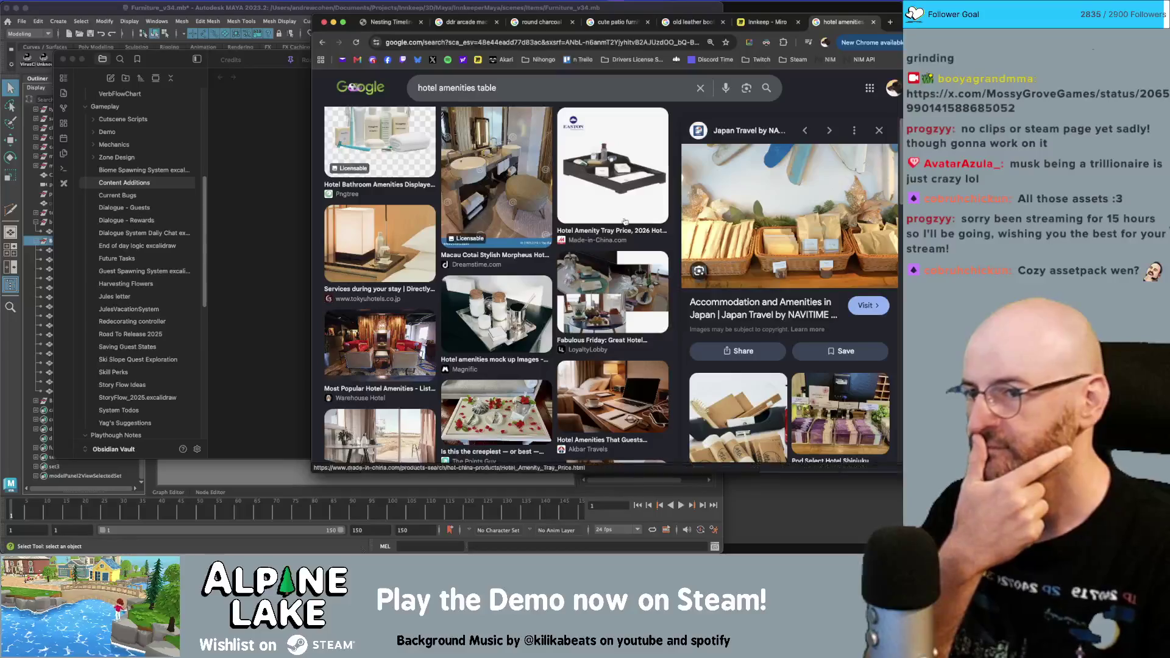
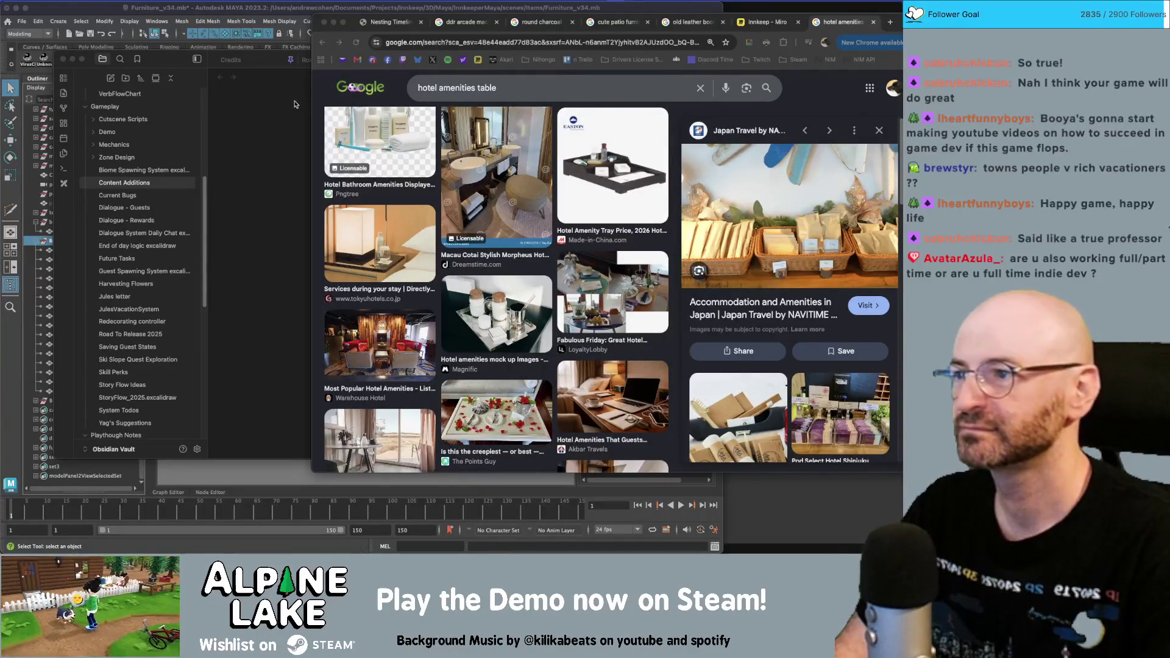
- Leave the hotel amenities image results and switch to Obsidian's Content Additions note
click(239, 15)
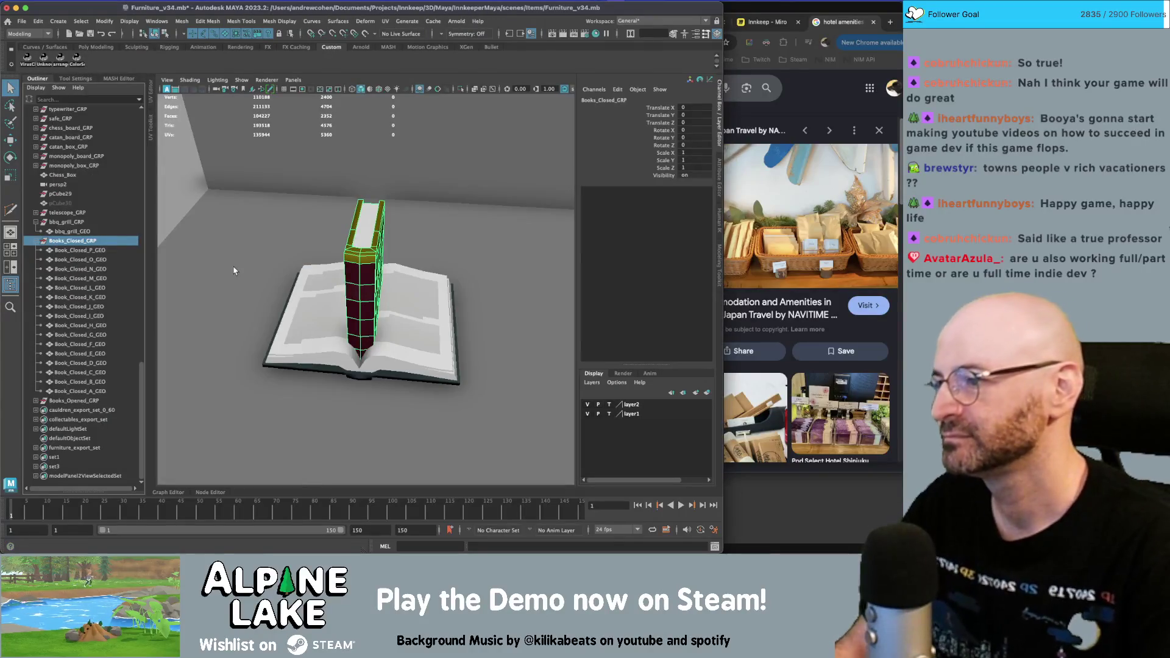
key(super+Tab)
key(super+Tab)
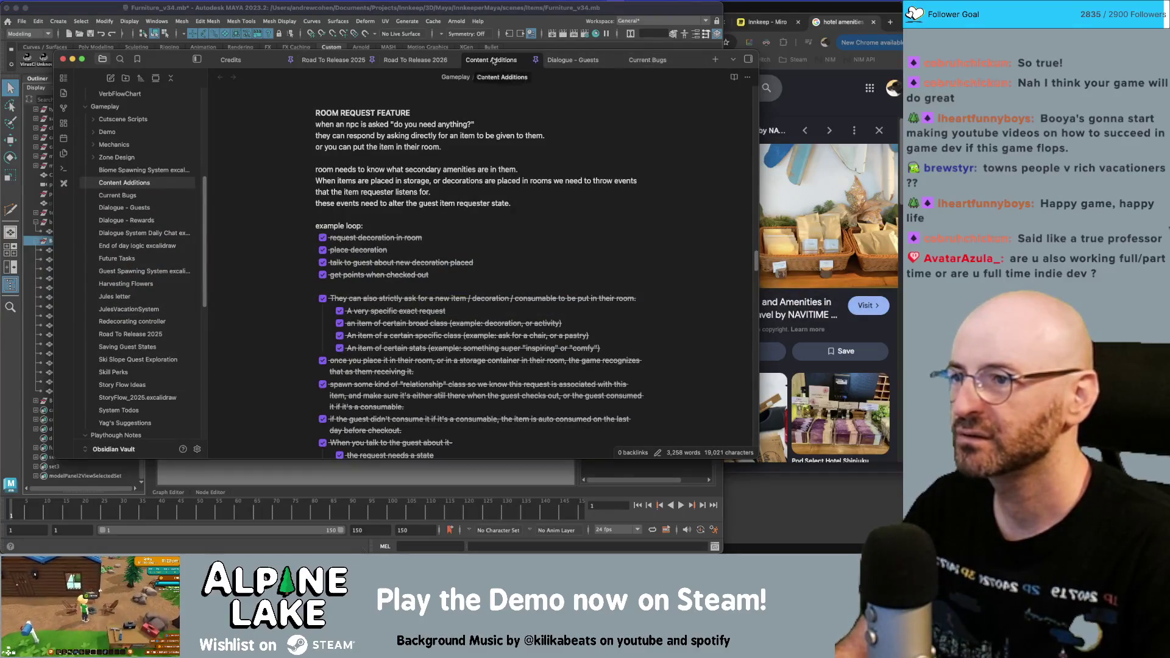
- Open the Road To Release 2026 note and scroll to its room amenities checklist
click(427, 60)
scroll(393, 245, down, 10)
scroll(393, 245, down, 10)
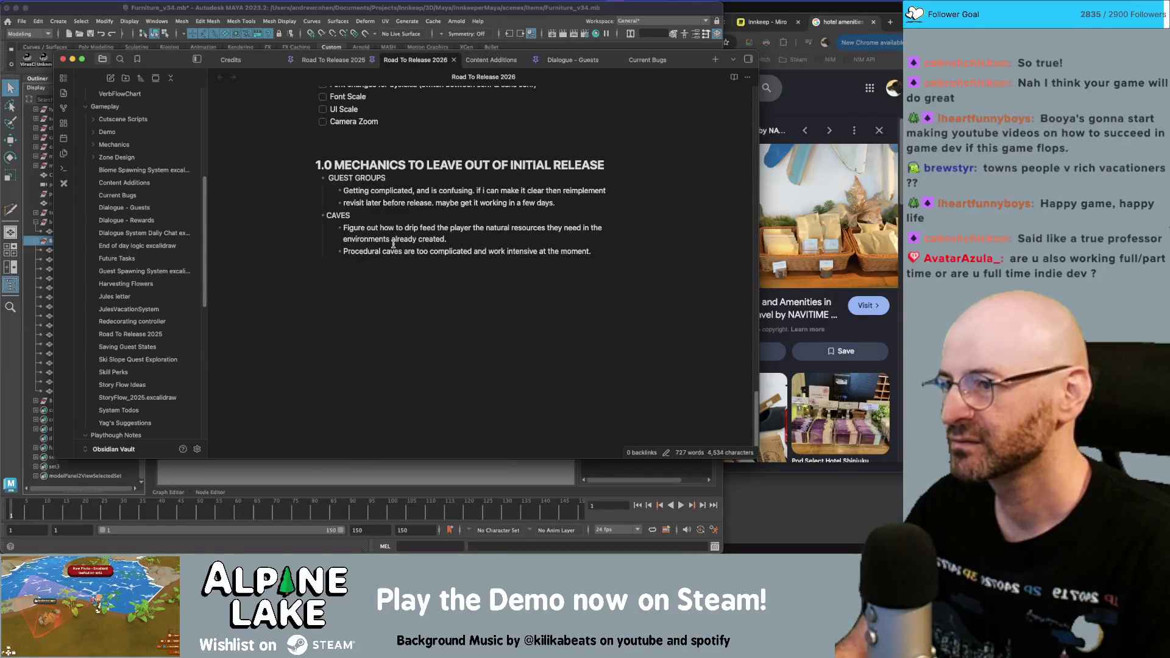
scroll(393, 244, up, 15)
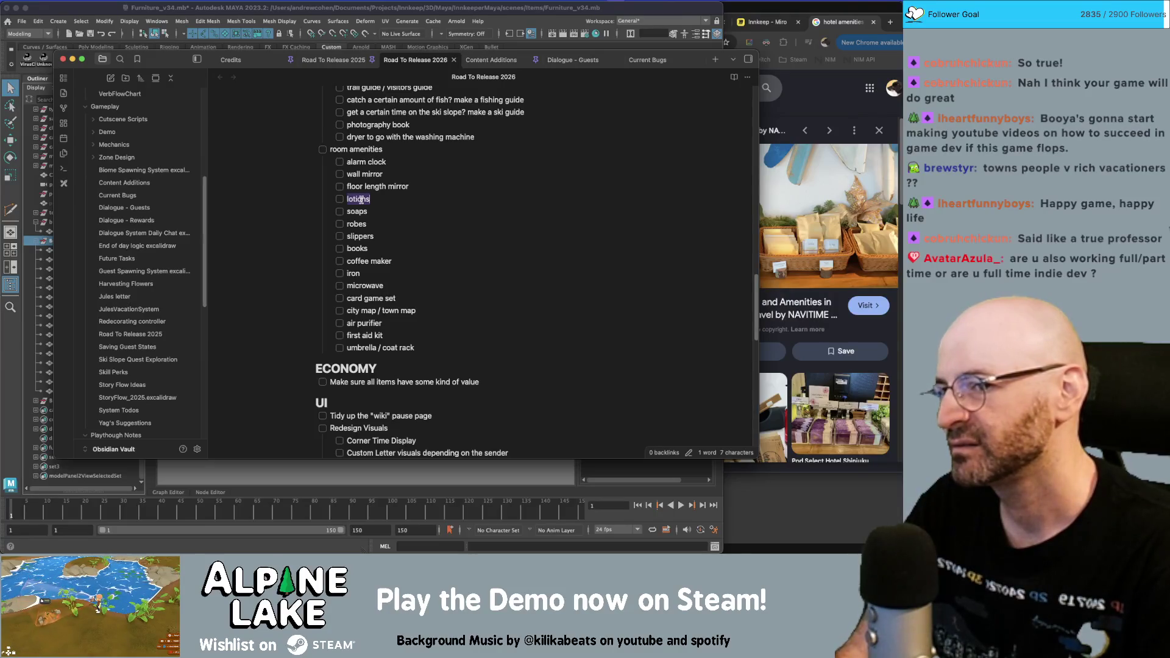
click(394, 160)
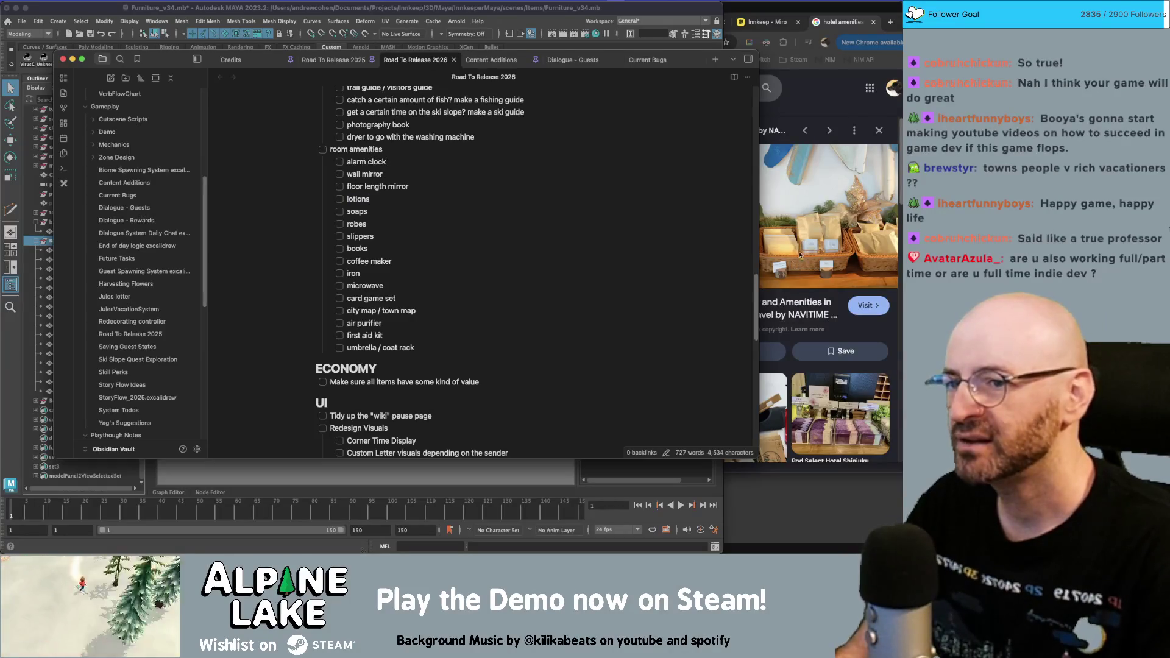
click(454, 224)
click(430, 199)
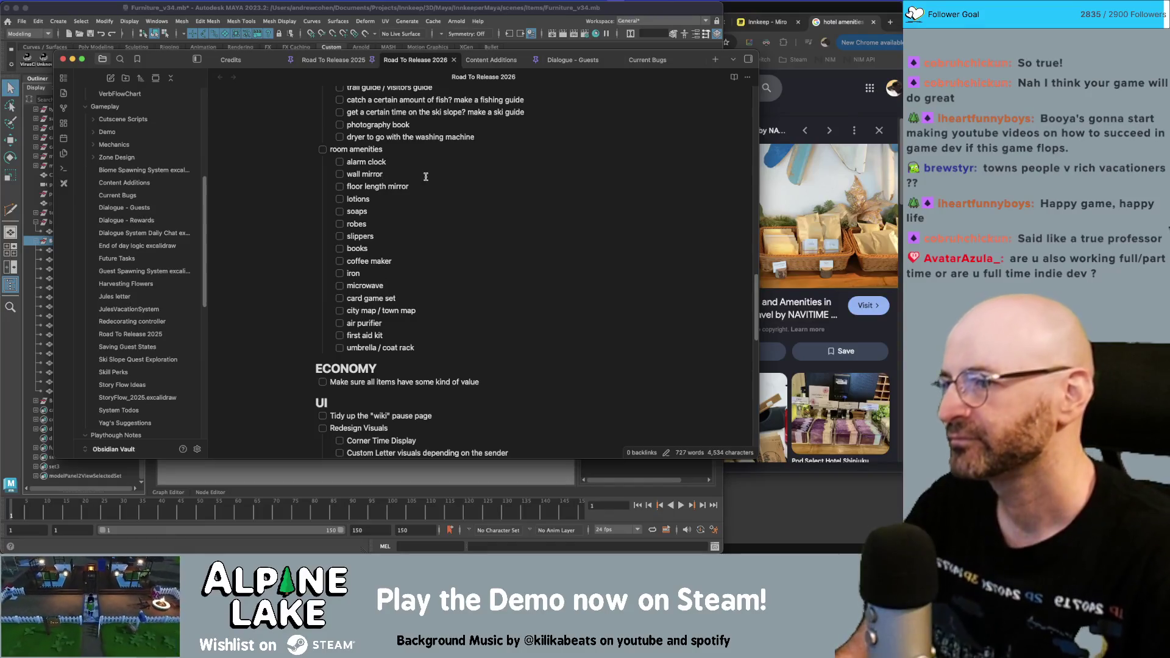
key(Down)
key(Down)
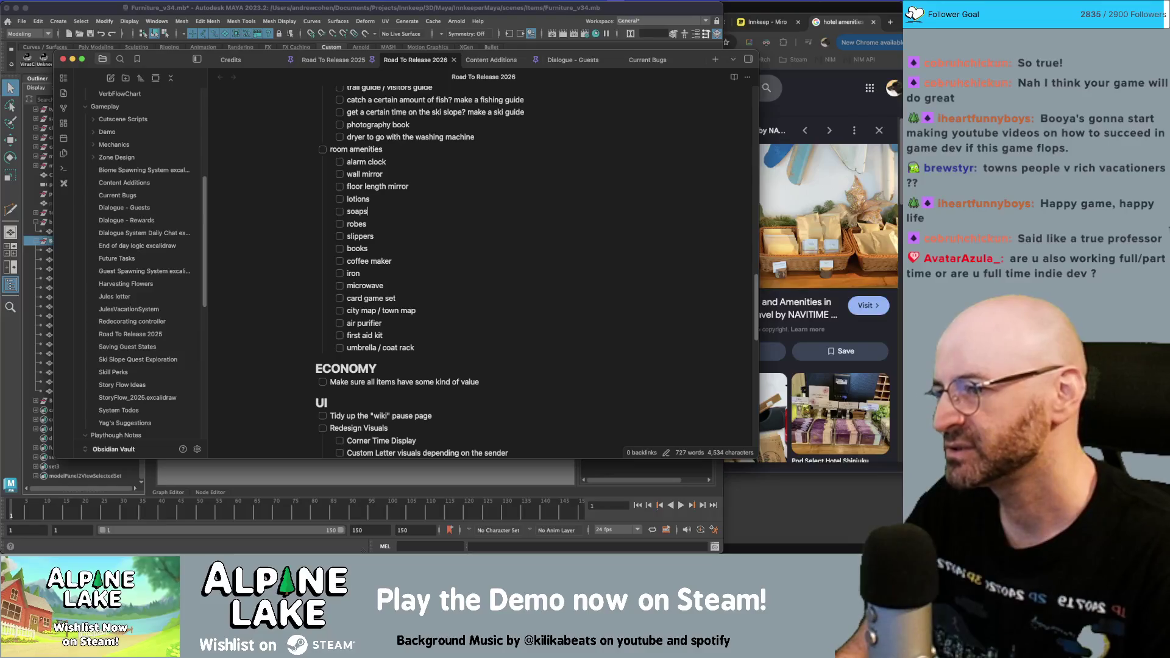
key(BackSpace)
key(Down)
key(Down)
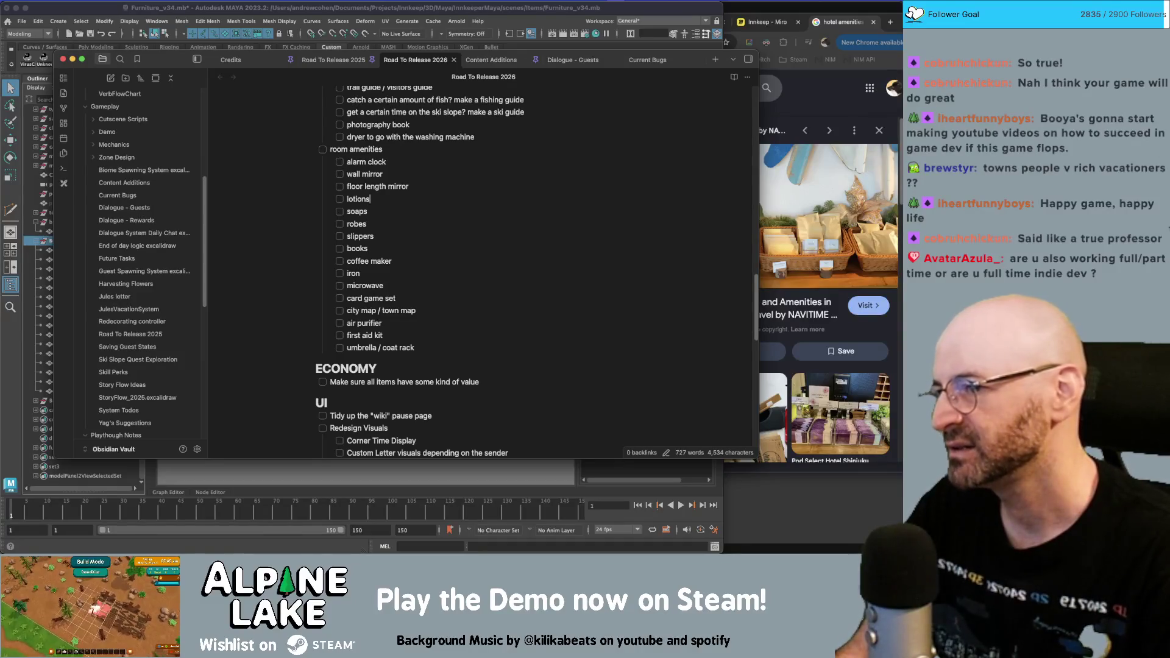
click(369, 285)
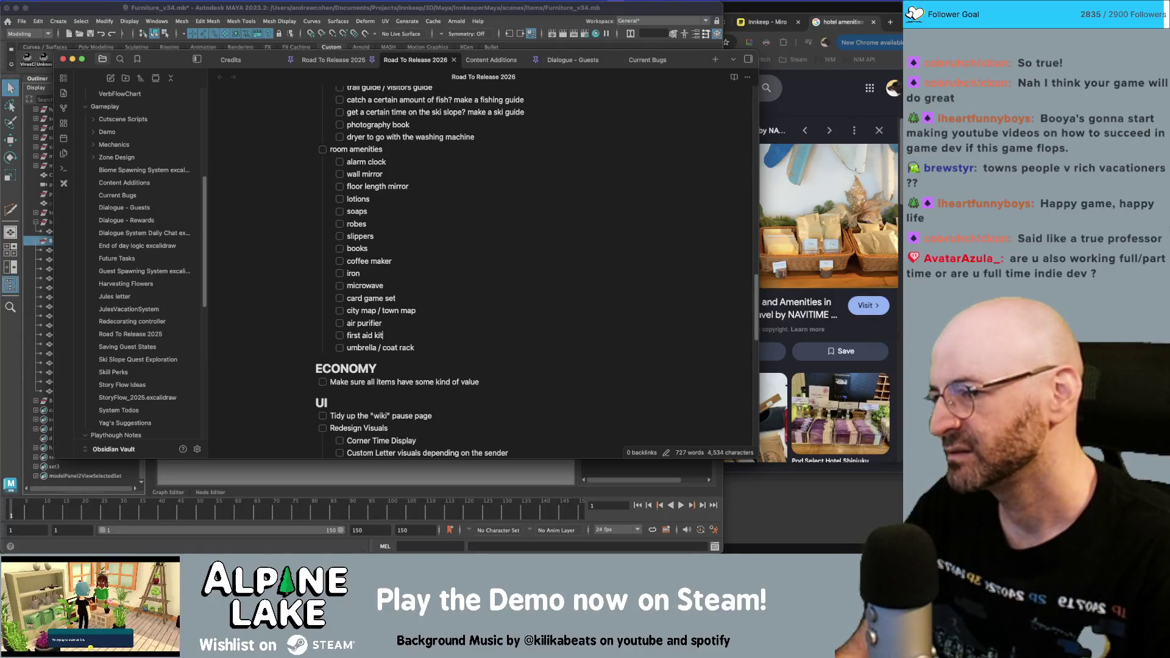
click(415, 347)
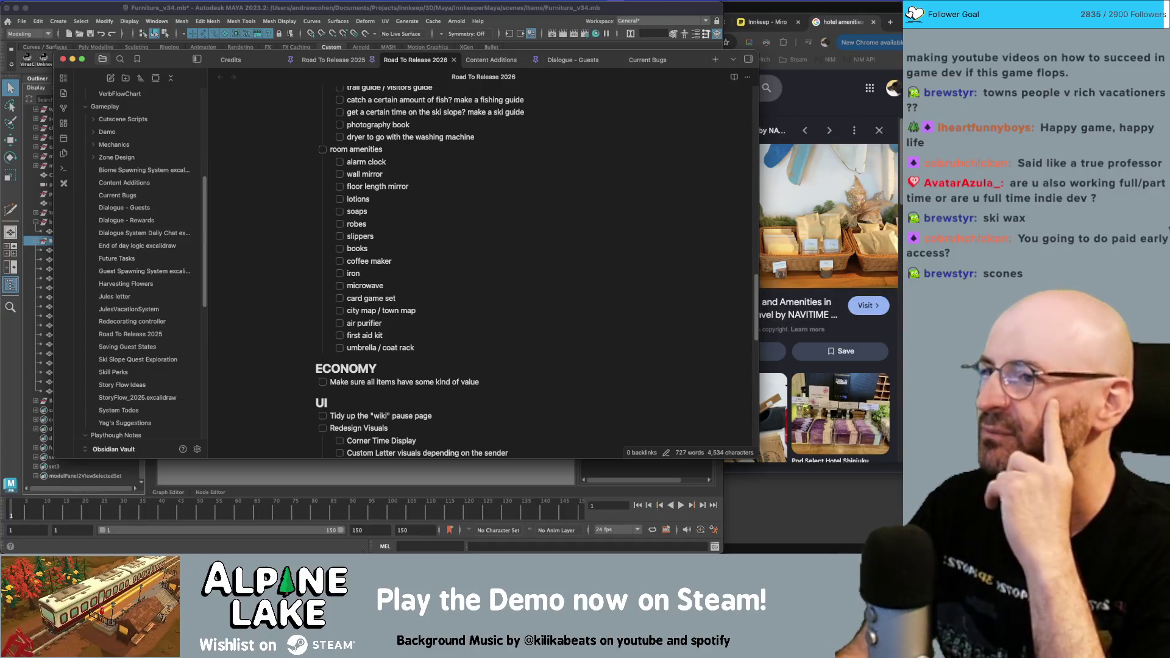
- Bring up the macOS app switcher to leave Obsidian for the Maya book scene
key(super+Tab)
key(super+Tab)
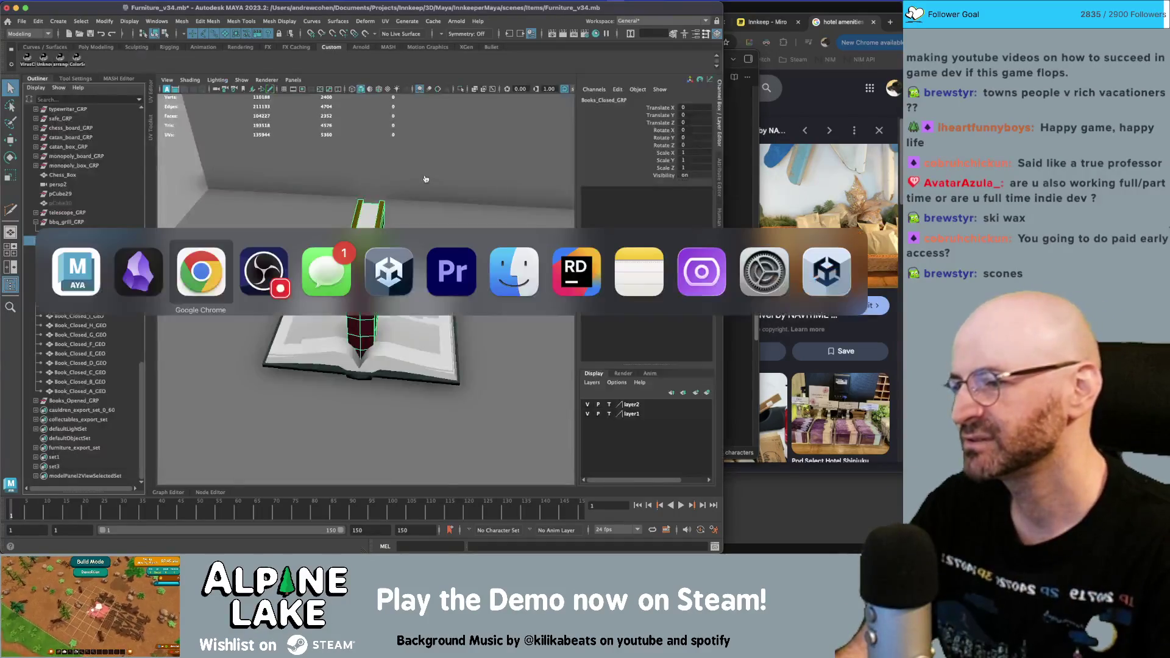
- Switch from Maya to the Unity editor and focus the Project window search field
click(334, 265)
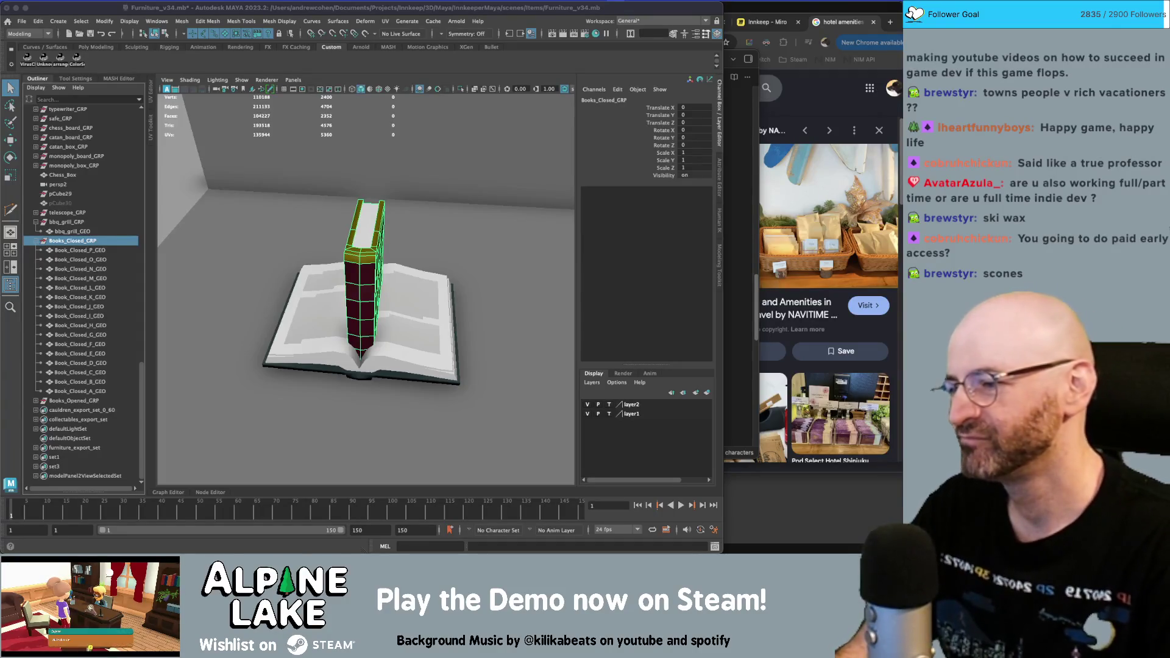
key(super+Tab)
key(super+Tab)
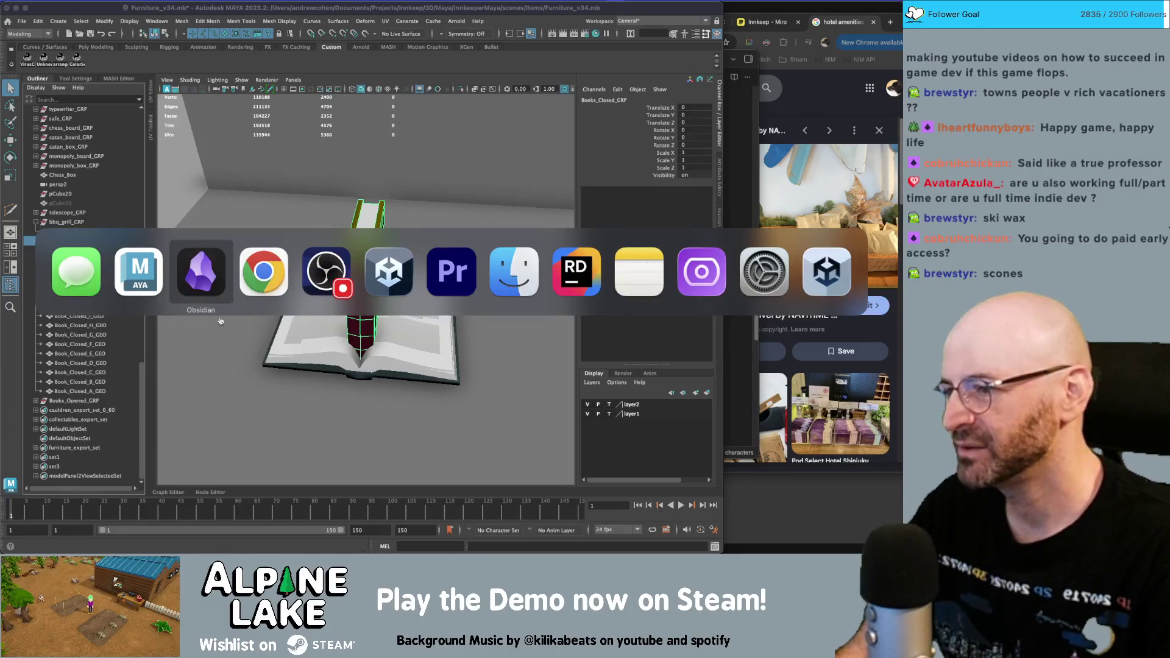
key(Escape)
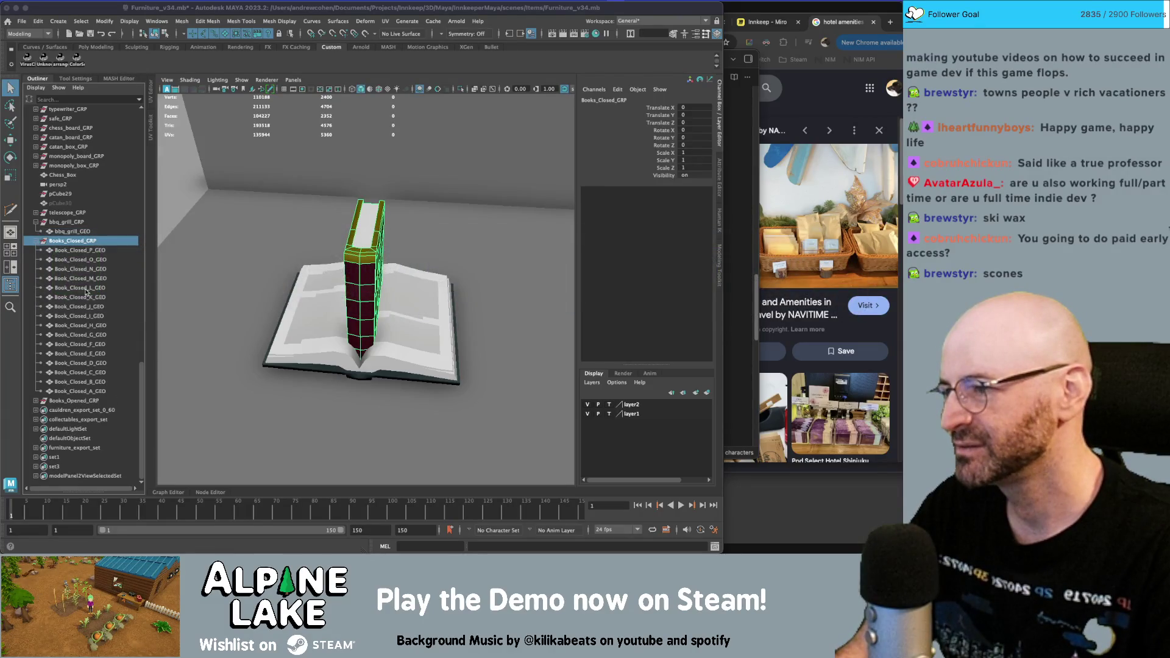
key(super+Tab)
click(98, 345)
- Search Unity's Project assets for 'cone', clear the search, deselect, and return to Maya
text(cone)
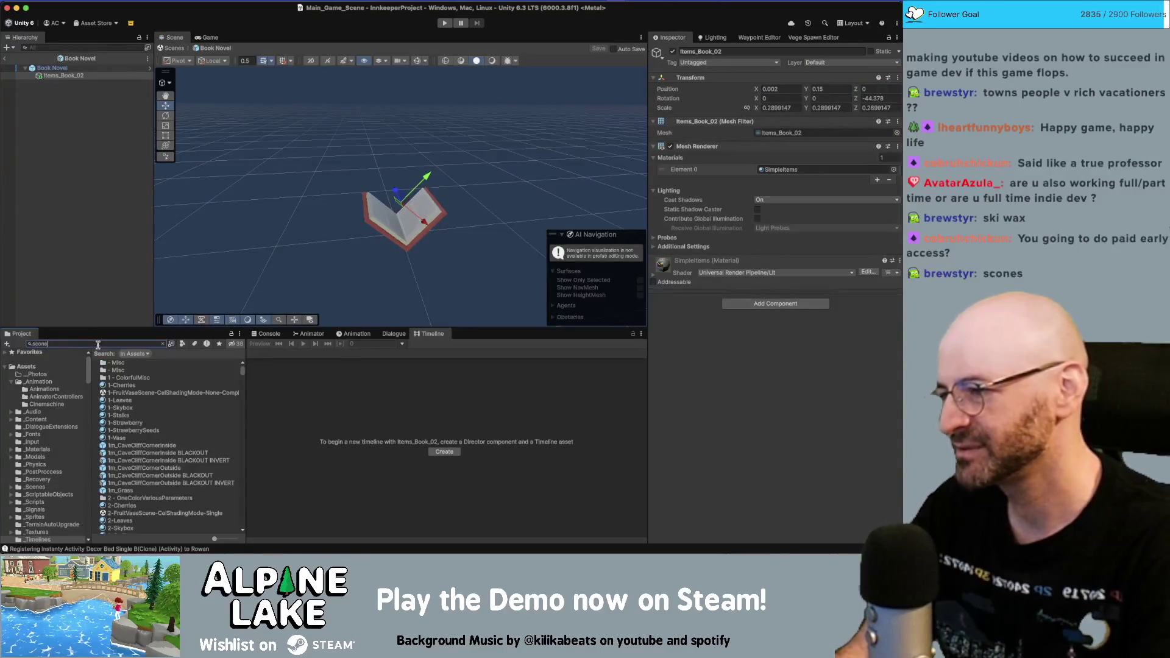
key(BackSpace)
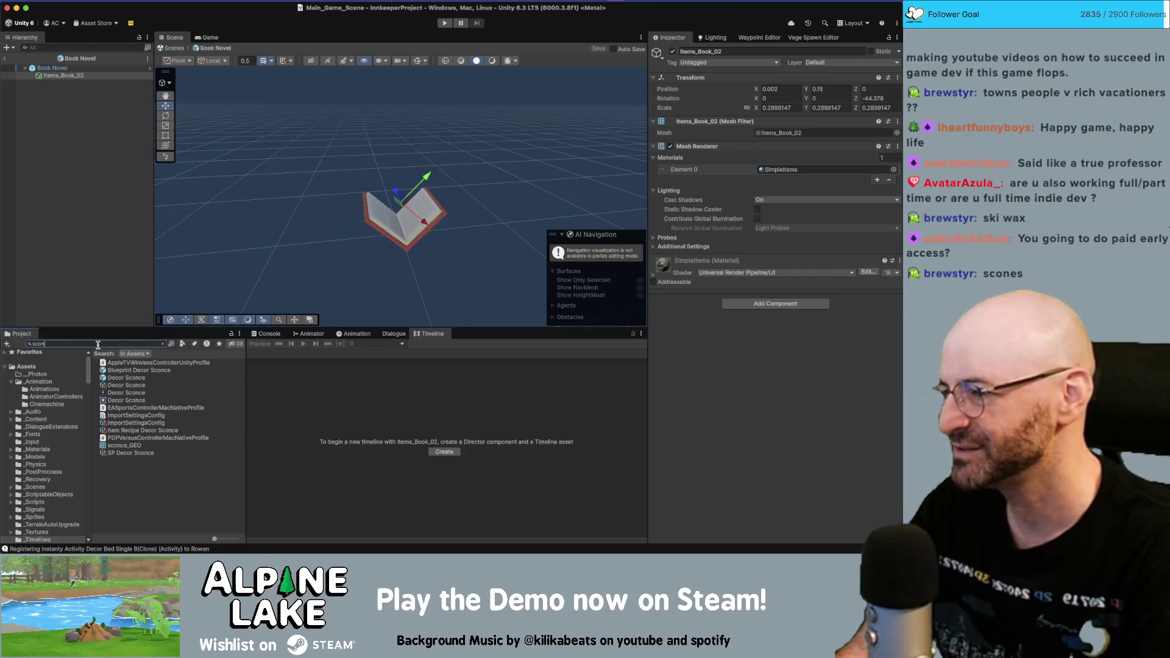
key(BackSpace)
key(BackSpace)
key(BackSpace)
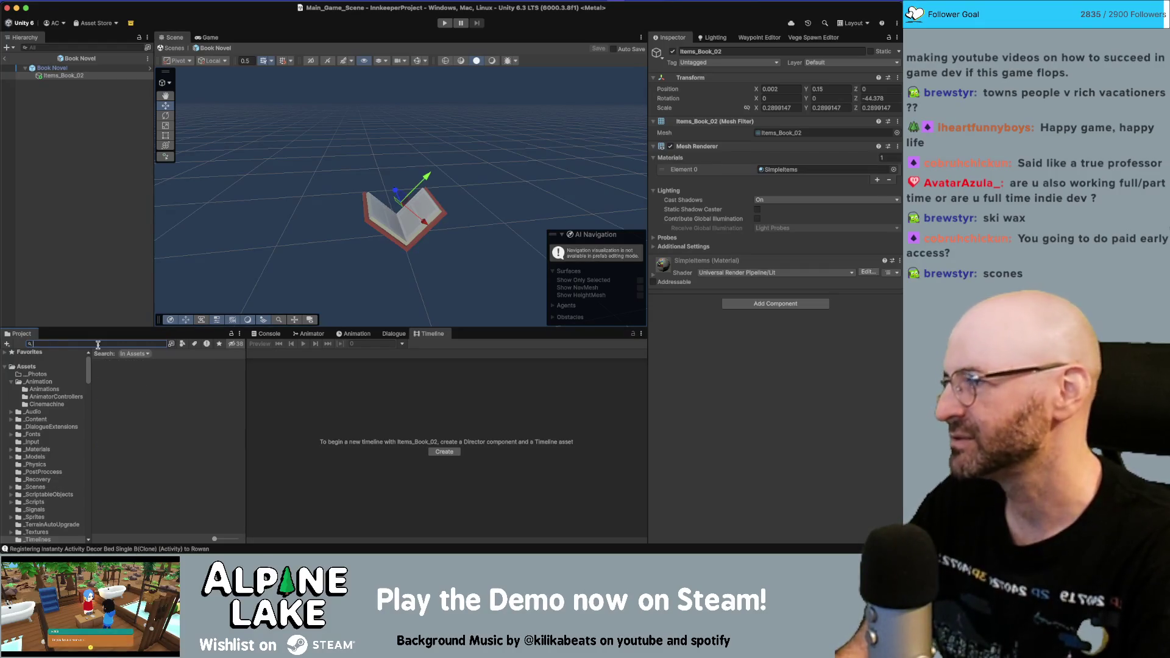
click(101, 187)
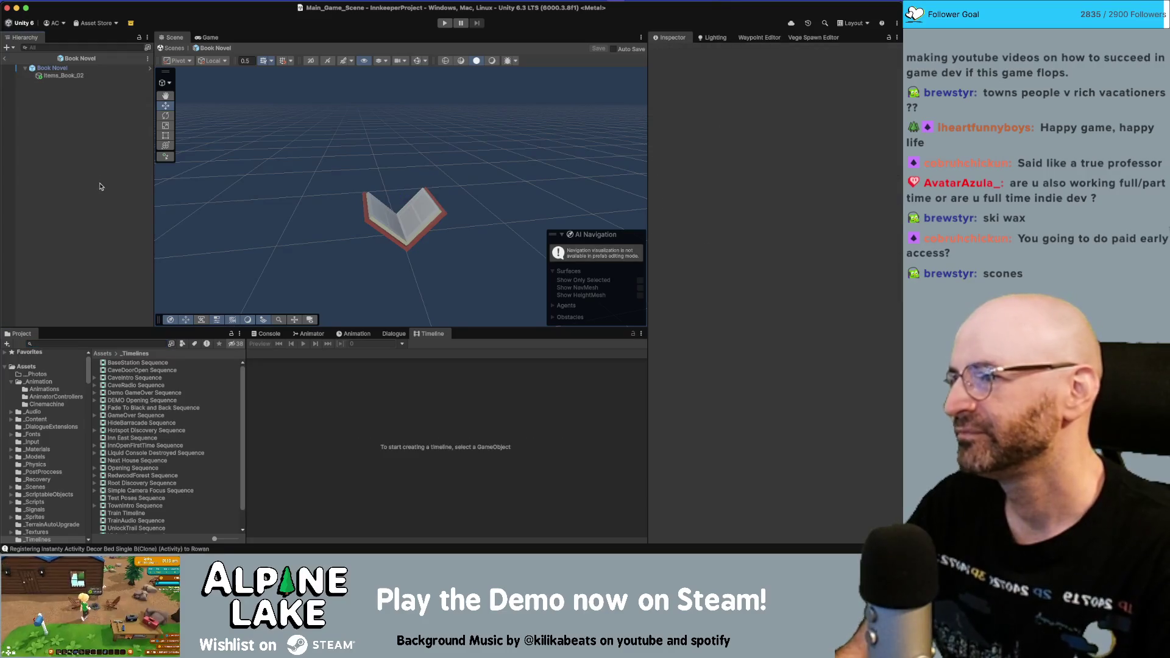
key(super+Tab)
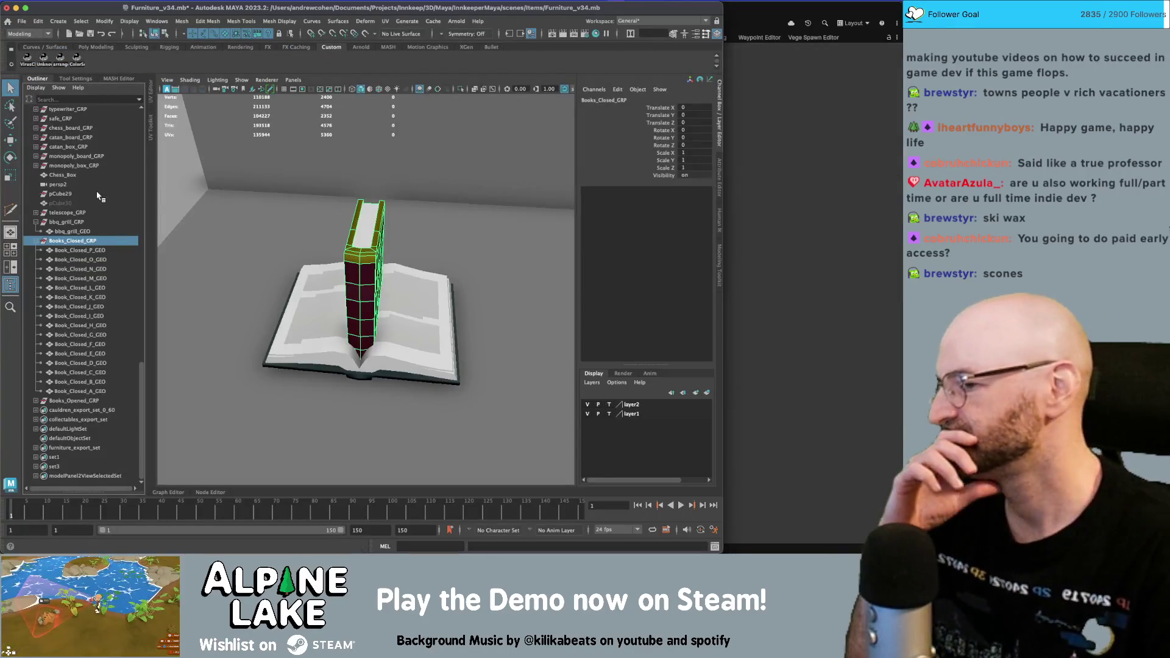
- Switch to Obsidian and create a new blank Excalidraw drawing from the ribbon
scroll(61, 244, up, 5)
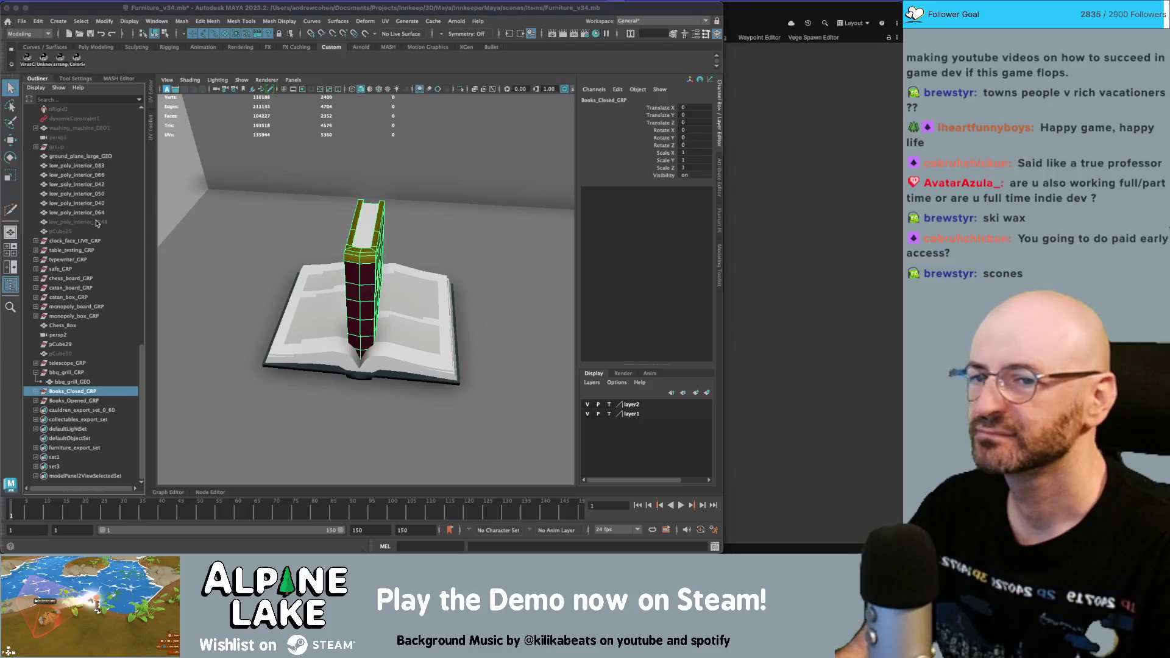
key(super+Tab)
key(super+Tab)
key(super+Tab)
key(super+Tab)
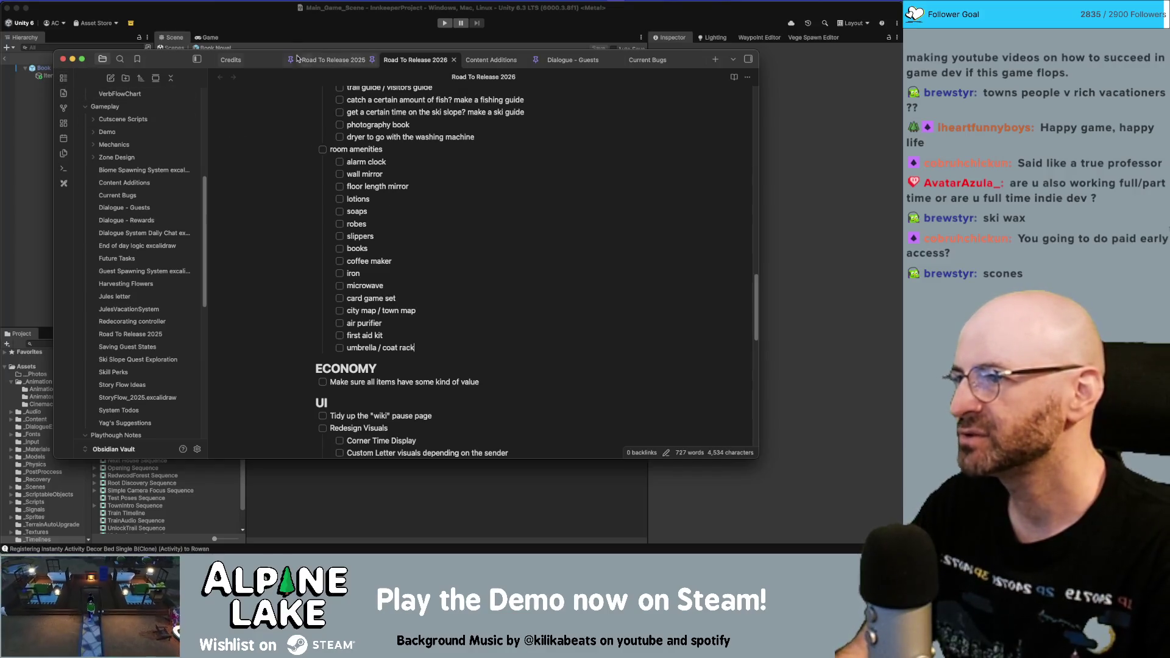
click(65, 183)
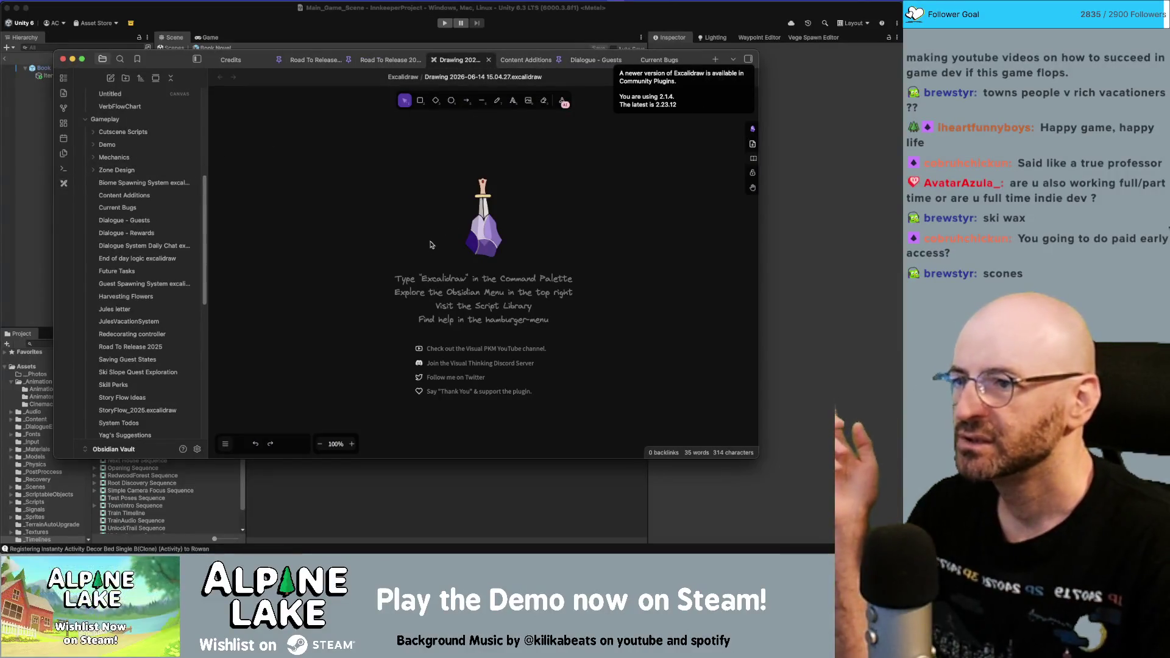
- Freehand-sketch a box-shaped table body with its two front legs
click(493, 103)
mouse_move(354, 317)
mouse_down()
mouse_move(351, 250)
mouse_move(370, 279)
mouse_move(497, 264)
mouse_move(475, 239)
mouse_move(390, 241)
mouse_move(366, 272)
mouse_move(373, 339)
mouse_move(499, 329)
mouse_move(385, 336)
mouse_move(377, 353)
mouse_move(353, 340)
mouse_up()
drag(498, 329, 500, 345)
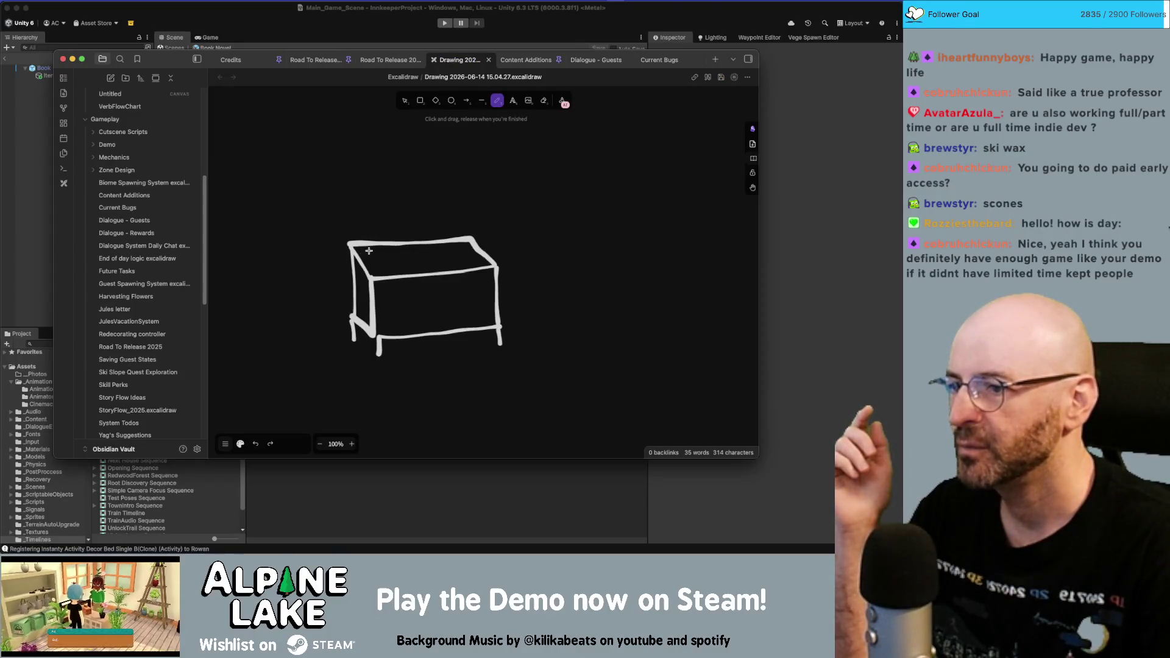
- Set the pencil stroke to the thinnest width and draw a bowl on the tabletop
drag(369, 244, 373, 260)
click(255, 443)
click(240, 444)
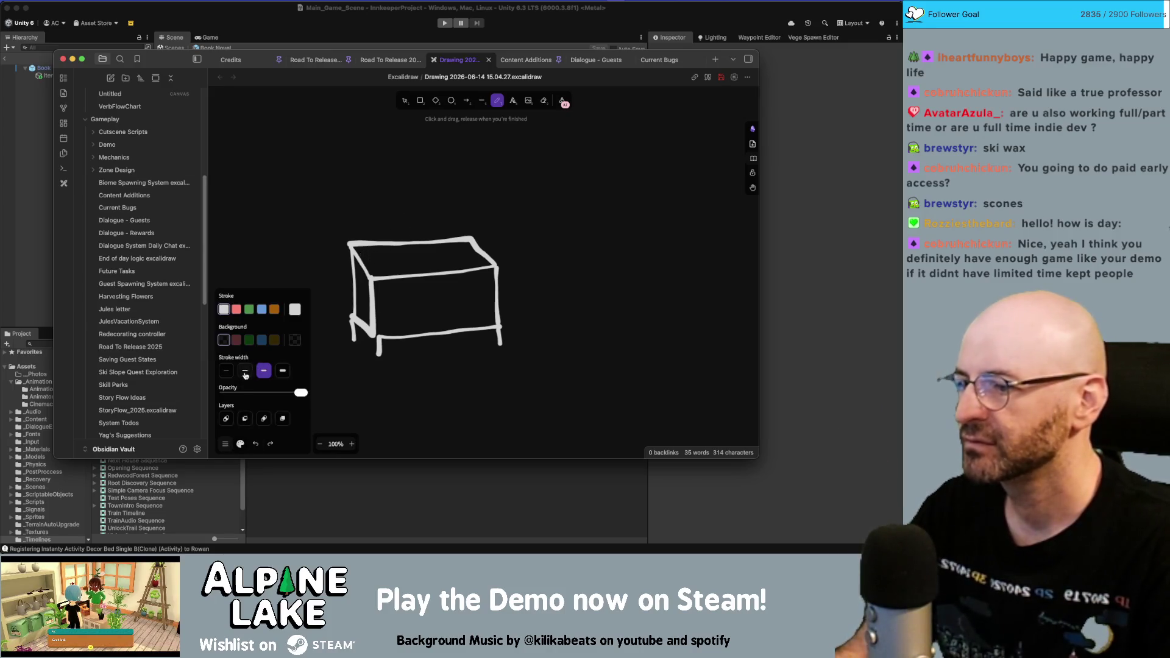
click(225, 371)
mouse_move(370, 246)
mouse_down()
mouse_move(383, 267)
mouse_move(409, 252)
mouse_move(385, 255)
mouse_up()
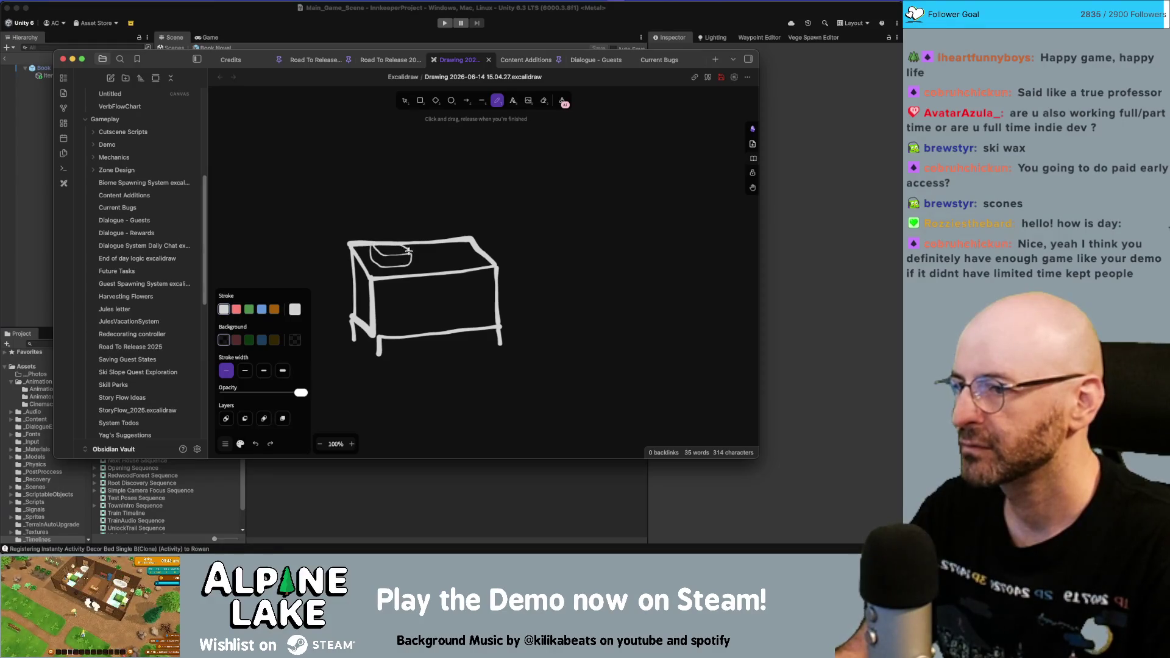
- Duplicate the bowl to its right and move both bowls above the table
key(Escape)
click(408, 258)
alt+drag(408, 258, 454, 256)
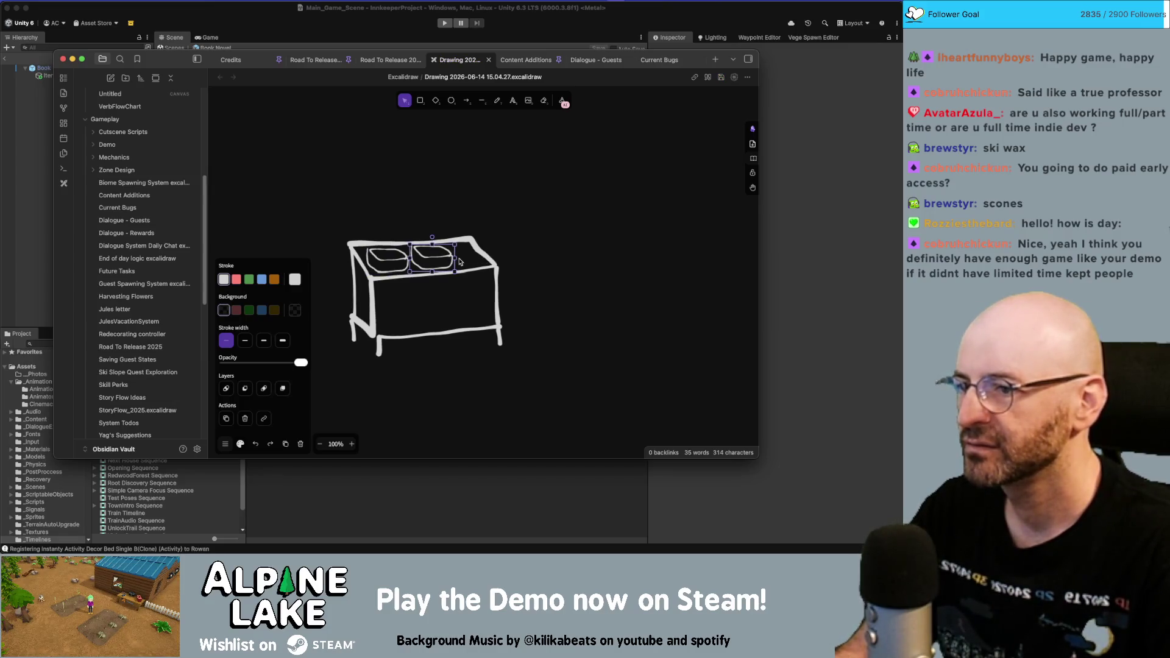
click(512, 247)
drag(546, 201, 467, 360)
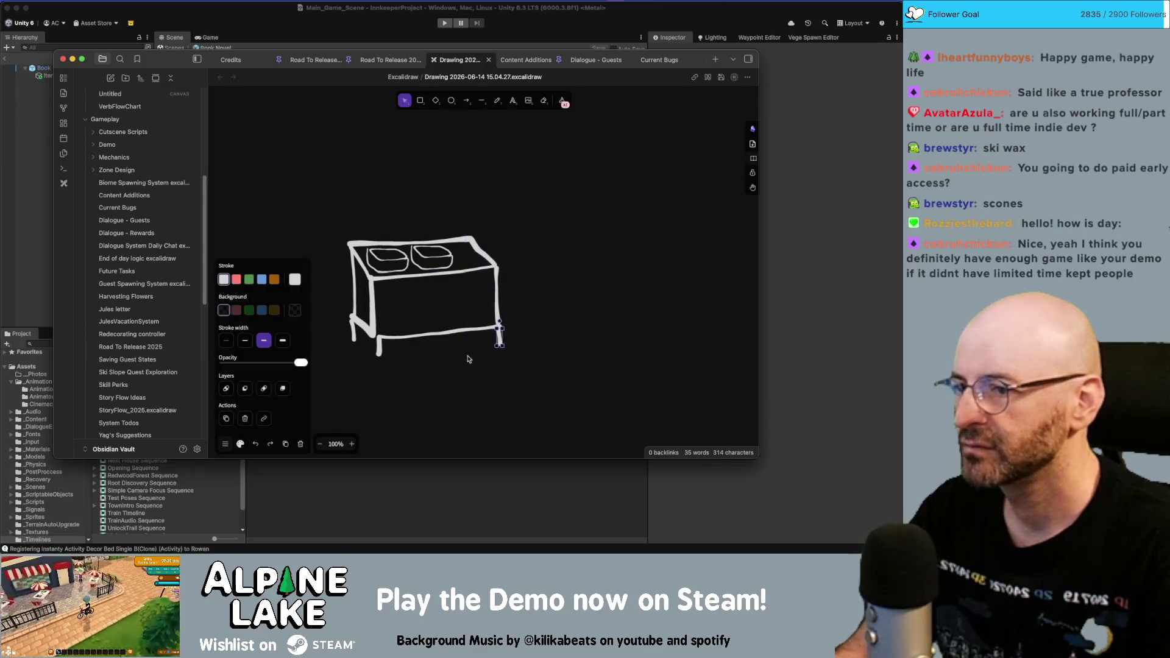
drag(454, 256, 446, 210)
mouse_move(400, 258)
mouse_down()
mouse_move(377, 203)
mouse_move(427, 304)
mouse_move(506, 364)
mouse_up()
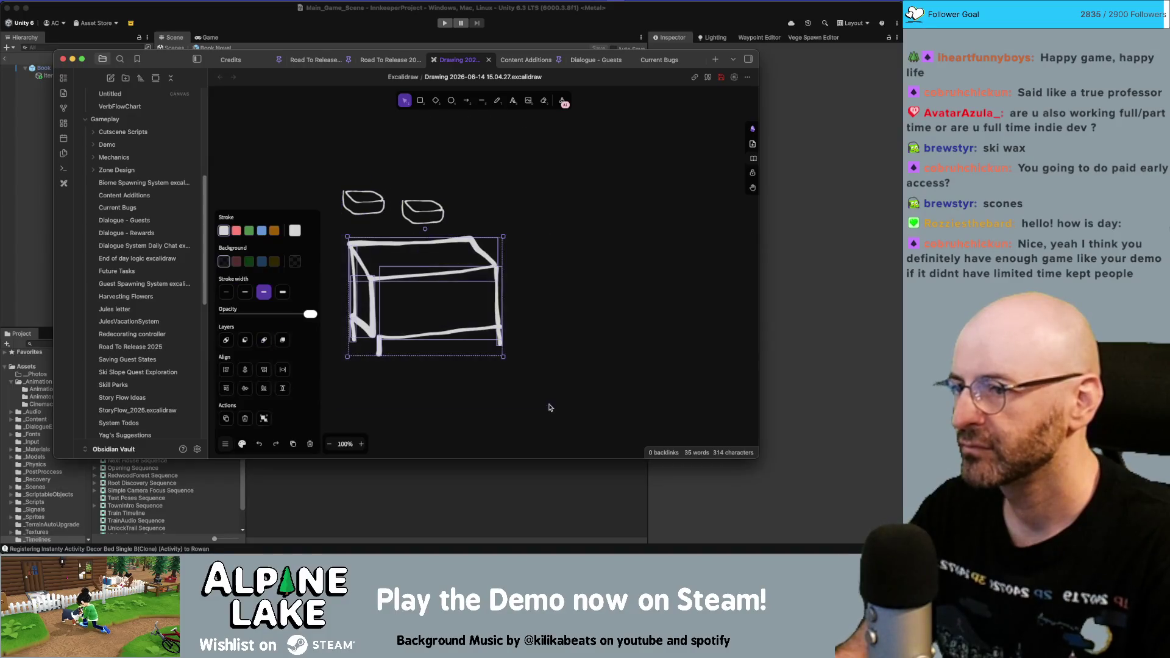
- Select the whole table sketch and enlarge it by dragging its corner handle
mouse_move(503, 237)
mouse_down()
mouse_move(512, 225)
mouse_move(506, 240)
mouse_up()
key(ctrl+z)
click(496, 222)
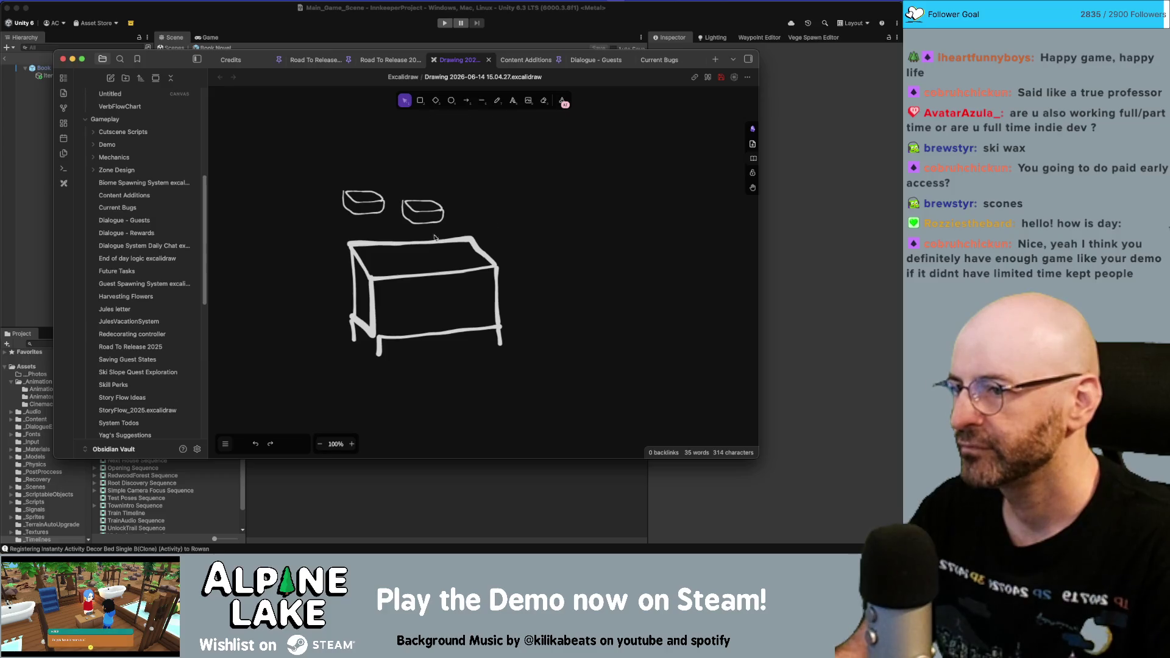
drag(340, 235, 519, 368)
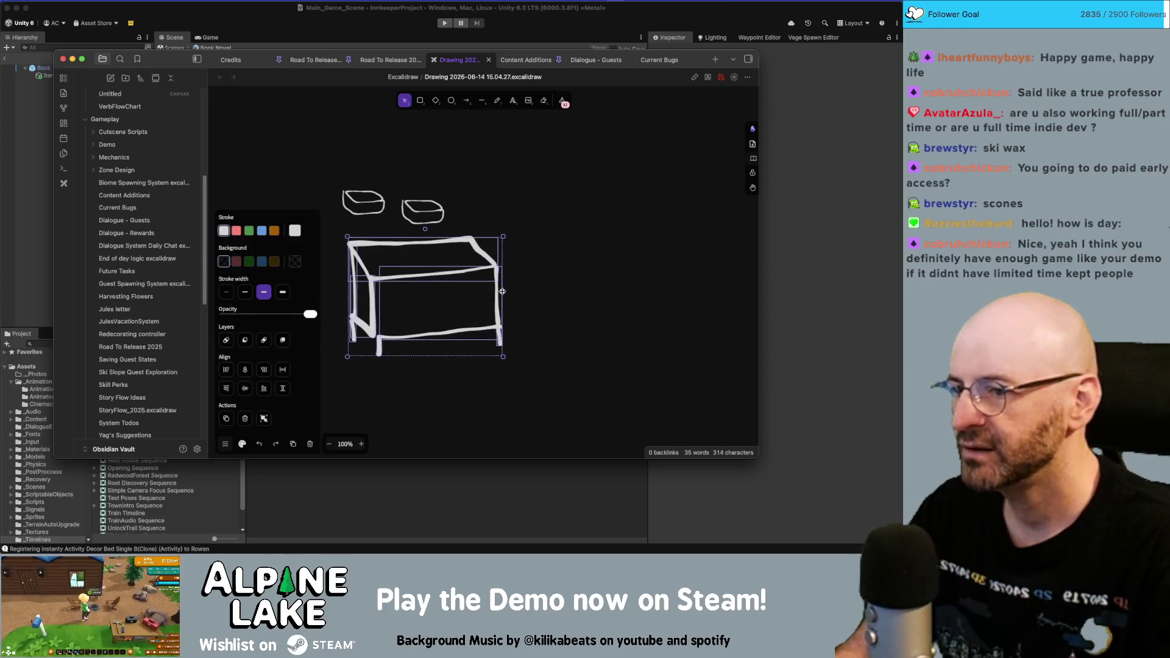
click(554, 279)
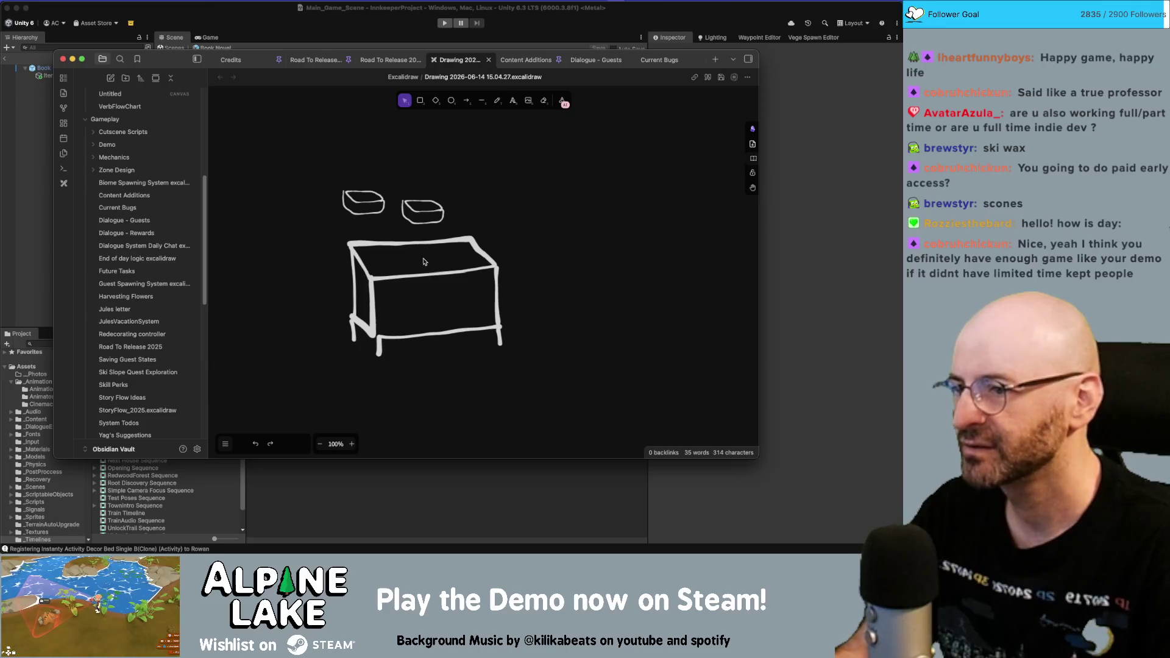
mouse_move(335, 235)
mouse_down()
mouse_move(595, 392)
mouse_move(515, 353)
mouse_move(550, 393)
mouse_up()
mouse_move(420, 213)
mouse_down()
mouse_move(417, 244)
mouse_move(390, 269)
mouse_up()
- Move the bowls onto the tabletop and adjust them so three sit side by side
mouse_move(370, 204)
mouse_down()
mouse_move(451, 262)
mouse_move(500, 256)
mouse_up()
key(Escape)
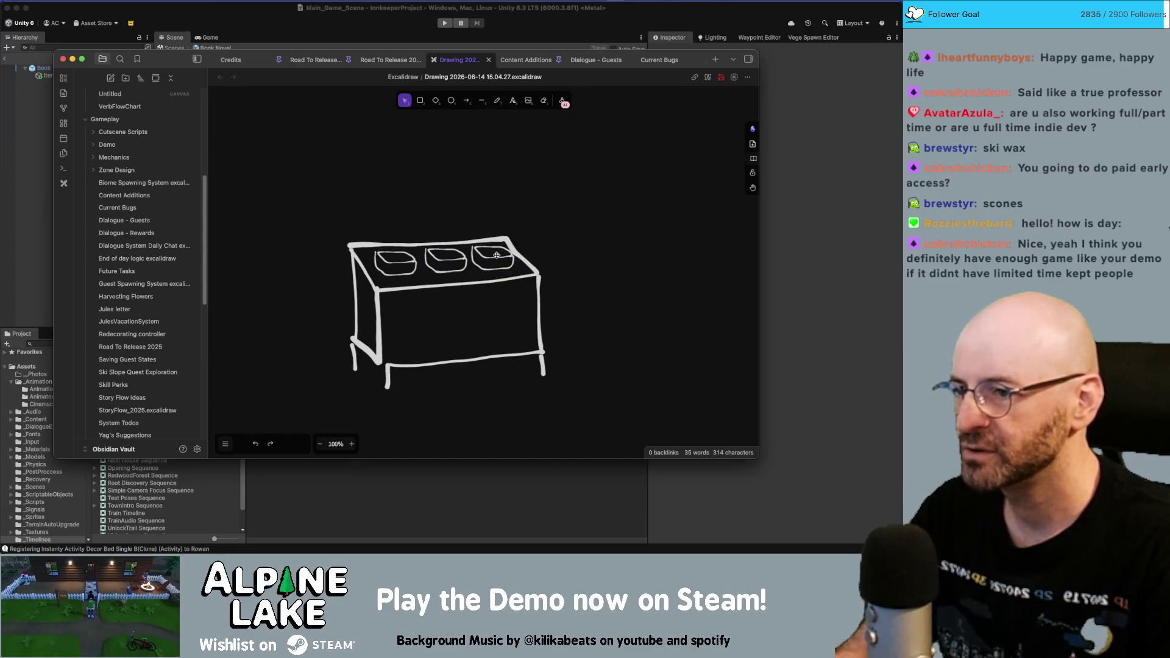
click(498, 253)
click(450, 261)
click(412, 265)
drag(417, 256, 406, 263)
click(428, 227)
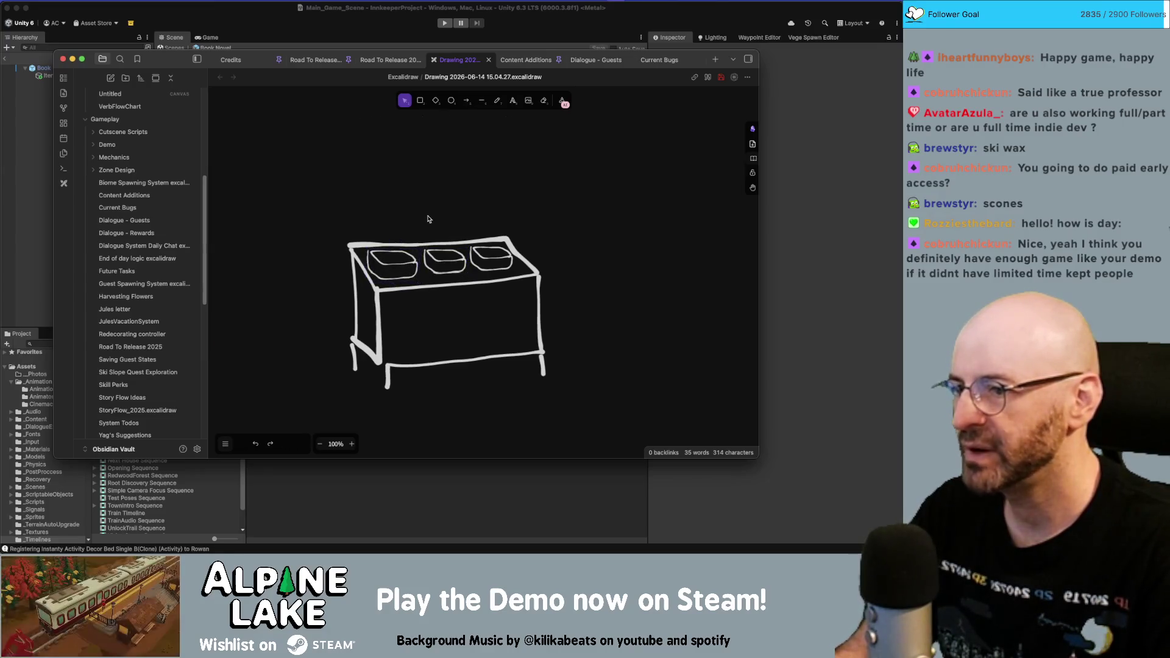
click(443, 259)
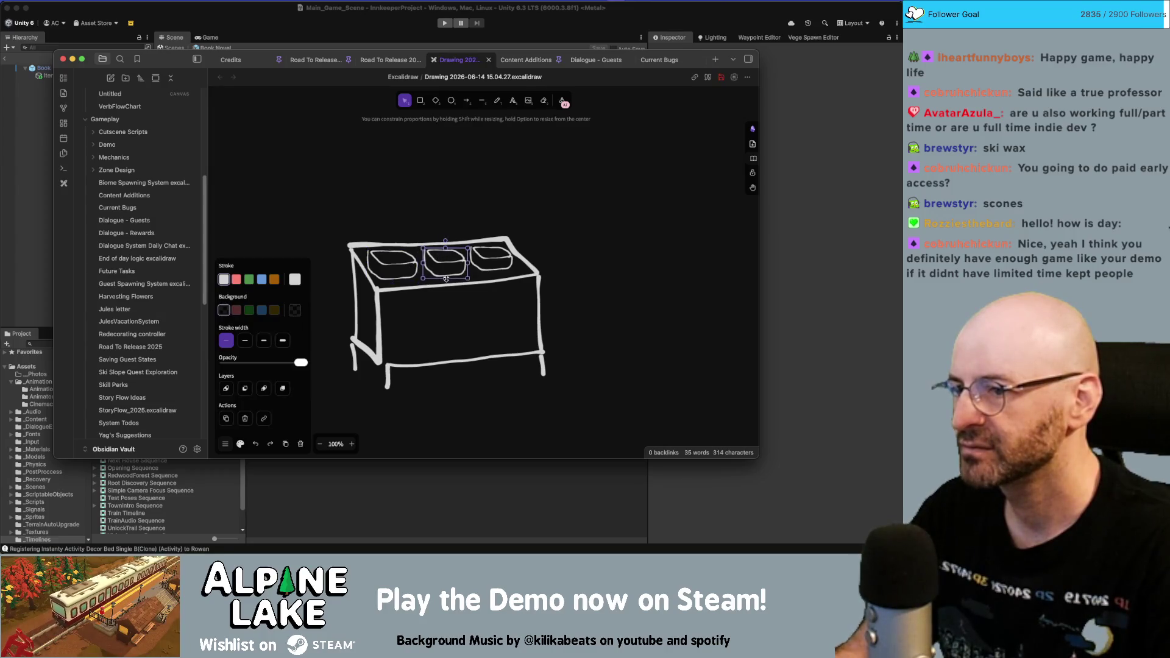
click(446, 244)
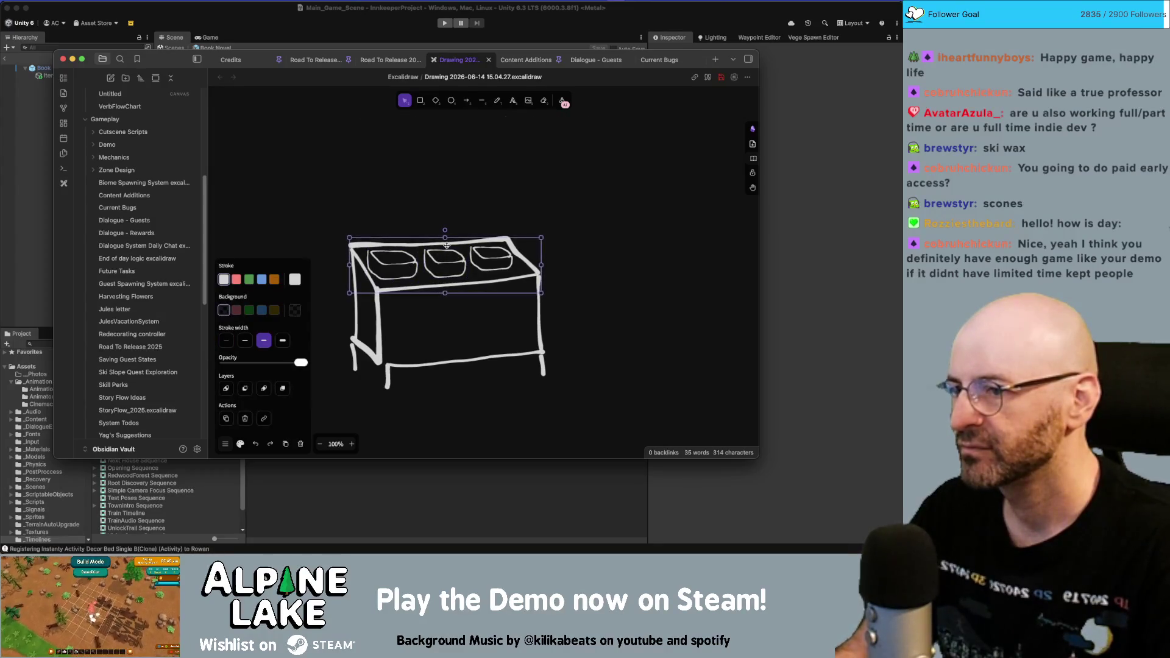
click(506, 172)
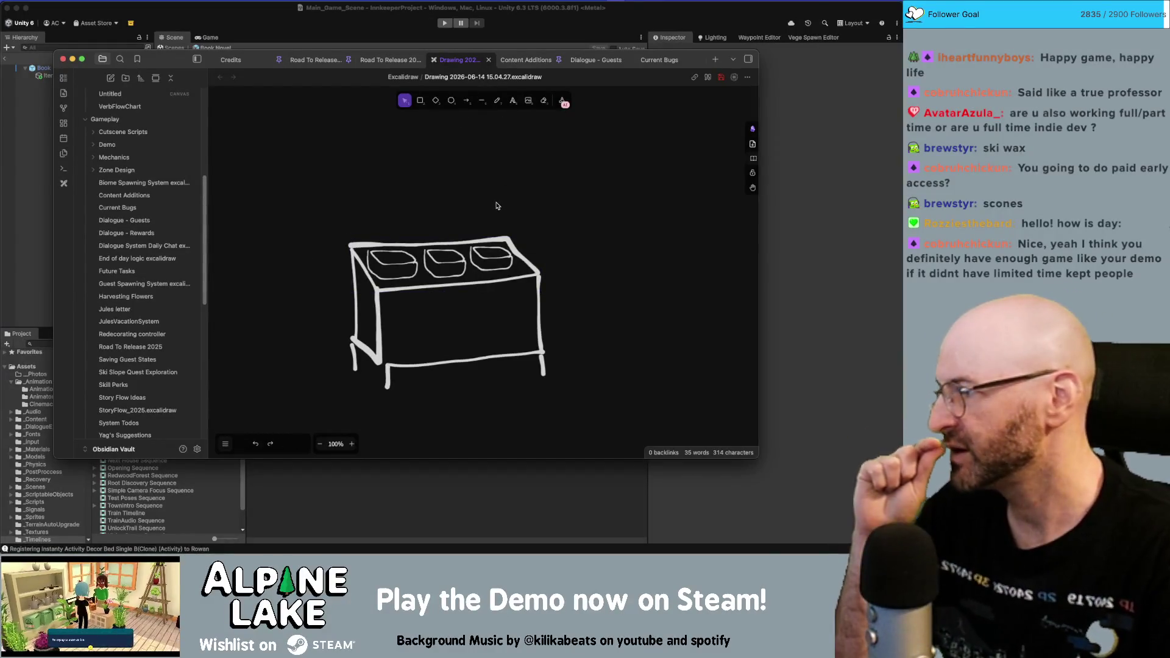
click(418, 254)
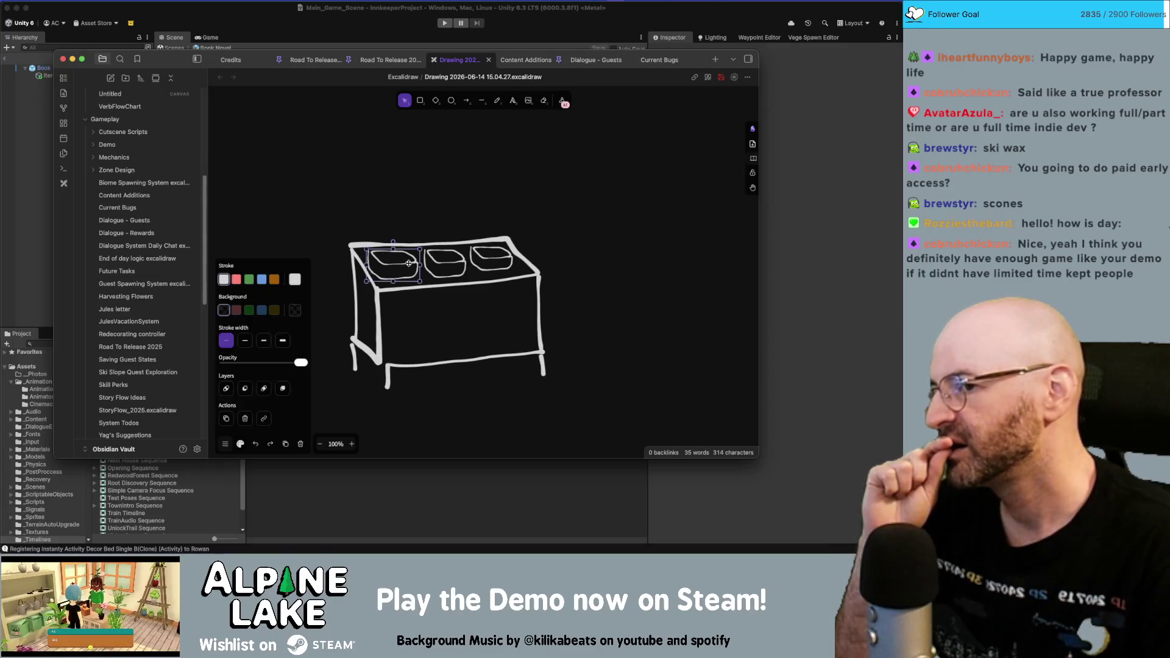
click(411, 195)
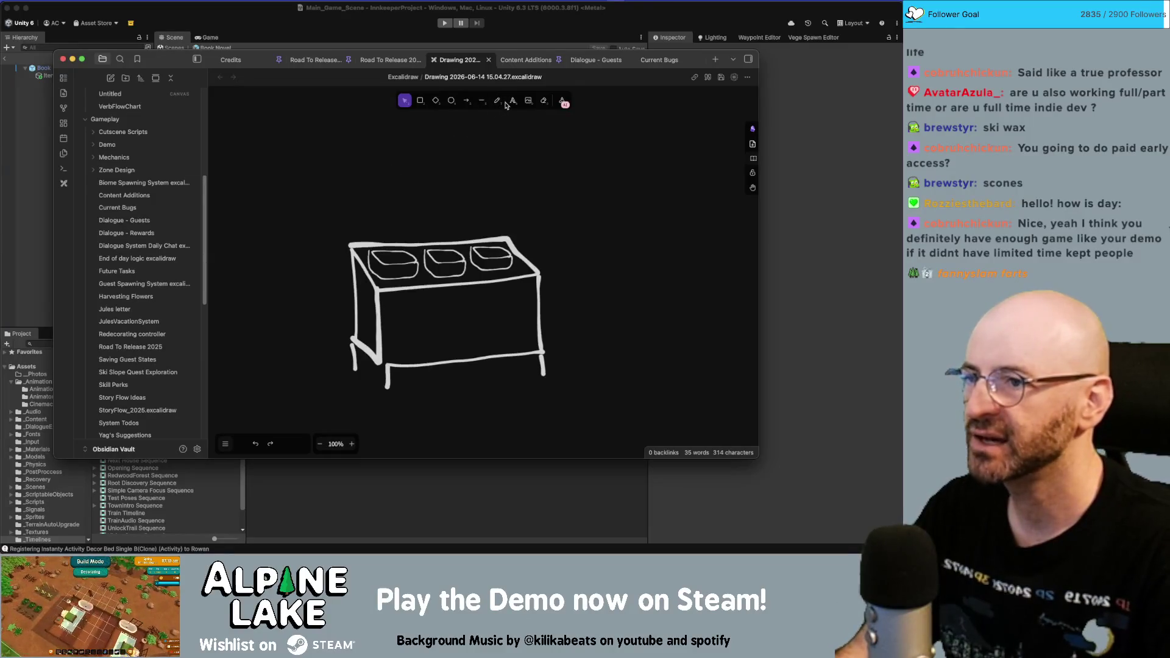
- With the Text tool, type the list Lotions, Soaps, Toothsbrushes, Toothpaste on separate lines
key(t)
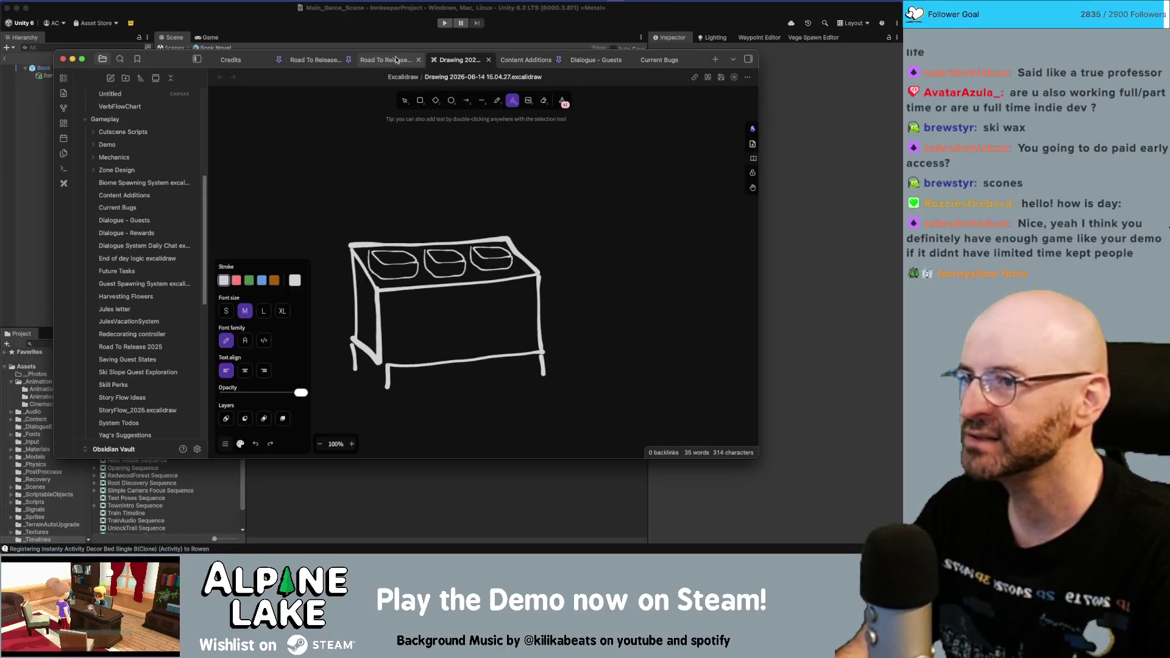
click(396, 59)
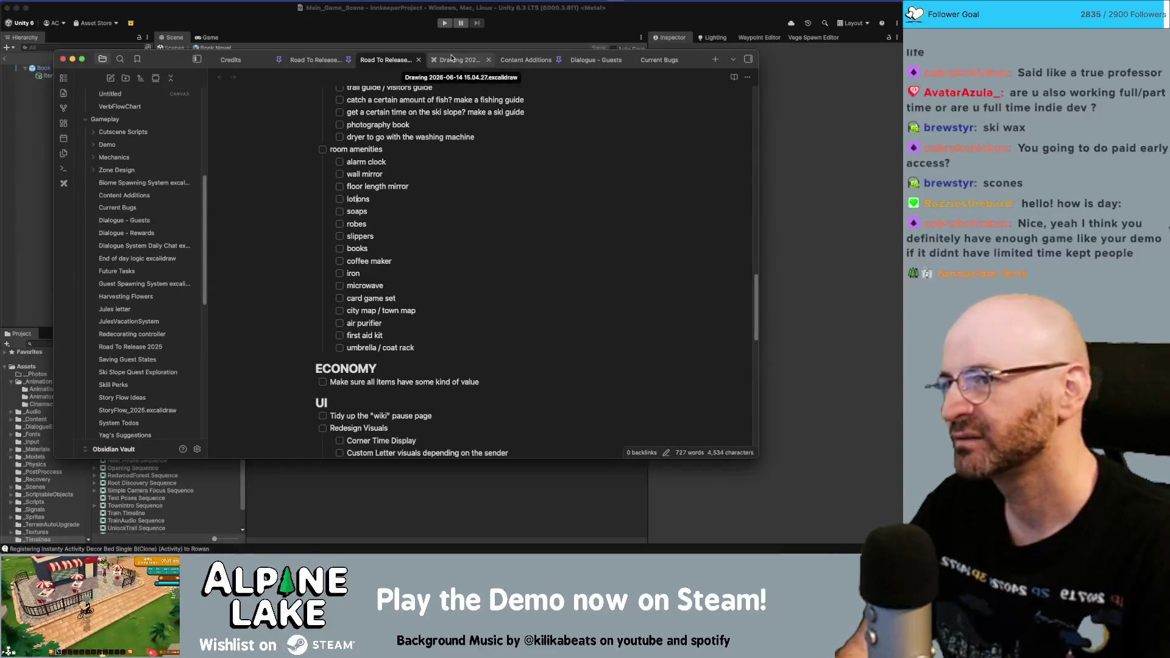
click(515, 61)
click(461, 60)
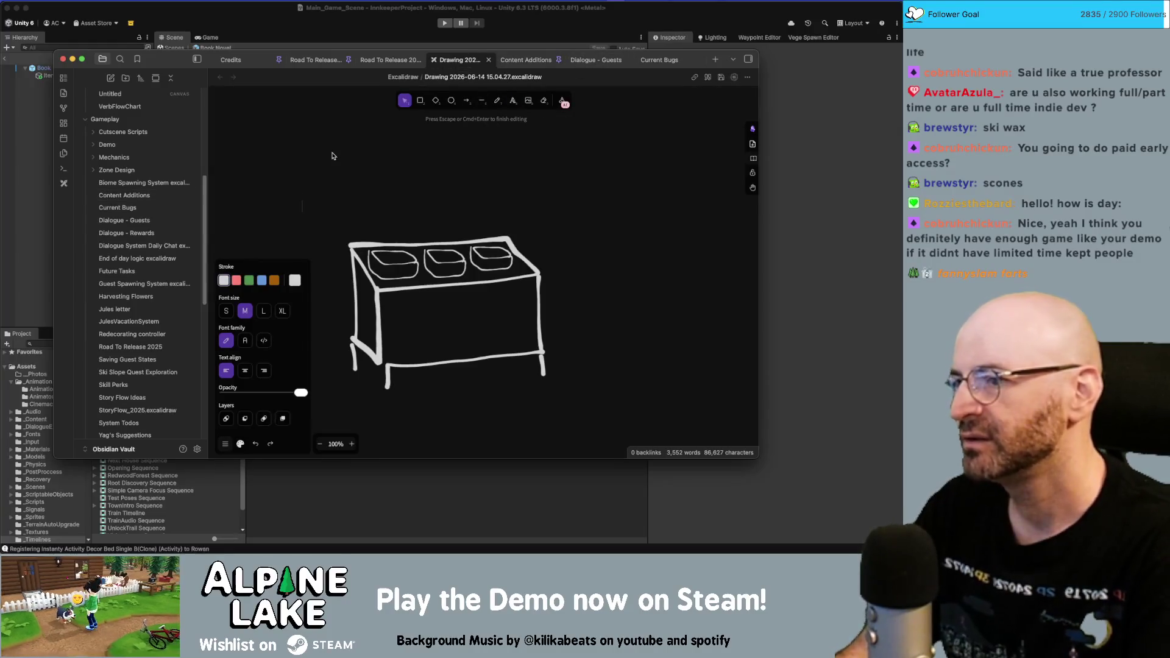
text(Lotions)
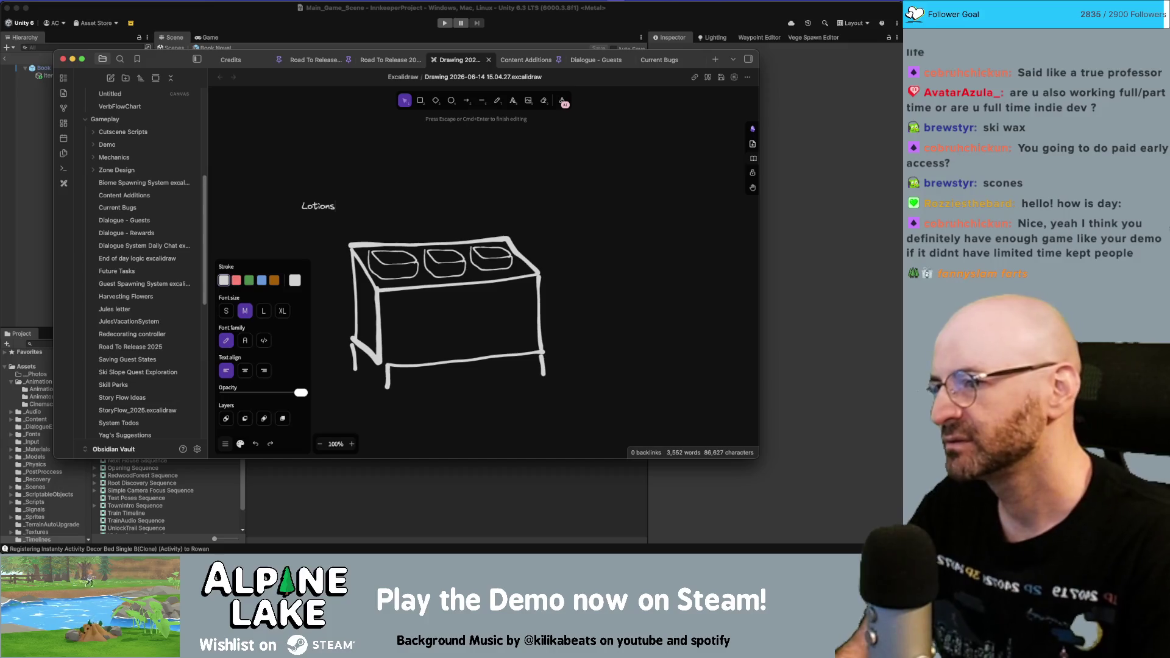
key(Return)
text(Soaps)
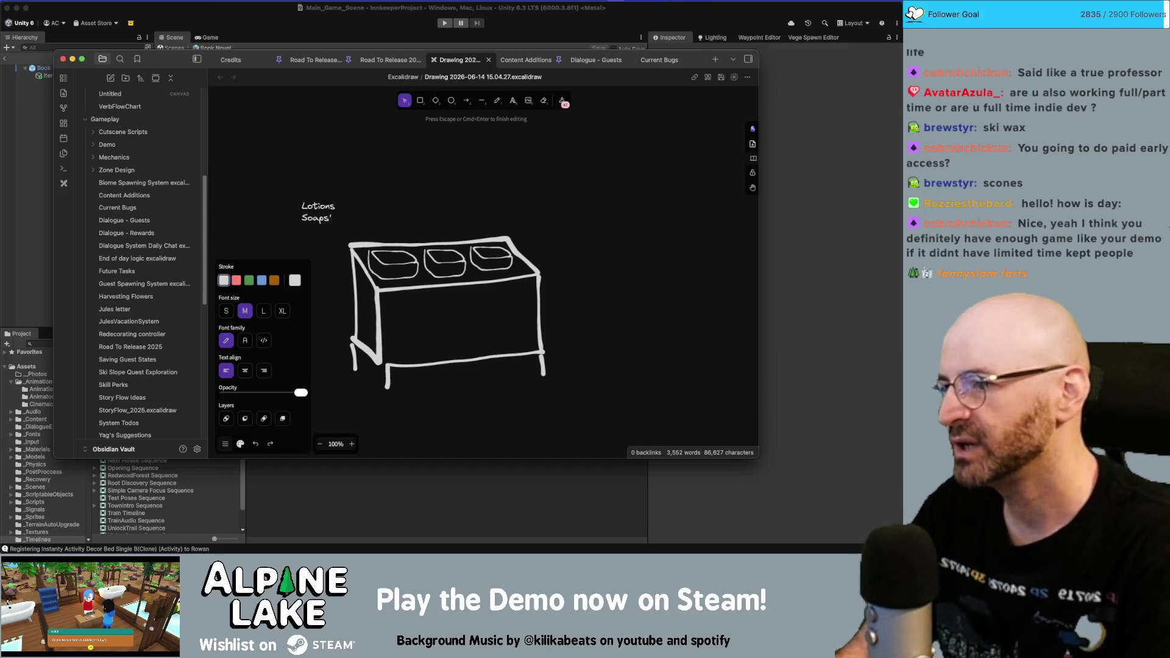
key(Return)
text(Toothsbrushes)
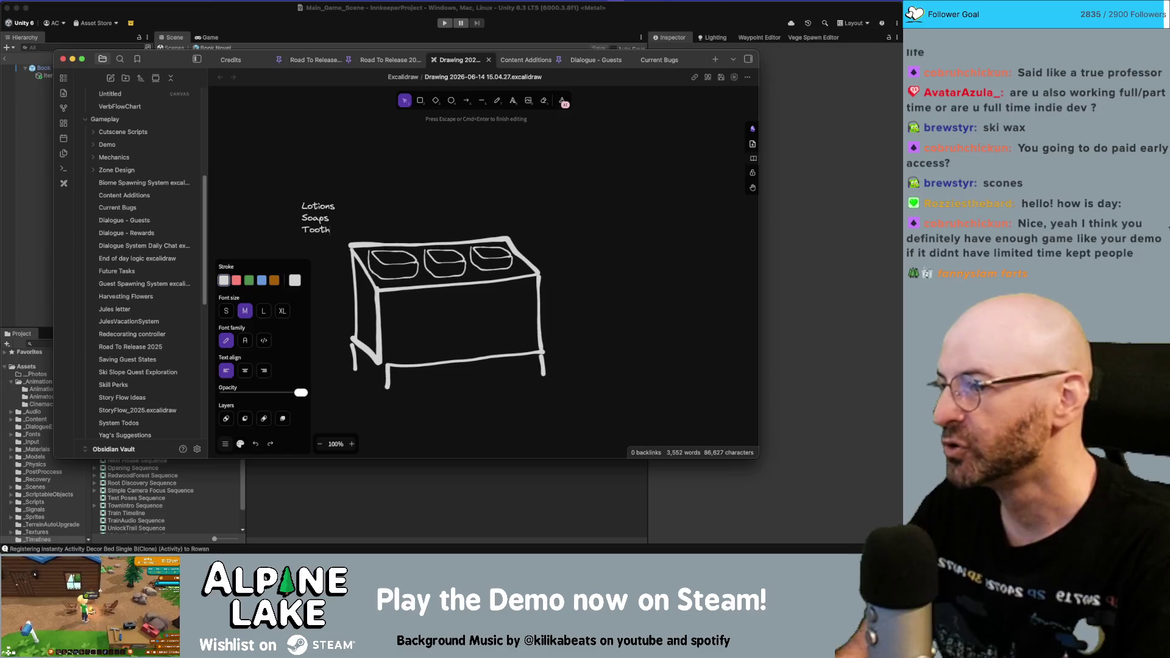
key(Return)
text(Toothpaste)
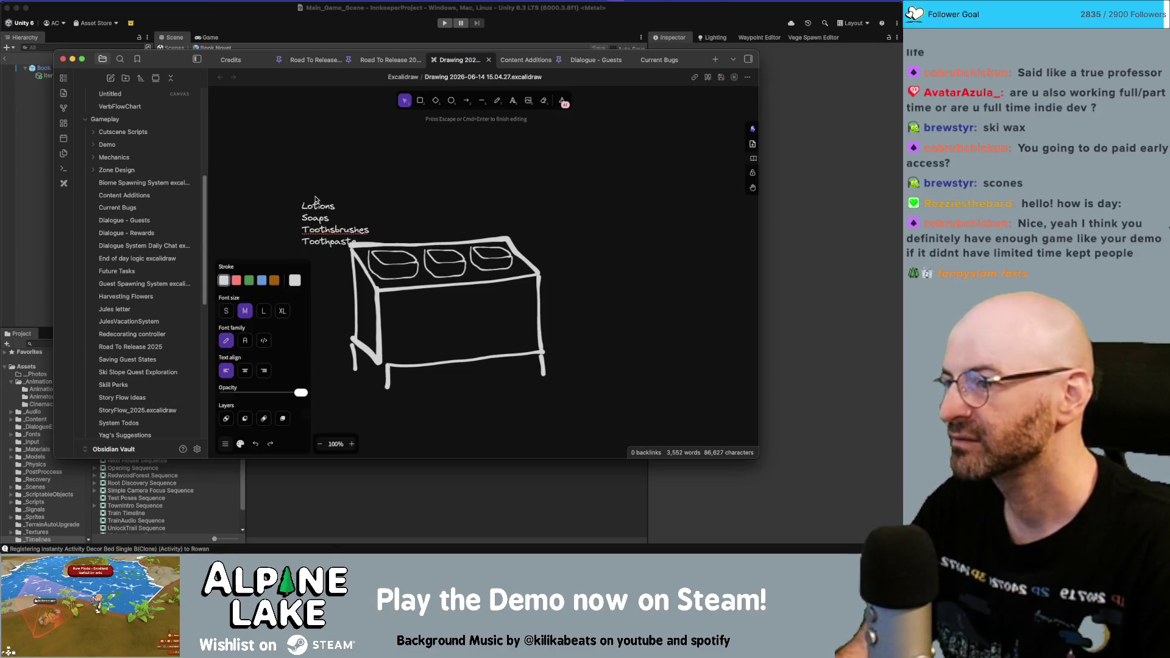
key(Escape)
- Move the list to the upper left and append showercaps and razors
drag(313, 203, 276, 160)
key(Return)
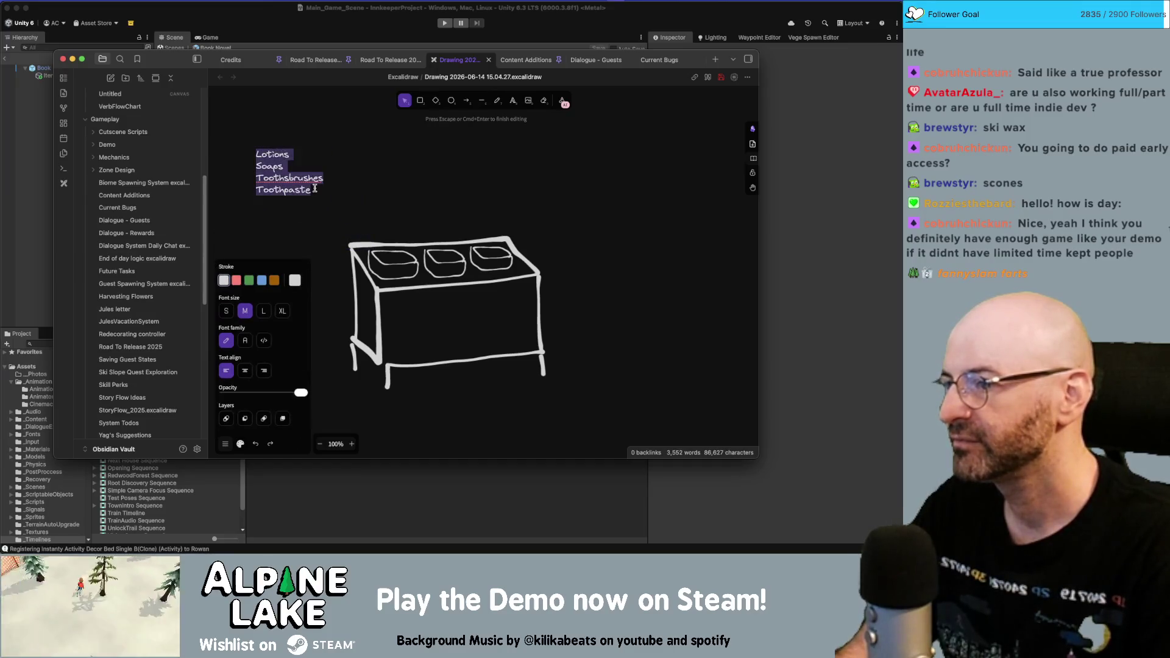
key(Right)
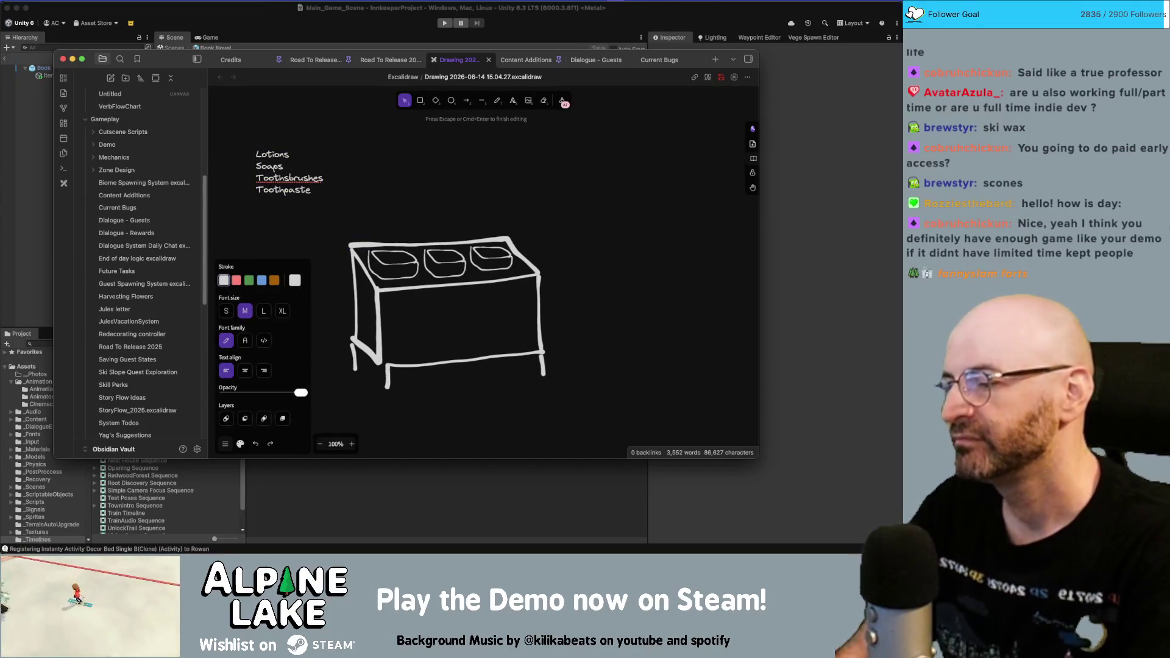
key(Return)
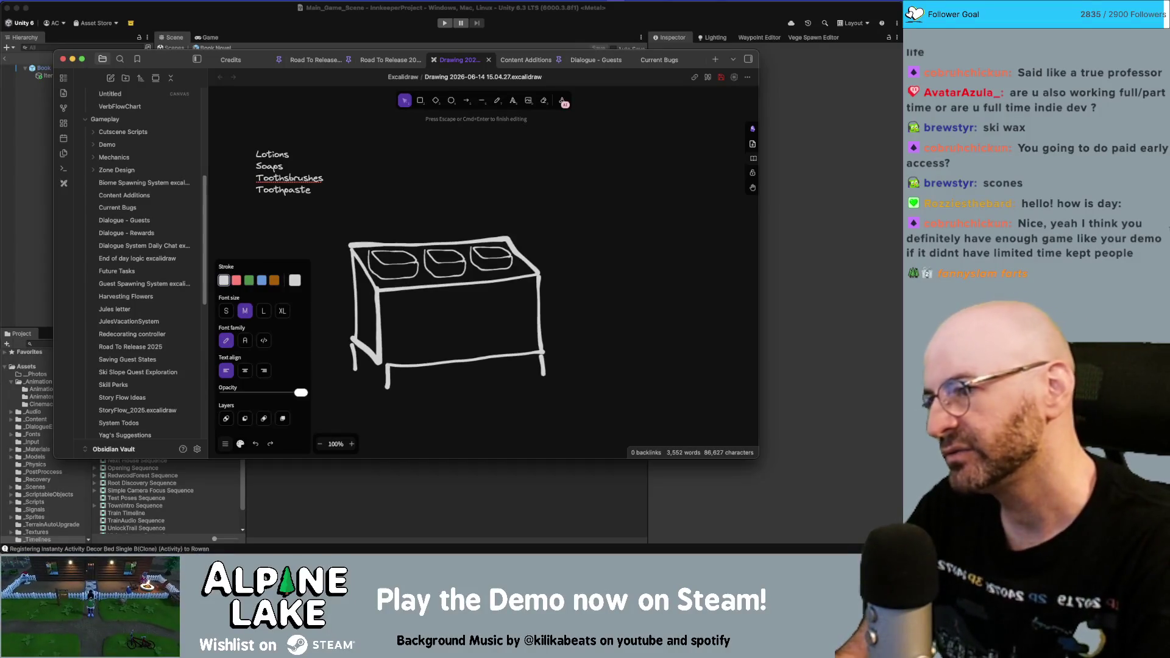
text(showercaps)
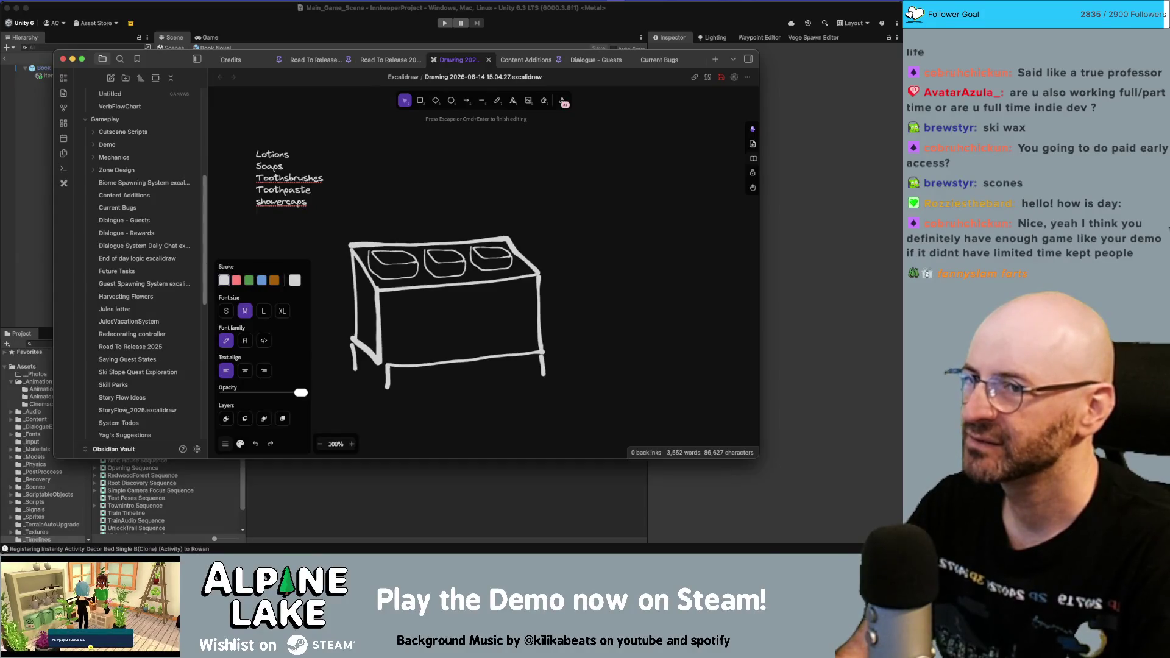
text(razors)
key(Return)
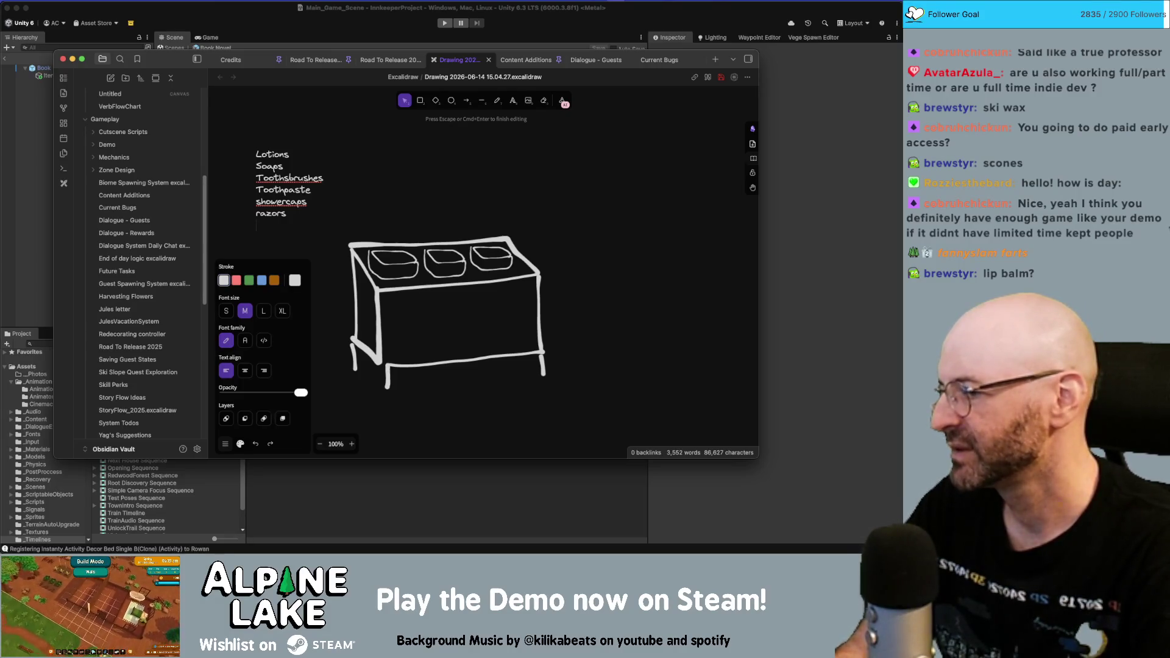
text(d)
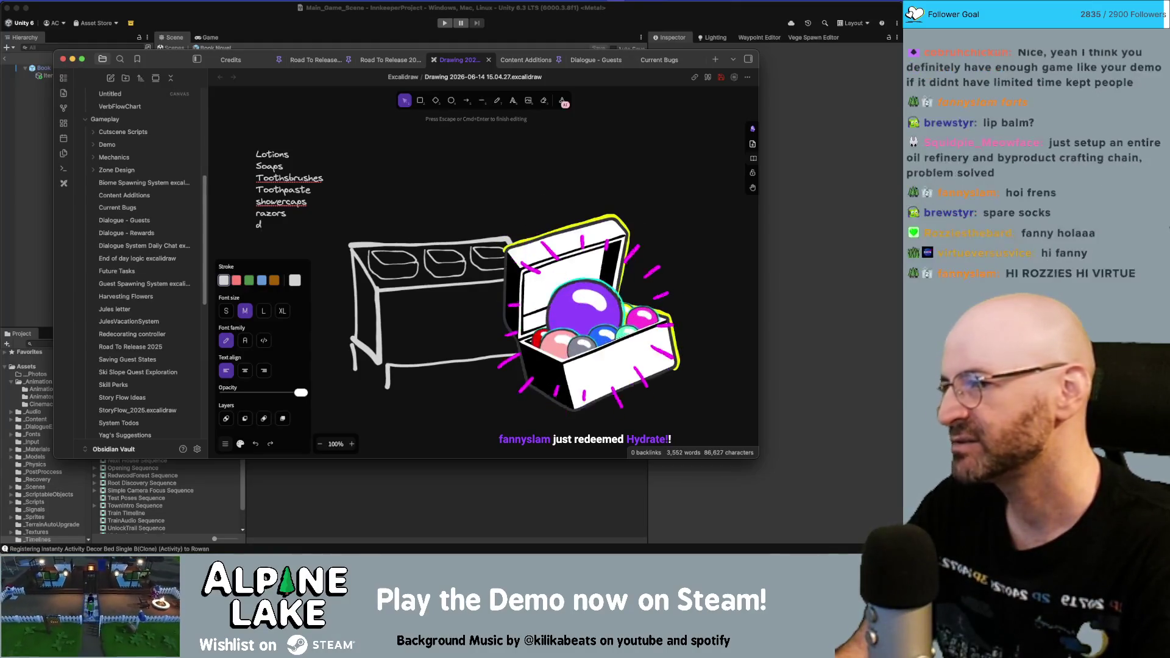
key(BackSpace)
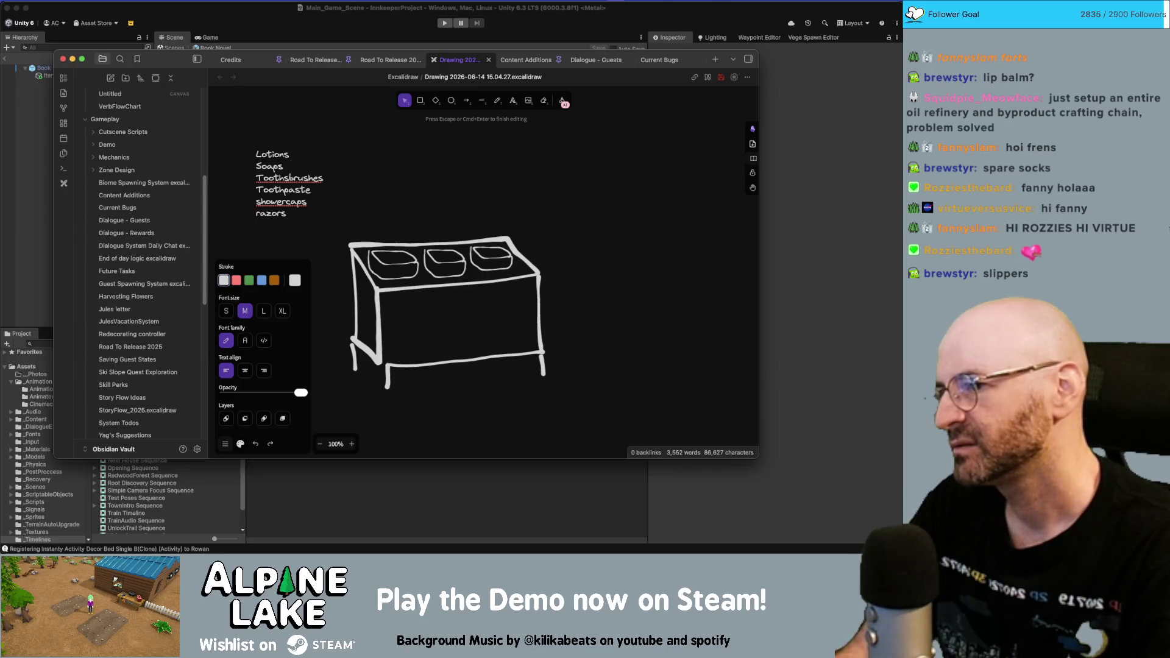
- Delete the showercaps line, leaving razors directly under Toothpaste, and finish editing
double_click(281, 202)
key(BackSpace)
key(BackSpace)
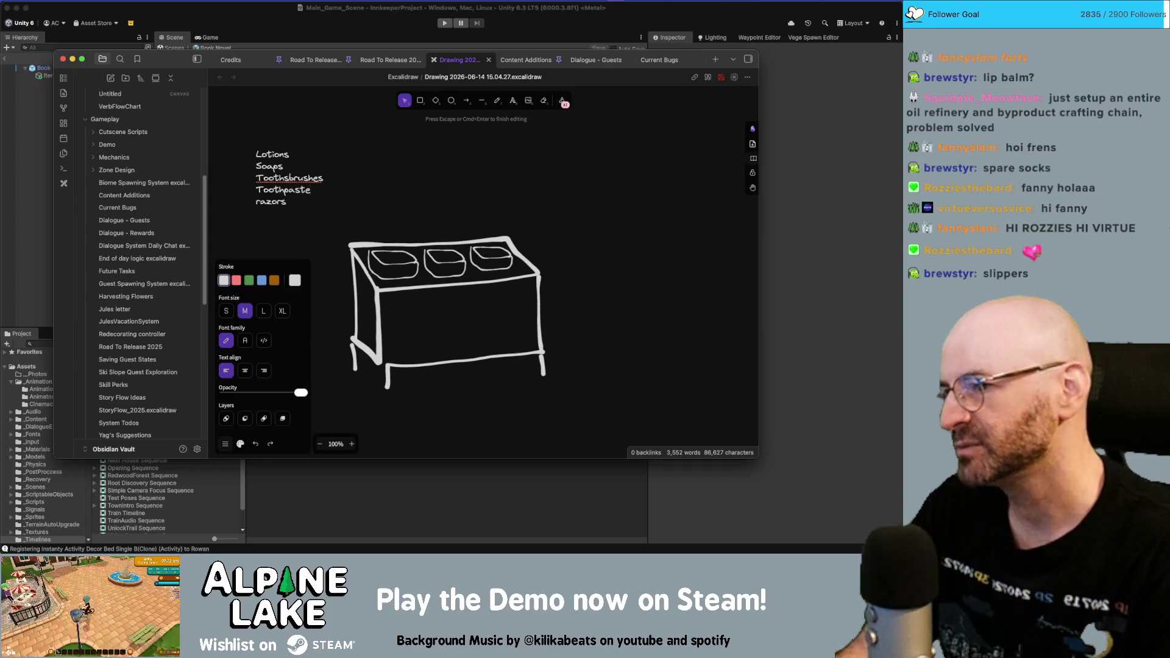
key(BackSpace)
key(BackSpace)
key(BackSpace)
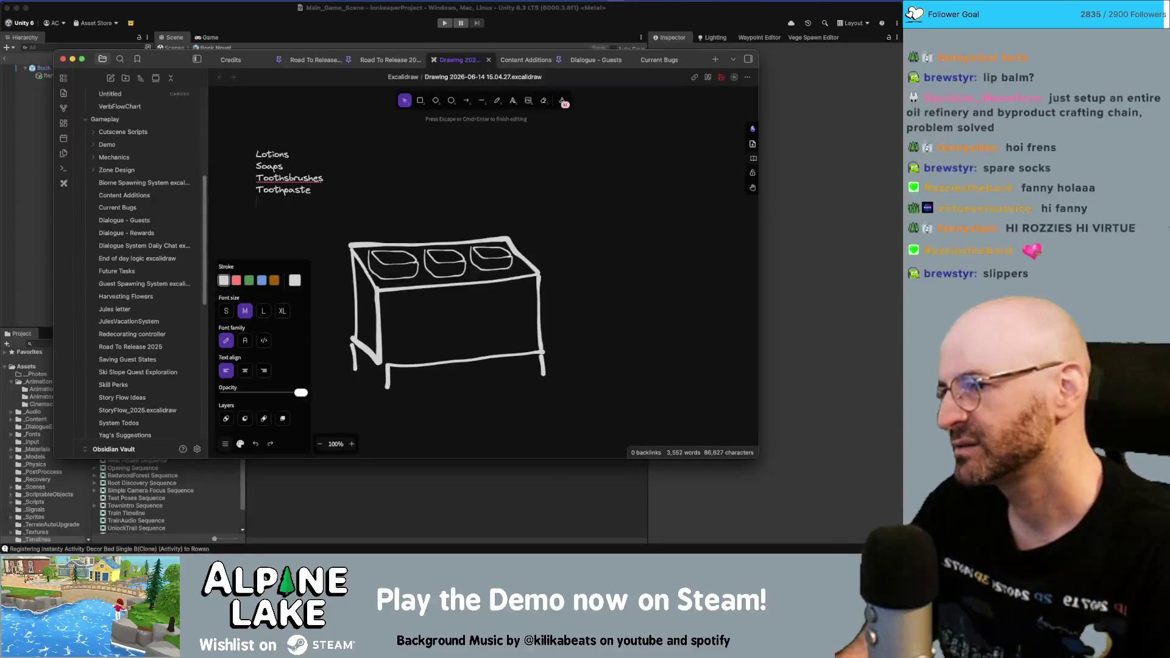
text(razors)
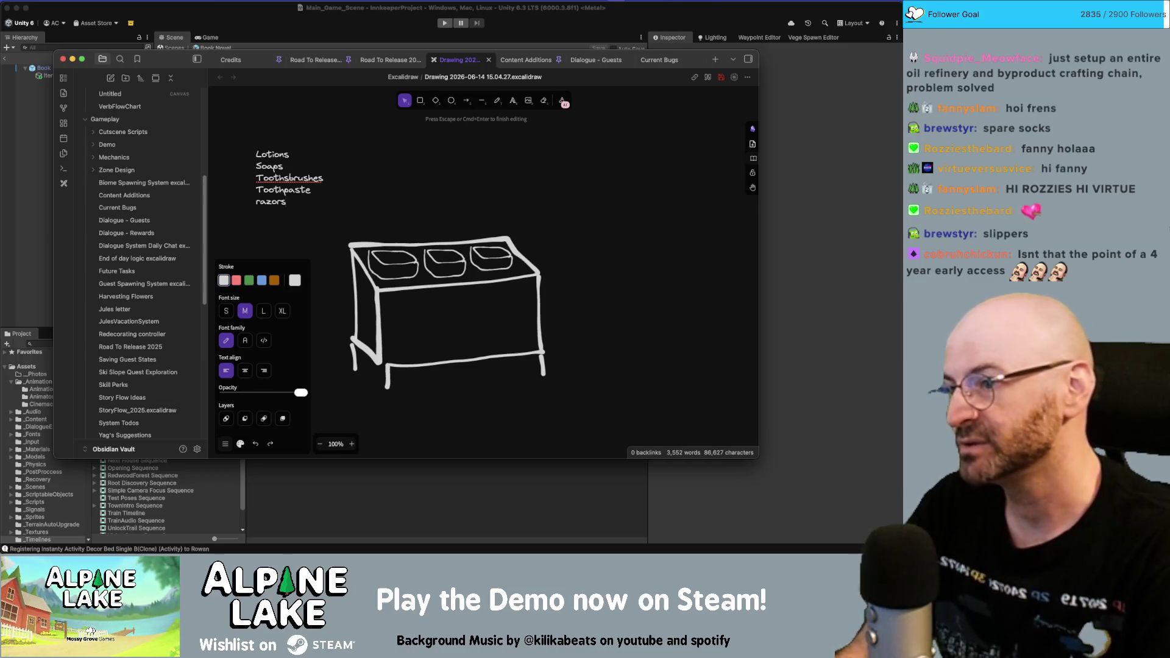
click(390, 210)
- Copy the list to the right and rewrite it as 'Wardrobe Ammenities': Robe, Slippers, Towels
alt+drag(300, 189, 454, 177)
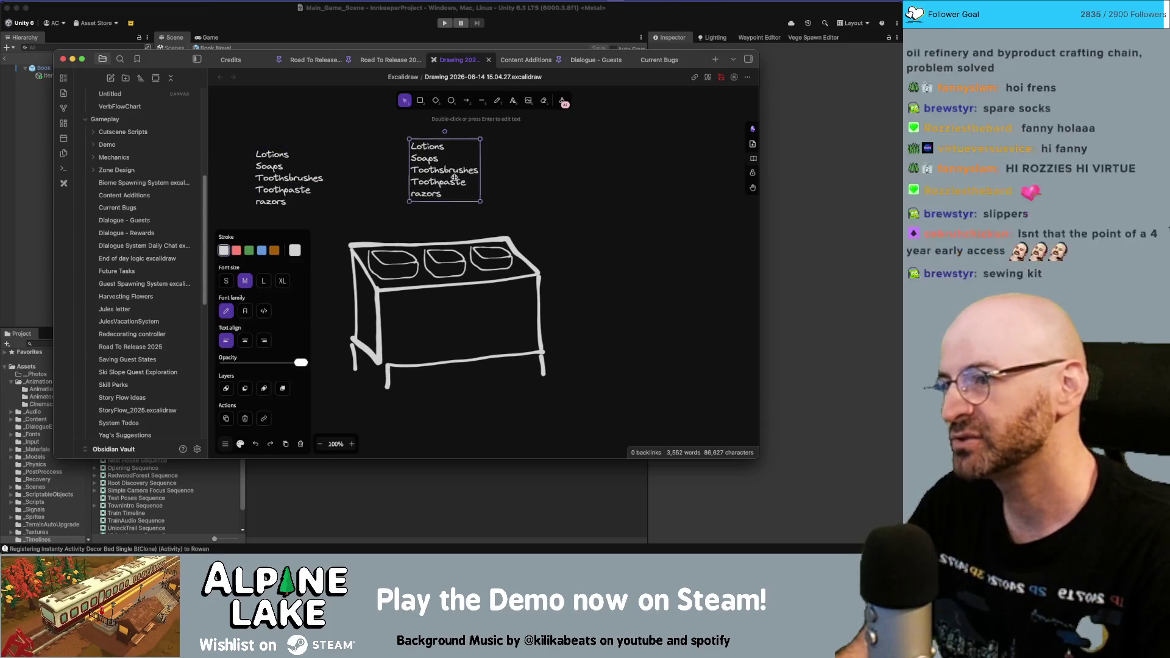
key(Return)
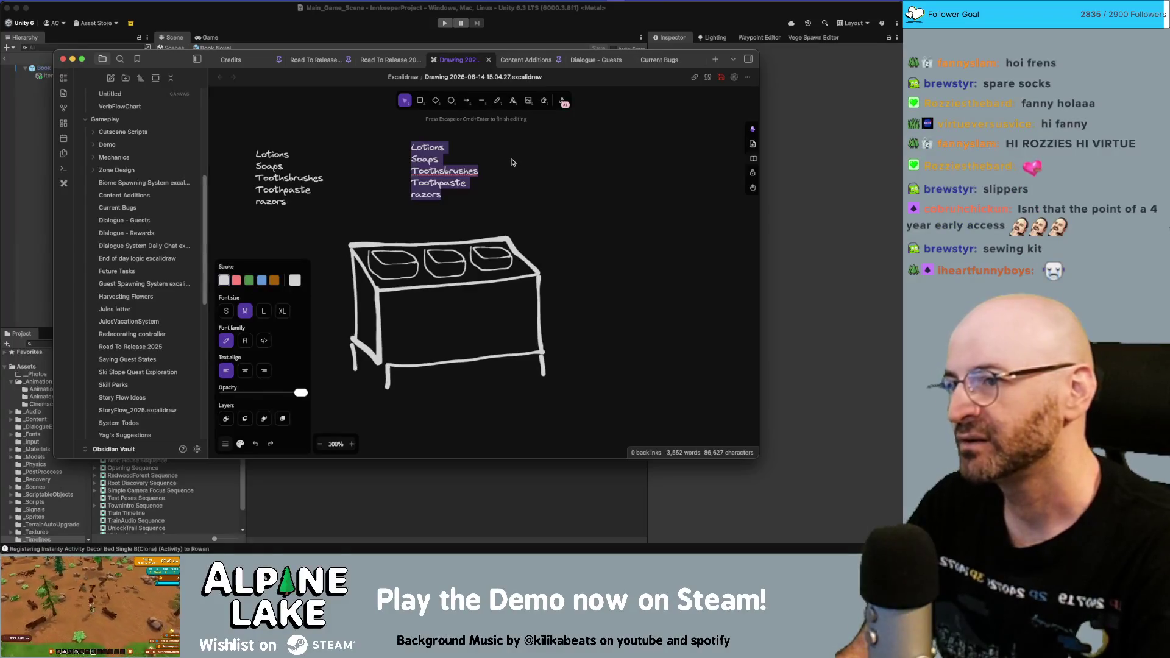
text(Wardrobe Amm)
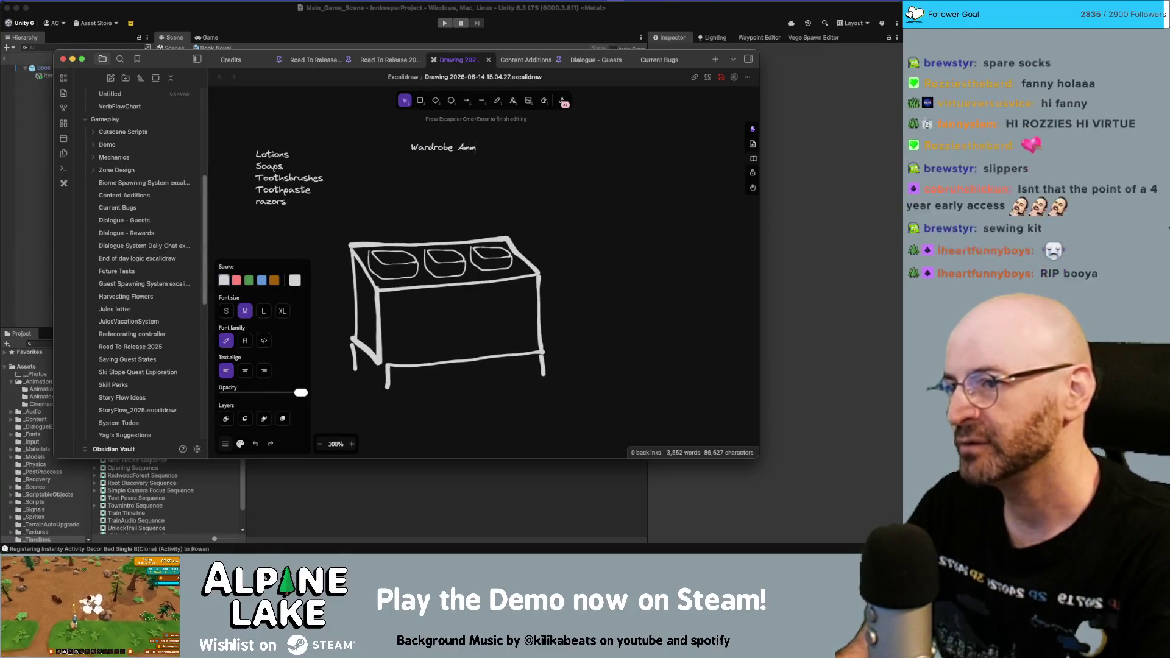
text(enities)
key(Return)
text(R)
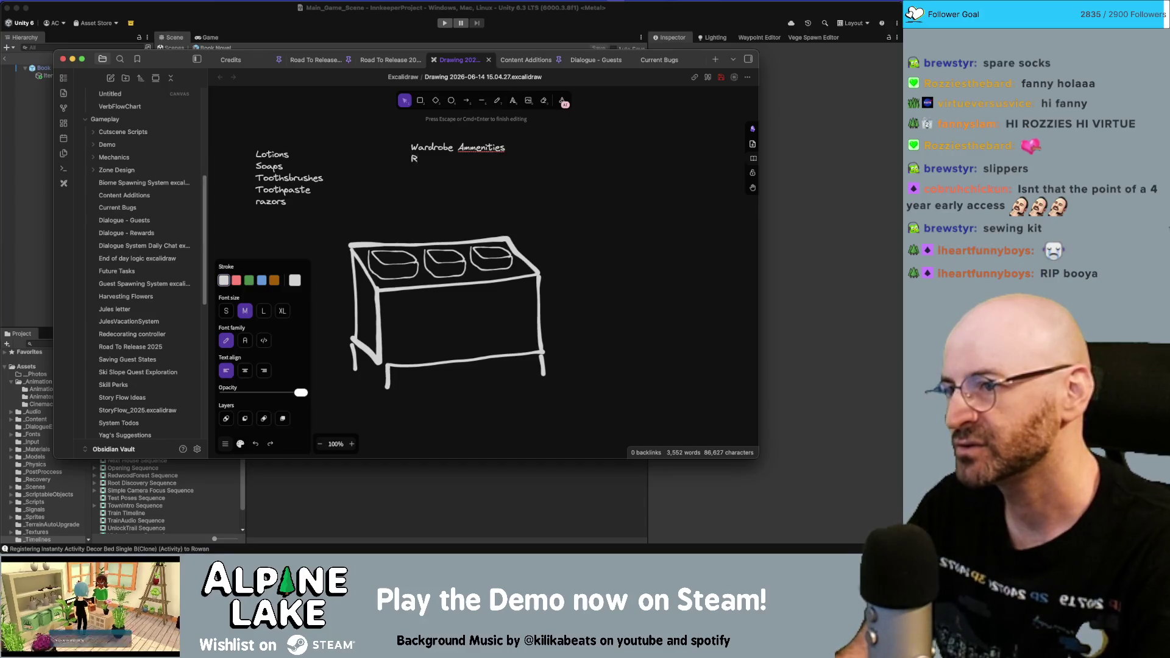
text(obe)
key(Return)
text(Slippers)
key(Return)
text(Towels)
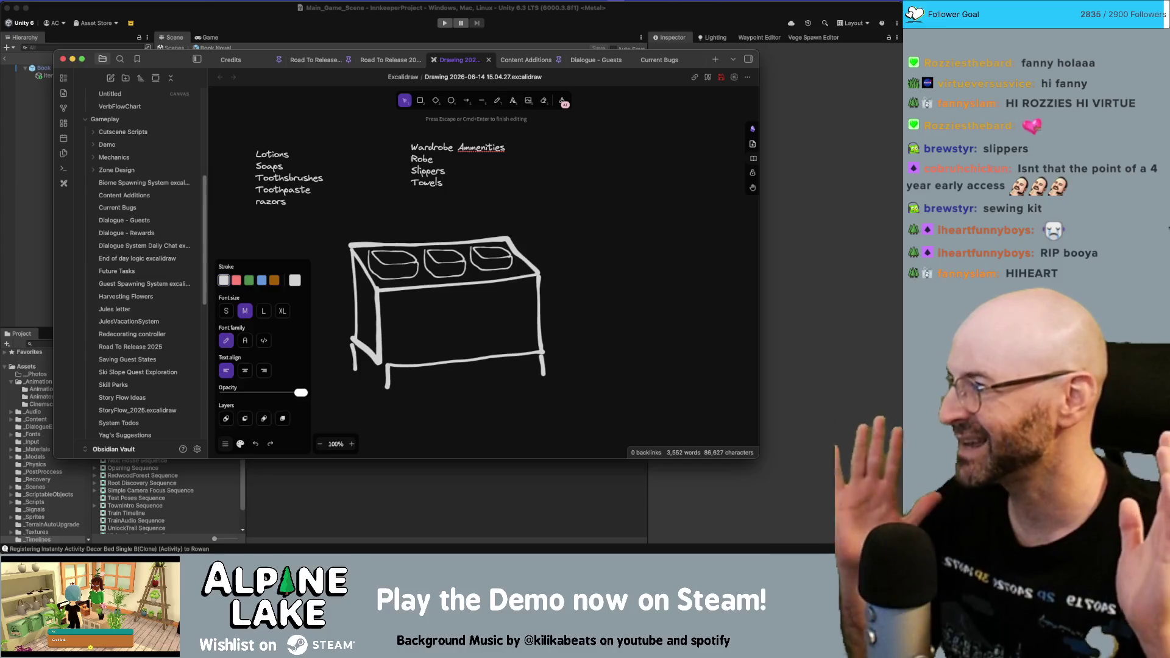
- Move the Wardrobe list further right and add '(not consumables)' under its heading
click(536, 173)
drag(420, 149, 568, 156)
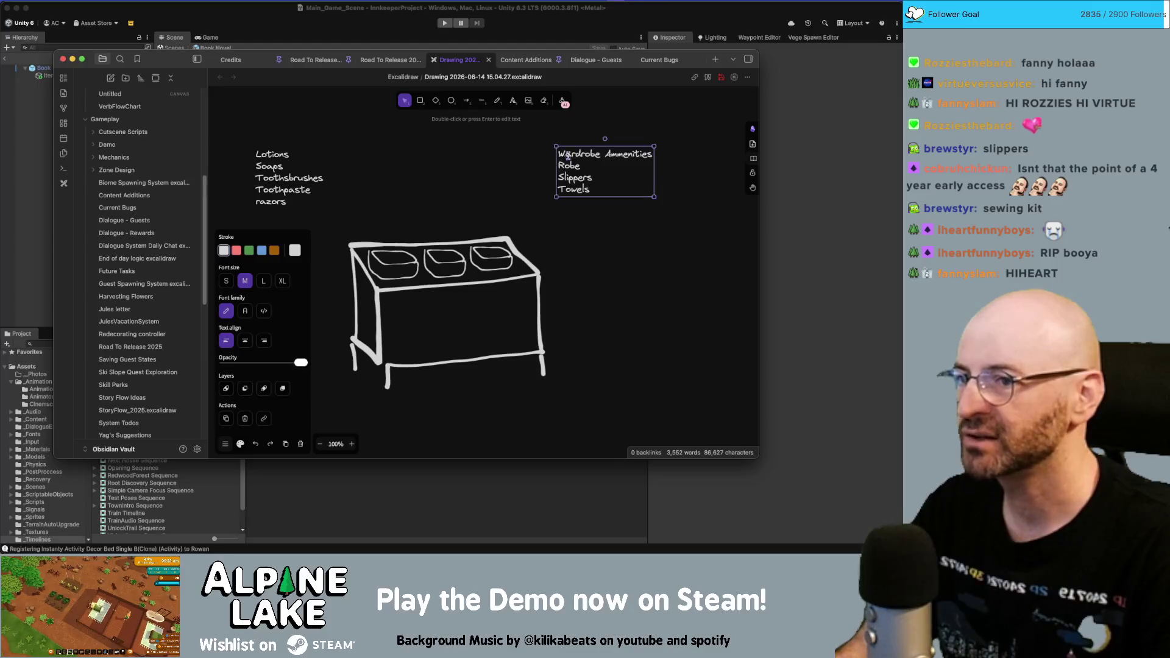
double_click(568, 156)
key(Escape)
double_click(637, 177)
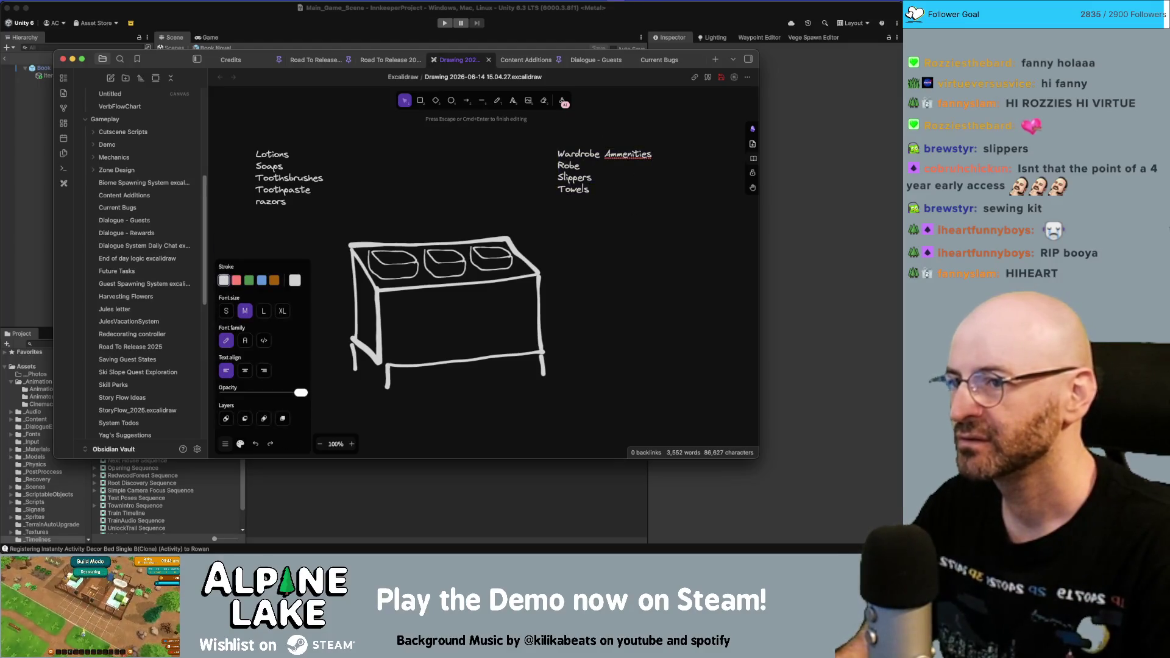
key(Return)
text(not consumables))
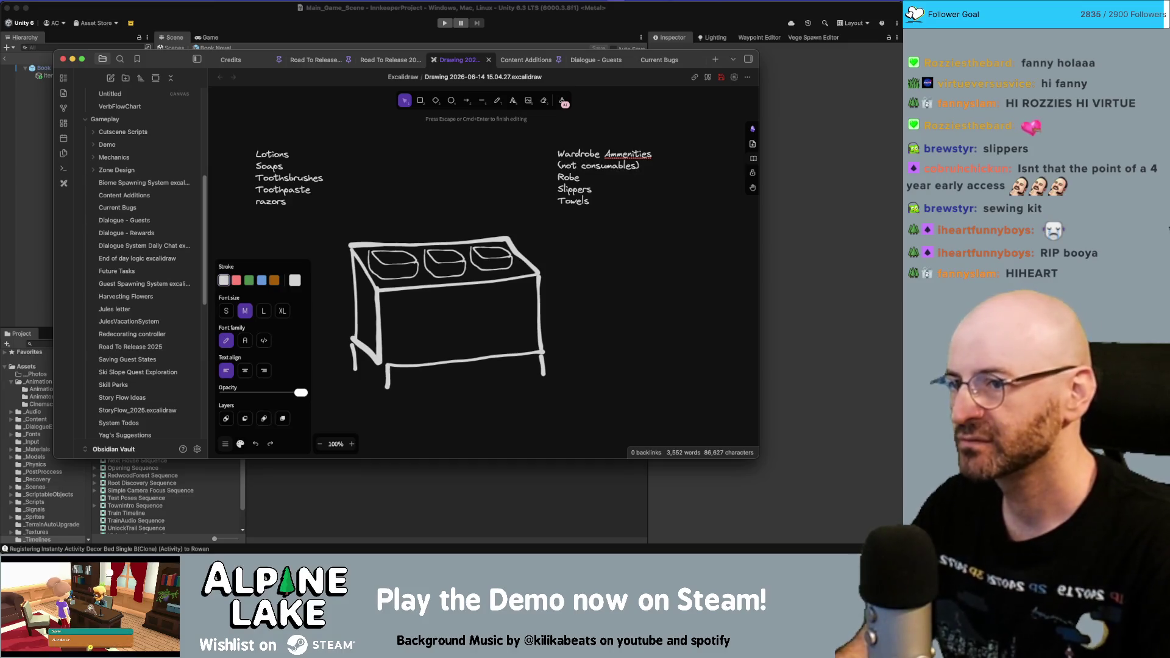
click(481, 201)
- Head the Lotions list with 'Ammenities Table items' and '(Consumables)' lines
drag(309, 191, 311, 198)
double_click(311, 197)
key(Return)
text(Am)
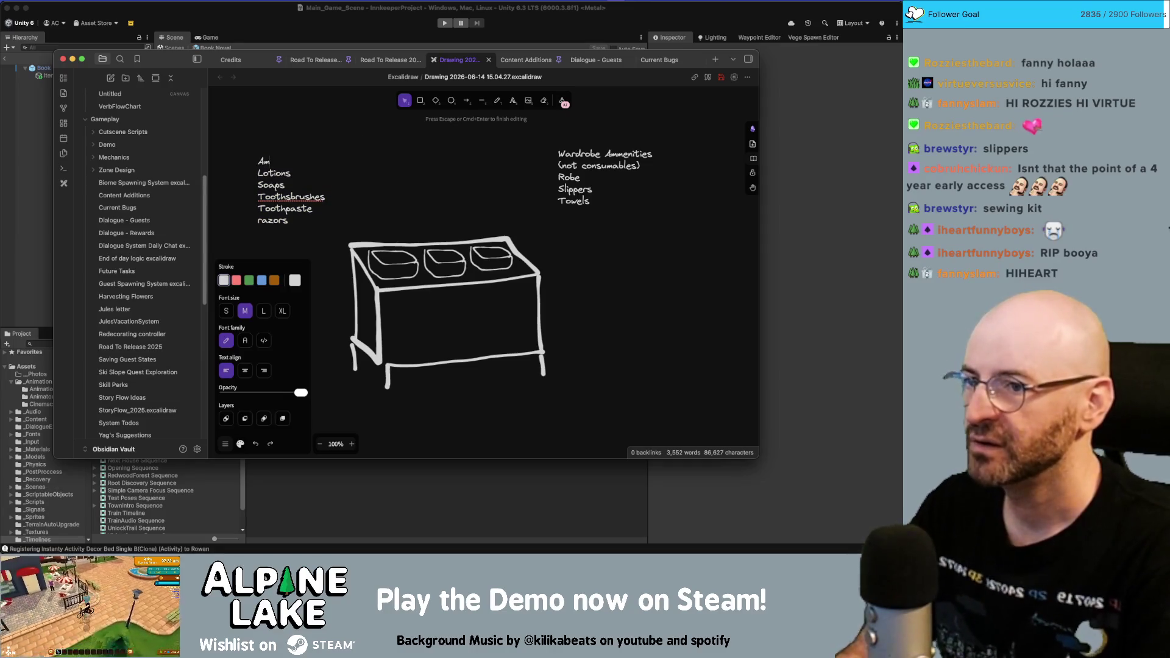
key(BackSpace)
key(BackSpace)
text(Consumable)
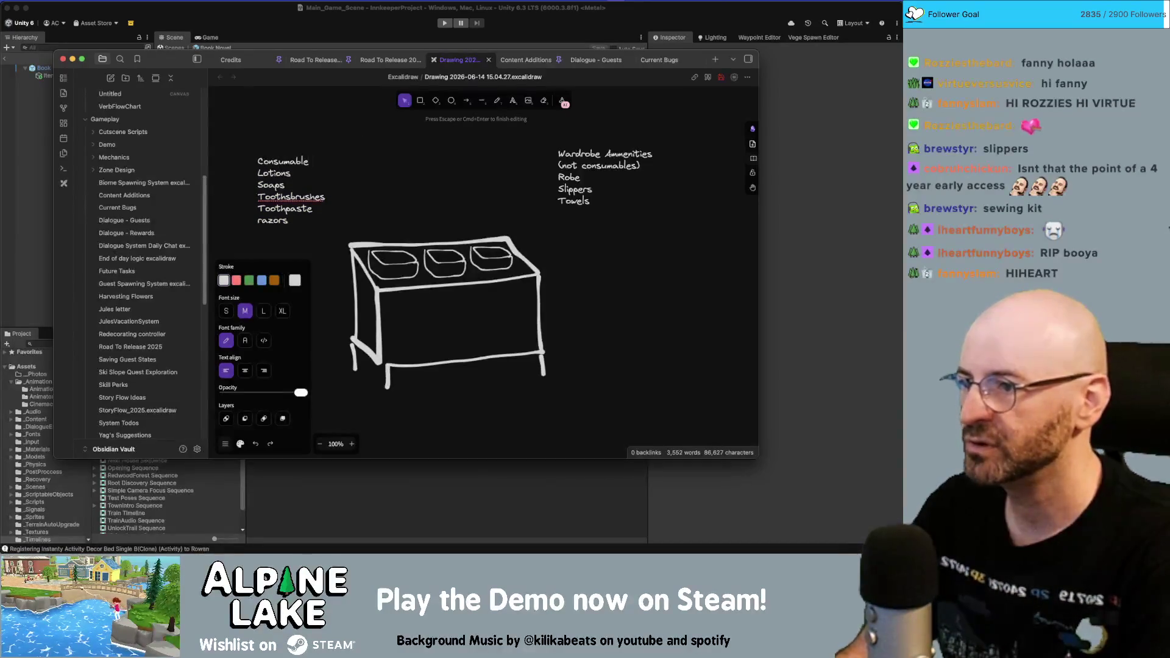
text( Ammenities)
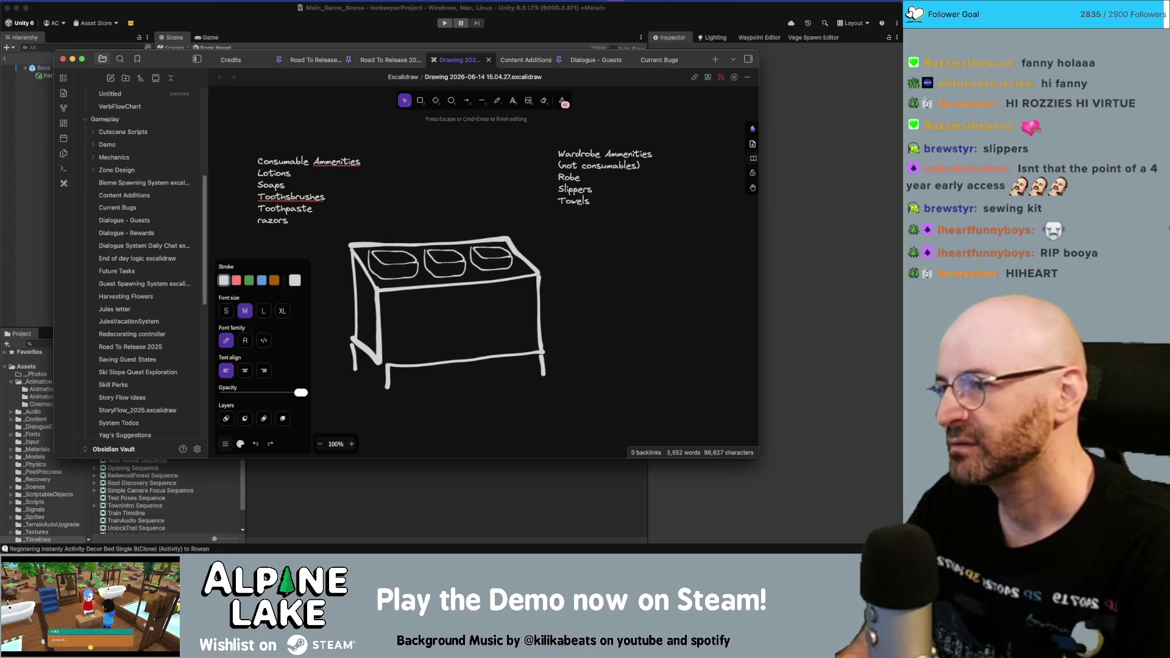
text(()
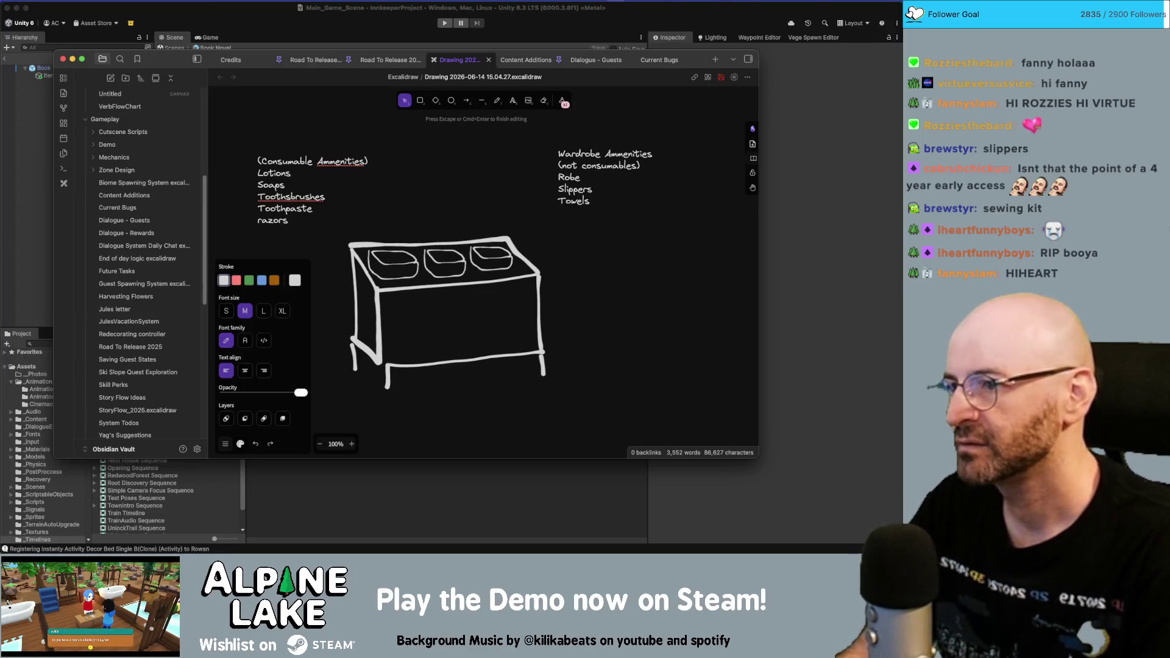
key(BackSpace)
key(BackSpace)
key(BackSpace)
text(s)
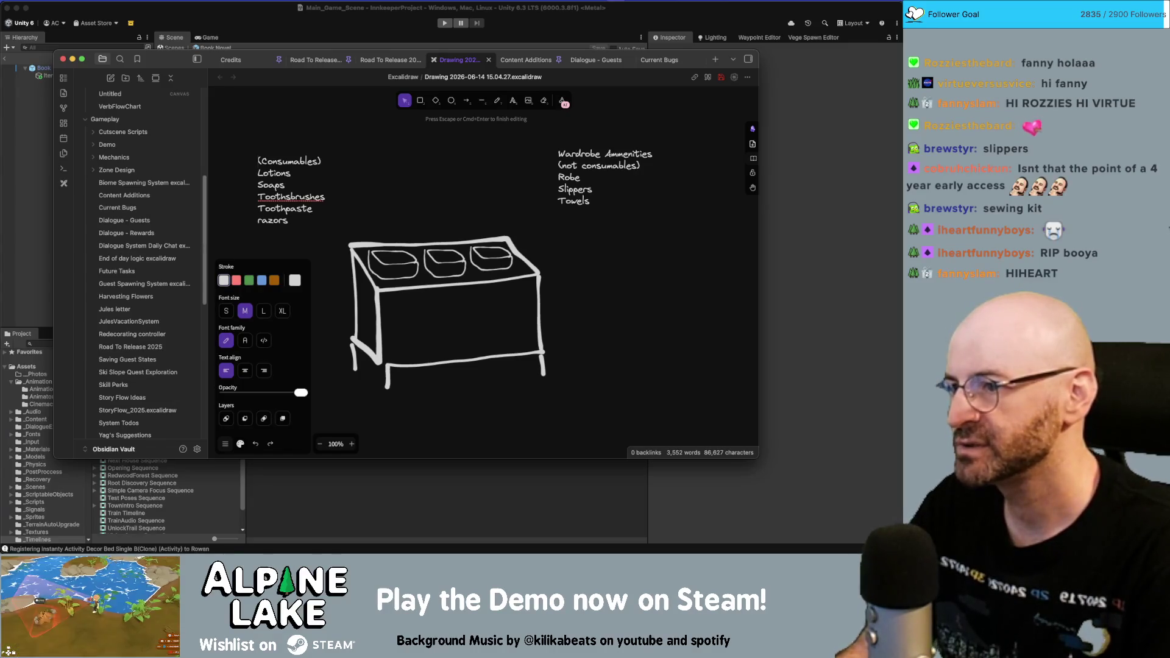
key(Return)
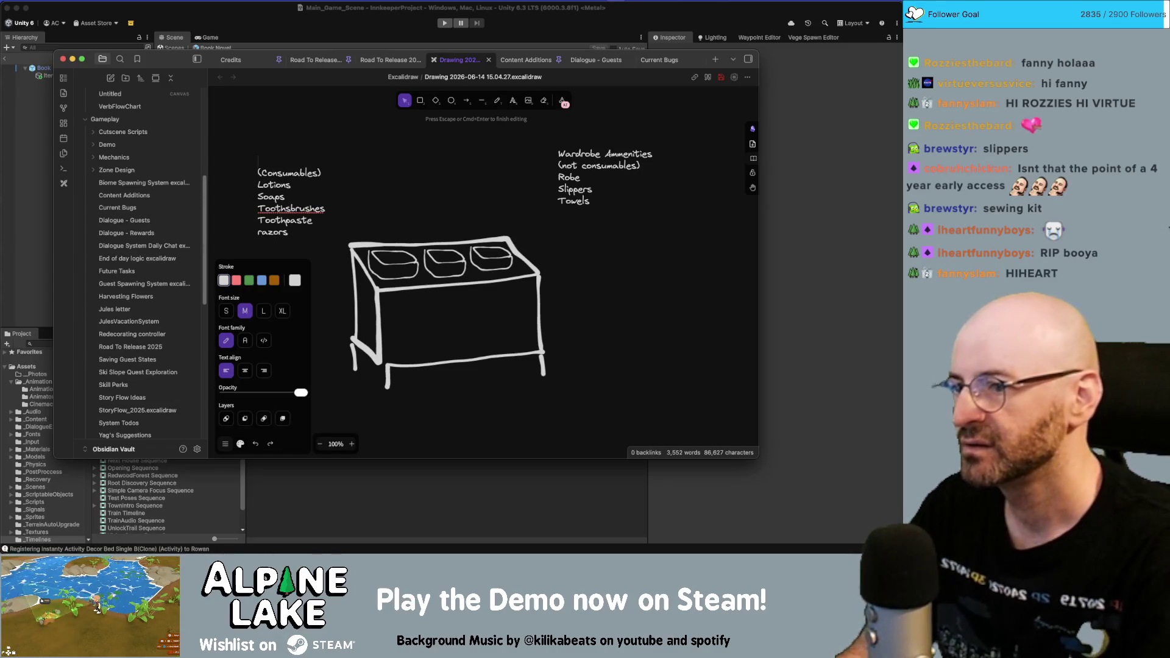
text(Ammenities Table)
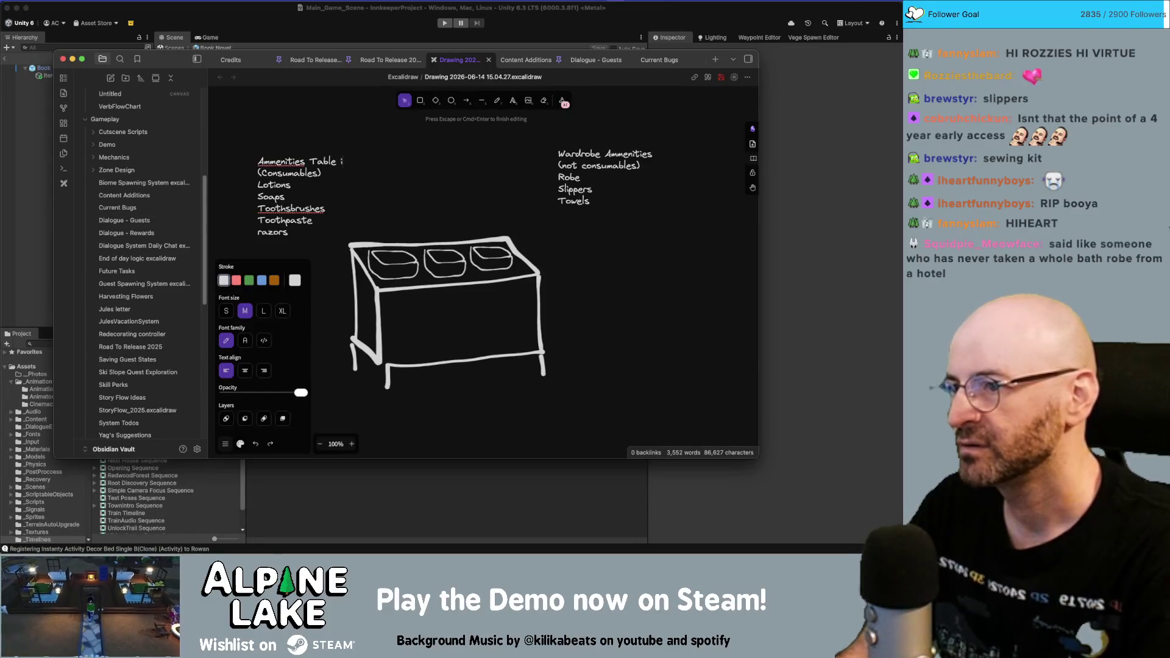
text(tems)
click(386, 219)
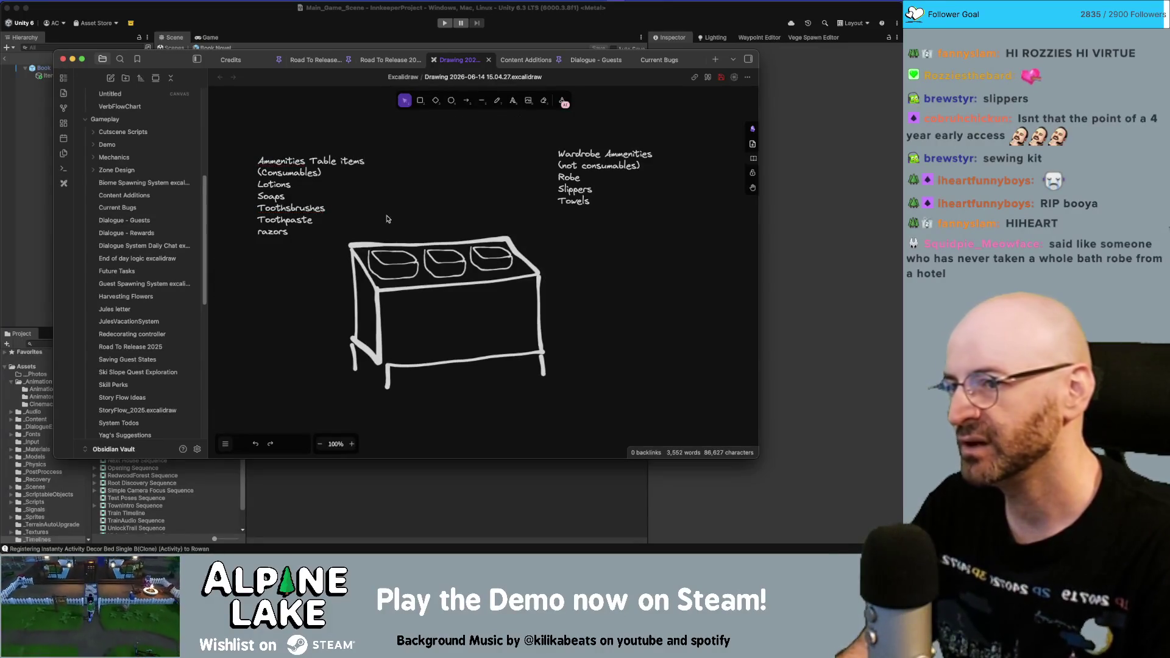
- Move the Ammenities Table items list down-right and the Wardrobe list further right
mouse_move(283, 187)
mouse_down()
mouse_move(466, 179)
mouse_move(584, 275)
mouse_up()
scroll(467, 226, right, 6)
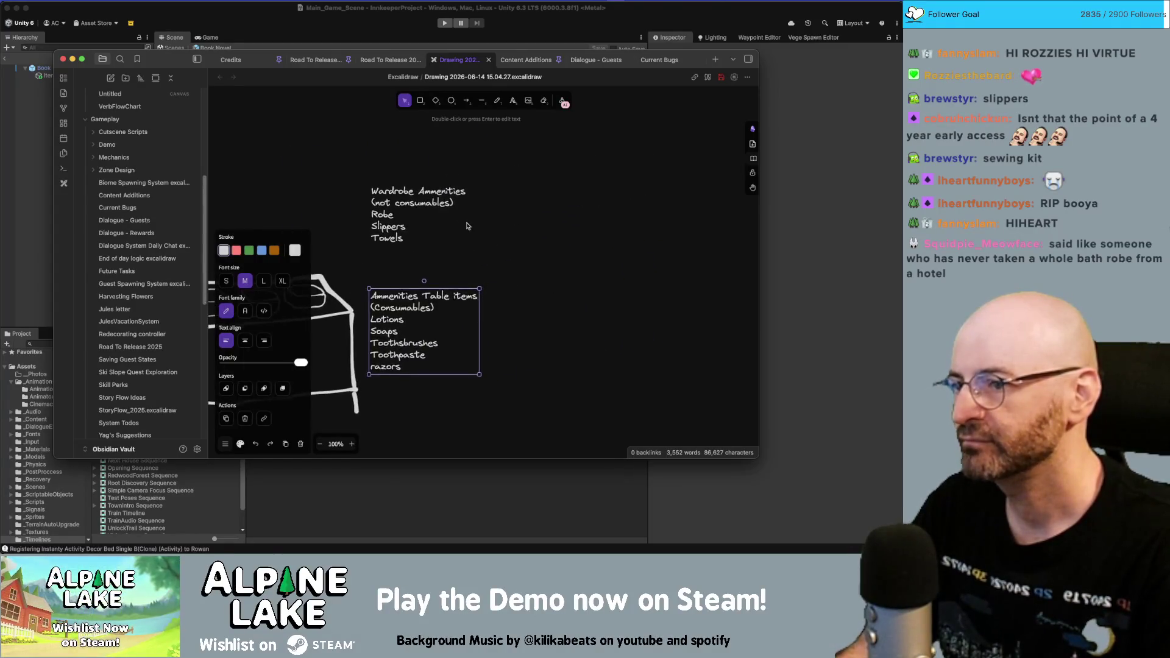
drag(390, 195, 639, 161)
ctrl+scroll(460, 160, down, 2)
- Pencil-sketch the wardrobe's outline, footed base, curved top and door handle, undoing one stray stroke
key(p)
mouse_move(459, 161)
mouse_down()
mouse_move(520, 158)
mouse_move(558, 183)
mouse_move(564, 286)
mouse_move(494, 338)
mouse_move(470, 268)
mouse_move(458, 160)
mouse_move(442, 154)
mouse_move(441, 262)
mouse_move(456, 333)
mouse_move(479, 345)
mouse_up()
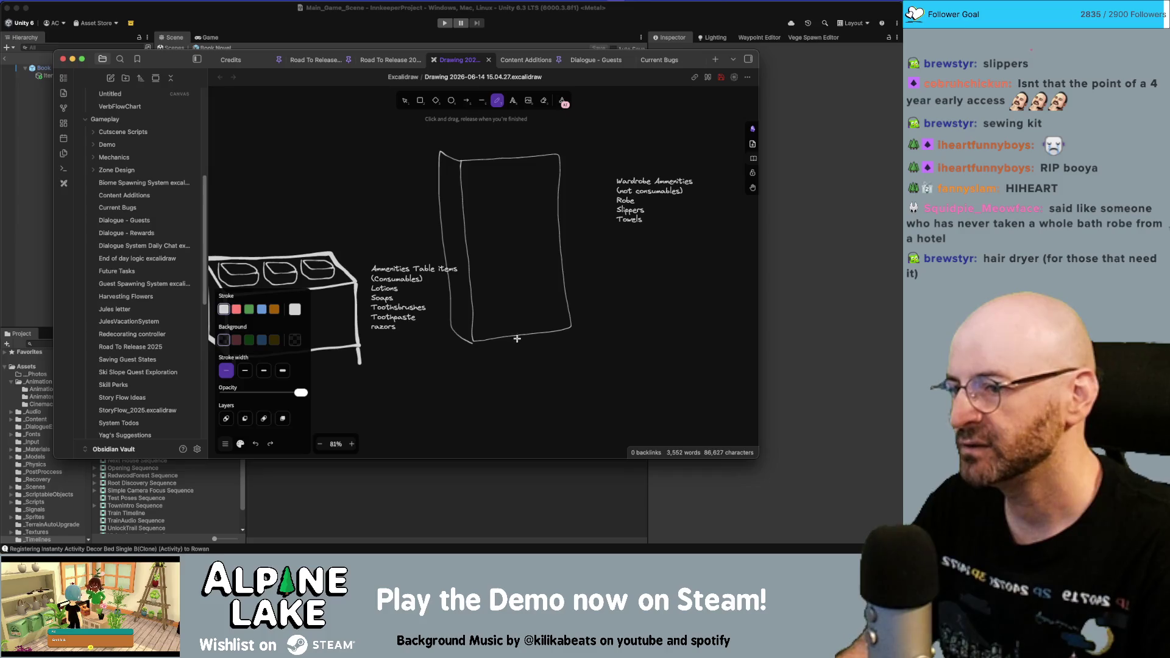
mouse_move(518, 345)
mouse_down()
mouse_move(476, 365)
mouse_move(542, 342)
mouse_move(577, 352)
mouse_move(576, 324)
mouse_up()
key(ctrl+z)
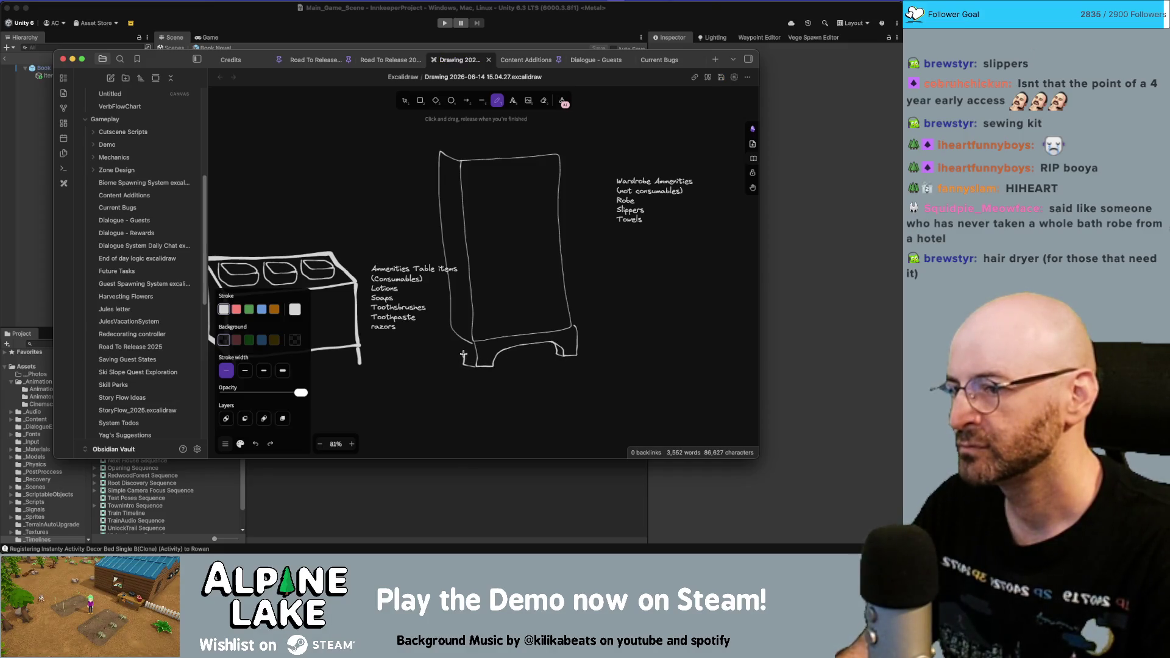
drag(452, 352, 449, 328)
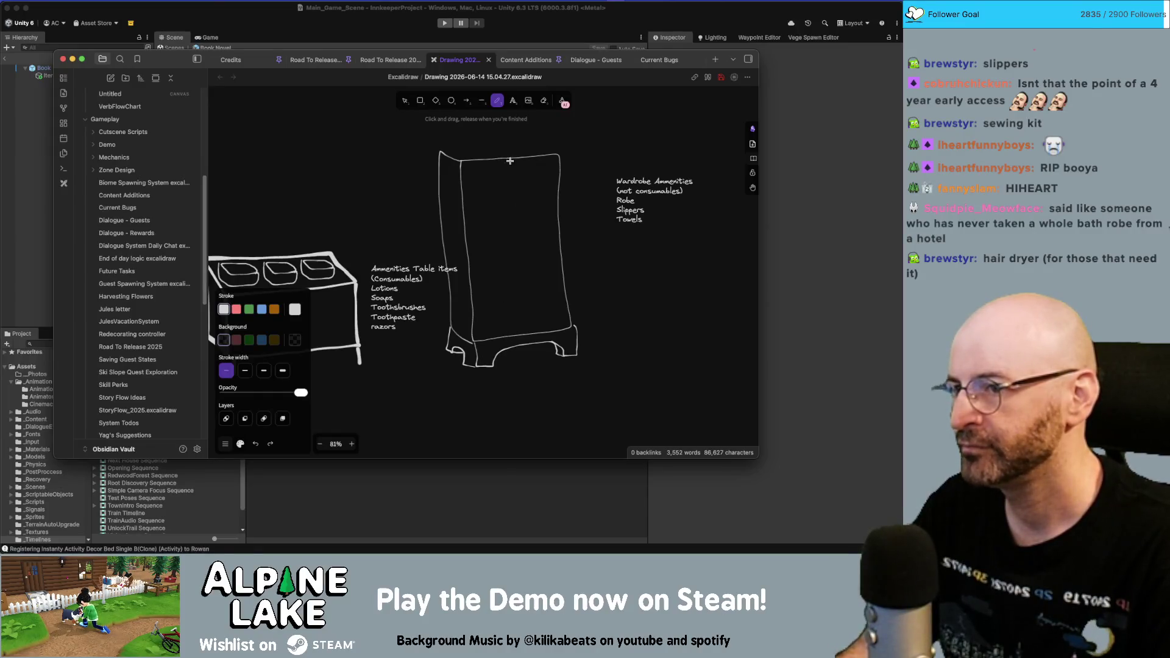
mouse_move(440, 150)
mouse_down()
mouse_move(496, 132)
mouse_move(538, 138)
mouse_move(475, 151)
mouse_up()
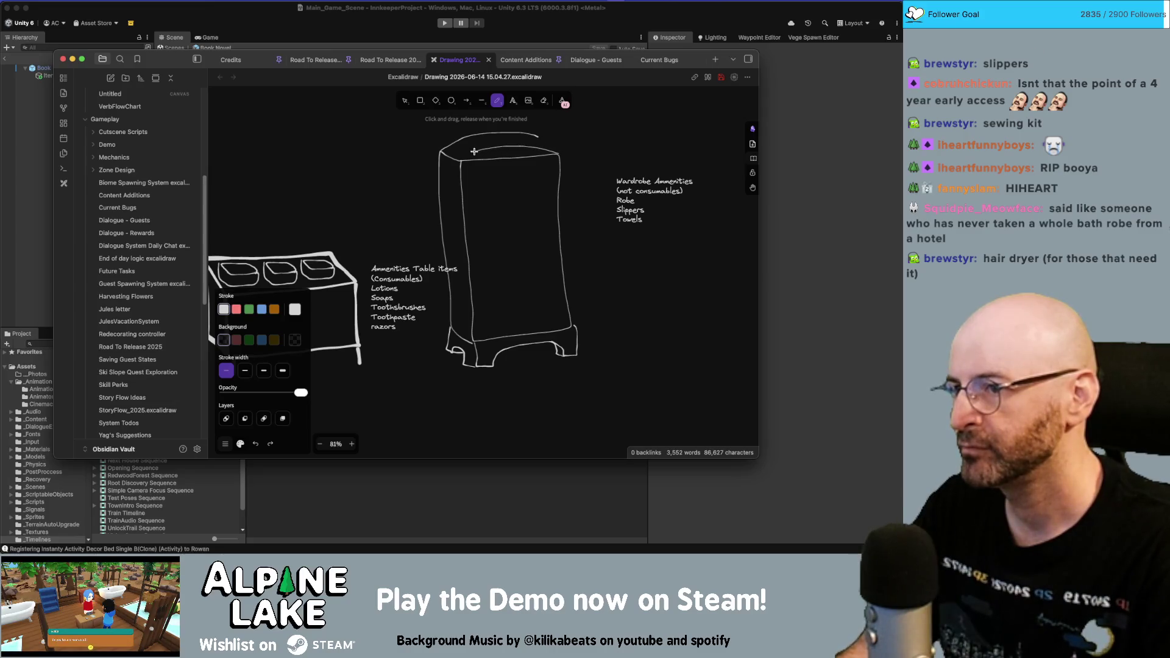
mouse_move(559, 152)
mouse_down()
mouse_move(535, 139)
mouse_move(512, 162)
mouse_move(525, 331)
mouse_up()
drag(511, 234, 506, 240)
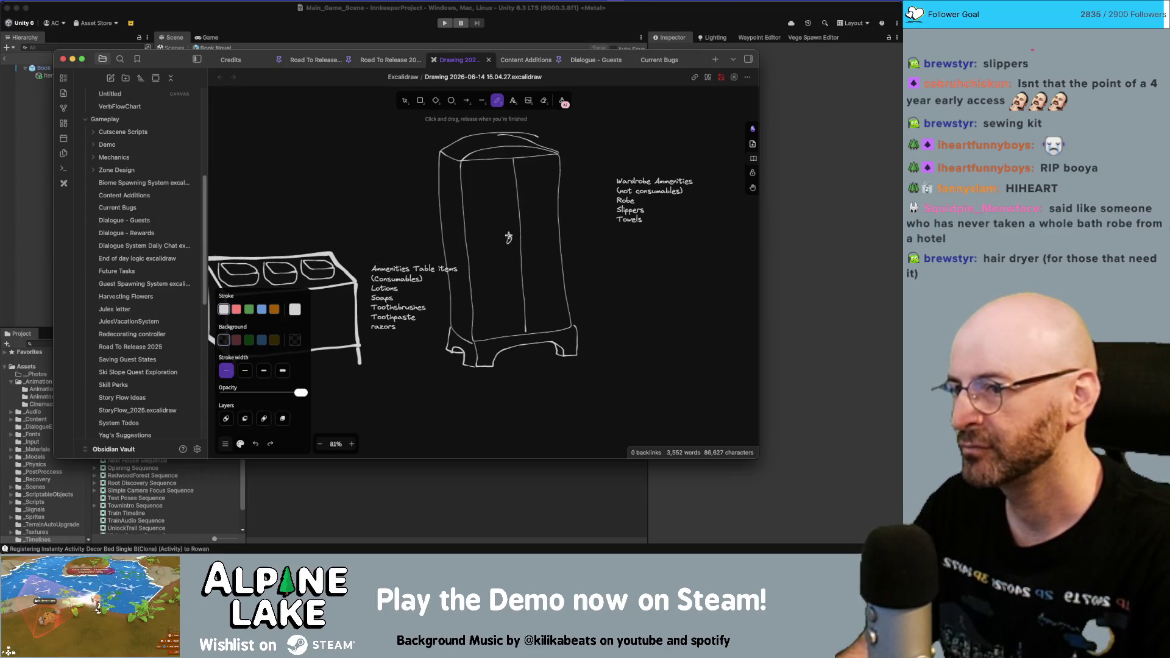
scroll(568, 235, up, 2)
scroll(569, 235, right, 2)
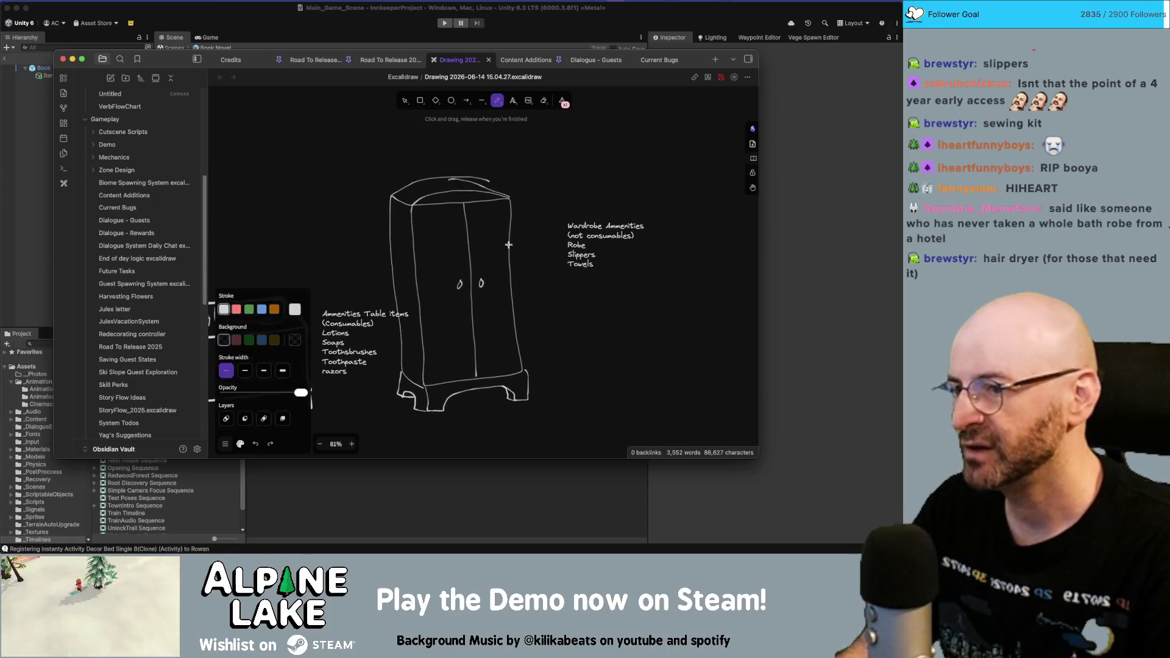
- Move the Ammenities Table items list up-left and shift the wardrobe sketch down-right
key(v)
drag(361, 323, 269, 204)
mouse_move(353, 158)
mouse_down()
mouse_move(497, 342)
mouse_move(554, 437)
mouse_up()
drag(475, 283, 506, 327)
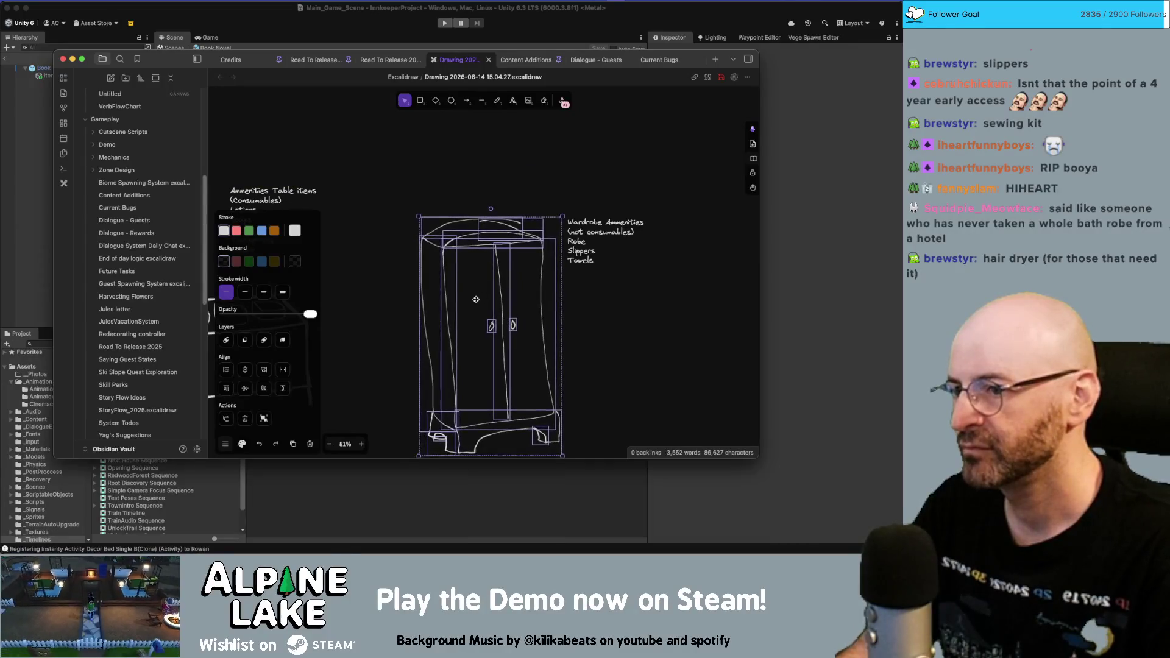
click(372, 291)
mouse_move(372, 291)
middle_down()
mouse_move(441, 237)
mouse_move(478, 244)
middle_up()
- Move the table sketch left and place the Ammenities Table items list beside it
drag(459, 223, 208, 425)
drag(403, 280, 346, 277)
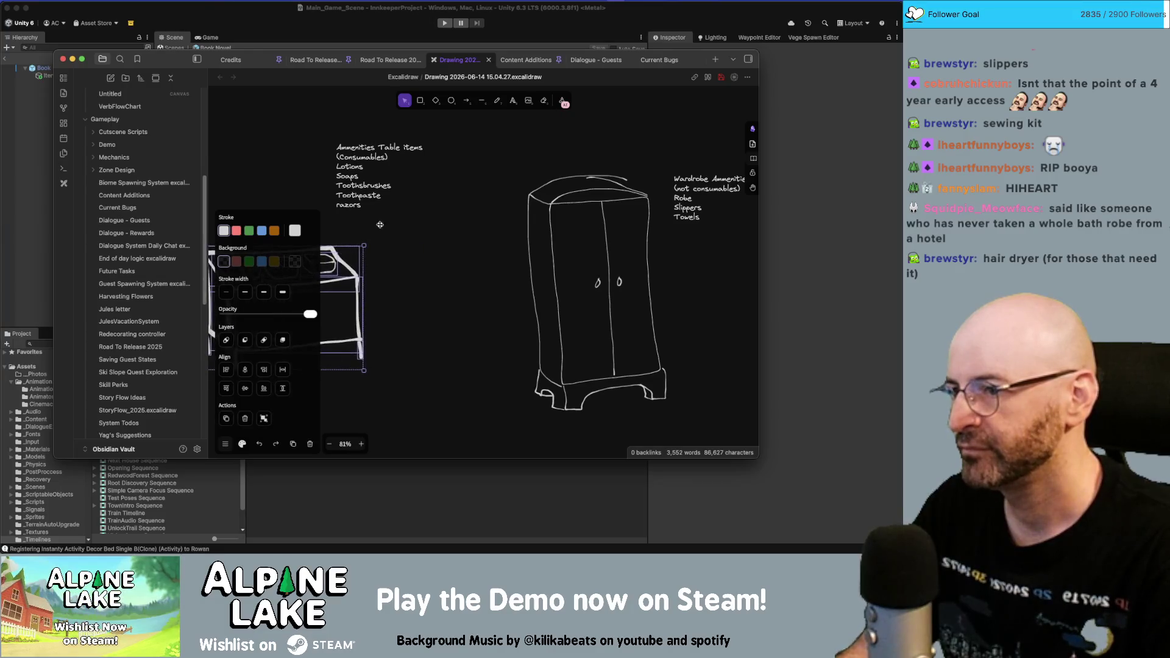
click(445, 155)
drag(359, 177, 406, 285)
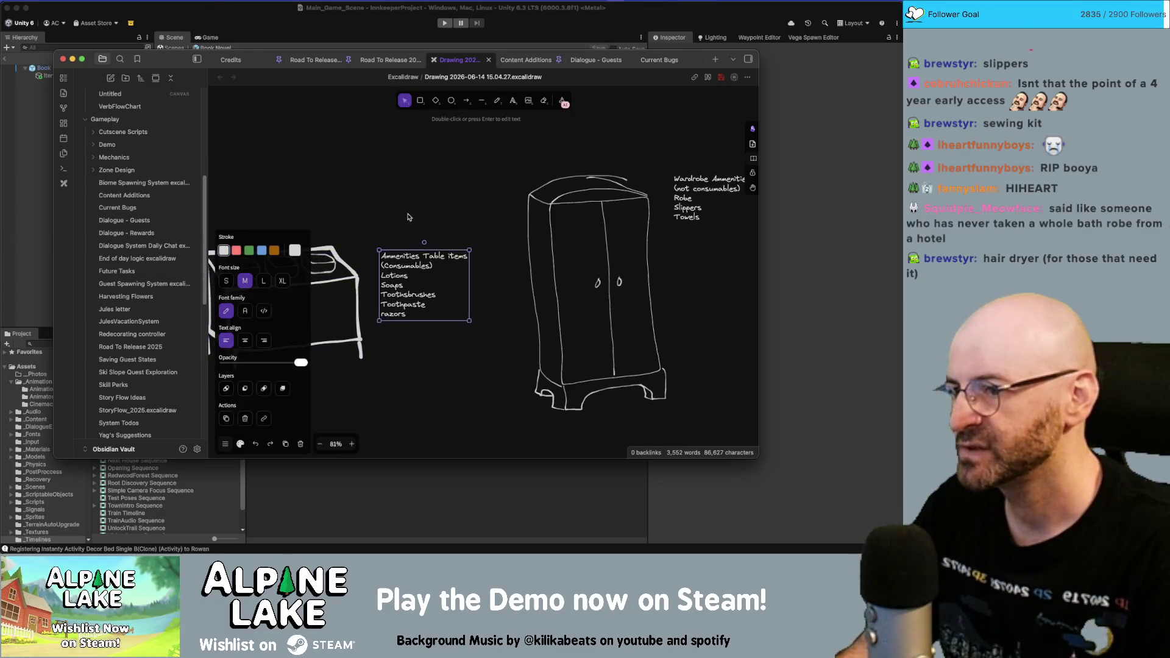
click(427, 213)
- Place the Wardrobe list left of the wardrobe and right-align its text
scroll(519, 212, right, 3)
click(609, 213)
drag(610, 213, 411, 308)
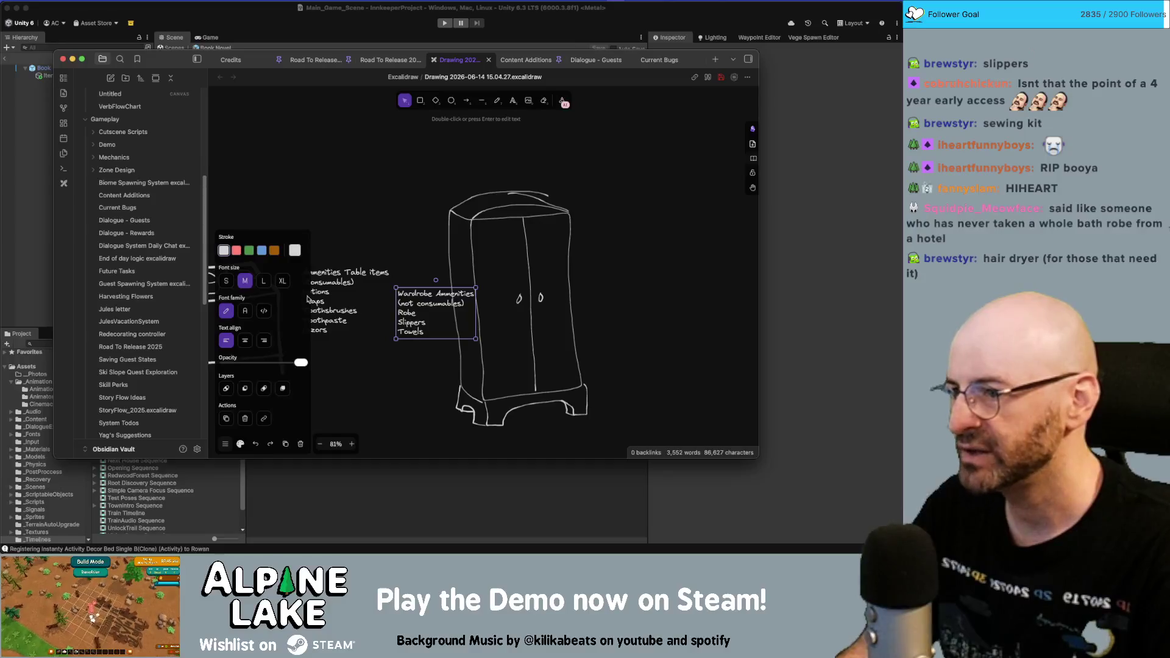
click(264, 340)
drag(464, 306, 433, 307)
- Shift the wardrobe sketch right and nudge the Wardrobe list up beside it
drag(440, 164, 644, 455)
drag(485, 314, 542, 309)
drag(425, 308, 466, 283)
click(427, 360)
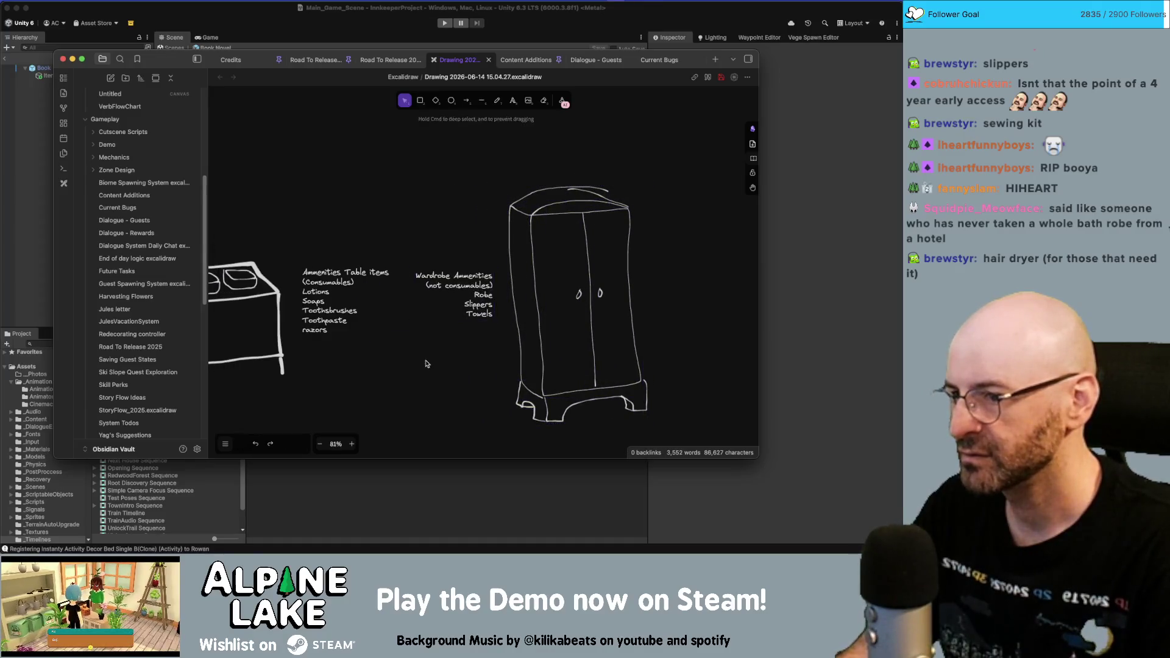
scroll(465, 305, left, 3)
click(405, 271)
click(470, 322)
scroll(499, 308, left, 2)
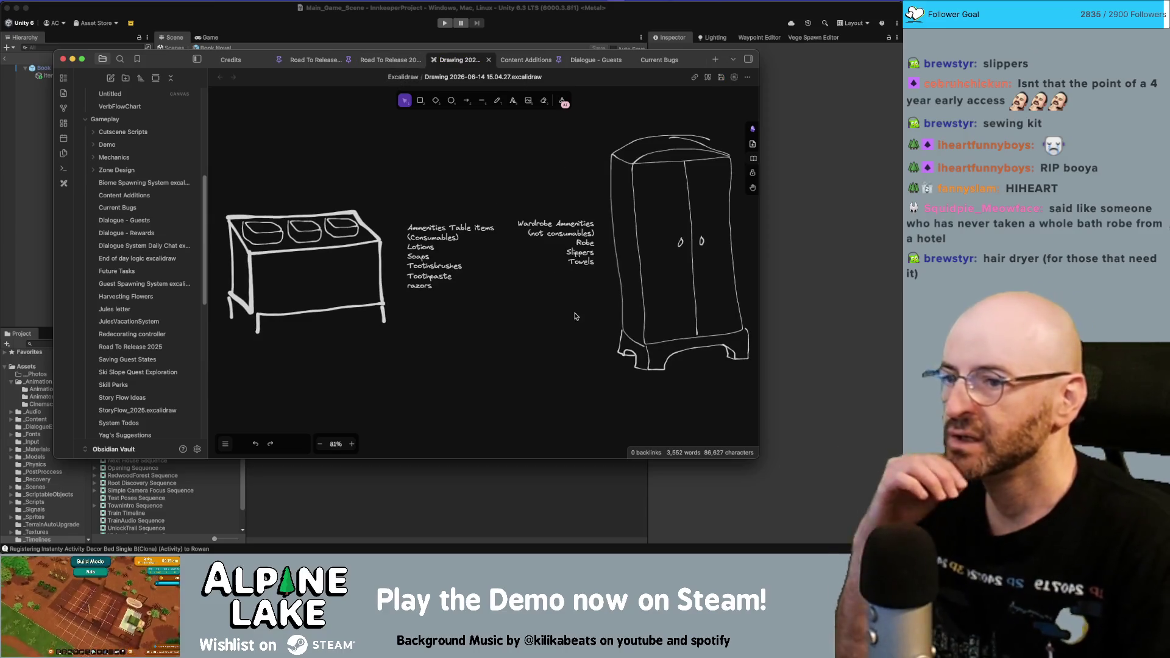
click(582, 257)
- Add Blankets, Sewing Kit and Iron to the Wardrobe Ammenities list
double_click(582, 257)
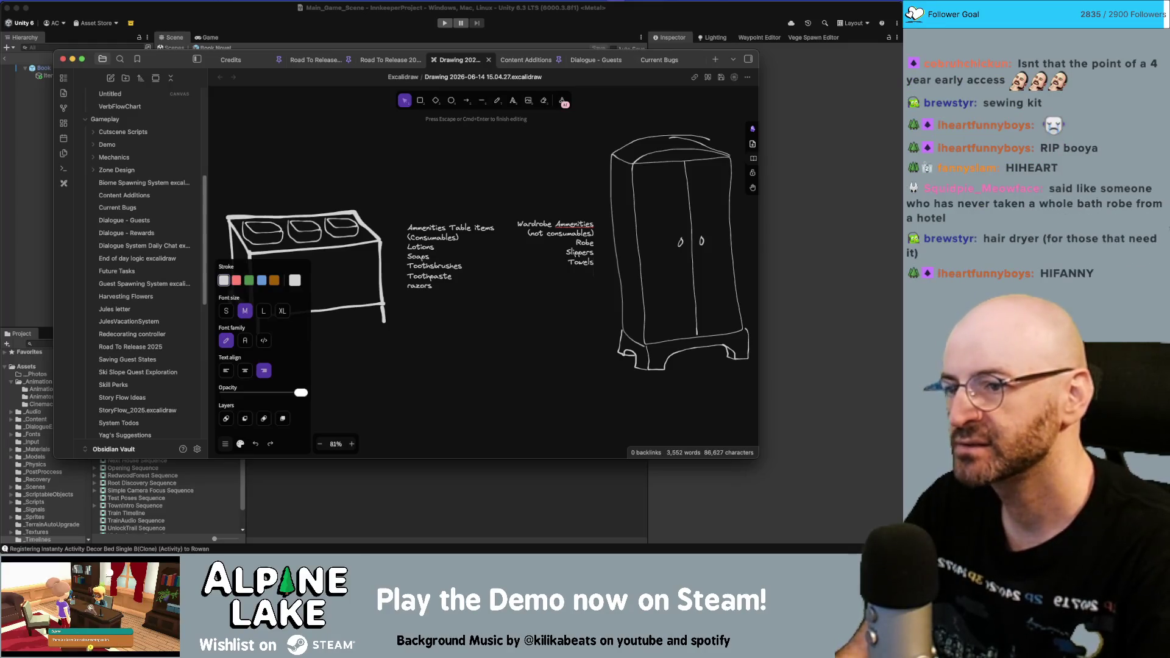
text(blankets)
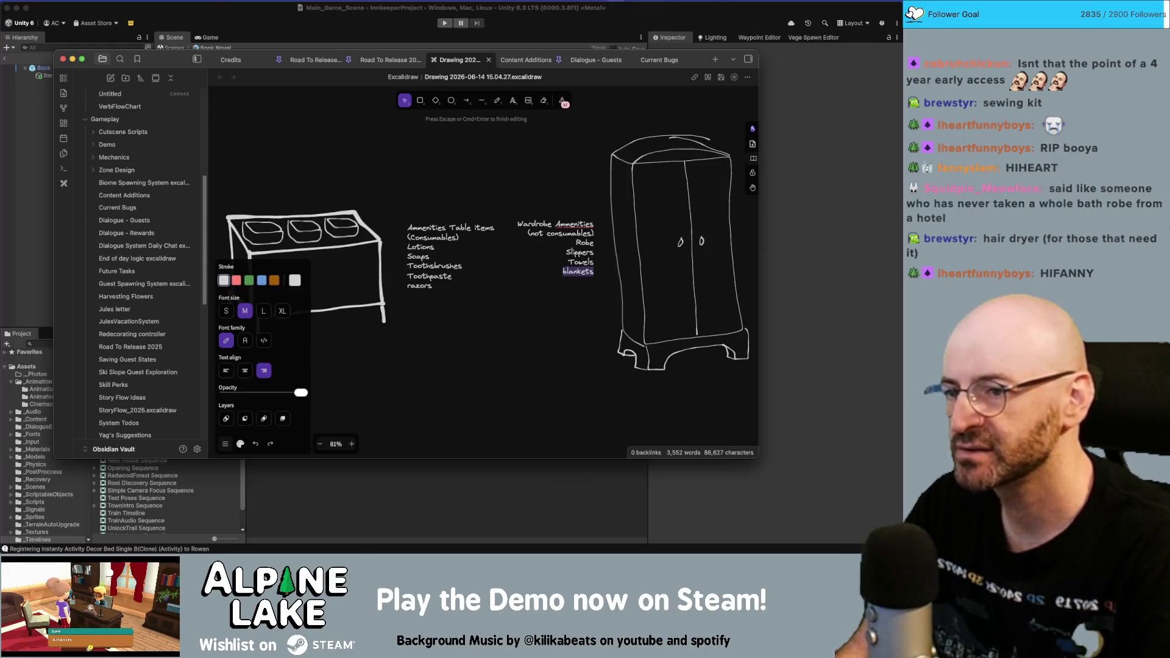
text(Blankets)
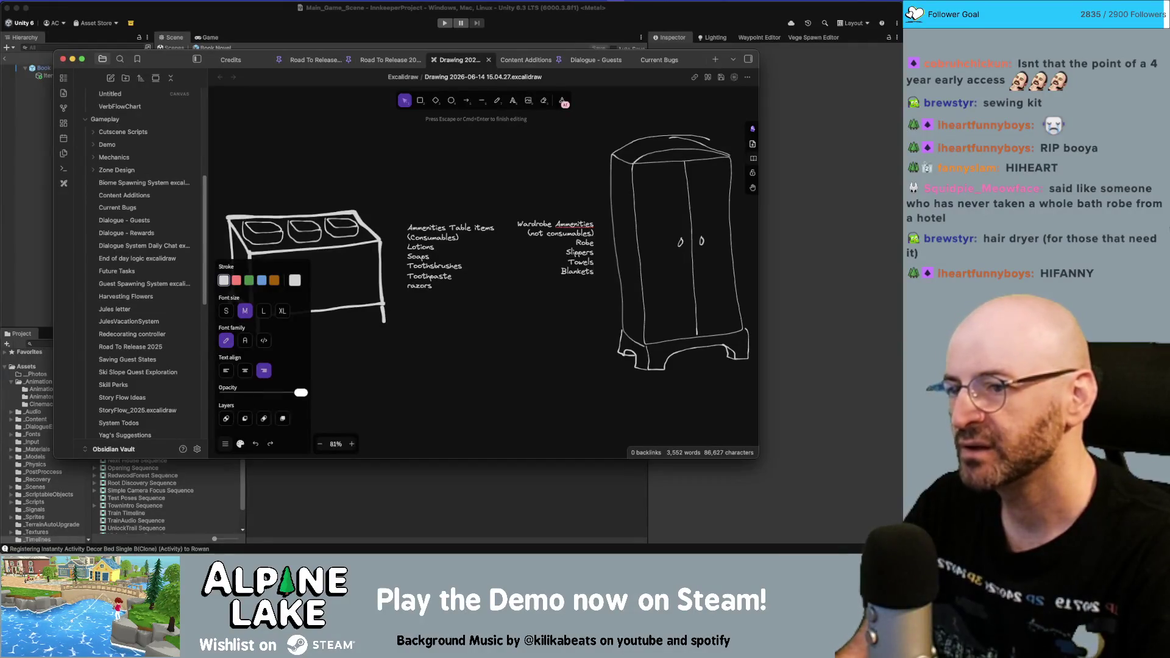
text(wing Kit)
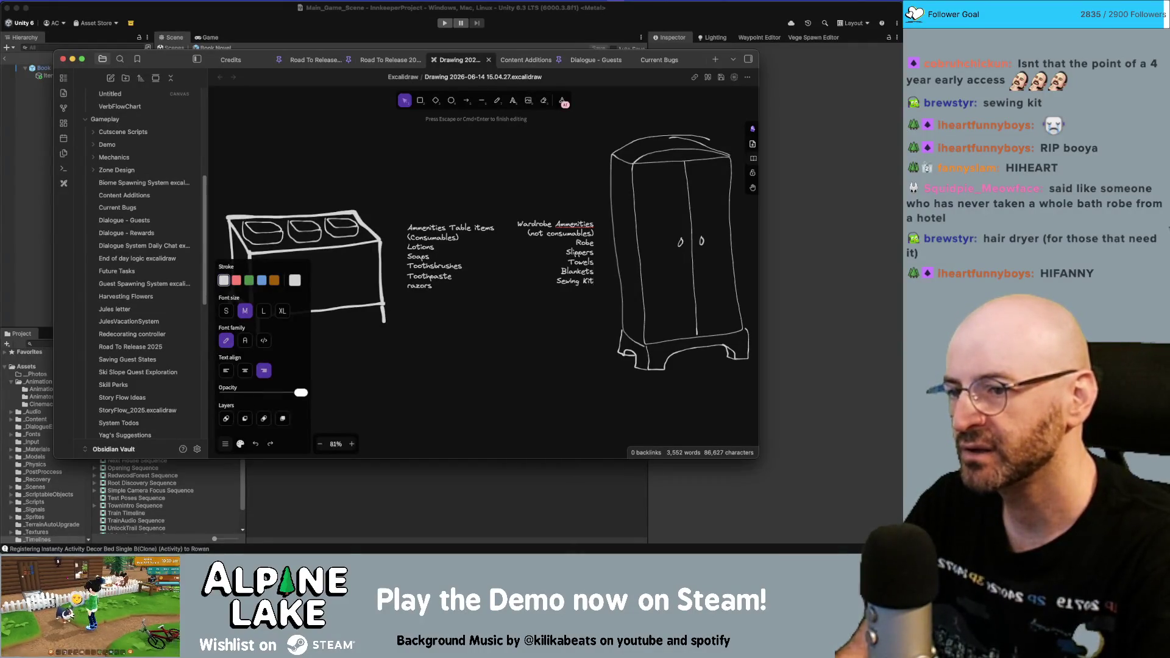
text( Iron)
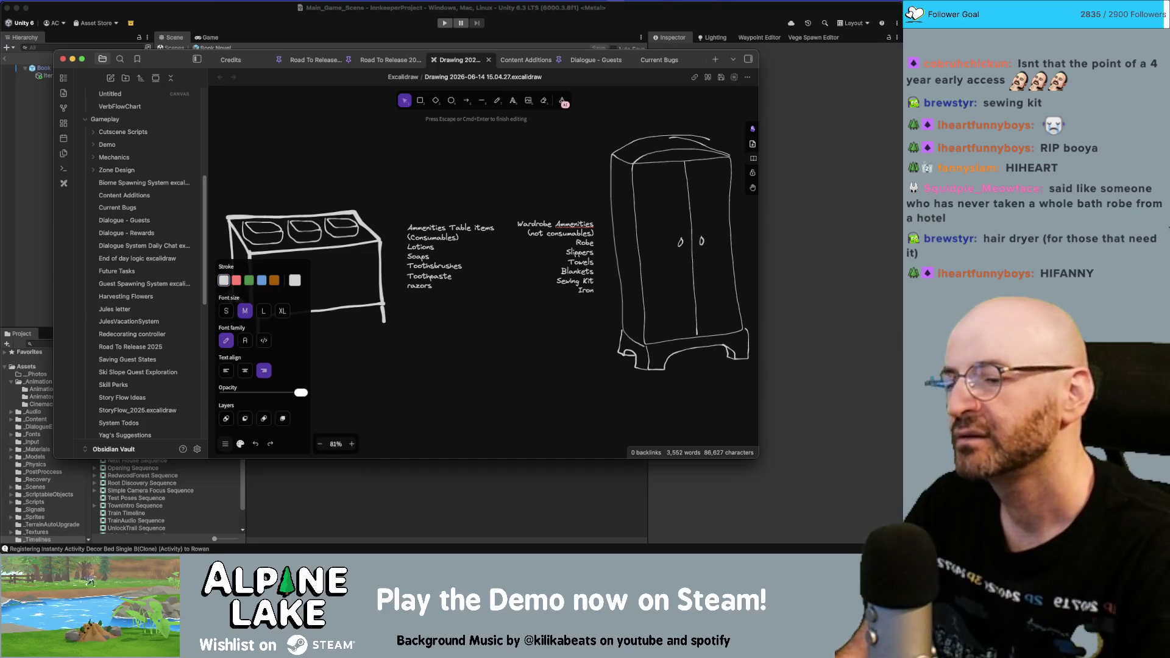
key(Escape)
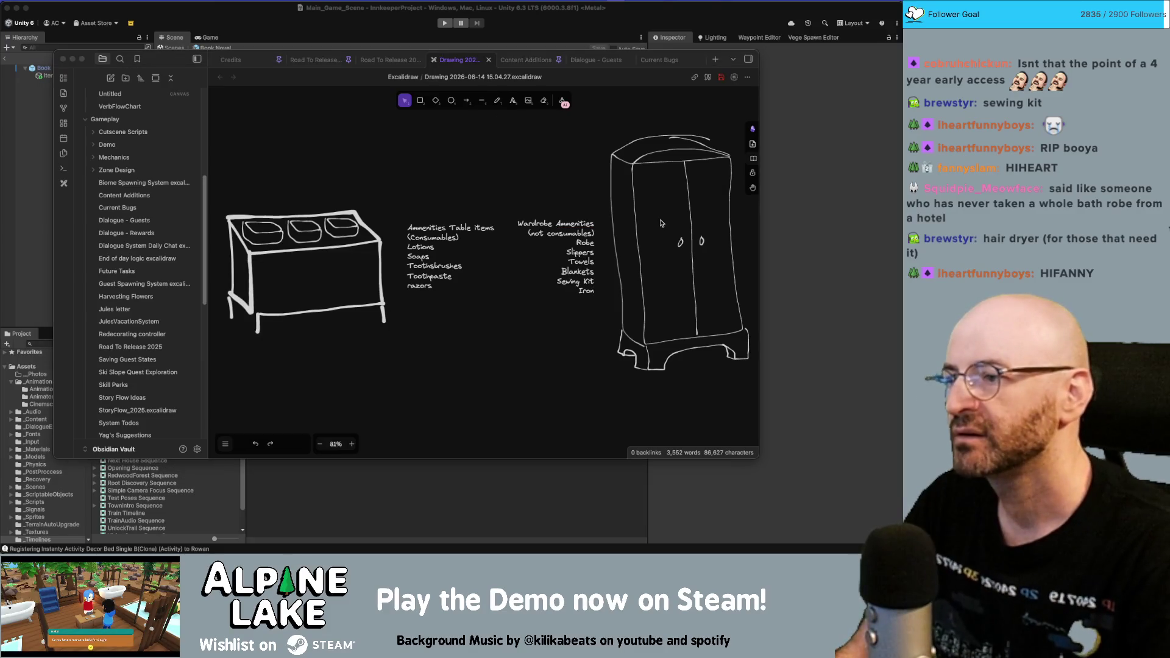
- Check the Road To Release 2026 and Current Bugs notes, then return to the drawing
click(358, 28)
key(super+Tab)
click(386, 60)
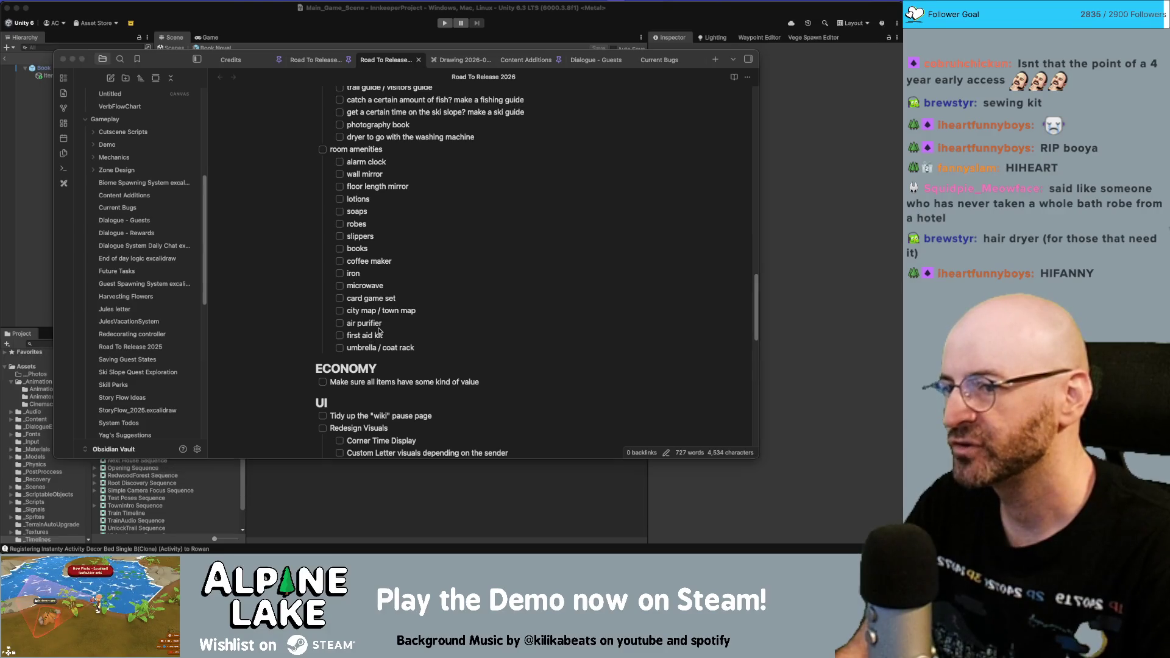
key(super+Tab)
key(super+Tab)
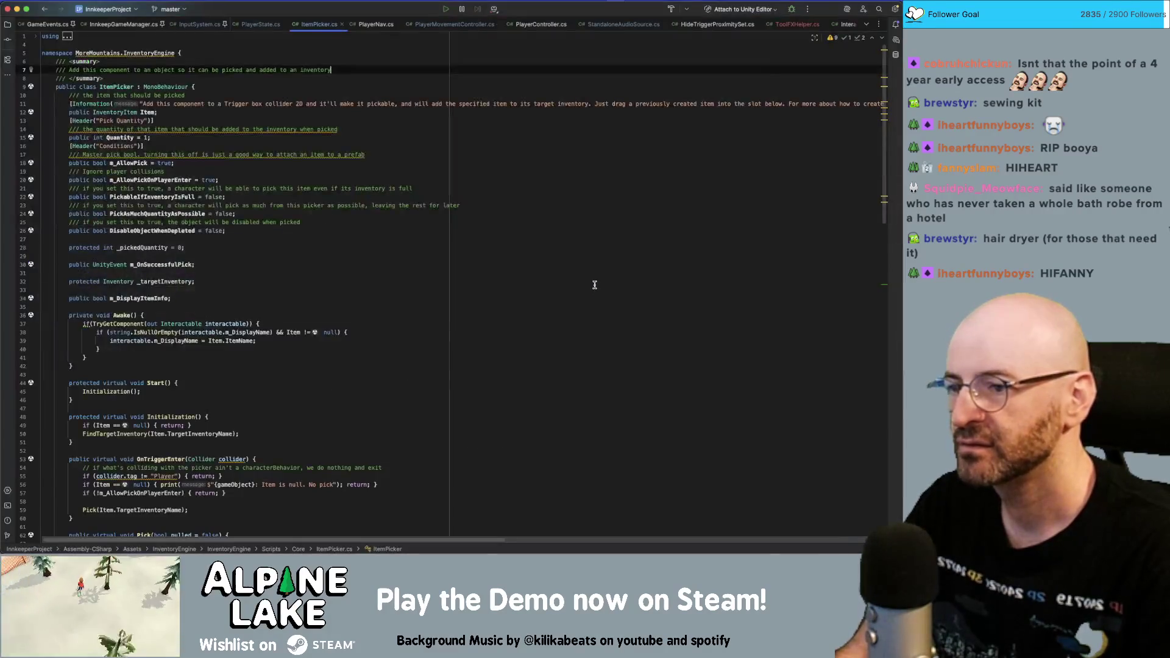
key(super+Tab)
click(660, 59)
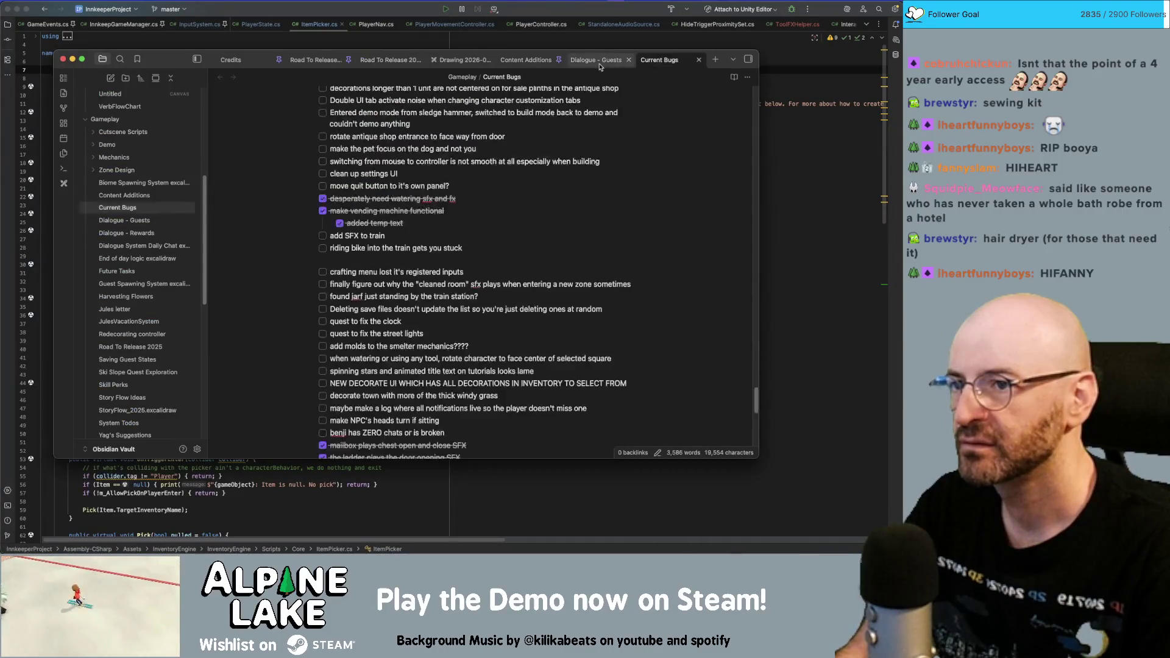
click(460, 59)
- Add 'First Aid Kit' to the Wardrobe list and place a copy of it below
double_click(573, 261)
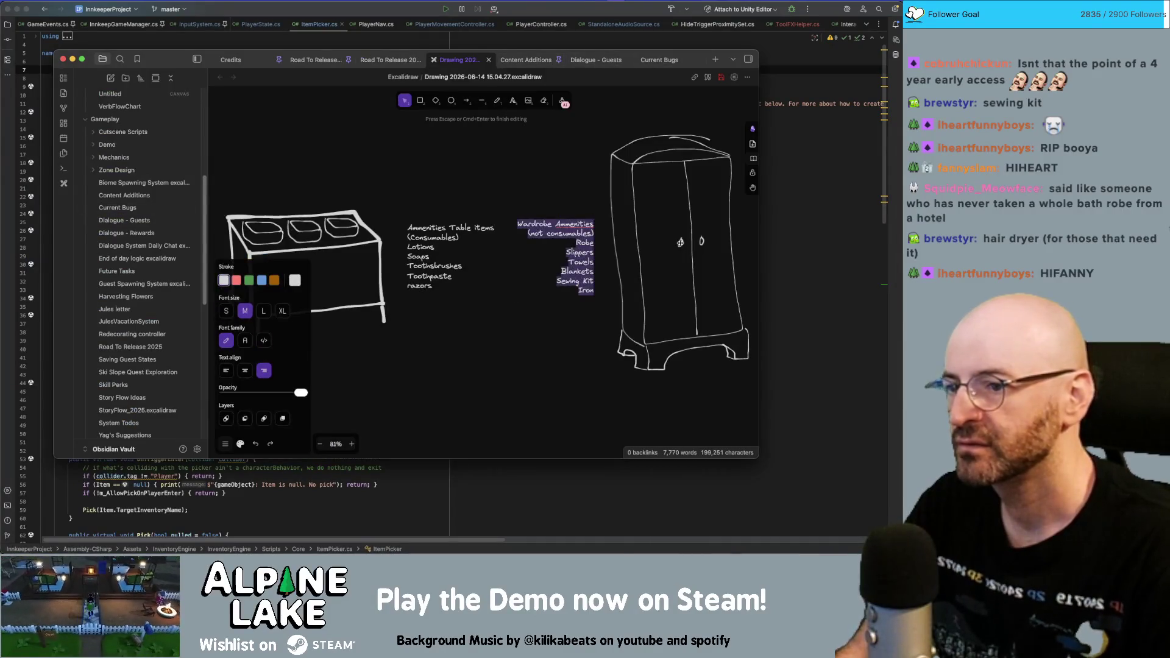
key(Return)
text(First)
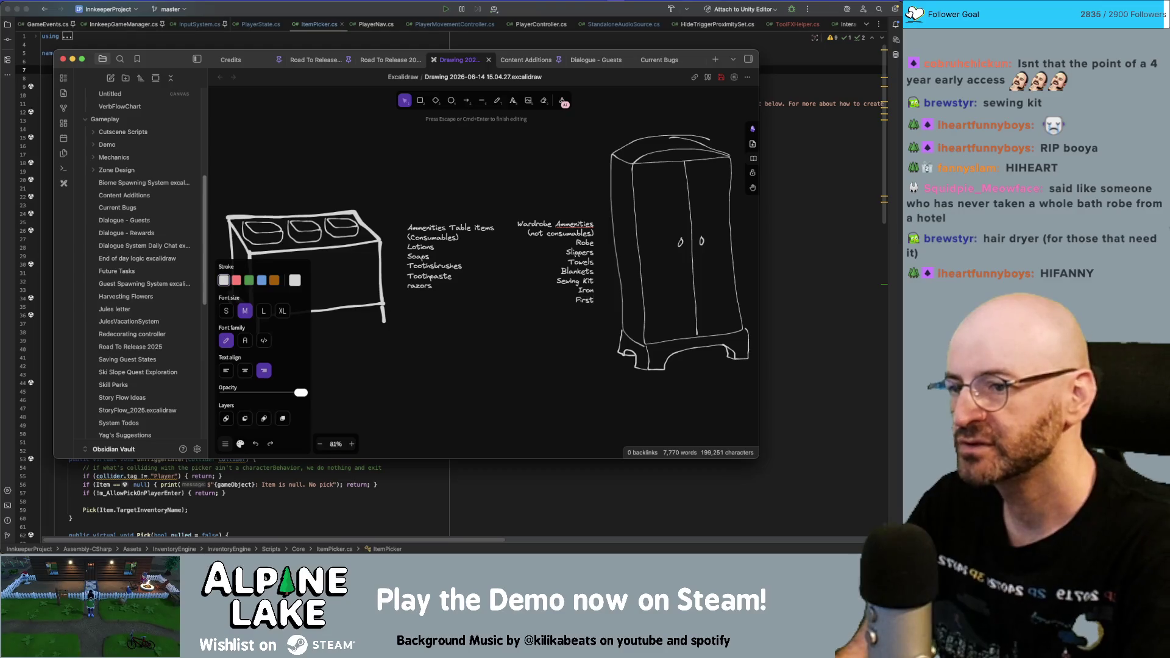
text( Aid Kit)
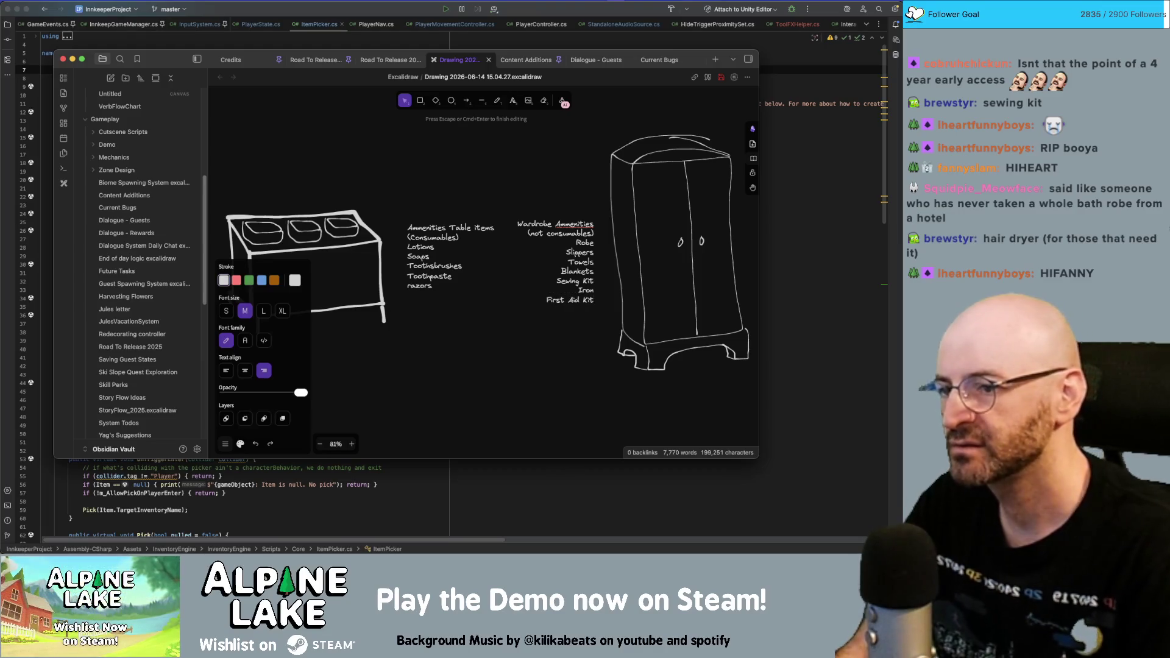
click(454, 157)
scroll(518, 170, down, 2)
alt+drag(517, 170, 454, 314)
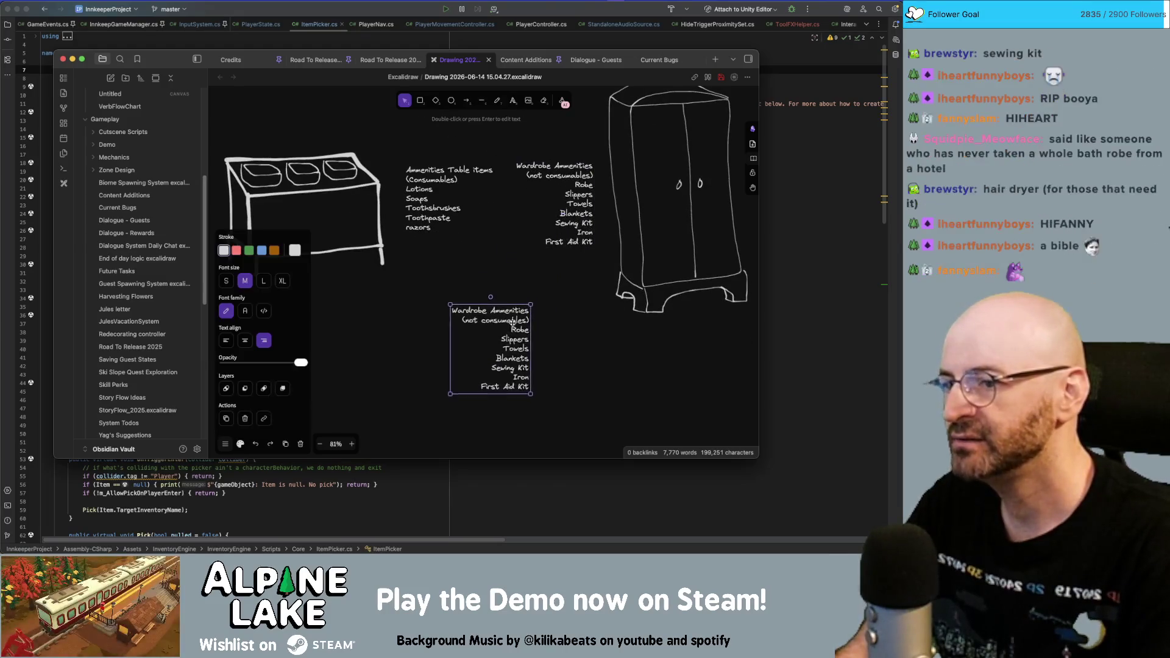
- Retitle the copy 'Free Floating Amenities' and replace its items with 'Fire extinguisher'
key(Return)
key(shift+End)
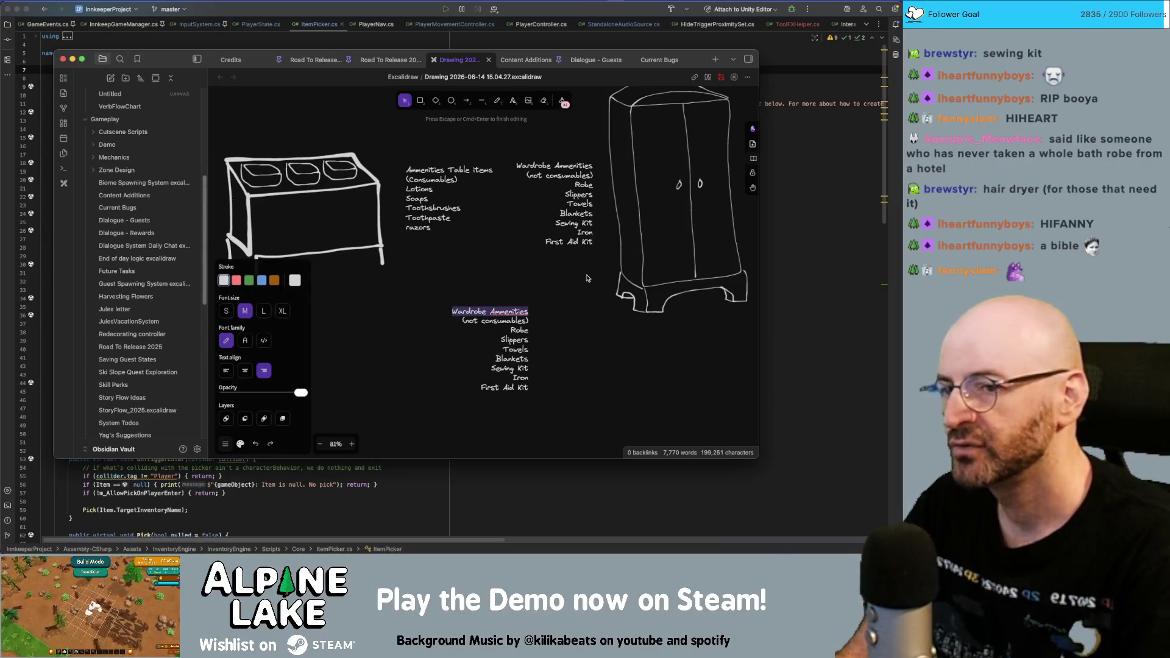
text(Free Floating Amenities)
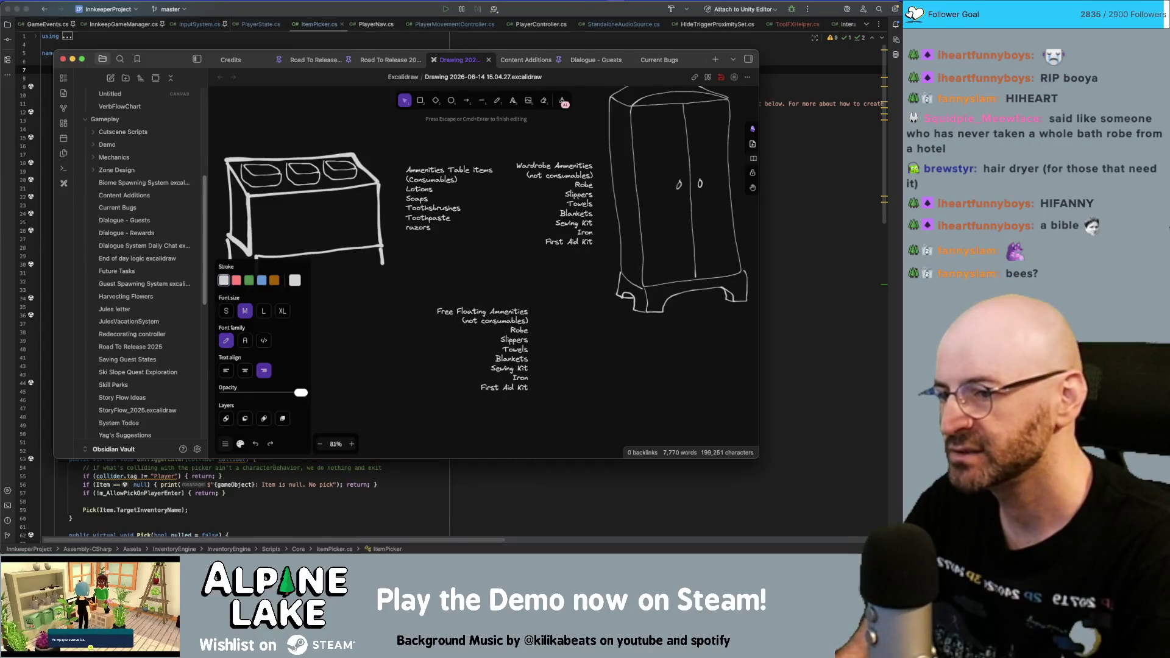
key(shift+Down)
key(shift+Down)
key(shift+Down)
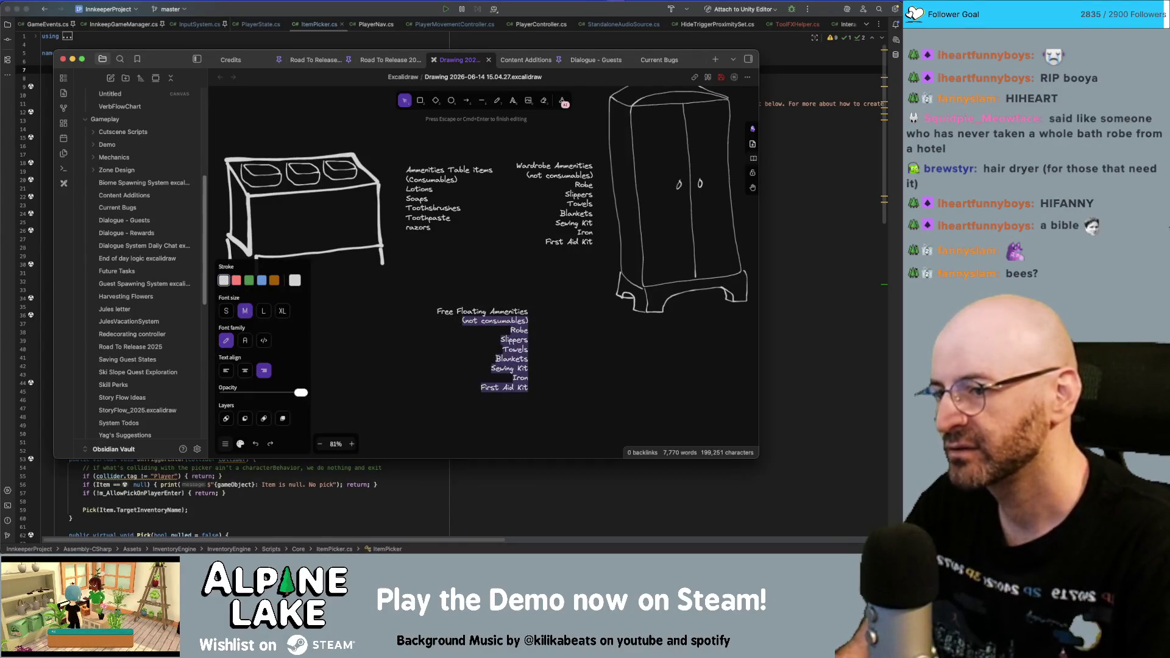
key(BackSpace)
text(Fire extingu)
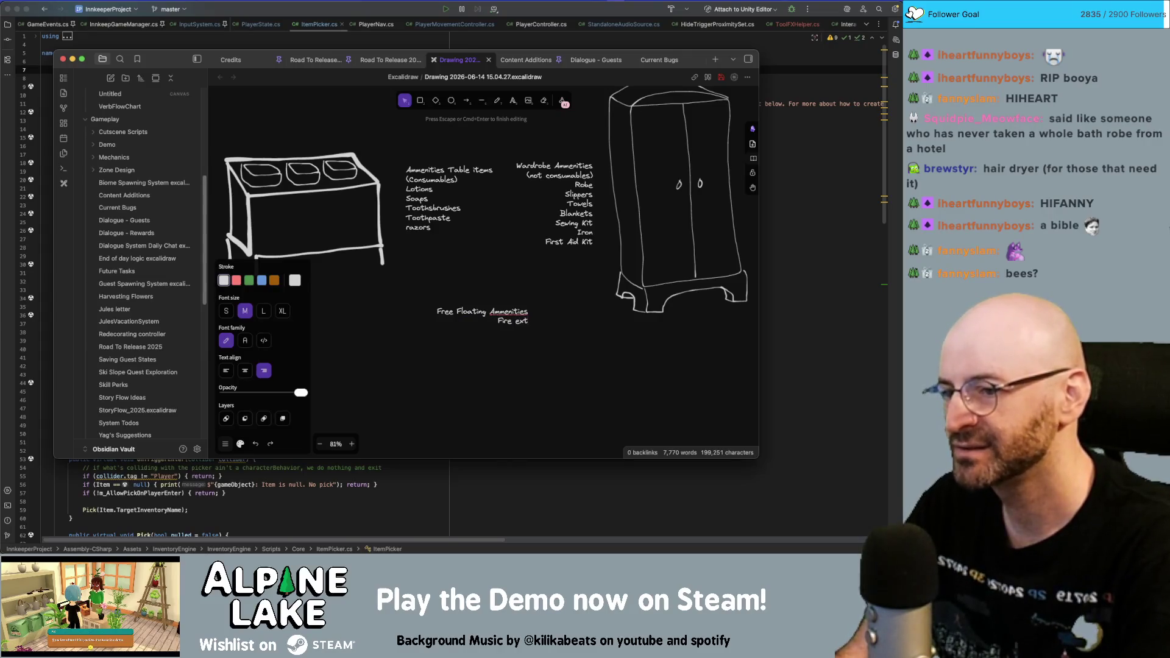
text(isher)
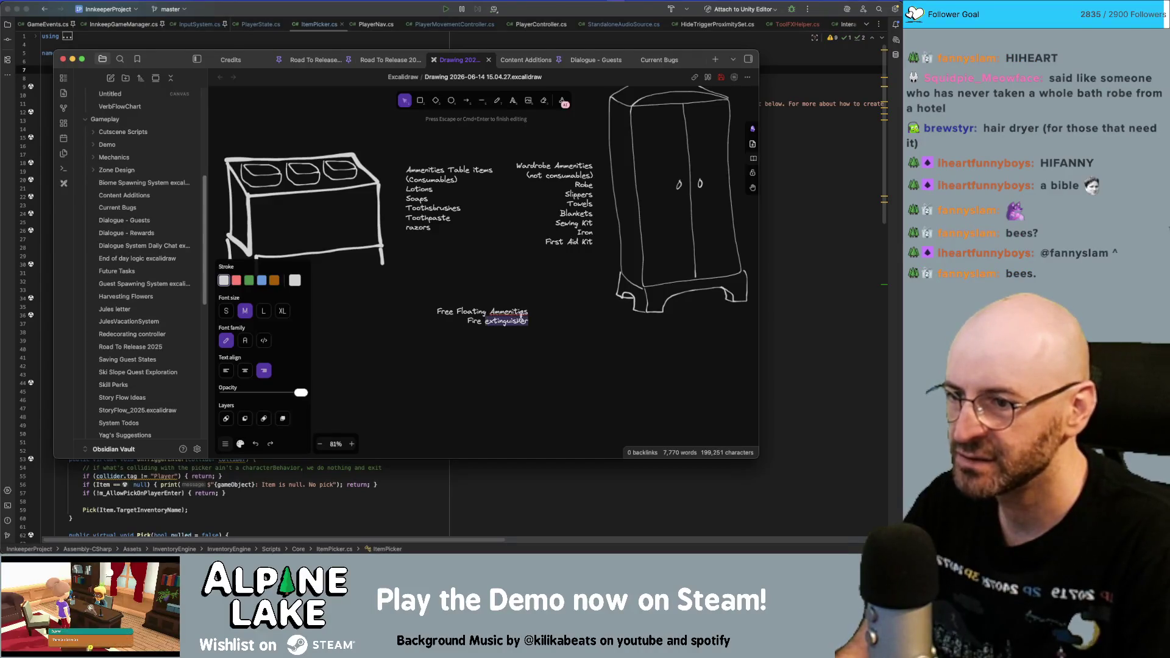
key(BackSpace)
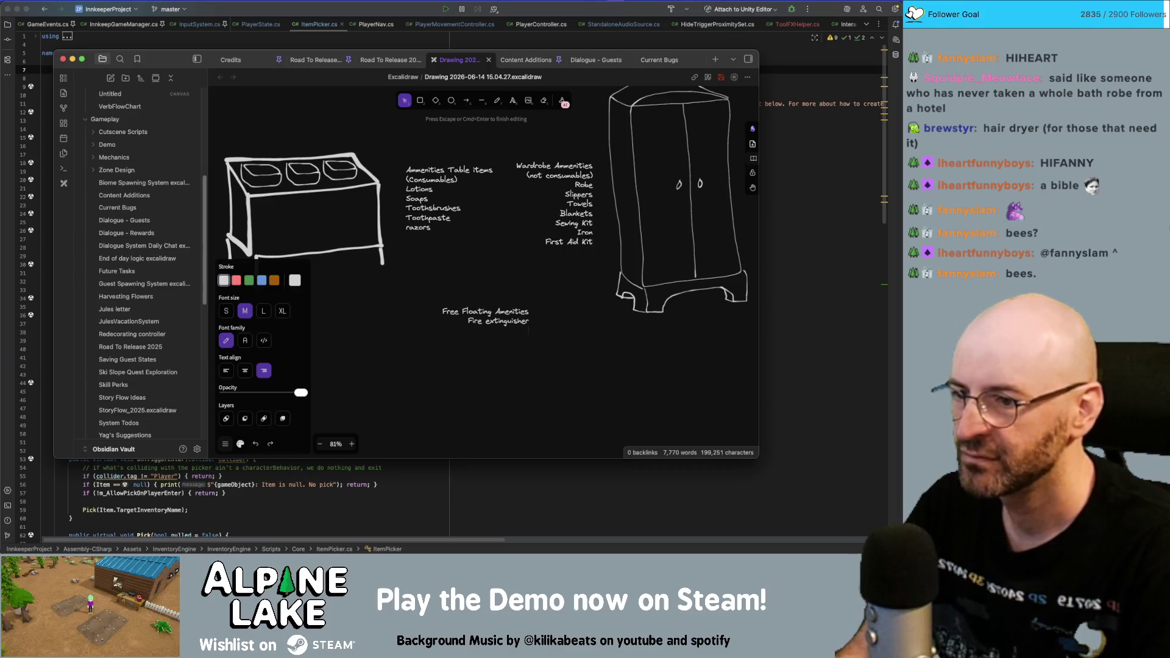
- Append 'Alarm clock' as the second Free Floating Amenities item
key(super+Tab)
key(super+Tab)
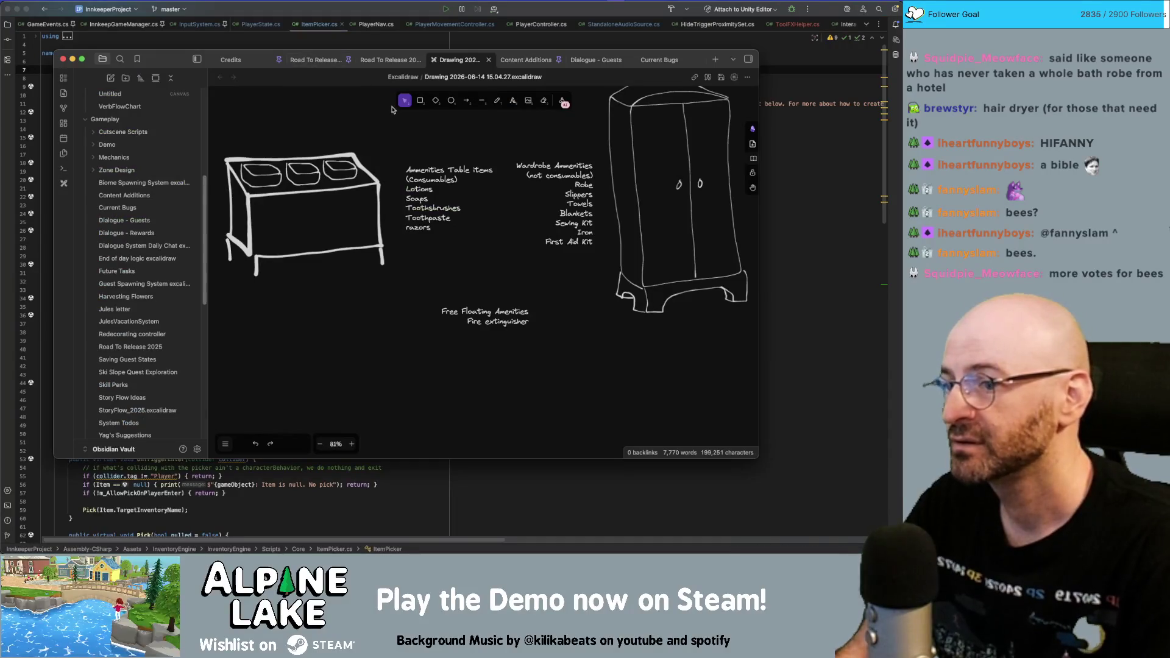
key(a)
key(v)
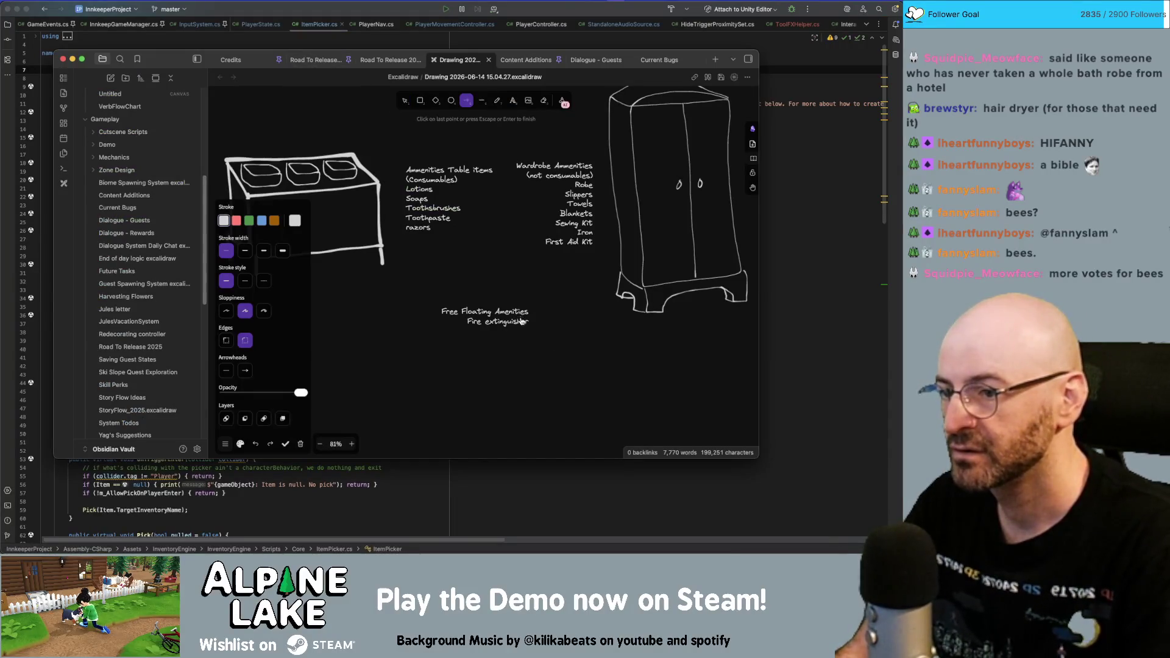
double_click(524, 324)
key(Right)
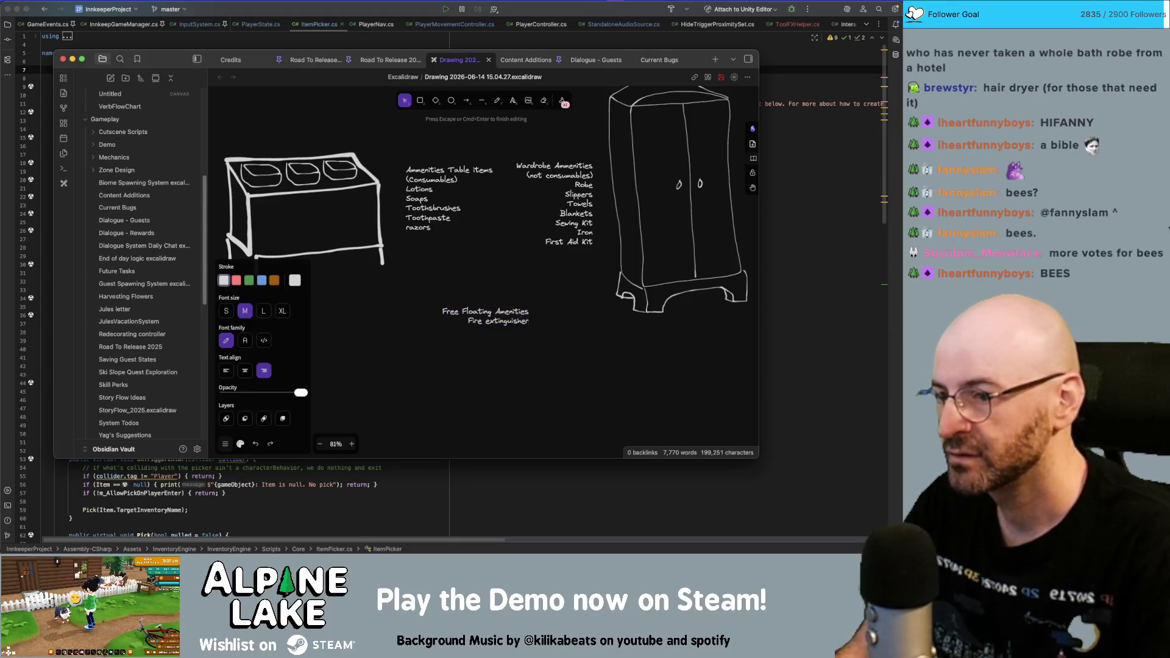
text(Alarm clock)
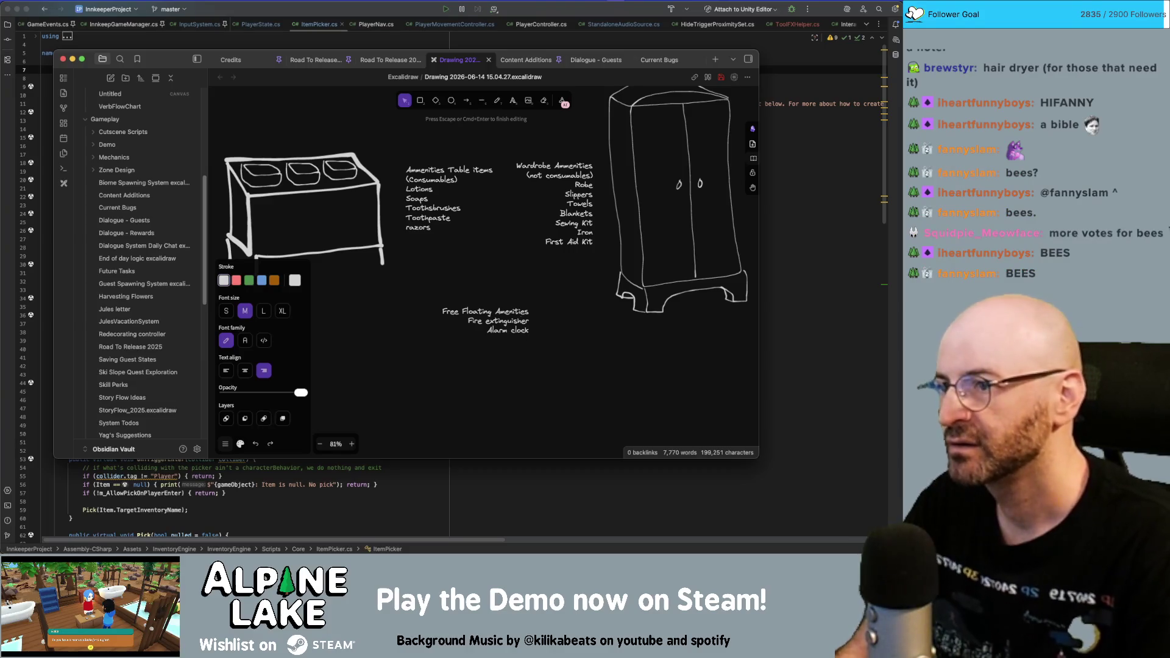
- Consult the Road To Release 2026 note and add 'Coffee Maker' to the list
click(390, 61)
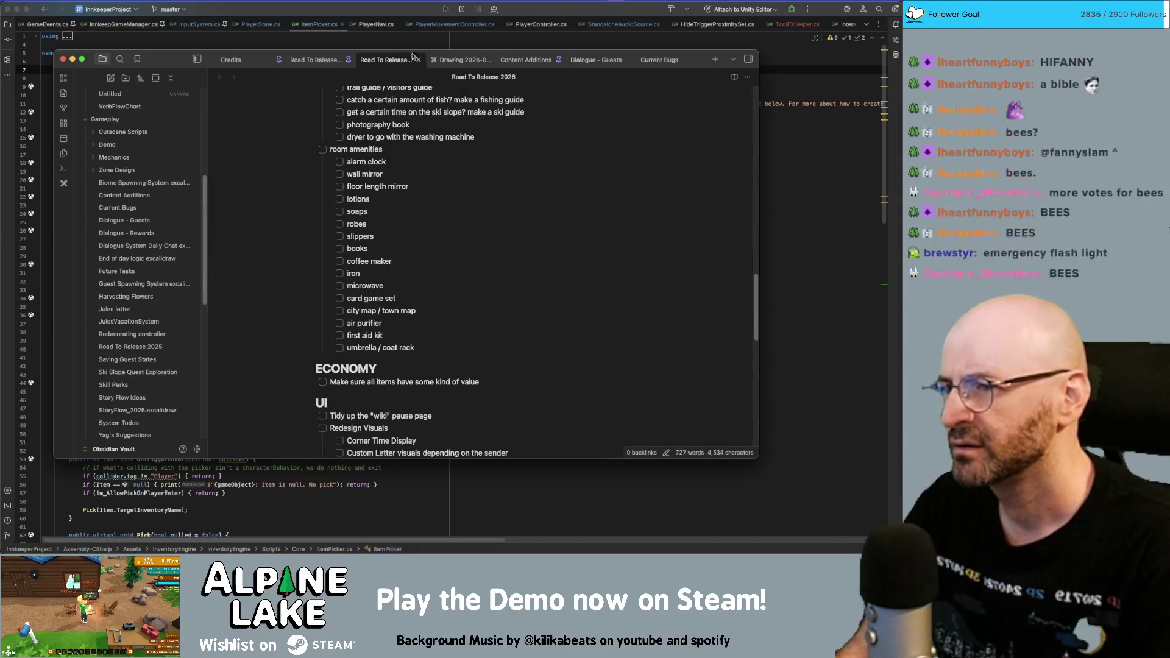
click(460, 59)
click(609, 315)
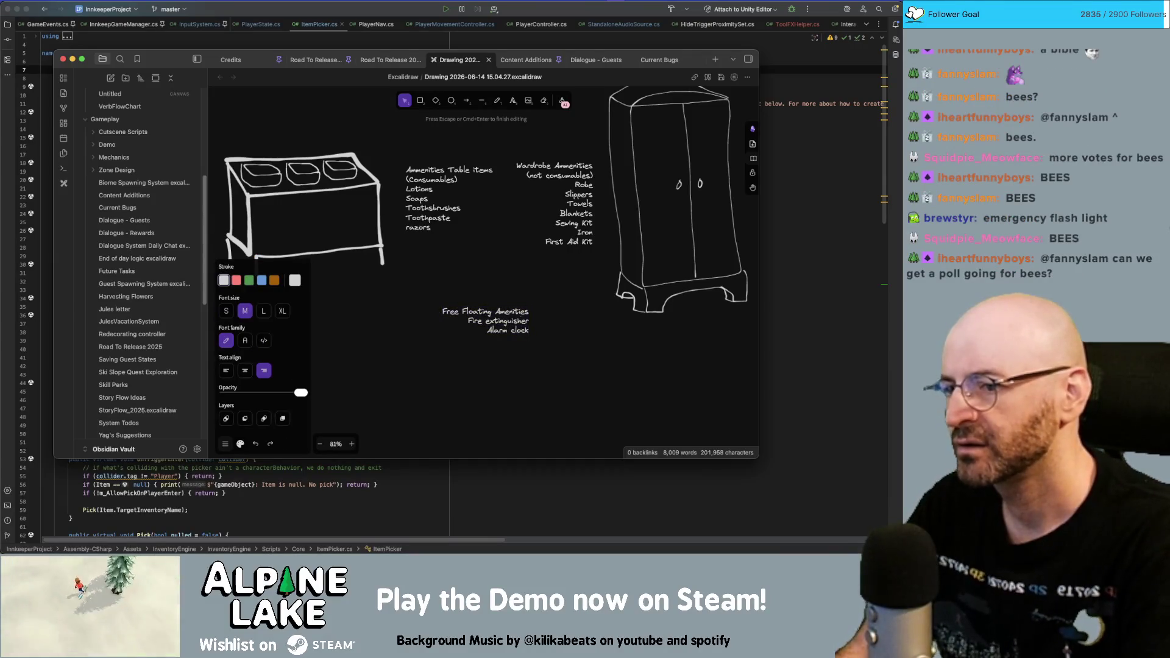
text(Cofee Maker)
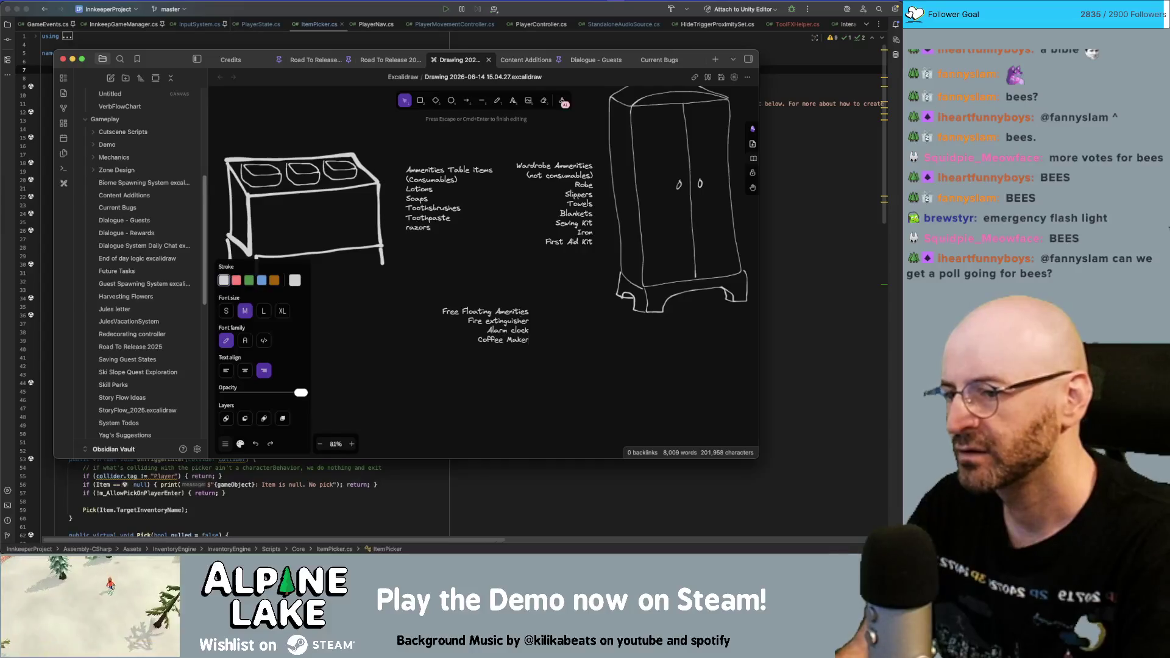
- Add Air Purifier, Humidifier, noise maker and Hair Dryer to the Free Floating list
click(390, 60)
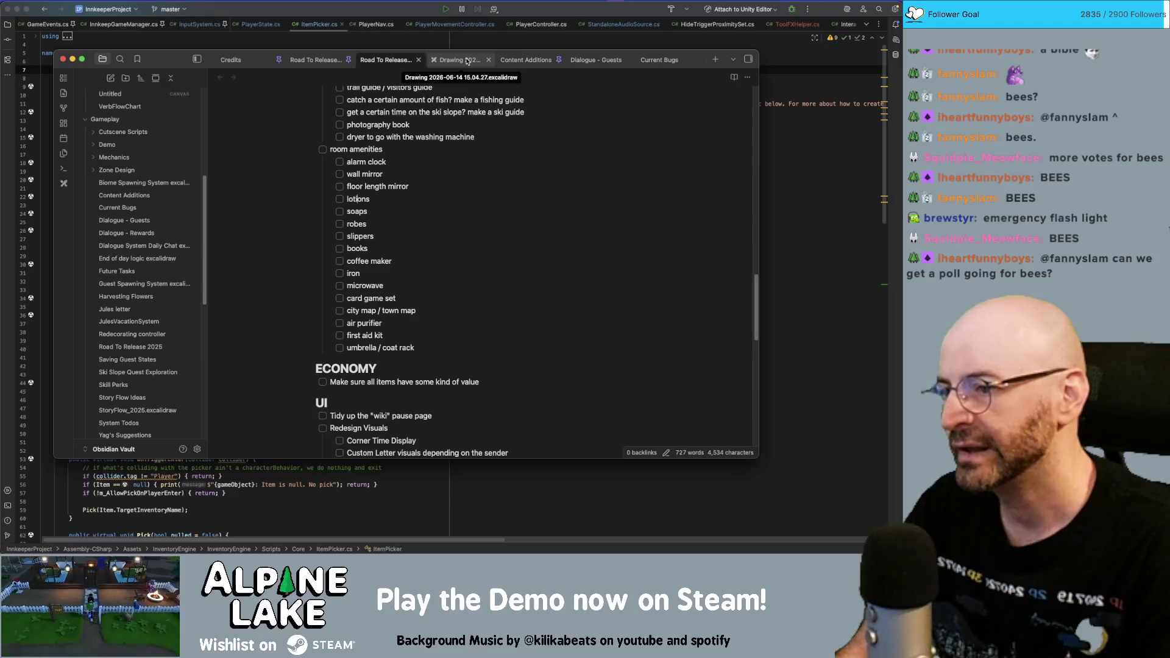
click(466, 61)
double_click(481, 316)
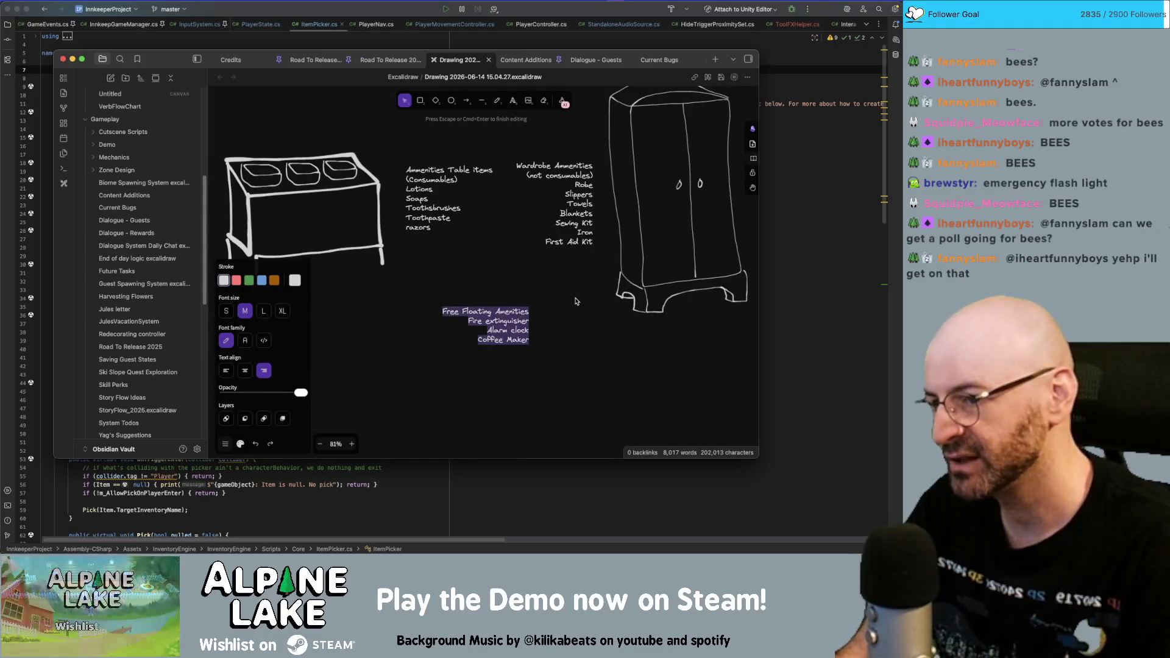
key(Right)
text(Purifier)
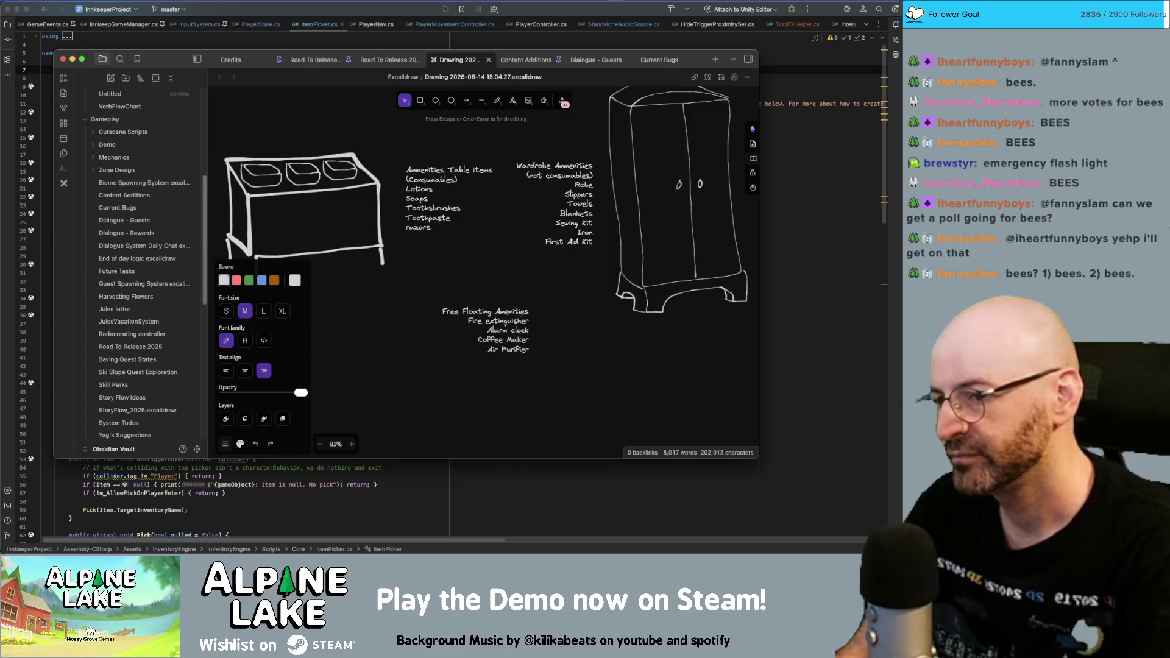
text( Humidifier )
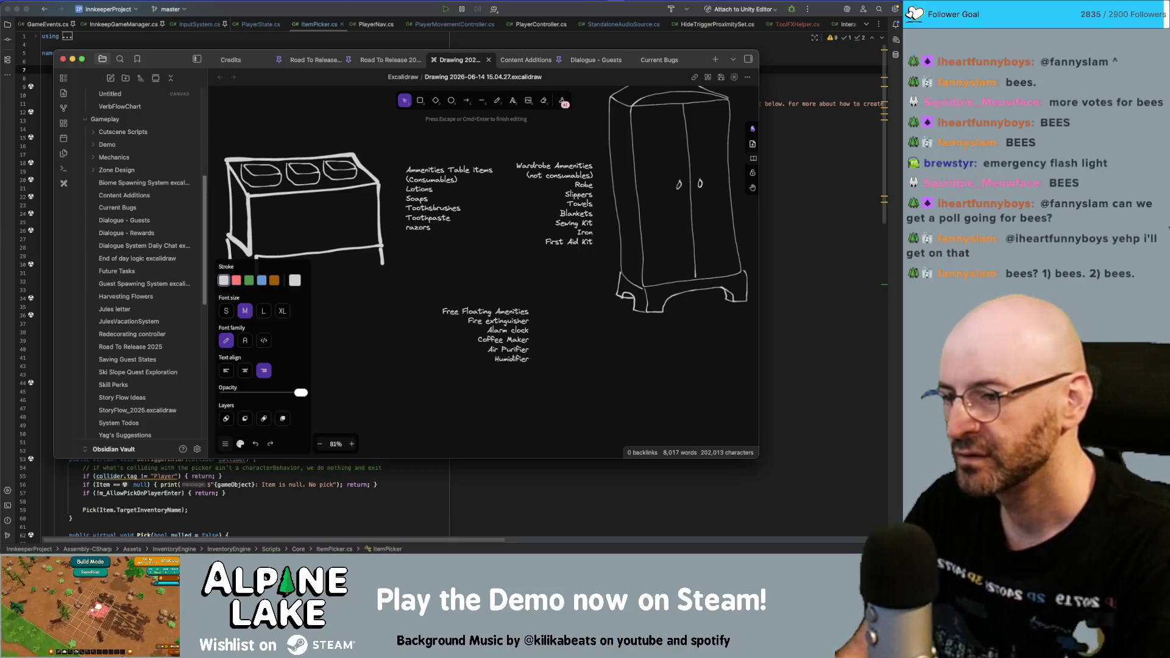
text(noise maker)
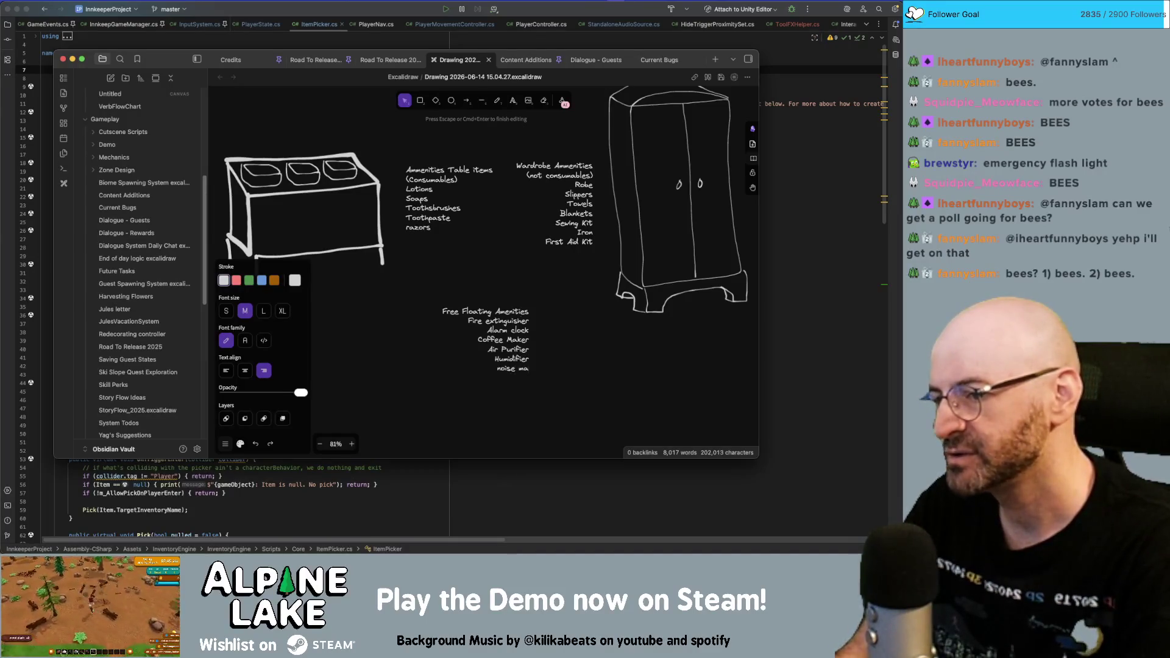
key(Return)
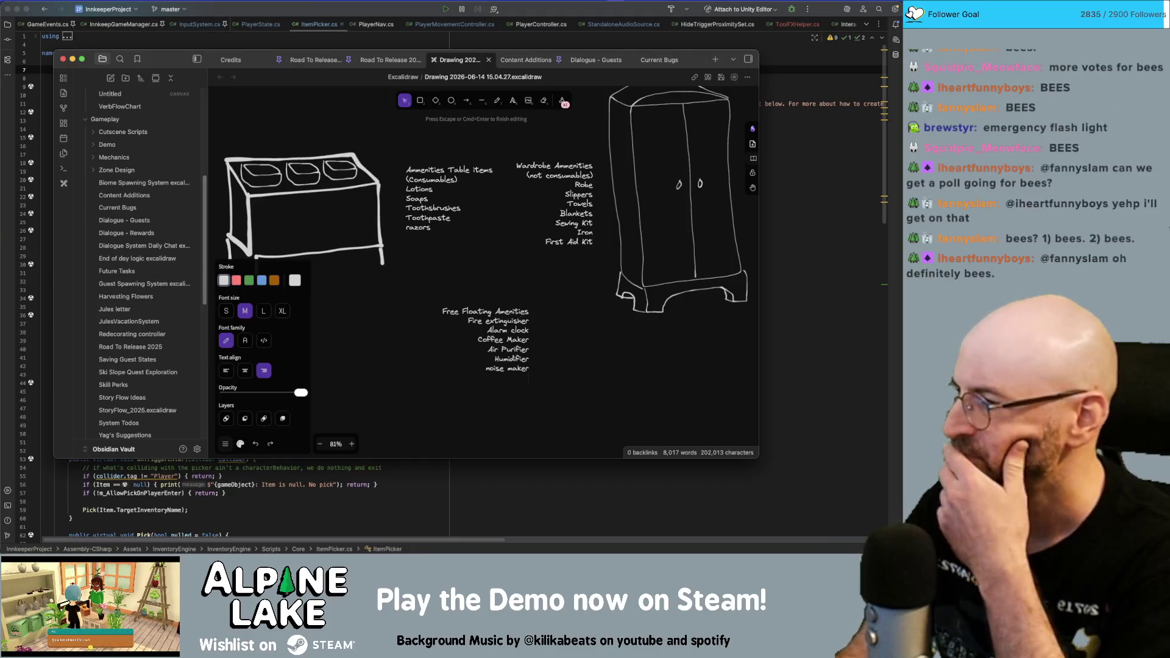
text(Hair Dryer)
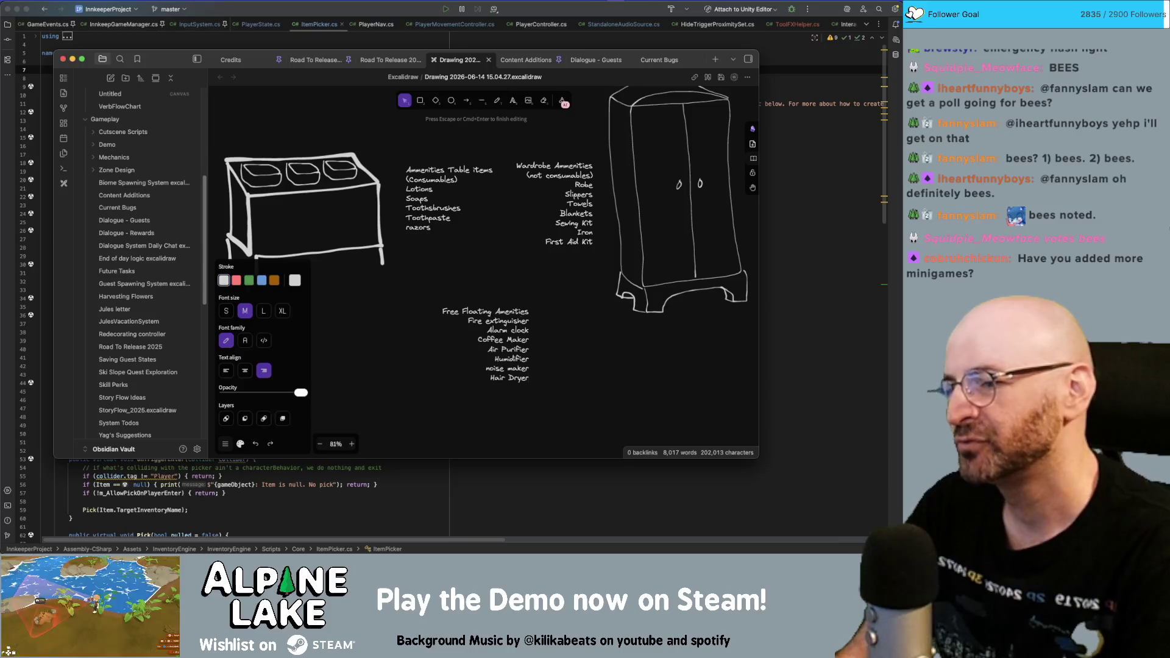
- Draft the last item as 'Book of passages', then as moral guidelines from a magical creature
text(B)
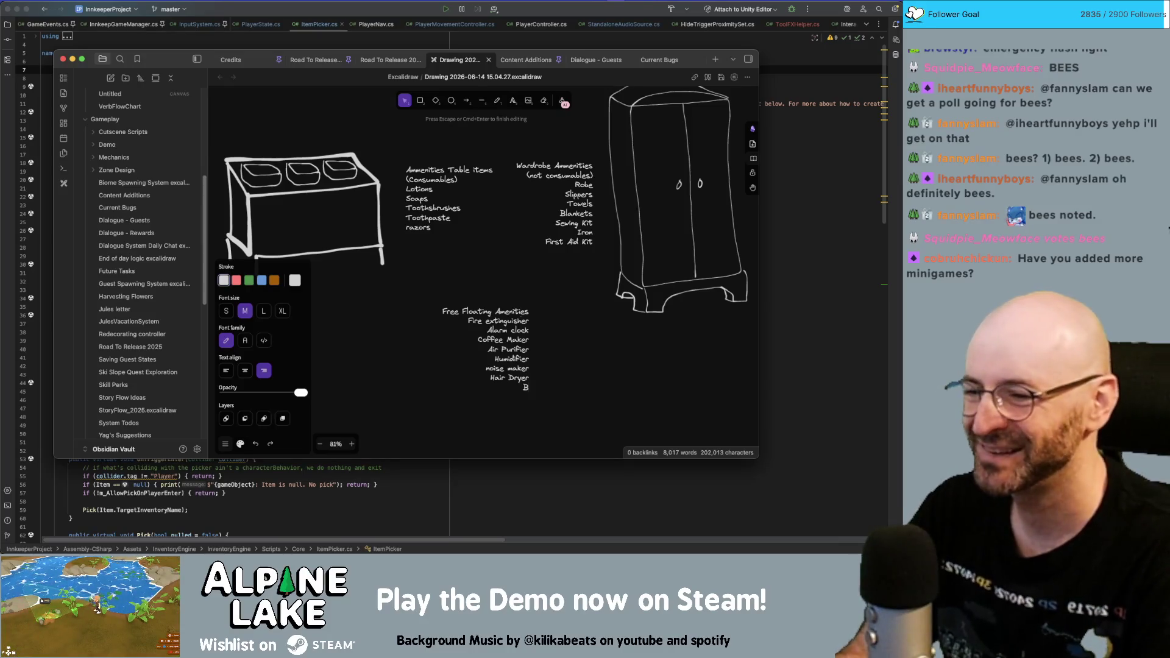
text(ook of )
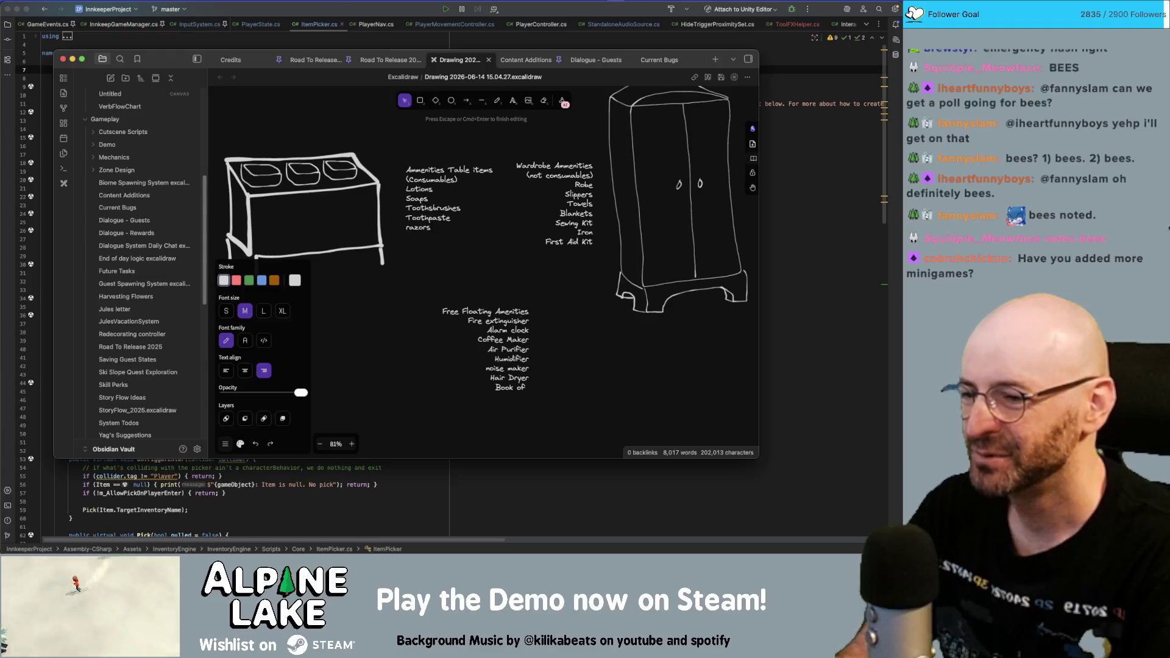
text(passages)
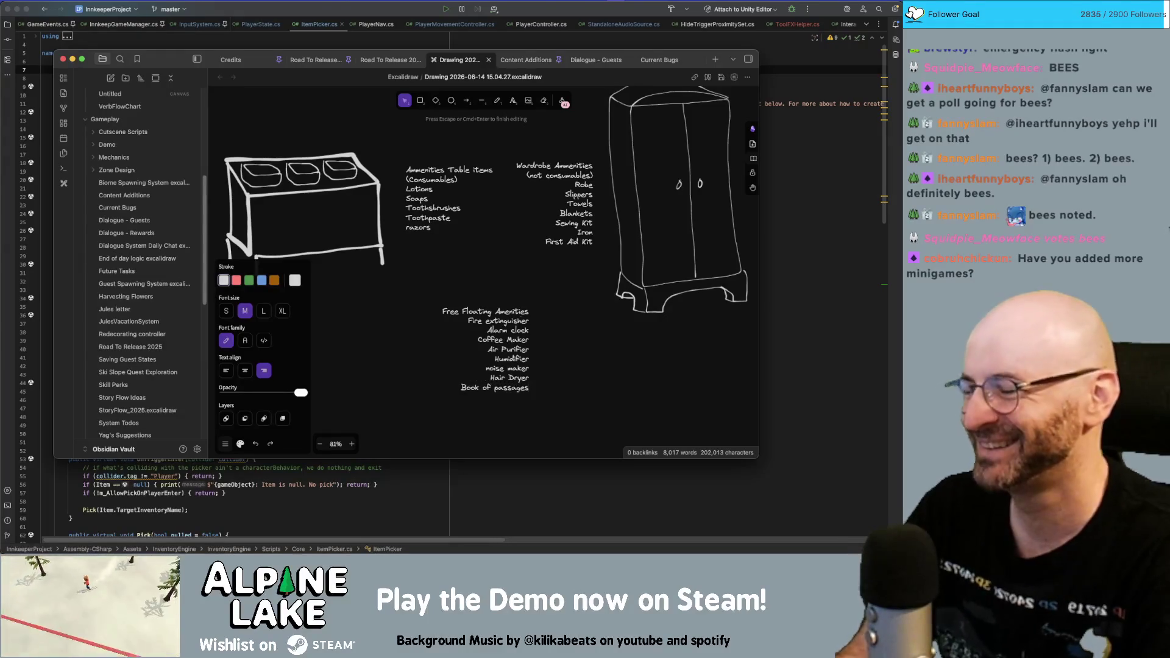
key(super+shift+Left)
key(BackSpace)
text(Po)
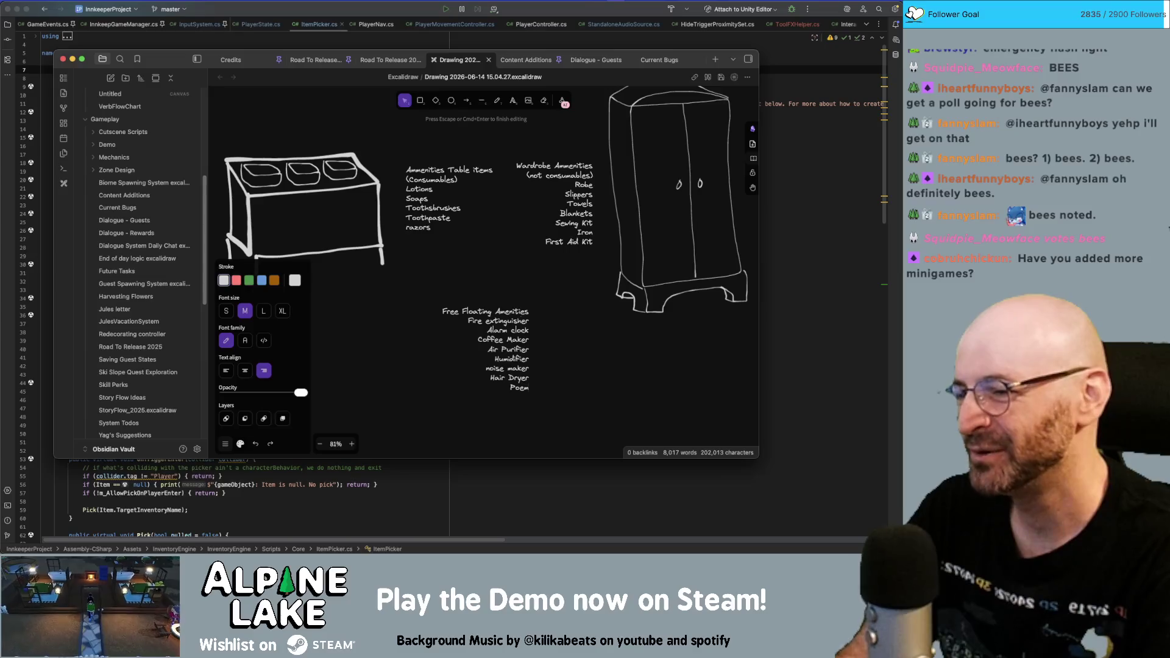
text(et)
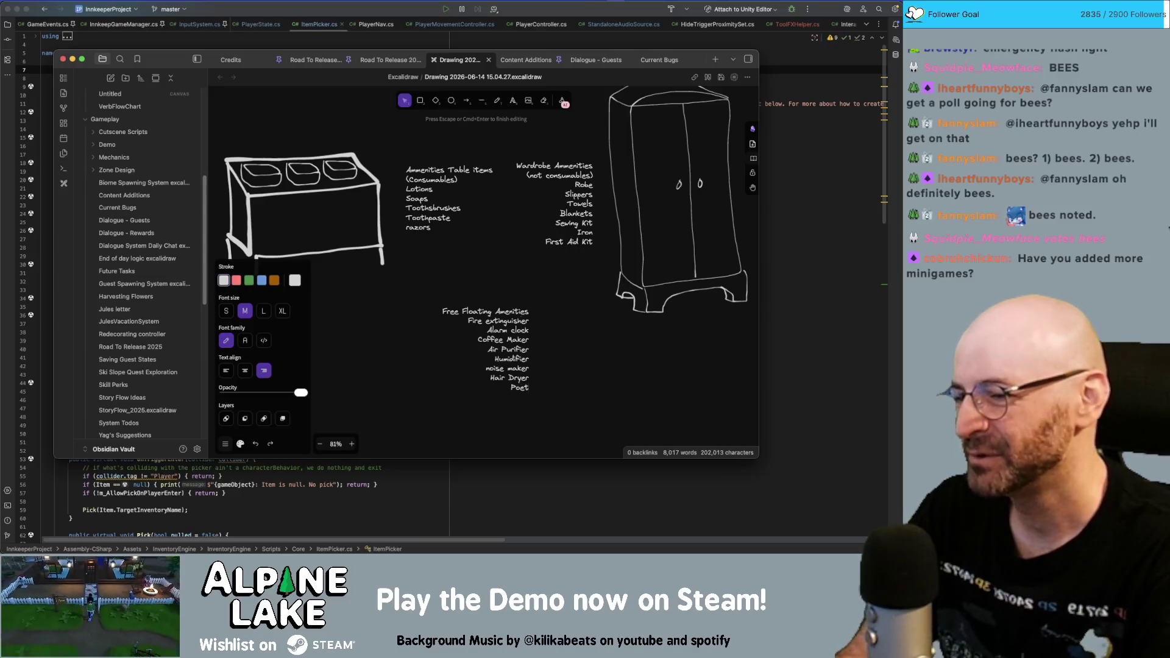
text(ic book of morals)
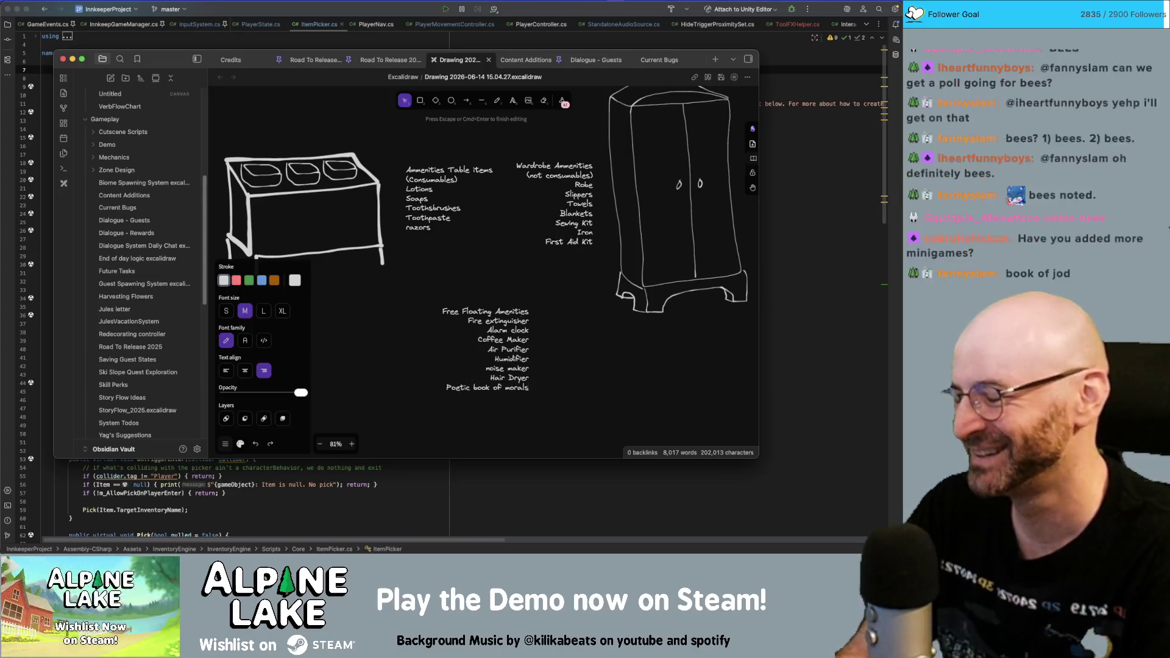
key(BackSpace)
text(guidlines as said)
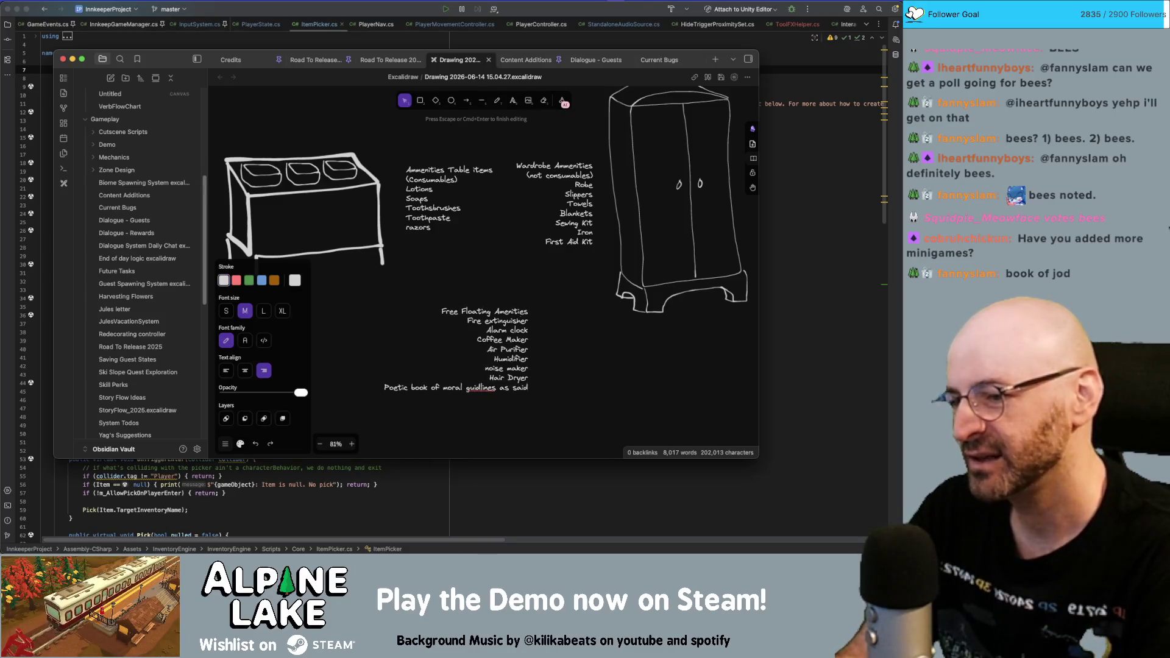
text( from the point)
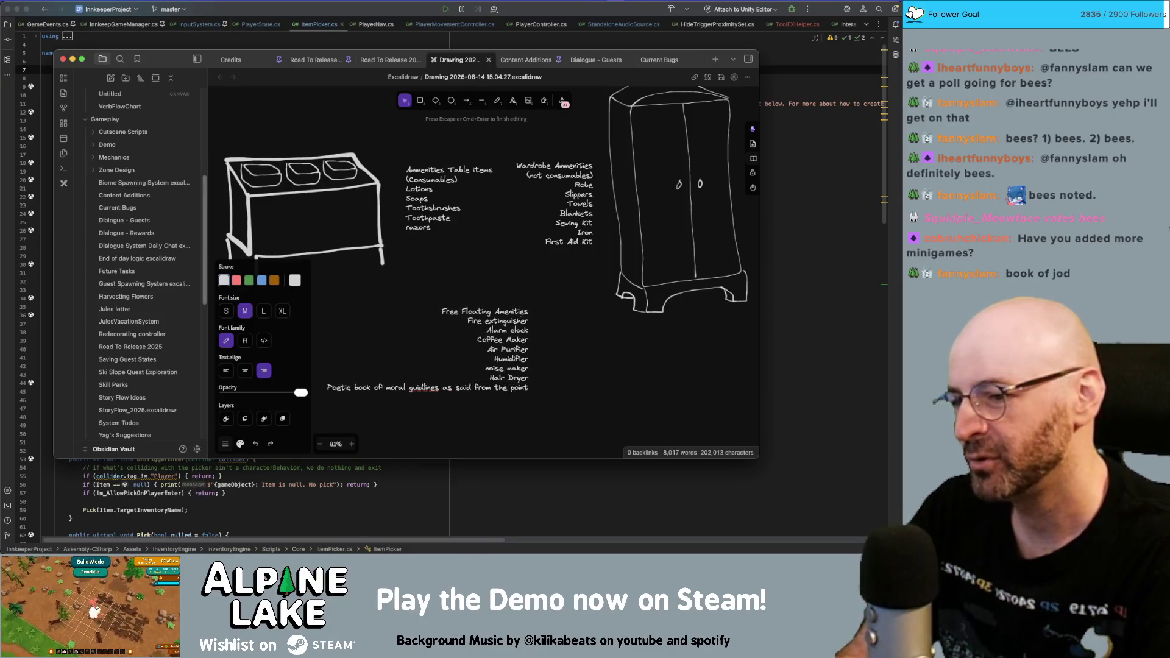
text( of view of a magical creature)
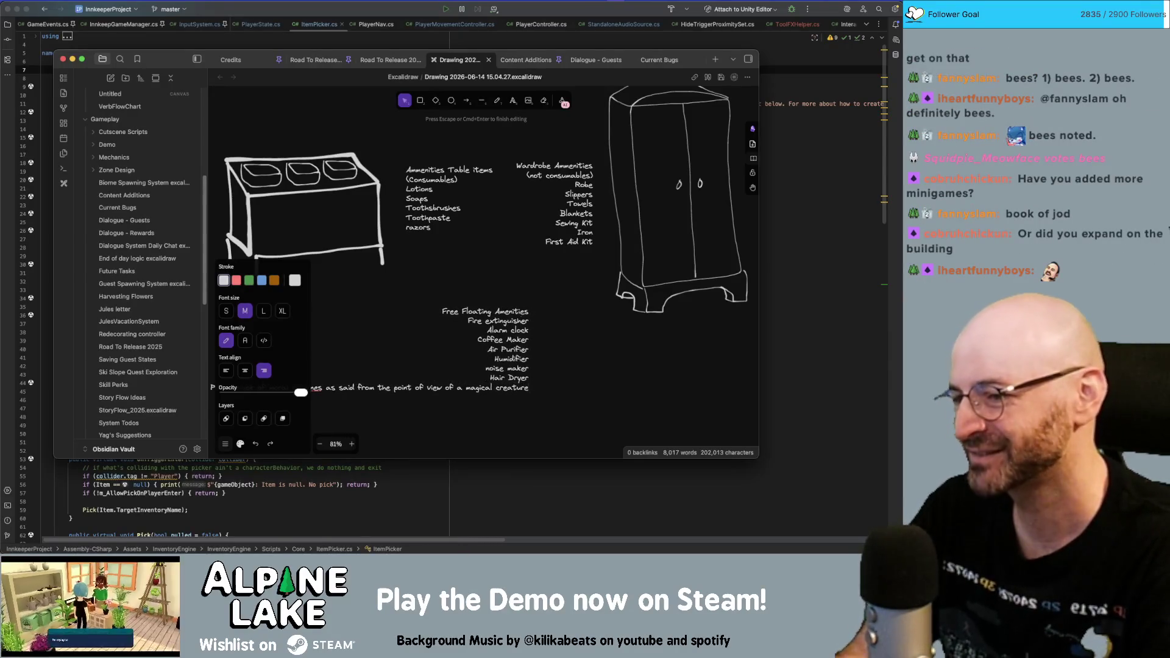
- Replace that line with 'Life's General Rules for Getting Along With Your Neighbors'
key(super+a)
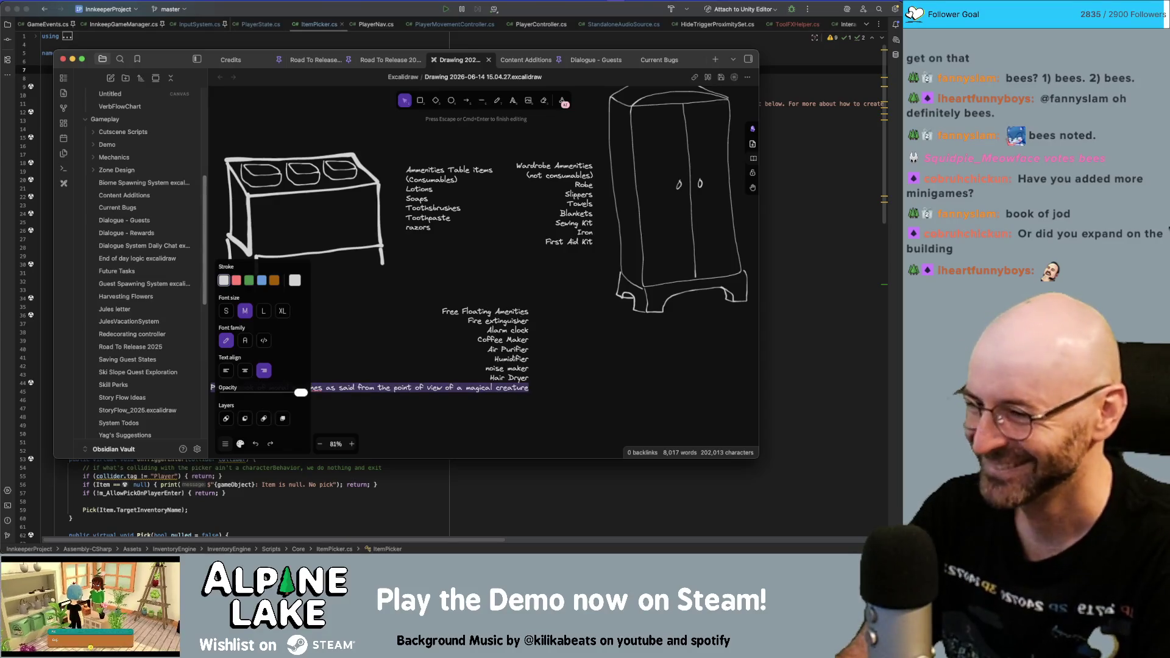
key(BackSpace)
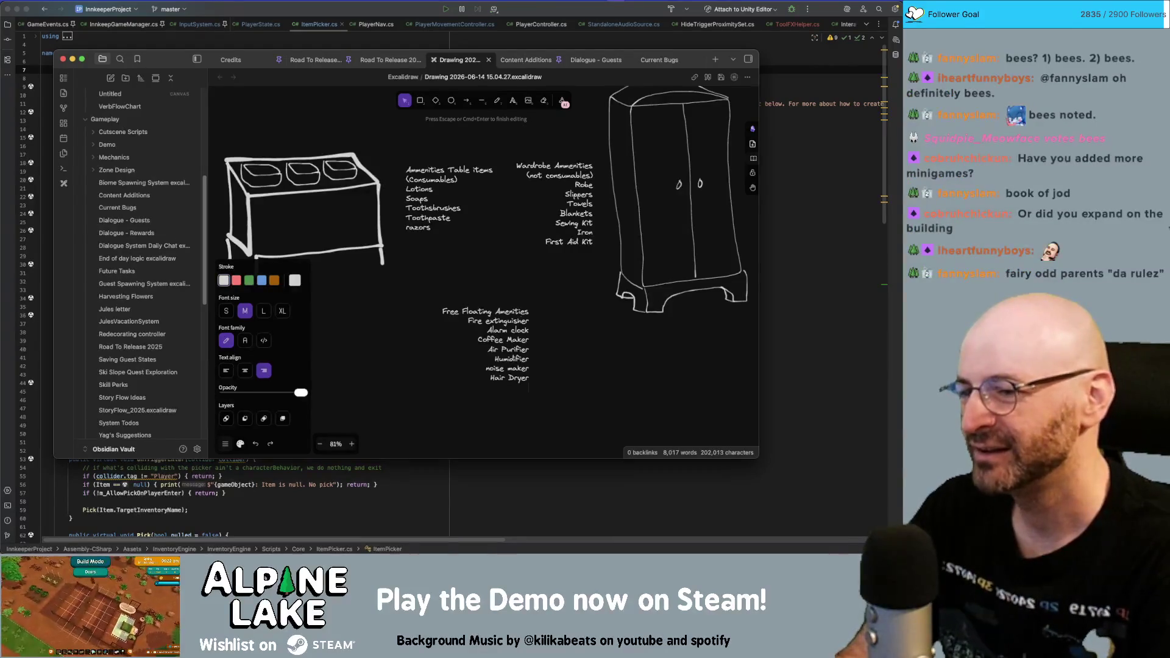
text(Life's)
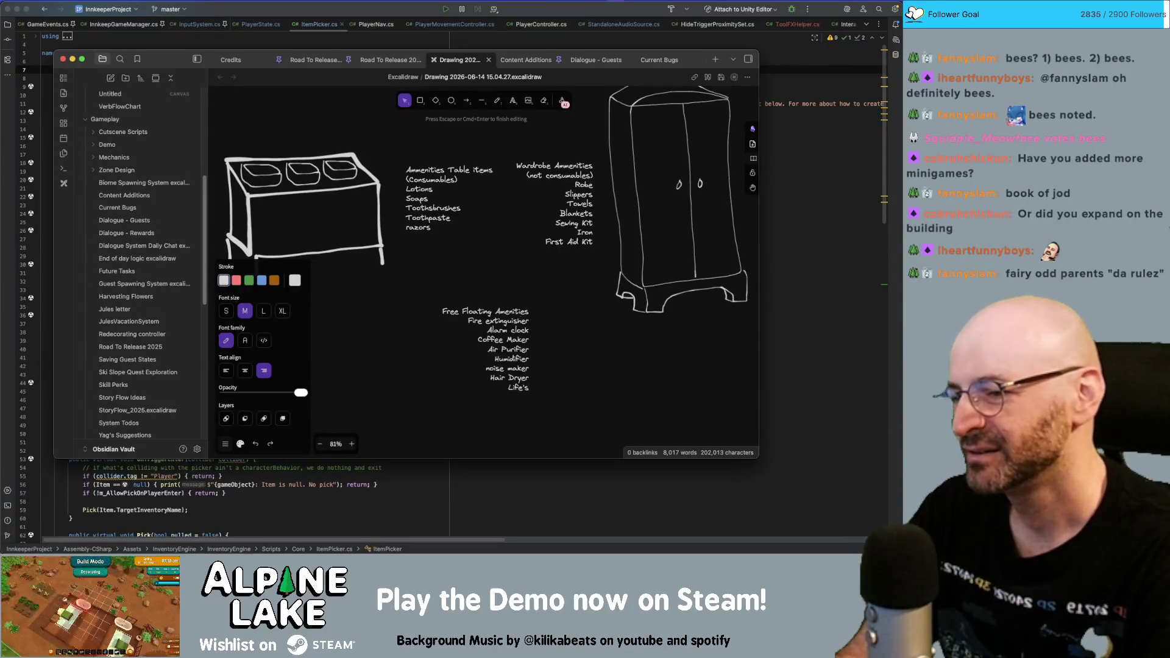
text( General R)
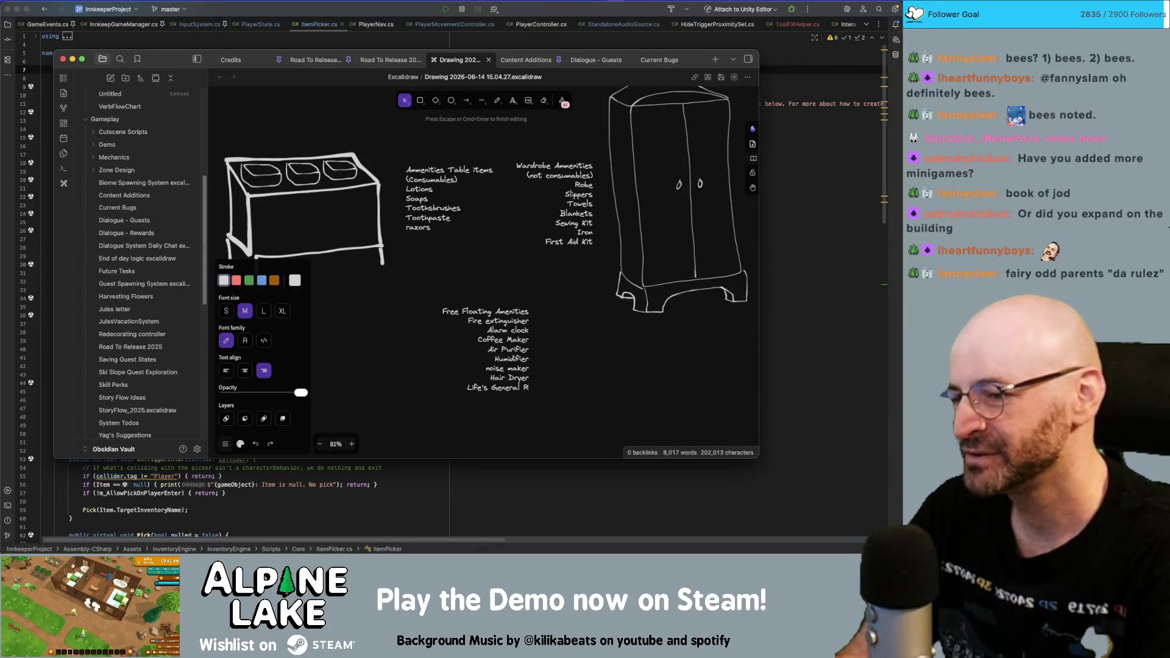
text(ules for Getting Alon)
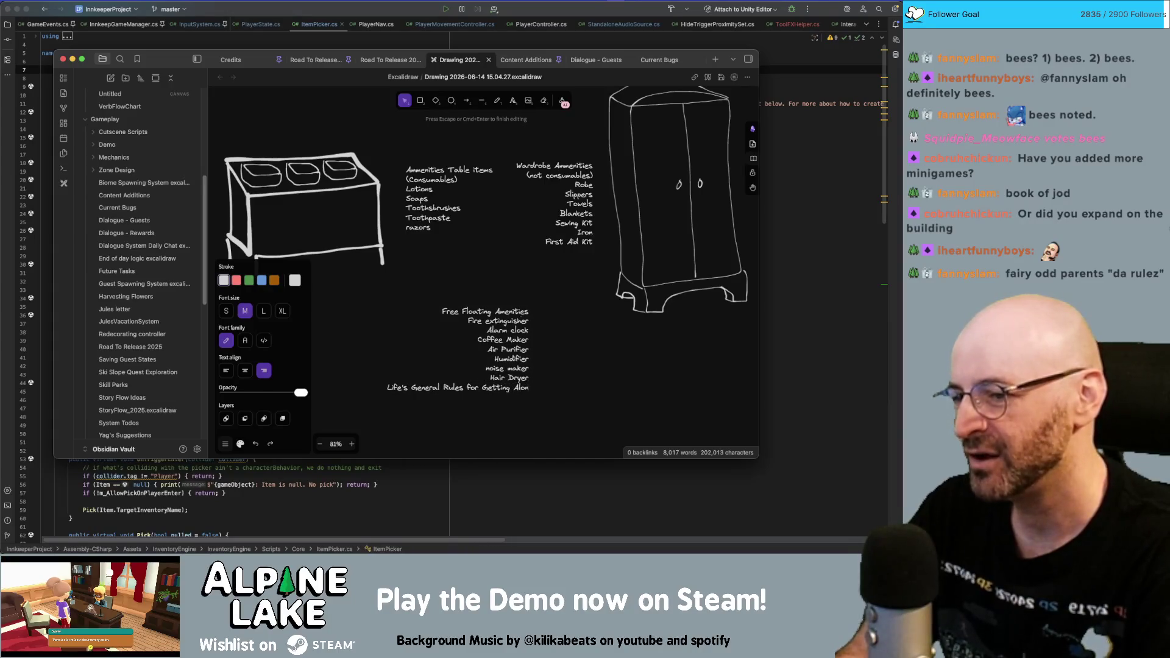
text(g With Your N)
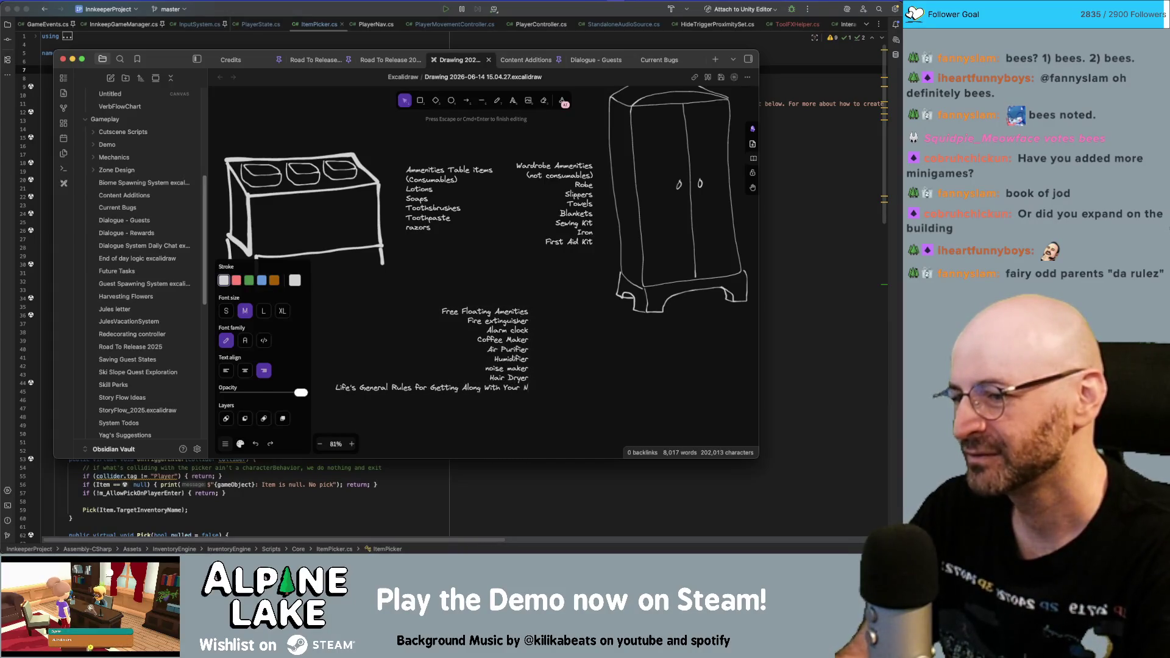
text(eighbors)
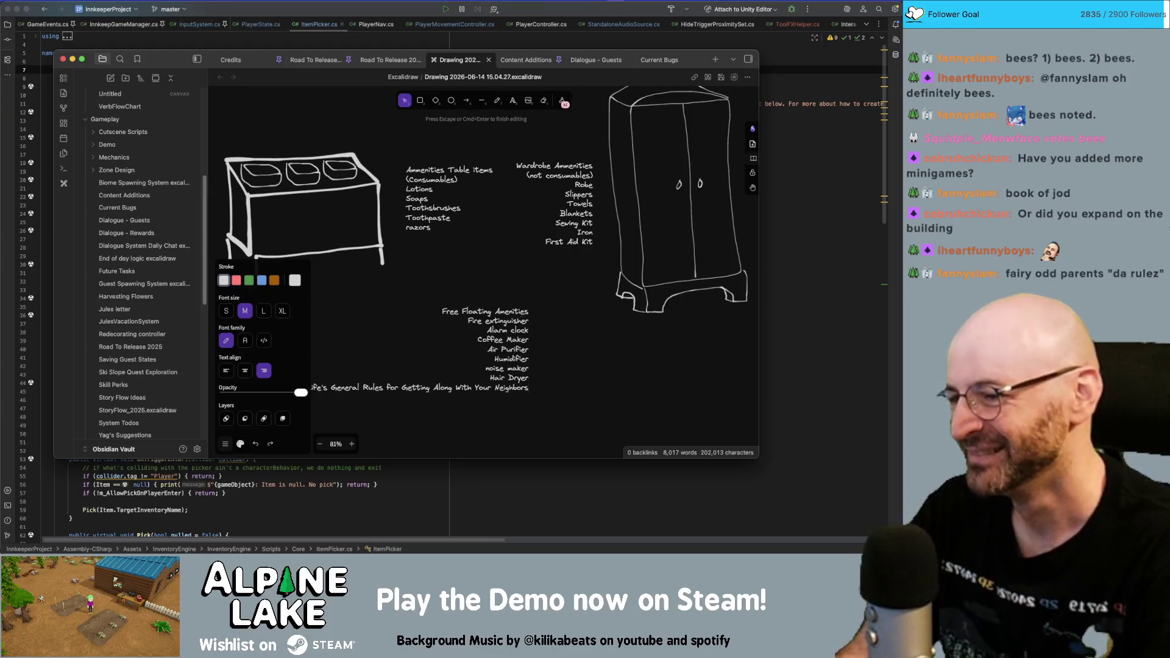
click(578, 395)
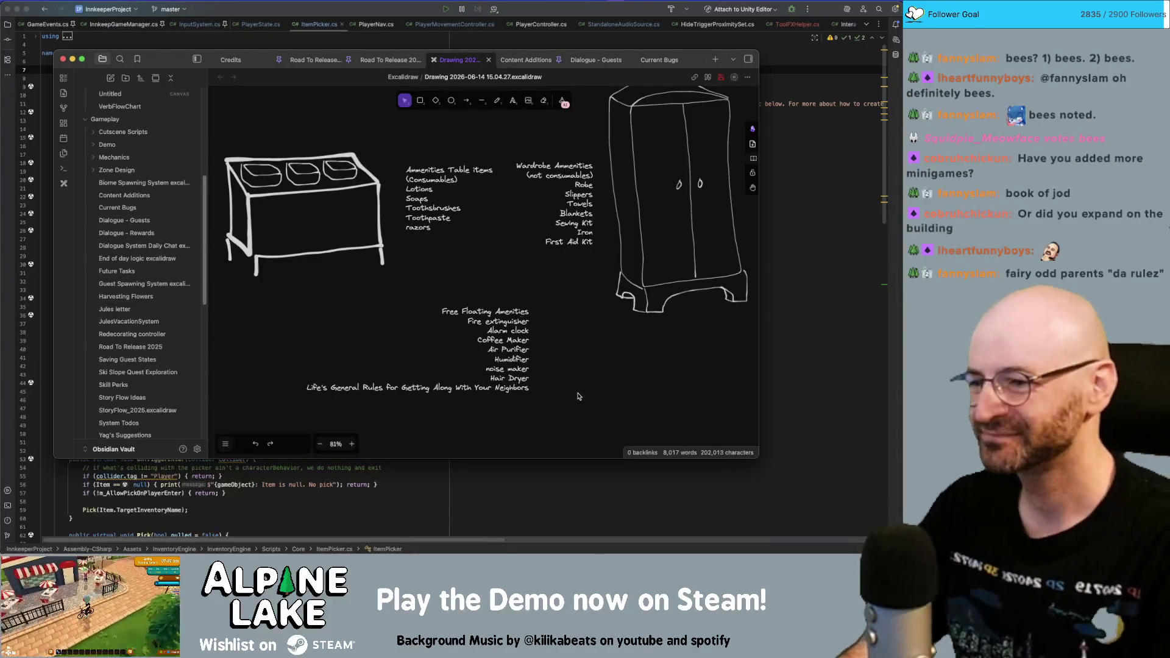
scroll(585, 396, left, 1)
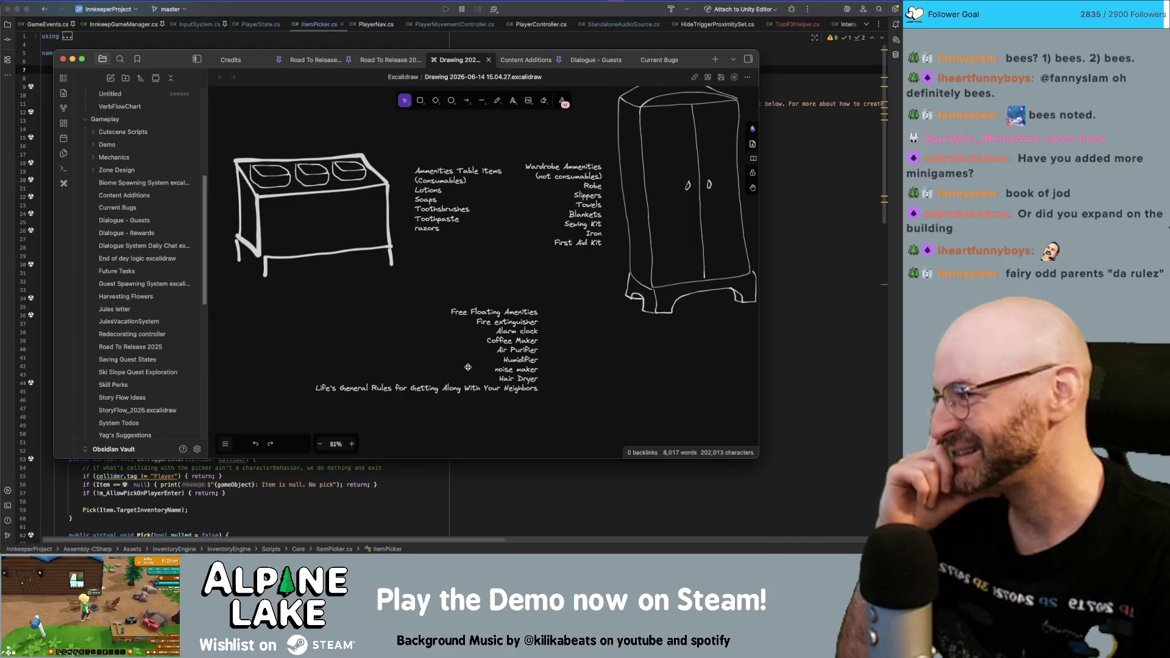
- Add 'Emergency Flashlight' to the Wardrobe list and insert '/ Storage' into its heading
click(578, 224)
double_click(577, 225)
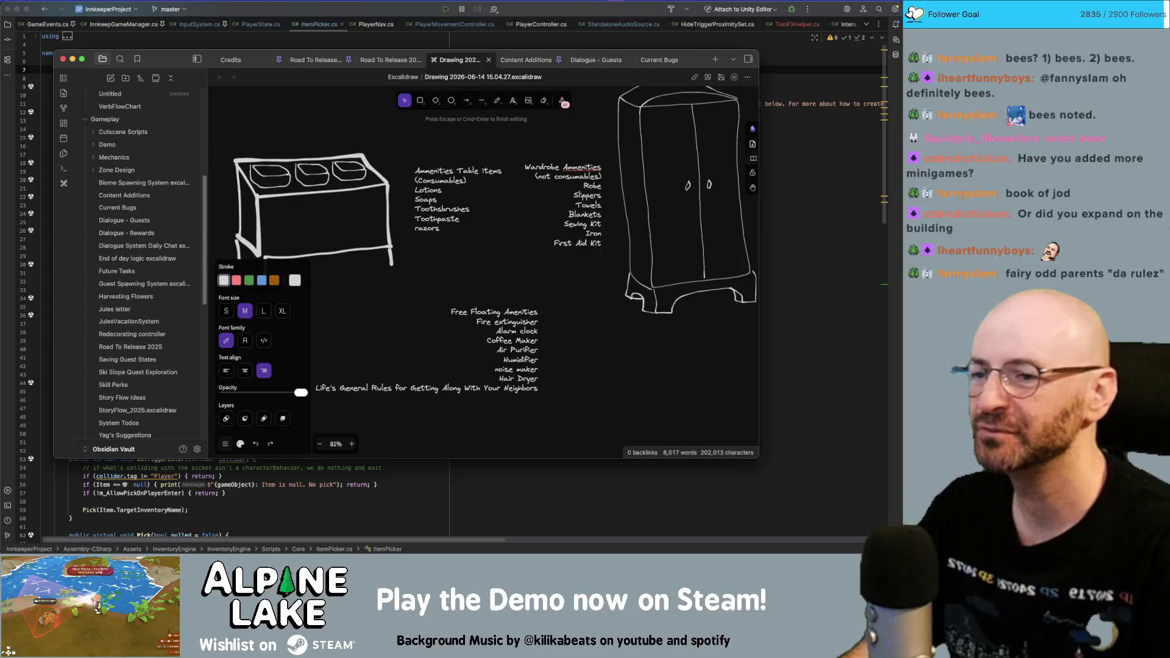
text(Emergency F)
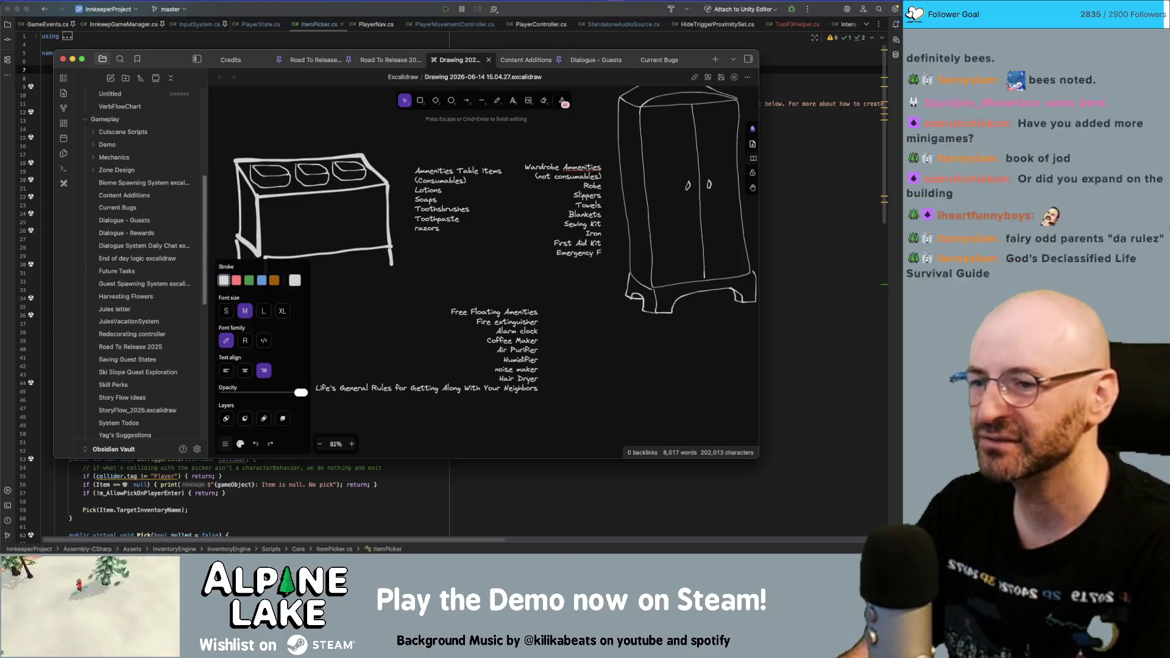
text(lashlight)
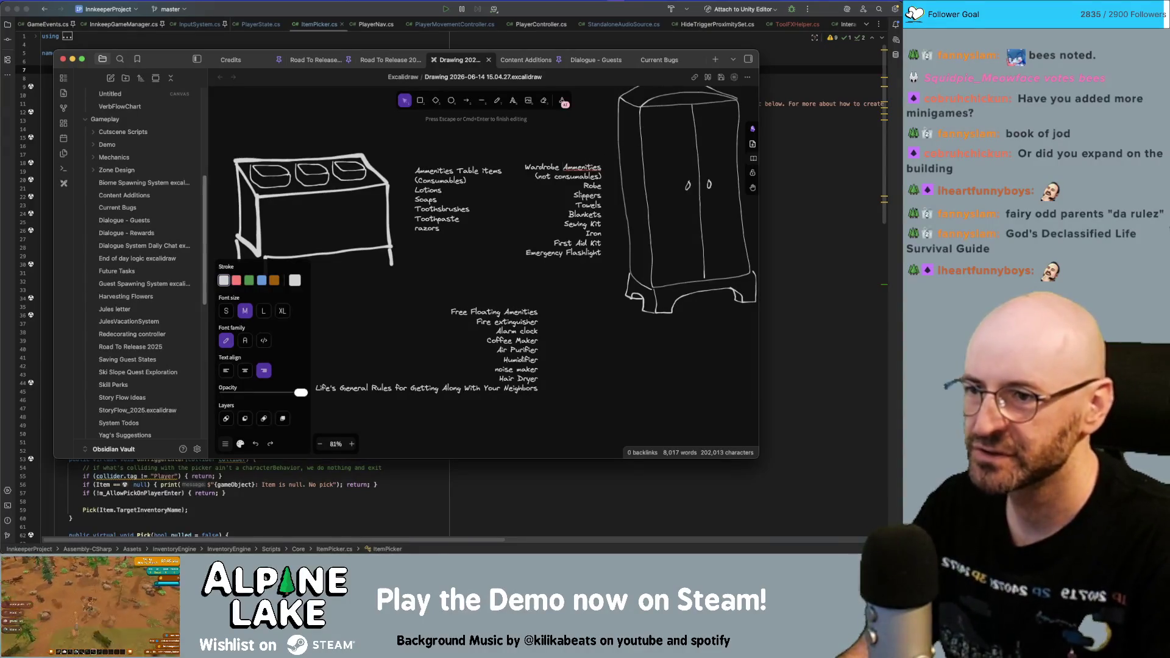
text(/ Storage)
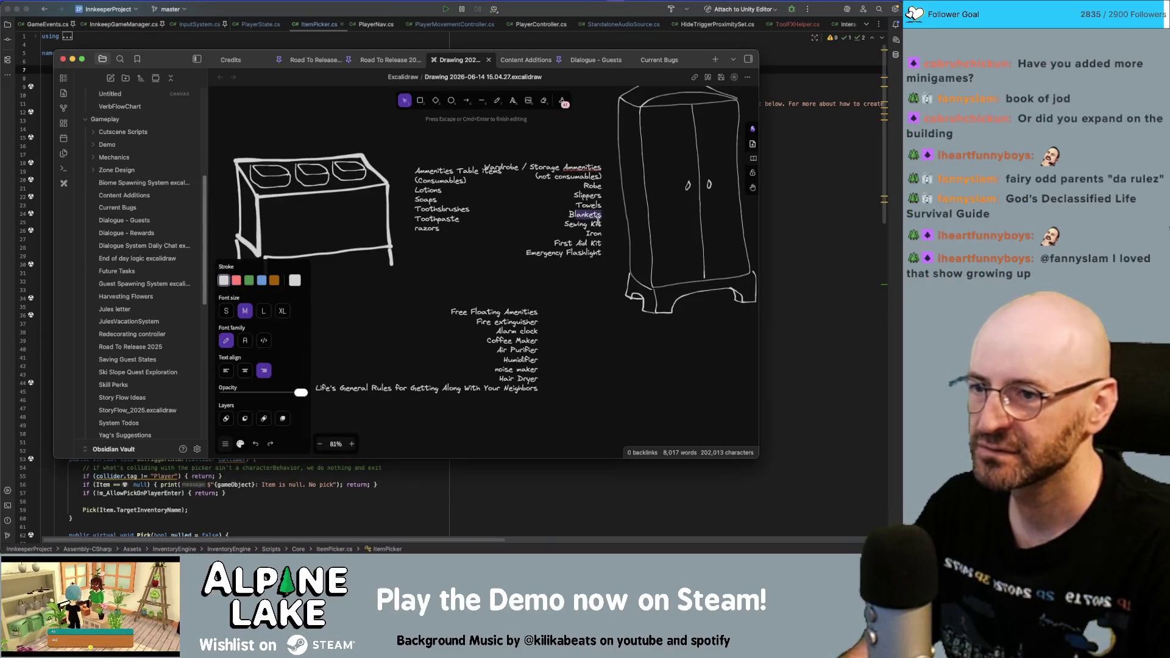
- Shift the wardrobe sketch and the Wardrobe / Storage list to the right
key(Escape)
scroll(609, 231, right, 2)
click(641, 245)
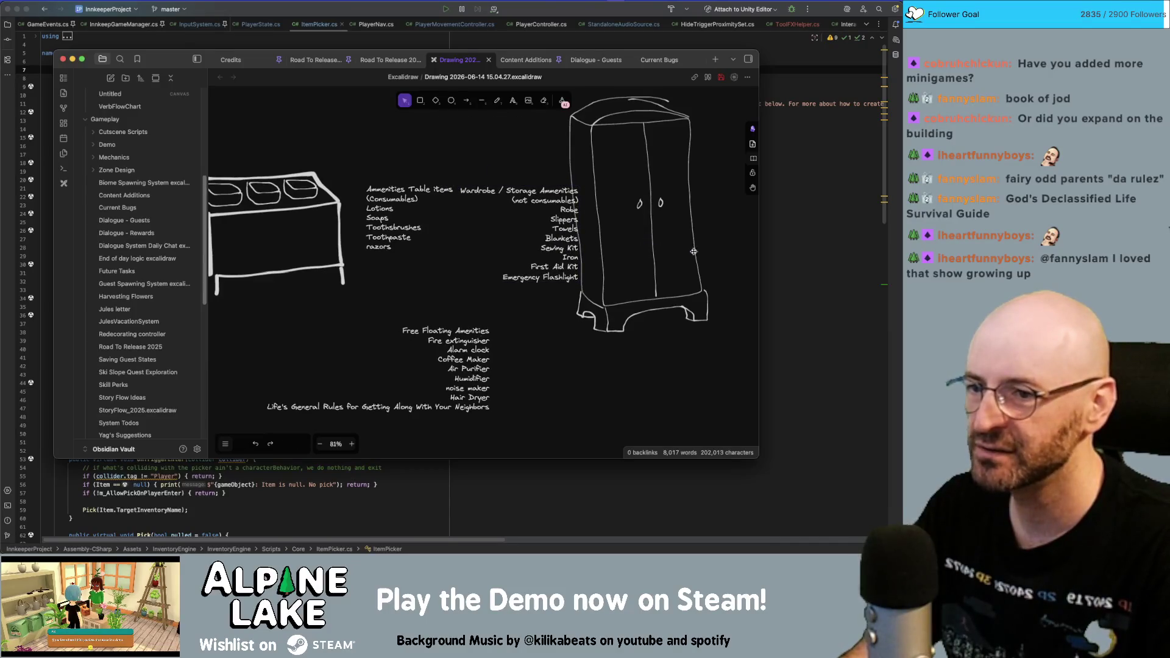
scroll(683, 274, right, 2)
drag(708, 357, 528, 114)
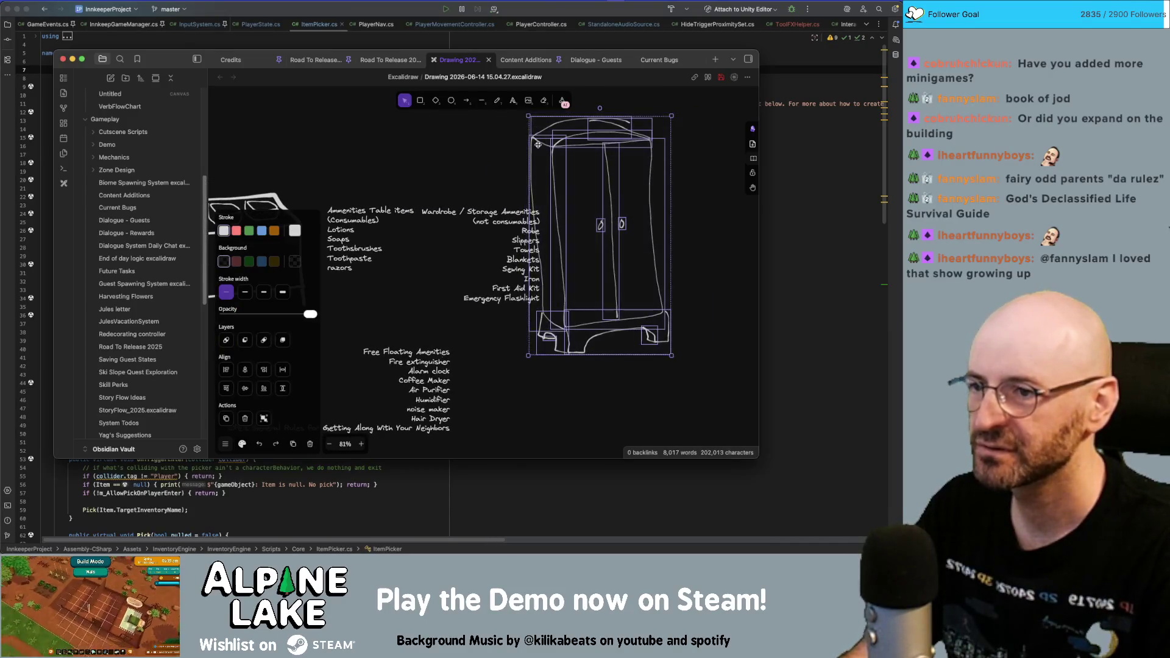
drag(548, 183, 610, 186)
drag(533, 219, 571, 220)
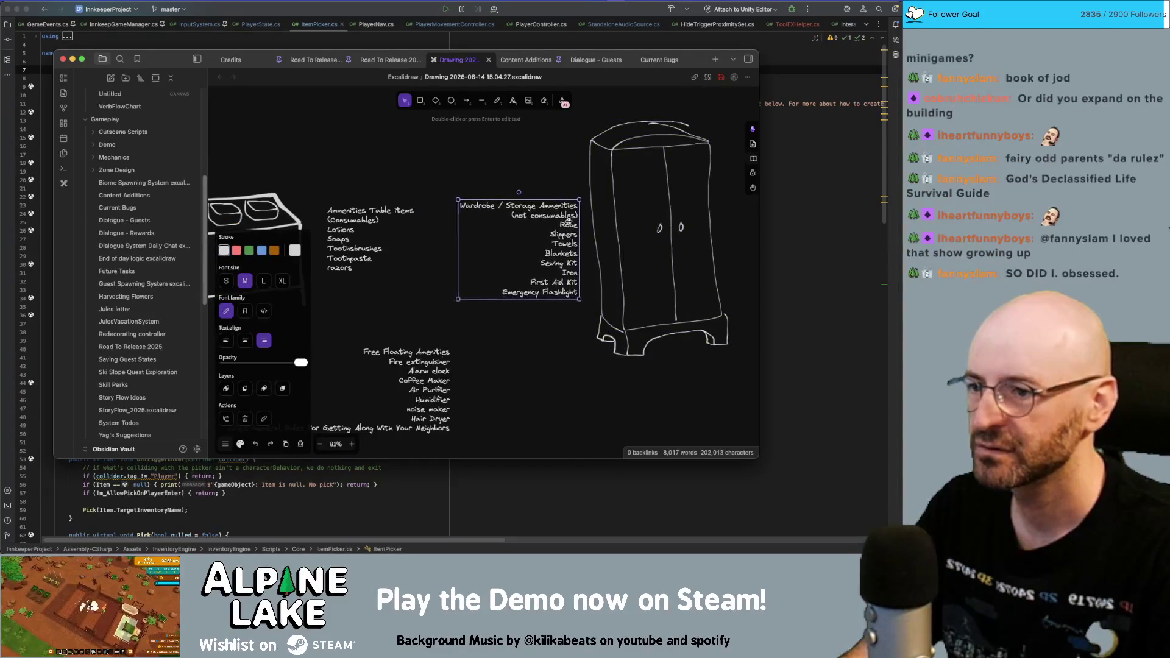
- Move the Free Floating Amenities list further right
click(512, 329)
scroll(488, 274, down, 1)
scroll(487, 274, left, 1)
drag(467, 348, 497, 348)
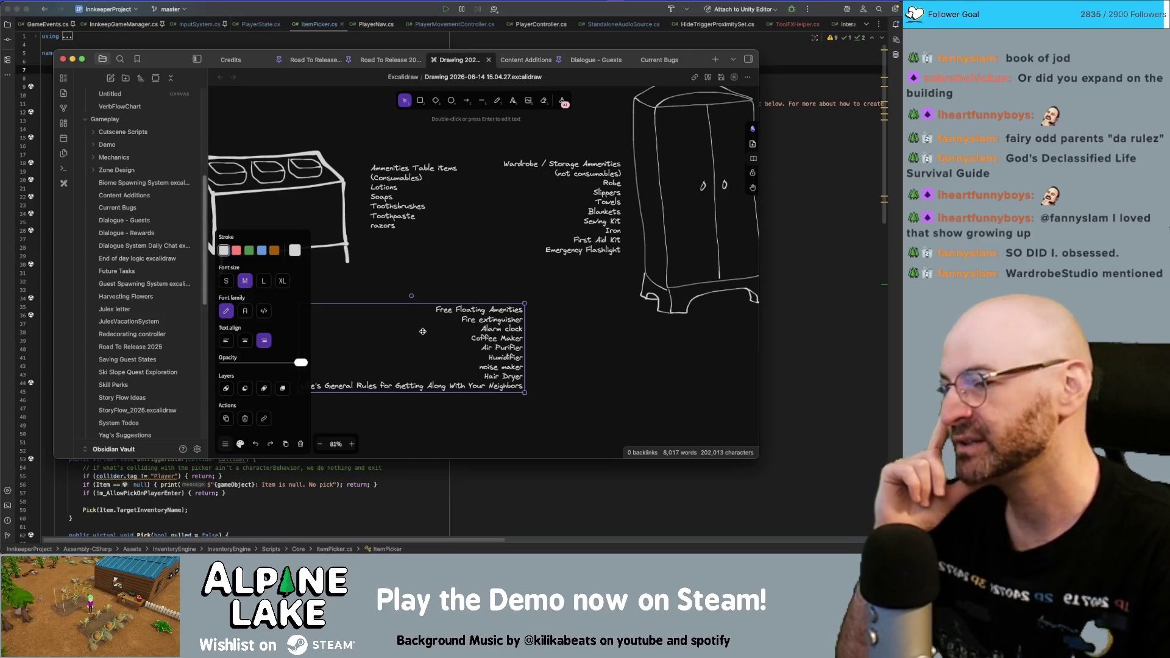
drag(485, 329, 552, 321)
click(601, 329)
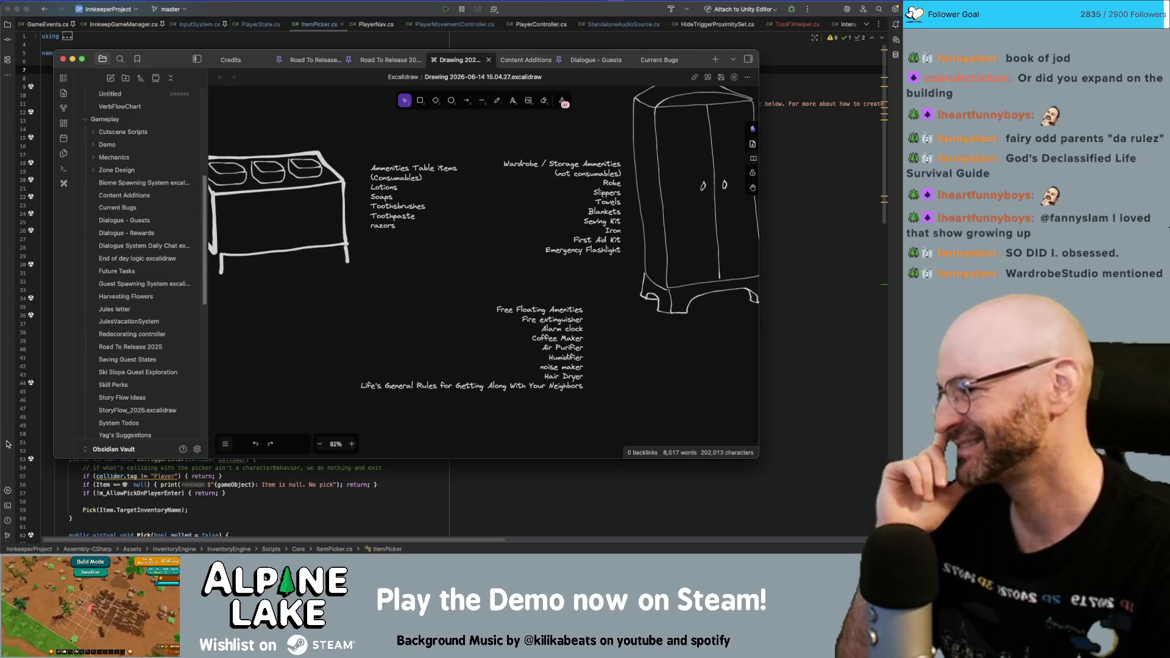
scroll(528, 304, up, 5)
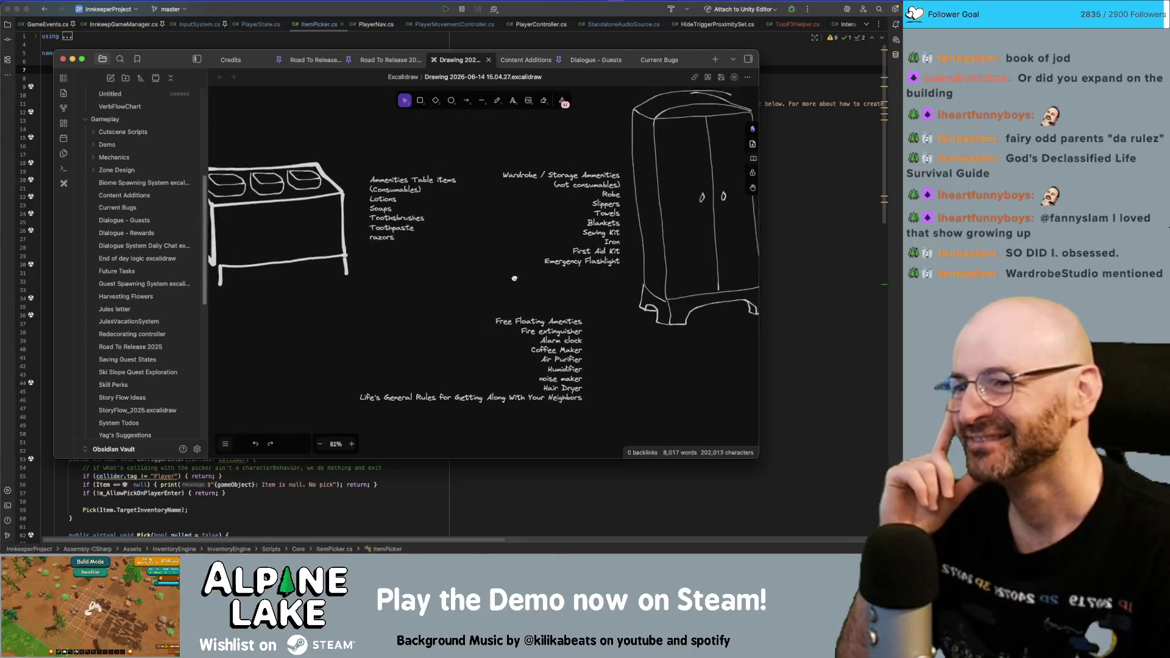
- Open the wardrobe list heading for editing and discard the stray letters typed
double_click(504, 233)
text(studi)
key(BackSpace)
key(BackSpace)
key(BackSpace)
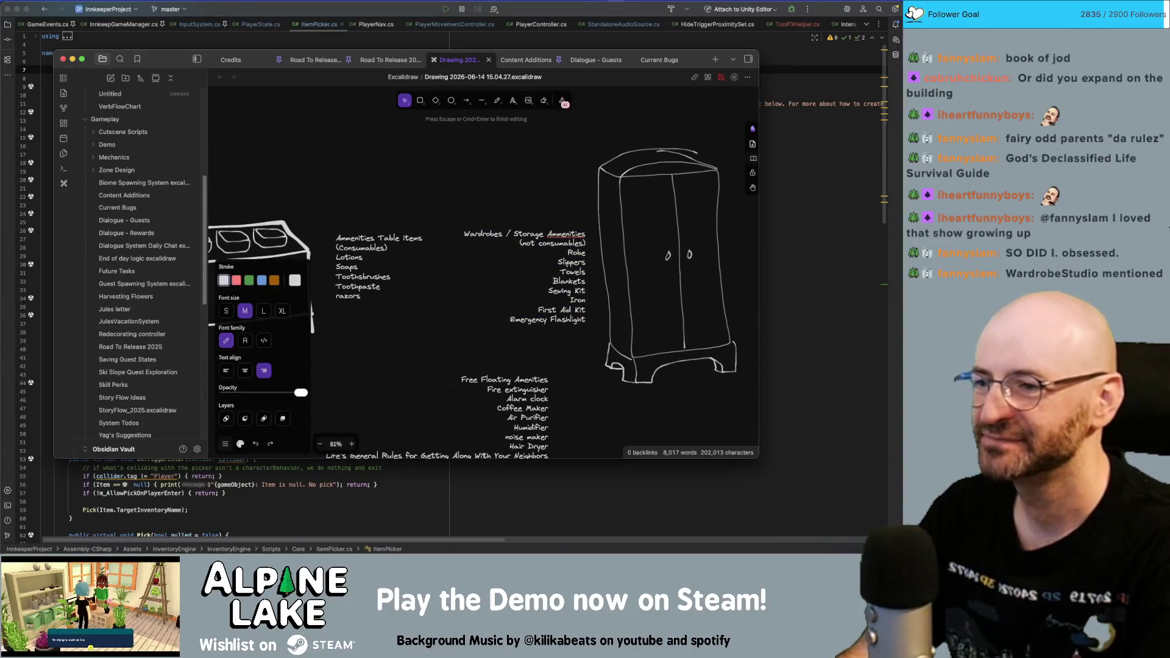
click(469, 346)
- Pan the canvas left and up until the whole wardrobe sketch is visible
scroll(470, 329, down, 5)
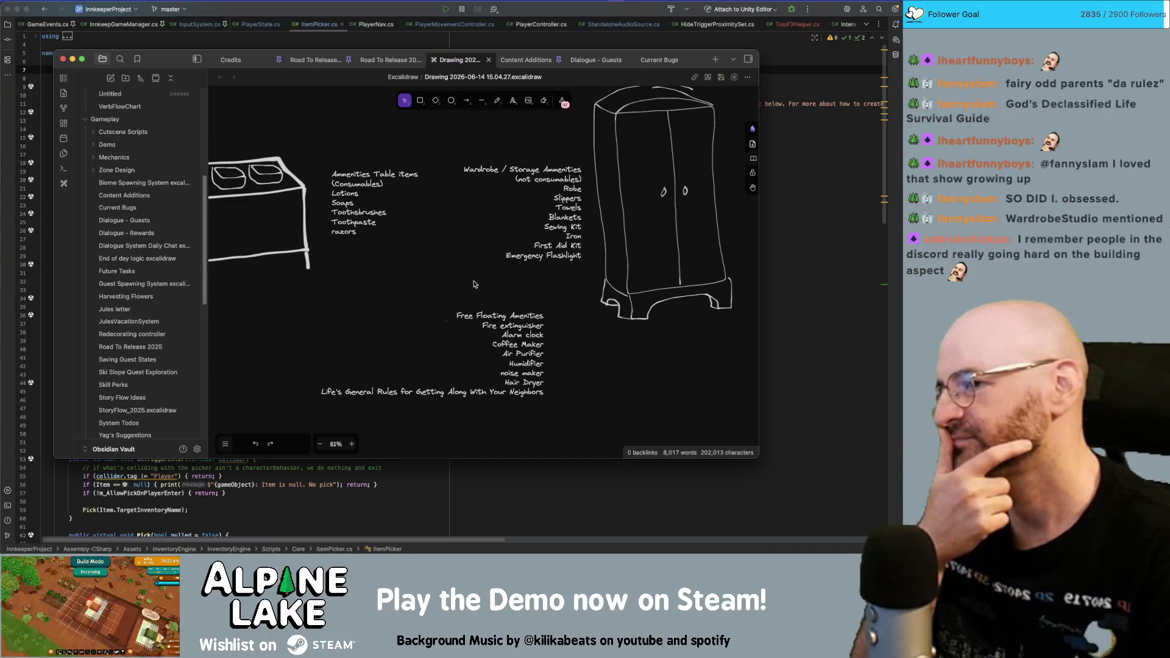
scroll(482, 280, left, 5)
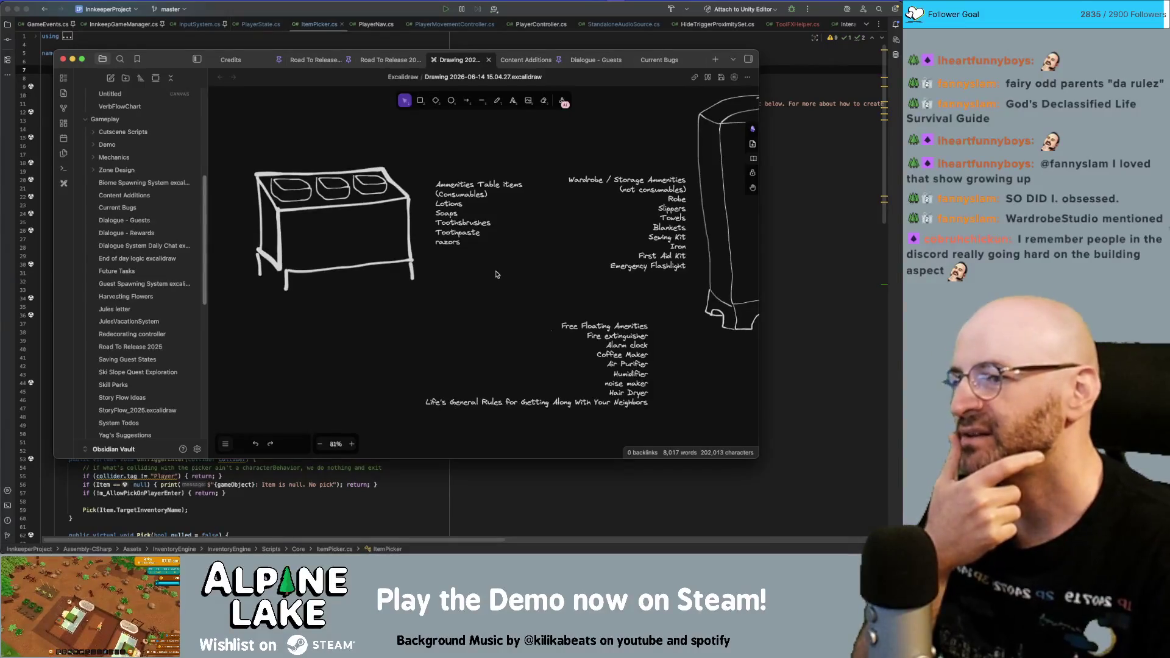
scroll(501, 275, right, 3)
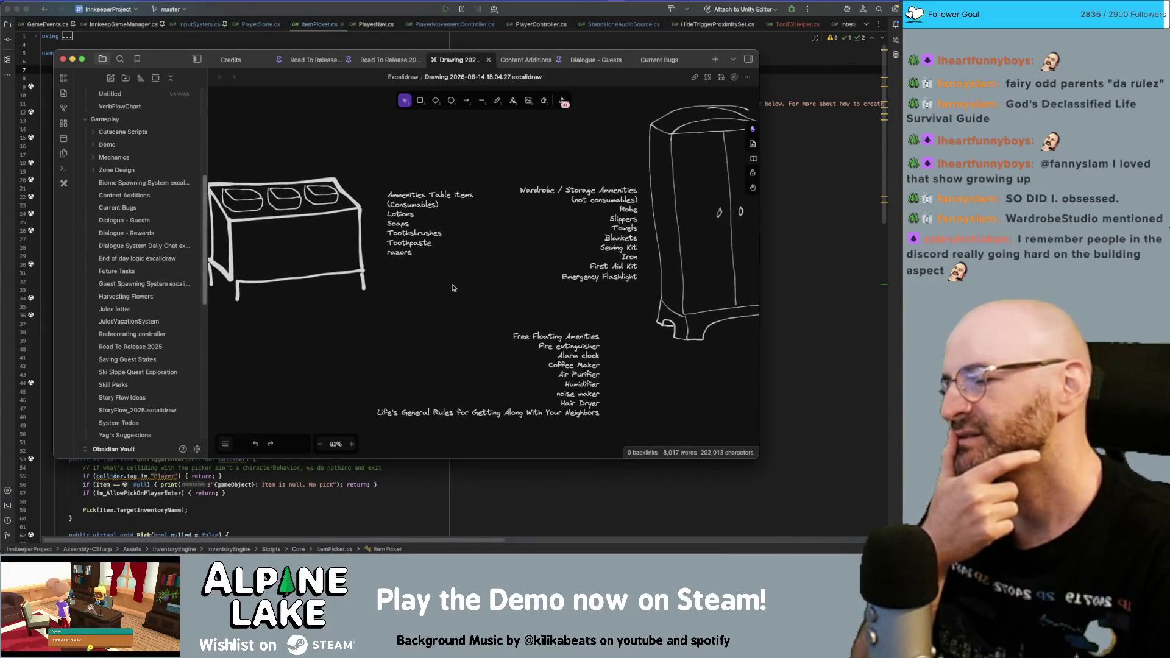
scroll(472, 289, left, 1)
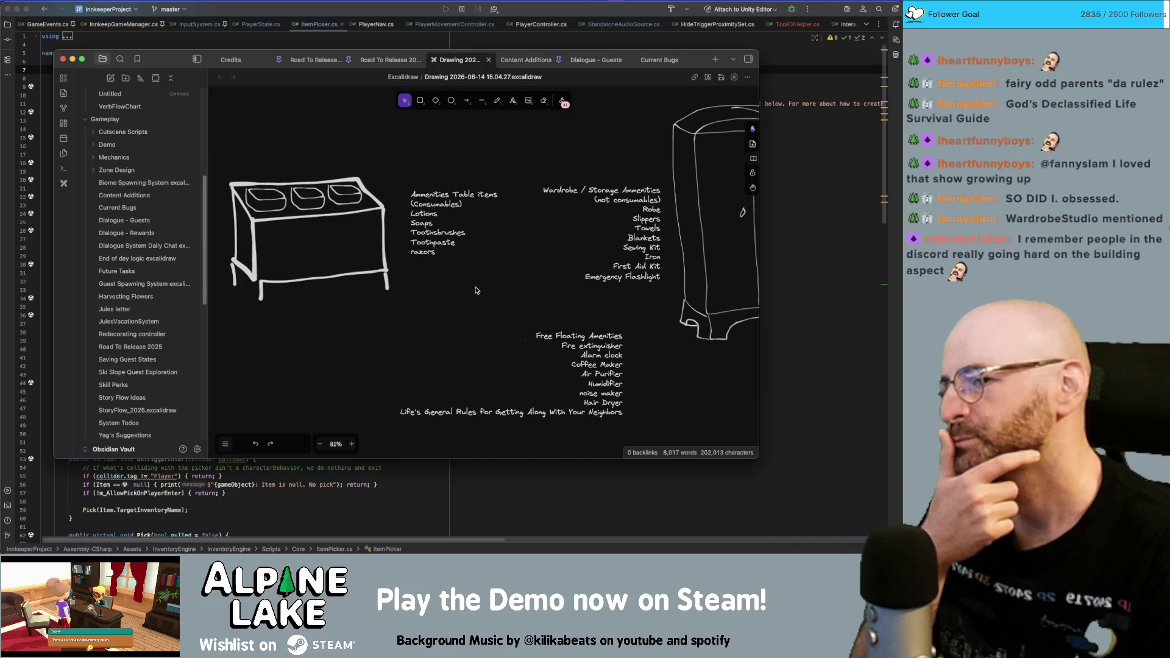
mouse_move(226, 148)
mouse_down()
mouse_move(396, 305)
mouse_move(463, 313)
mouse_up()
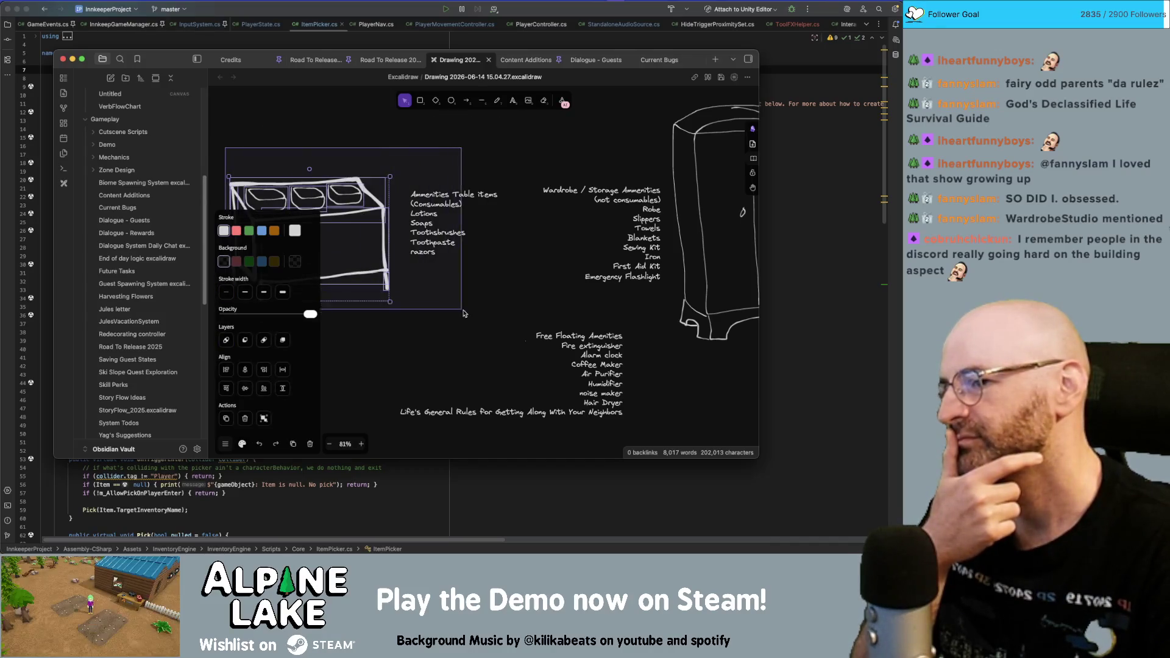
click(489, 344)
click(489, 294)
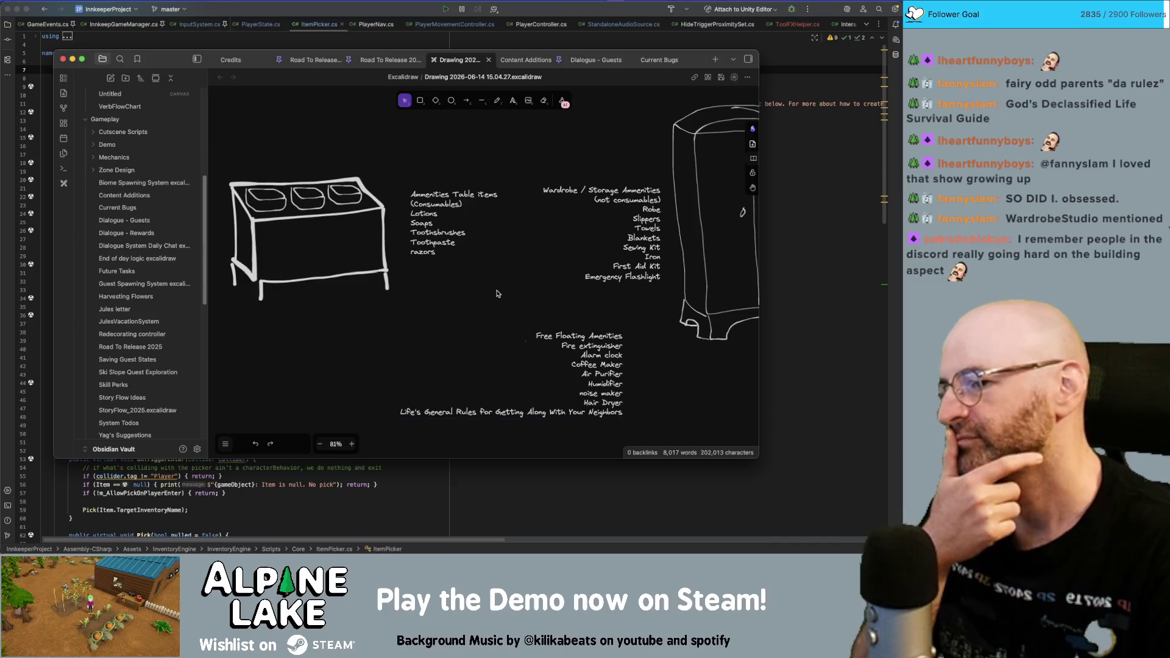
middle_drag(498, 294, 440, 273)
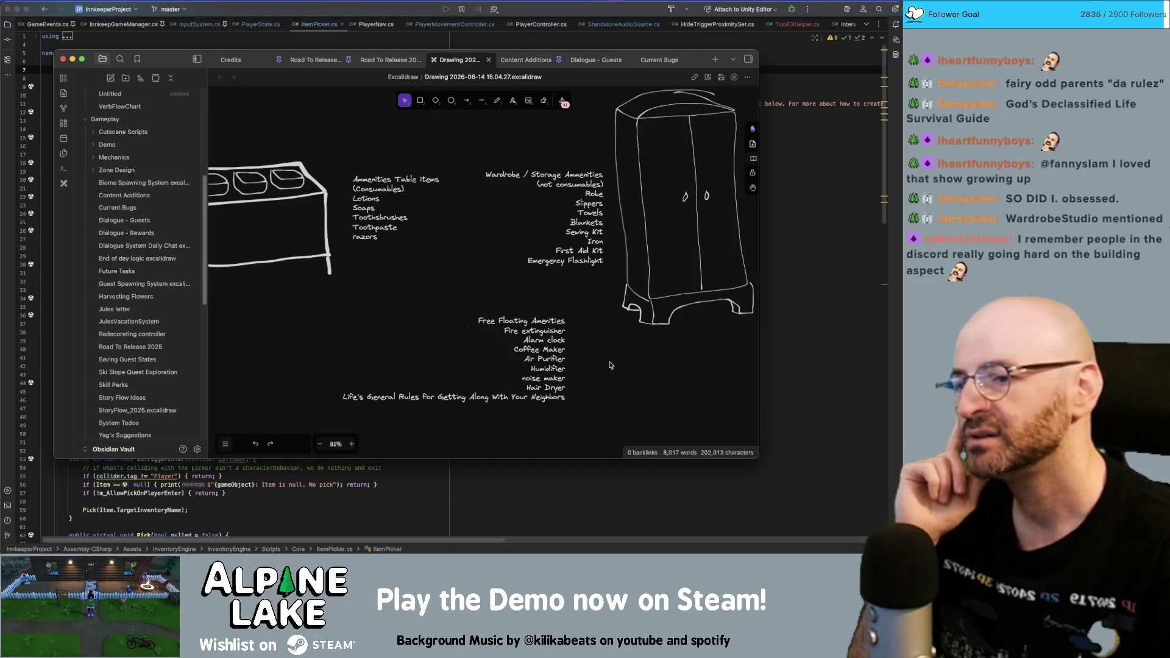
- Nudge the Free Floating Amenities list slightly lower beside the other lists
drag(558, 359, 563, 364)
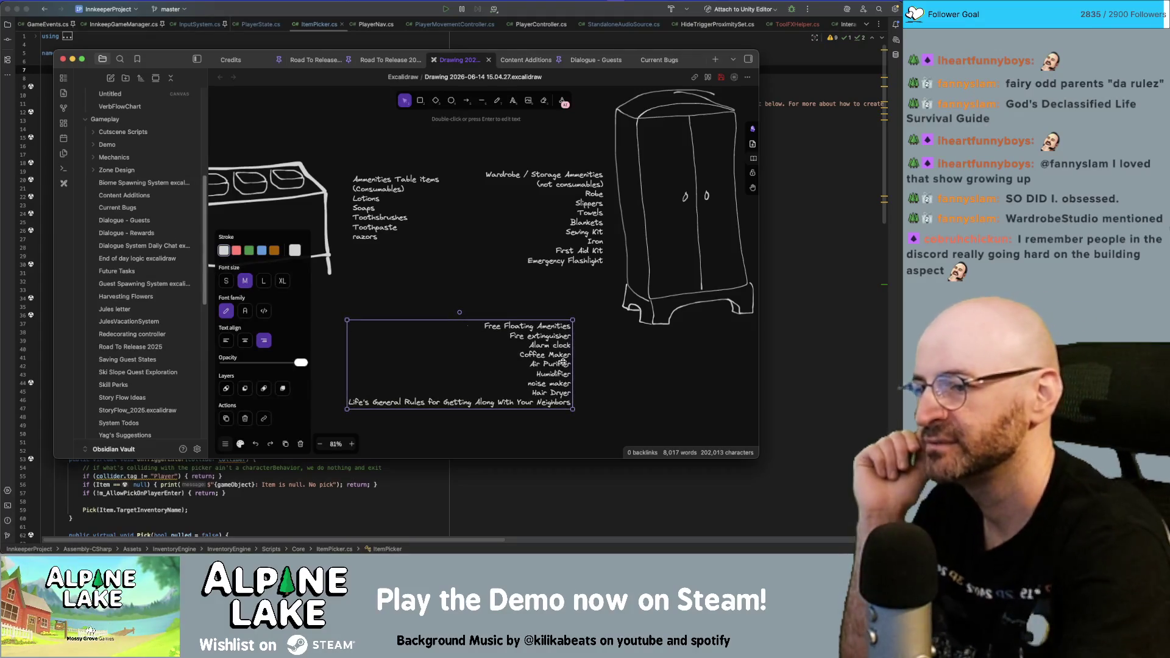
drag(550, 366, 555, 410)
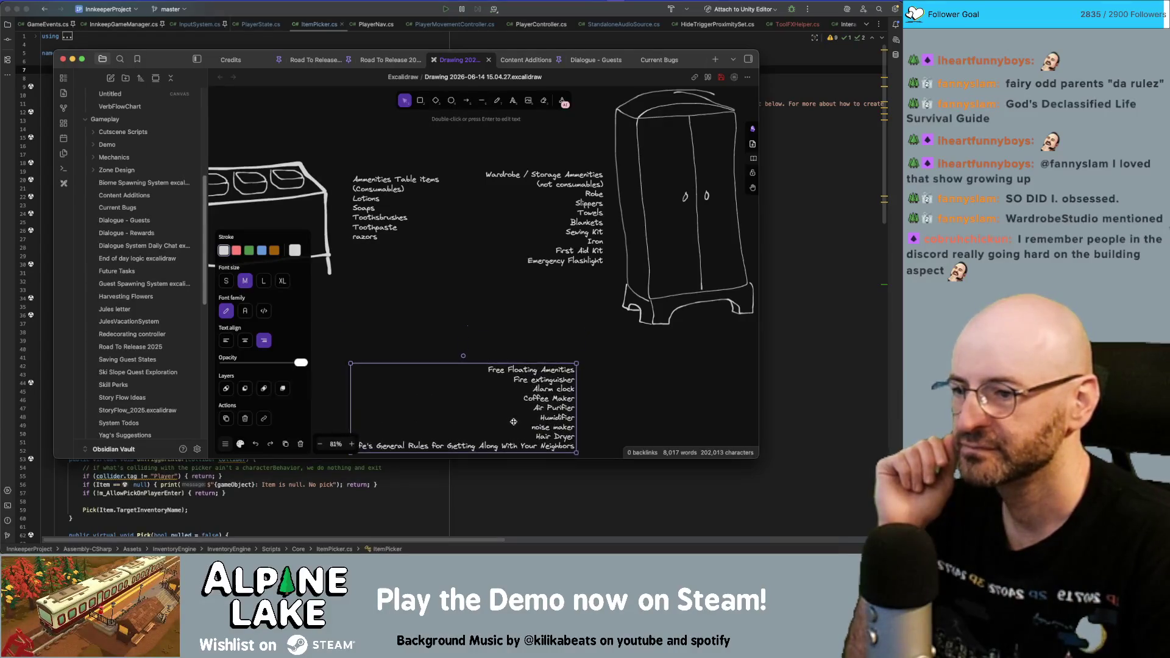
click(467, 325)
click(443, 348)
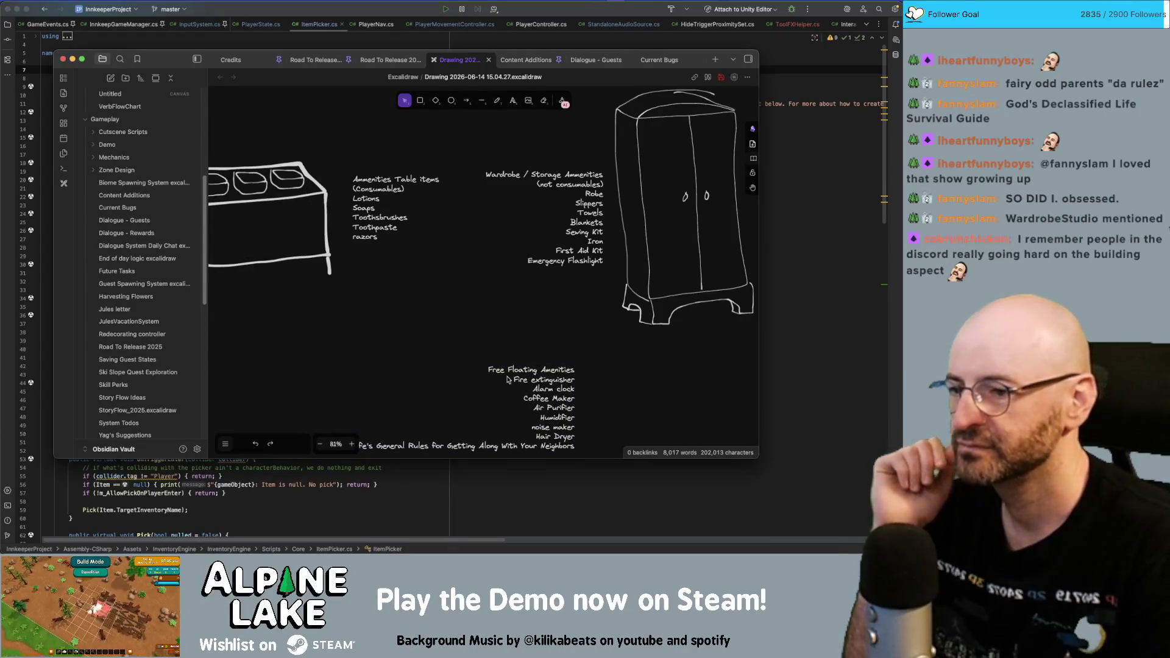
drag(567, 399, 565, 362)
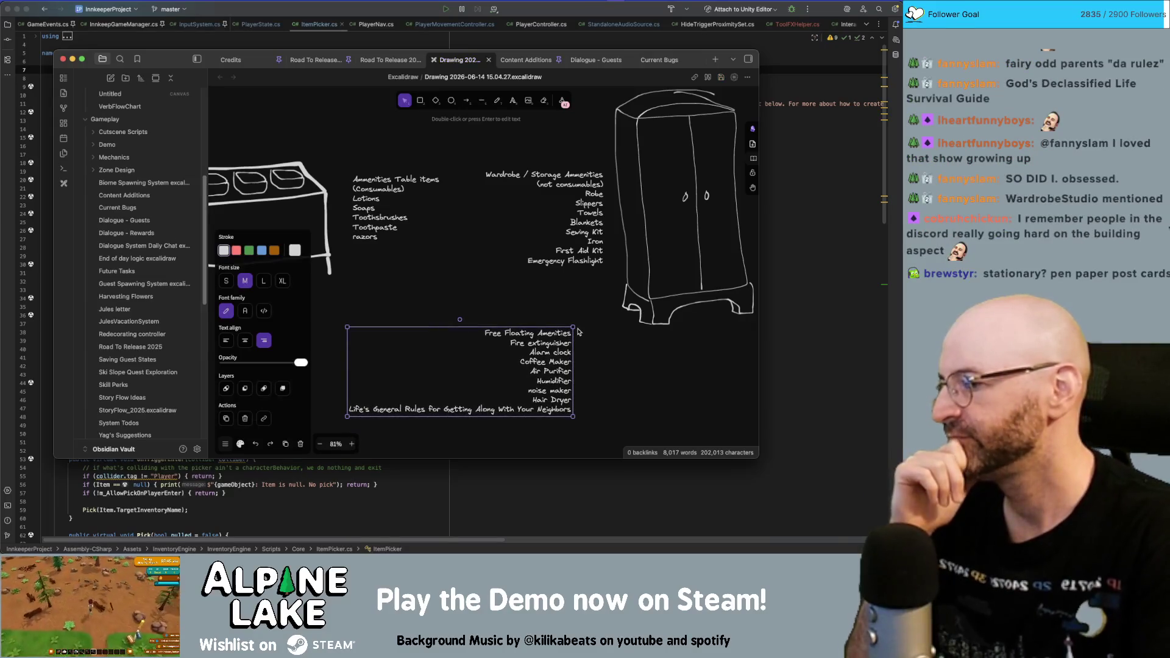
- Add 'stationary' on a new line under razors in the Amenities Table items list
double_click(374, 231)
click(383, 235)
key(Return)
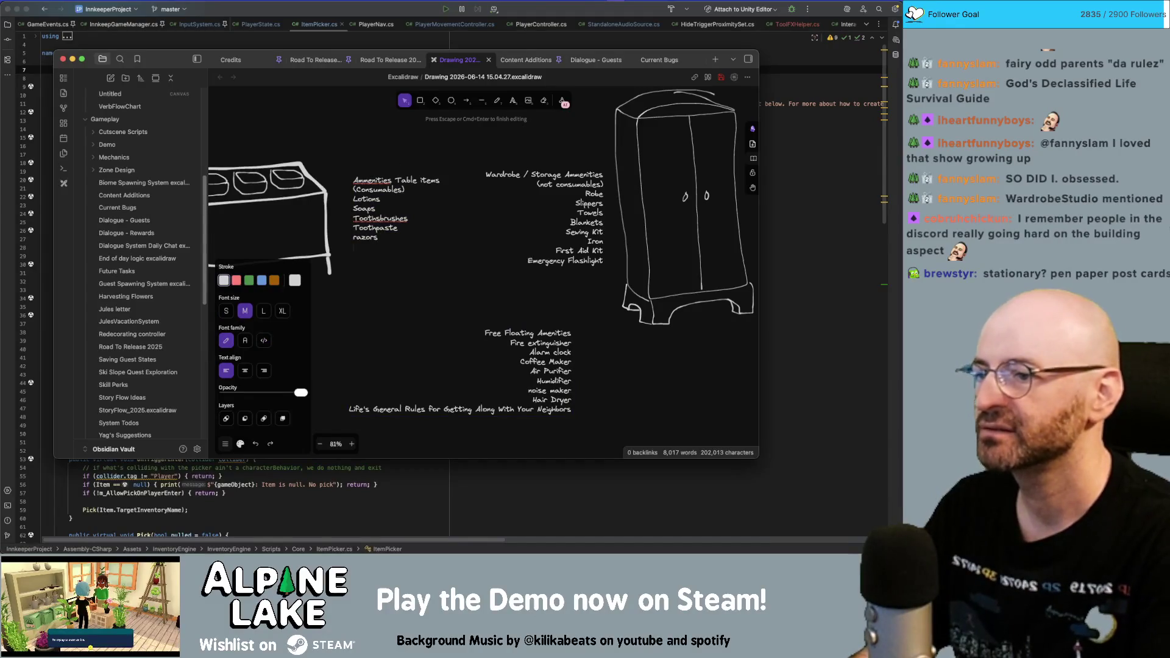
text(stationary)
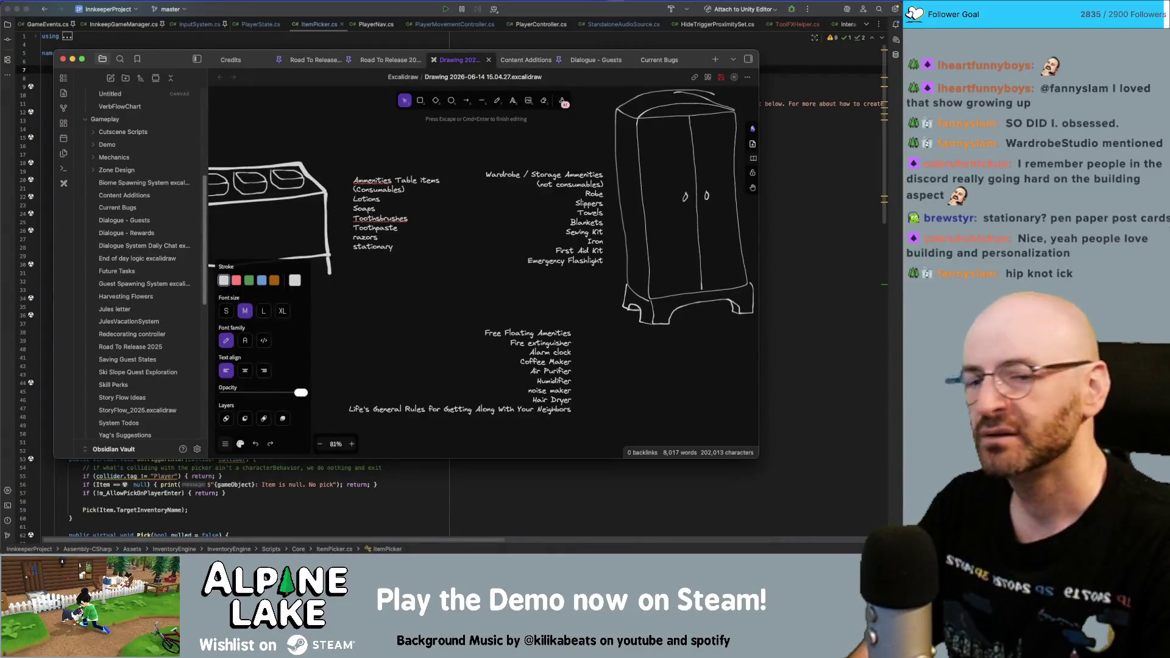
key(super+Tab)
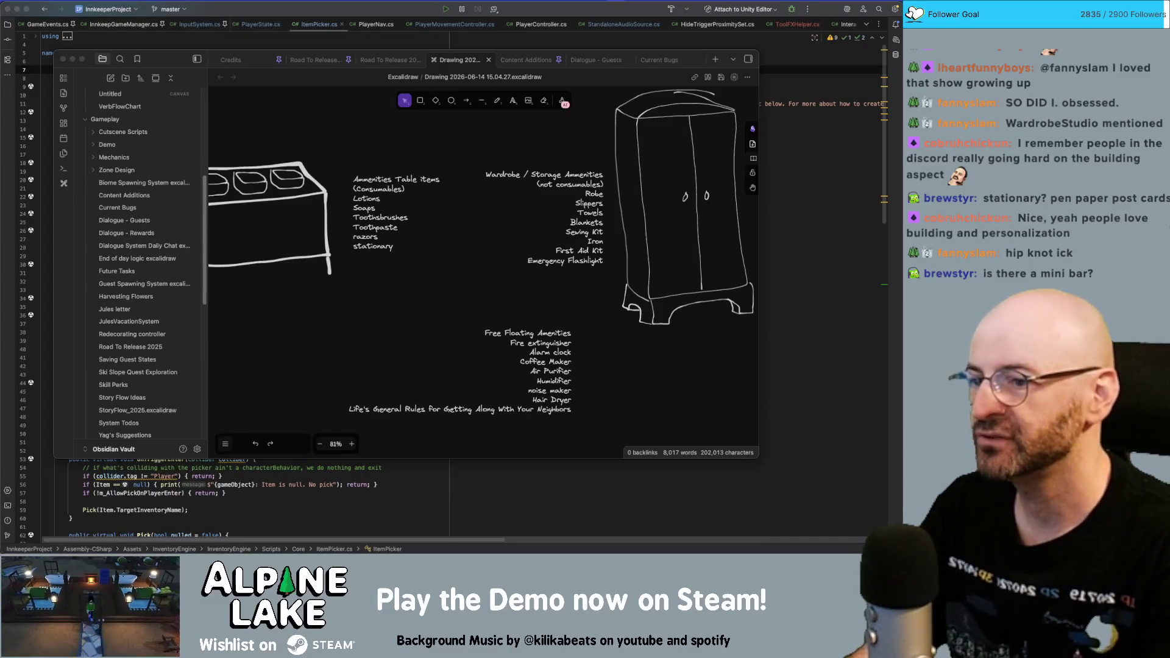
- Type 'Minifridge' as the last line of the Free Floating Amenities list
click(632, 423)
double_click(570, 410)
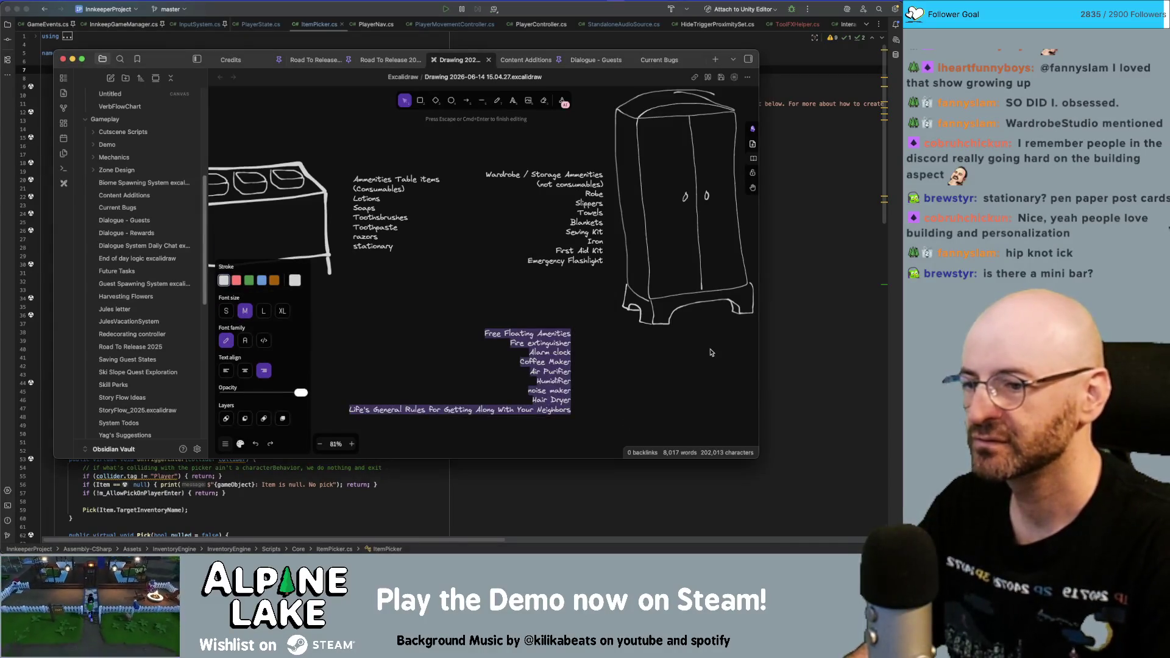
text(Minifridge)
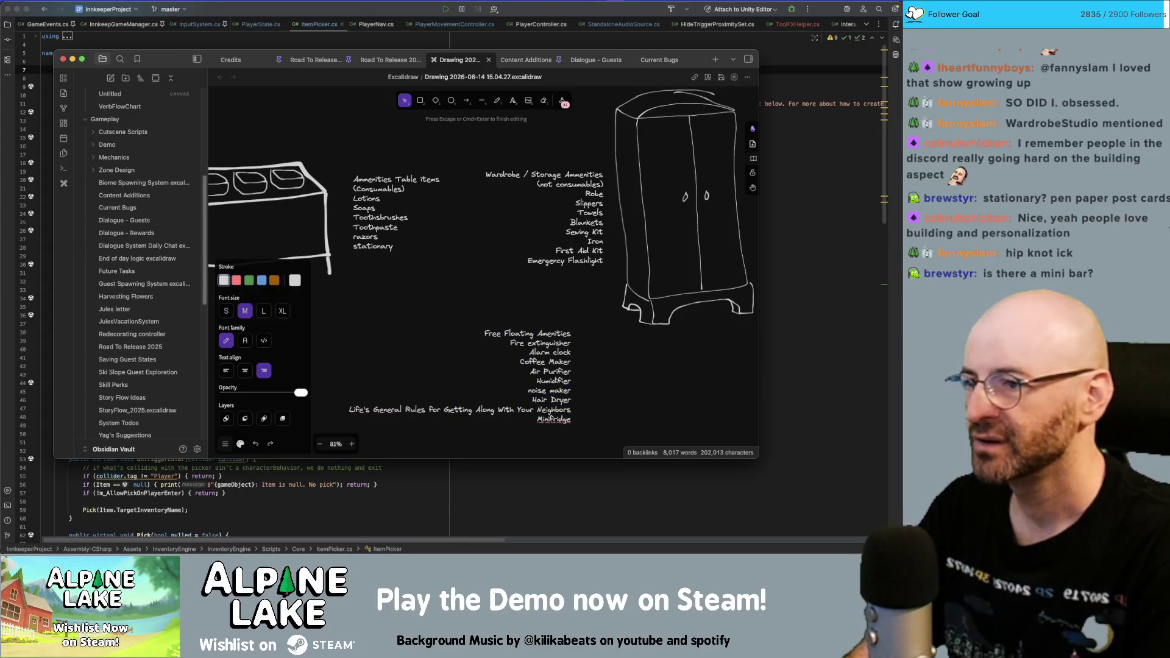
key(Escape)
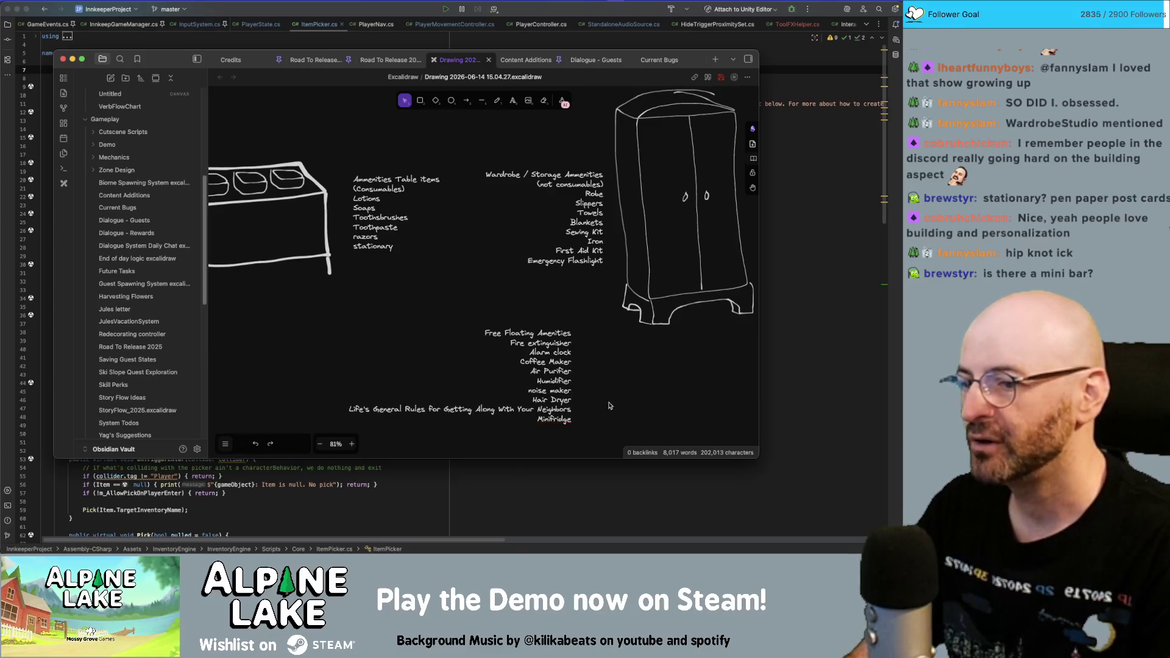
- Open and close the Amenities Table items and Free Floating Amenities texts without changes
click(354, 209)
double_click(373, 180)
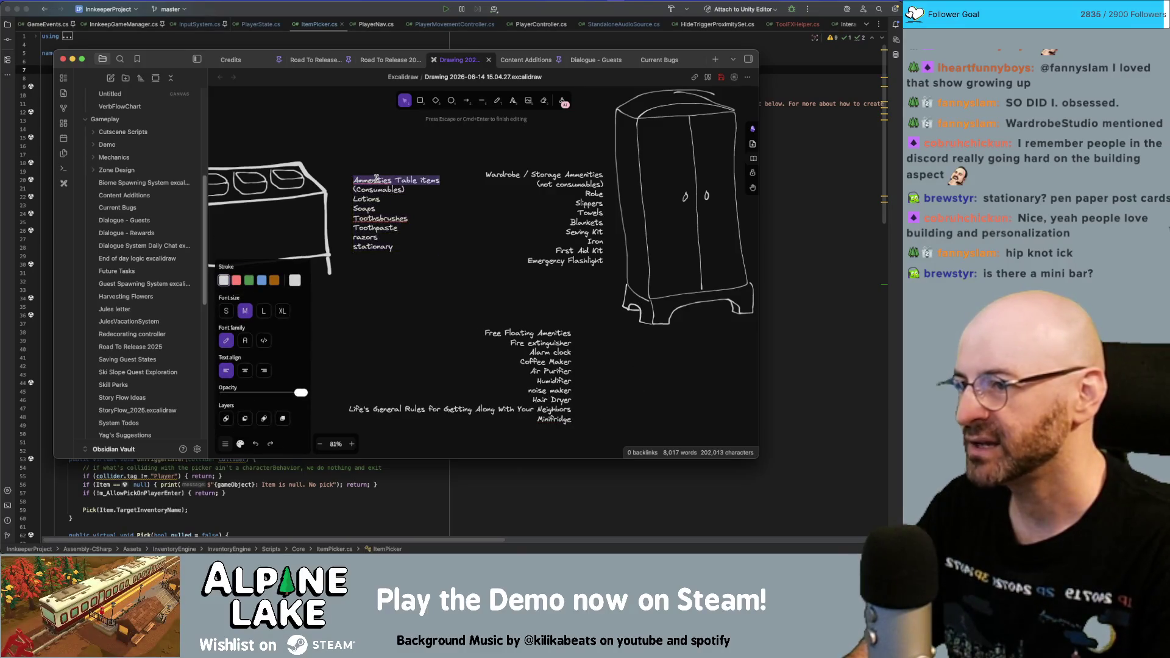
click(412, 181)
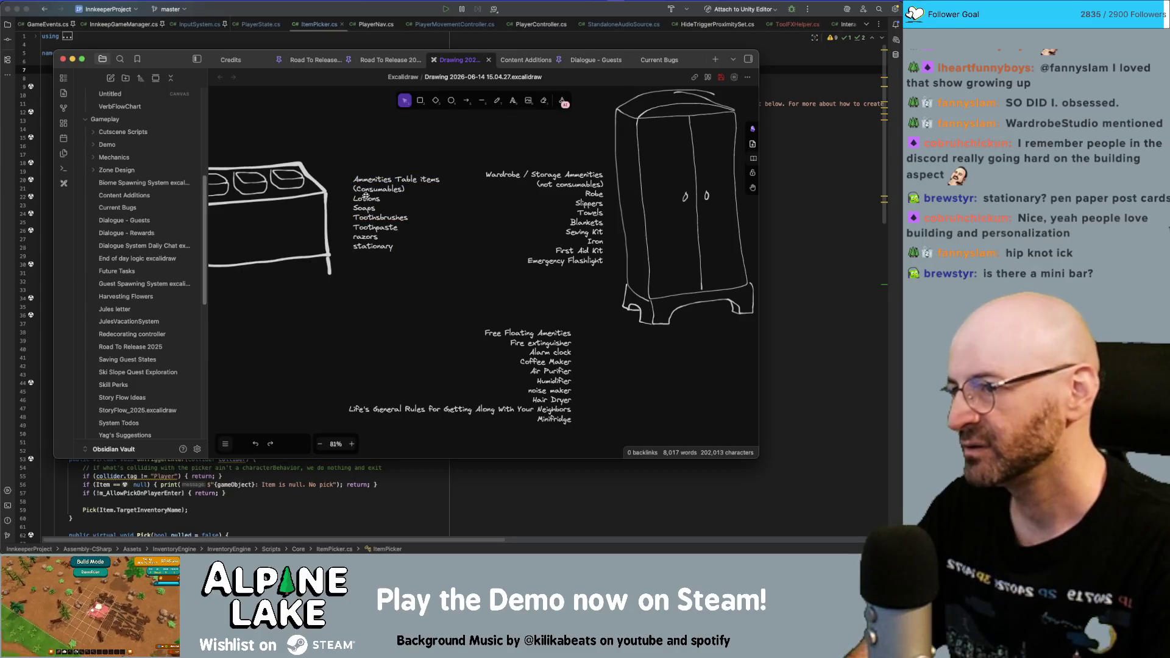
scroll(627, 385, down, 2)
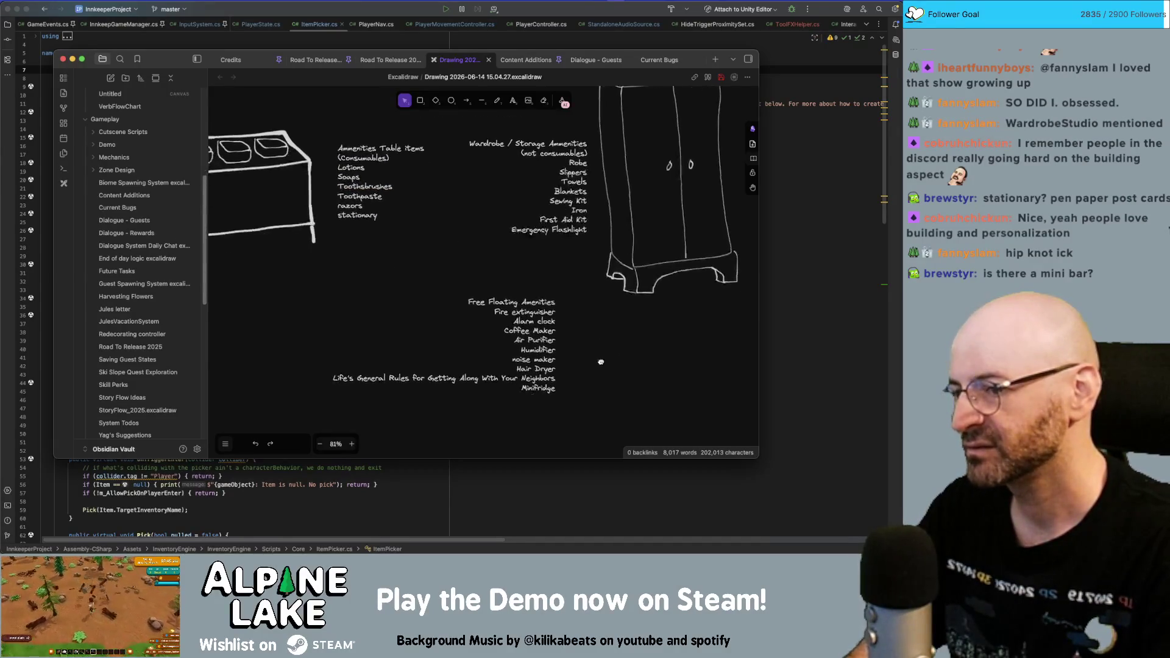
click(539, 374)
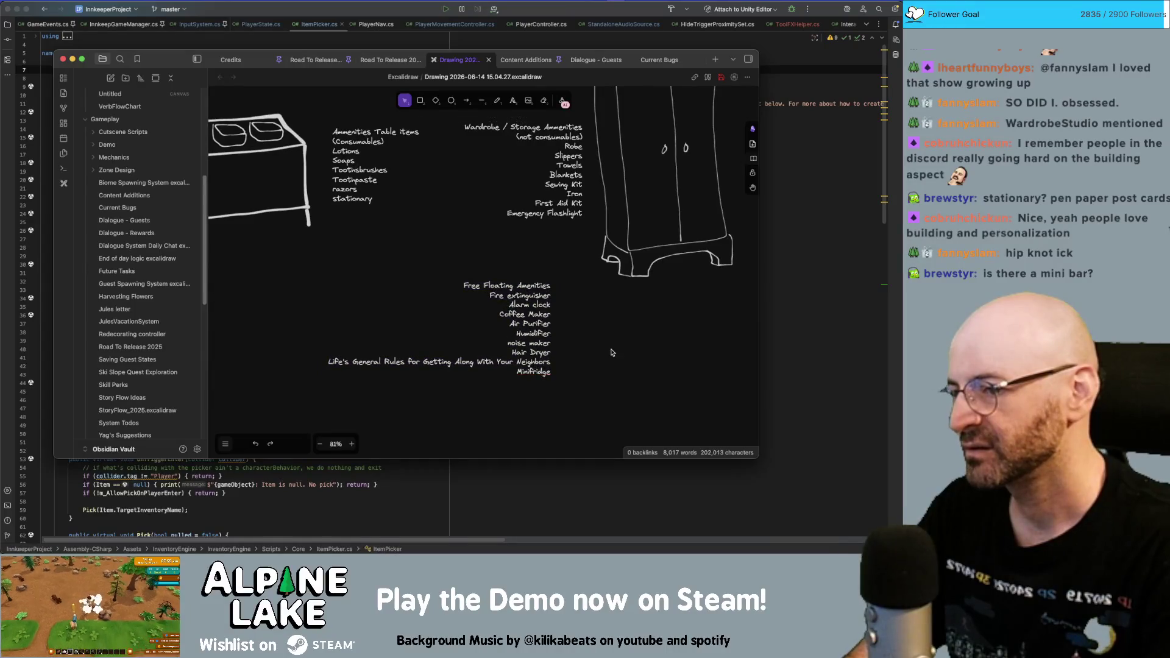
double_click(533, 372)
key(Escape)
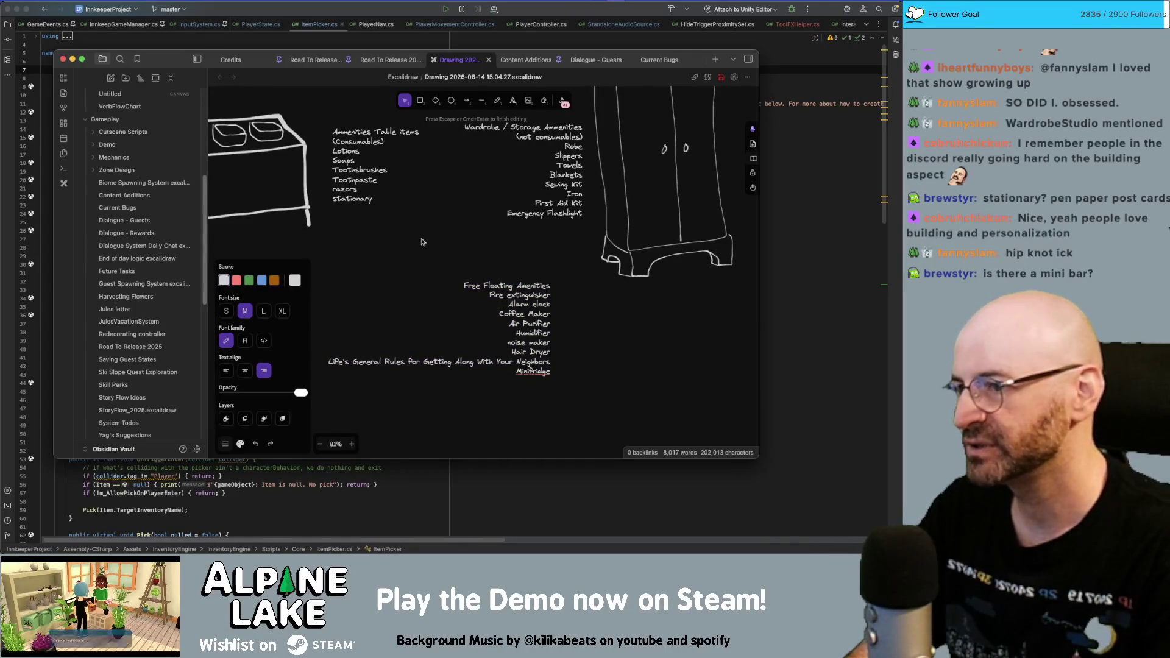
click(424, 242)
click(334, 157)
click(603, 313)
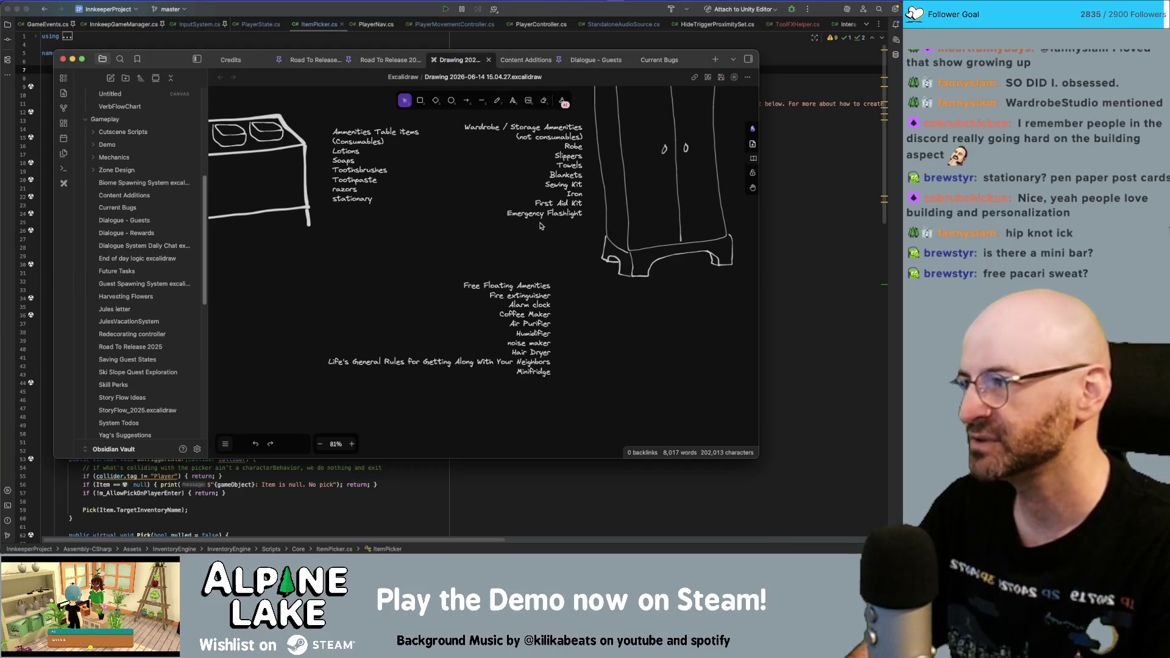
- Pan the canvas to recentre the sketch around the three lists
scroll(381, 237, left, 3)
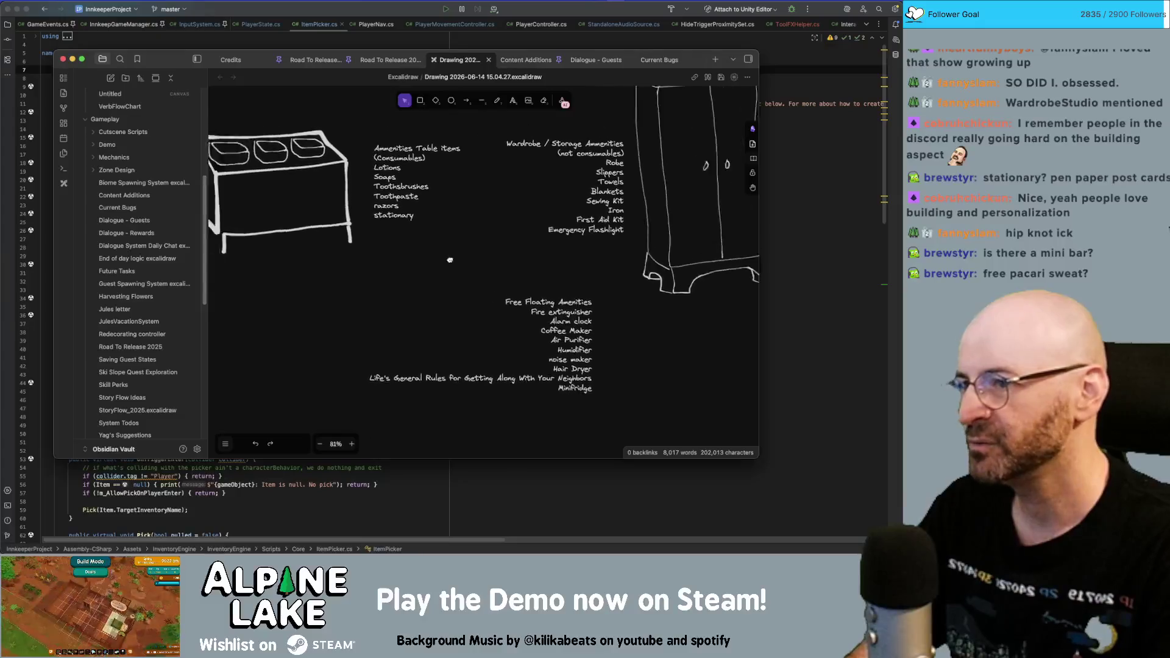
drag(532, 122, 427, 241)
mouse_move(535, 119)
mouse_down()
mouse_move(466, 212)
mouse_move(527, 205)
mouse_up()
scroll(485, 248, down, 1)
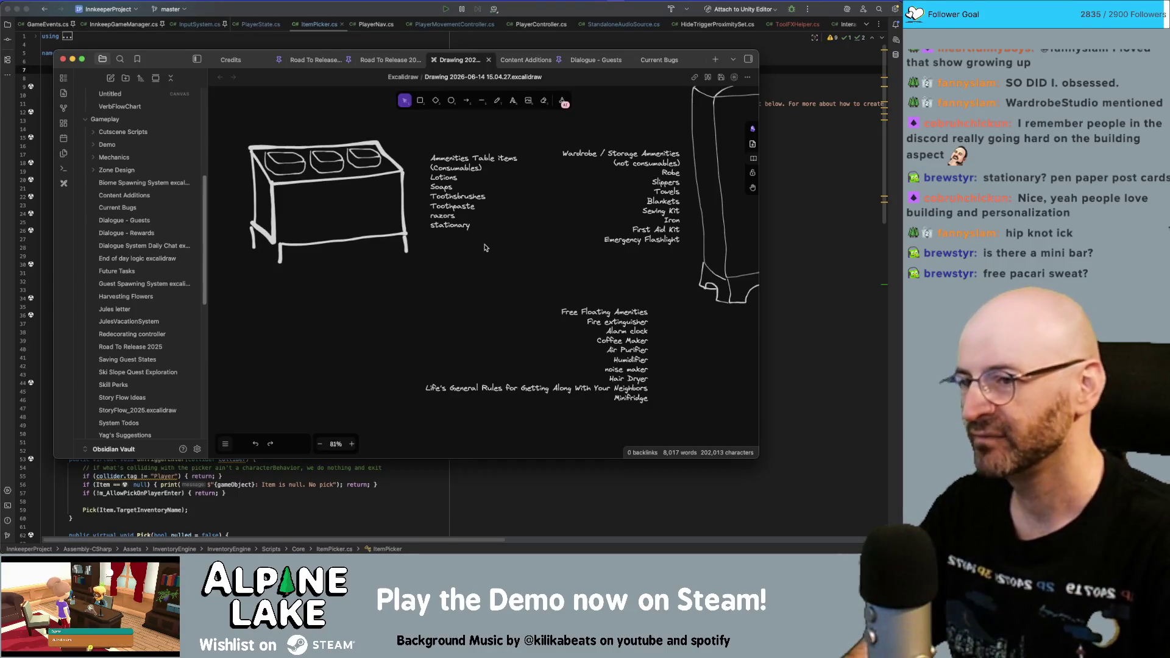
double_click(639, 396)
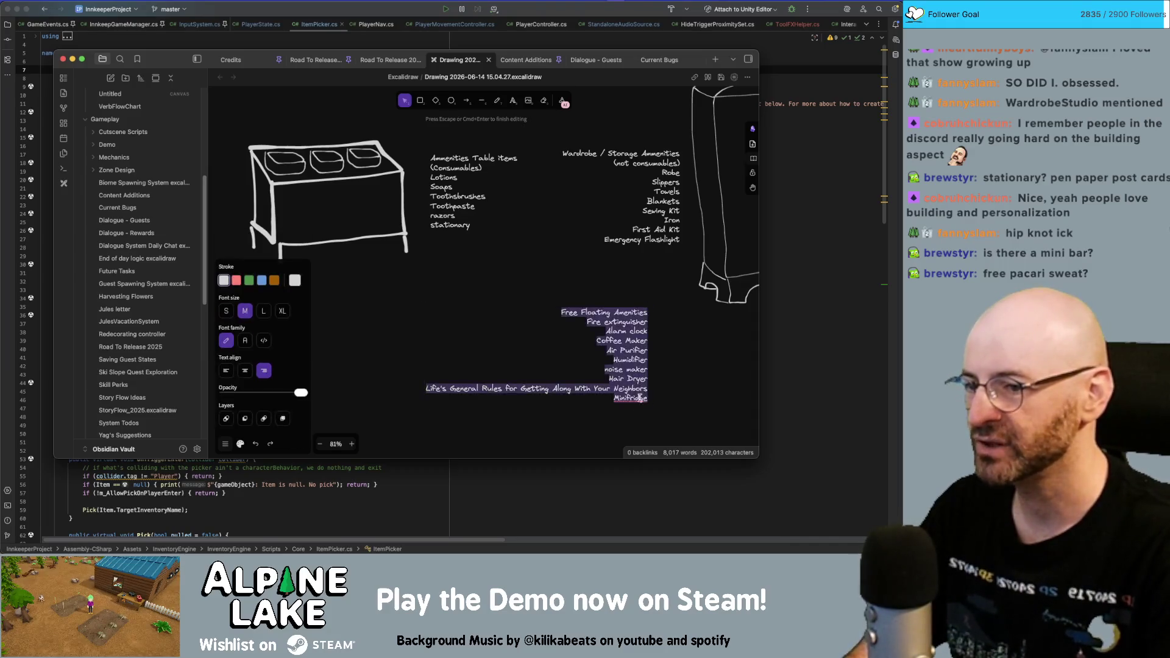
click(684, 365)
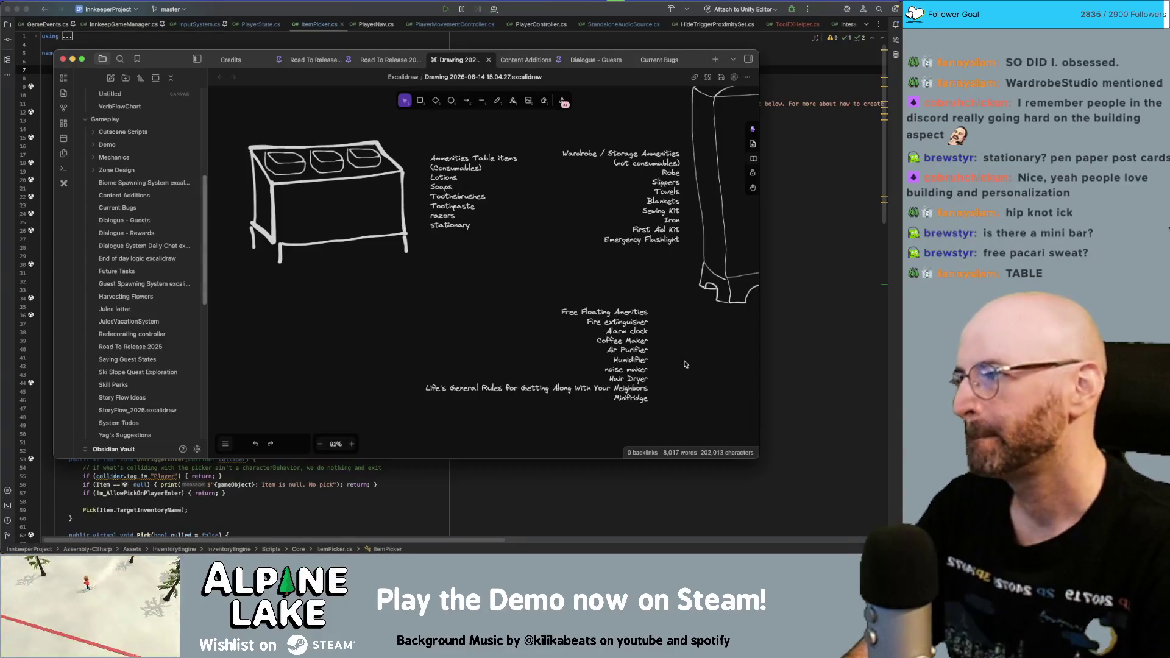
- Add 'safe' on a new line after Hair Dryer in the Free Floating Amenities list
double_click(639, 393)
click(639, 392)
key(Return)
text(safe)
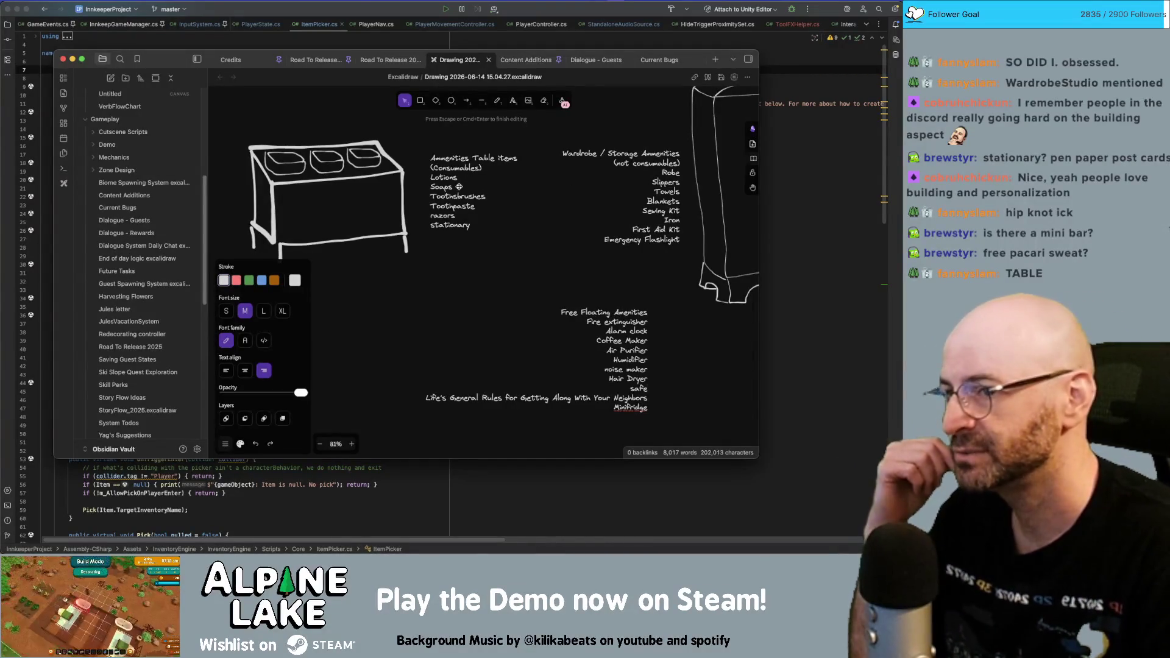
- Open the Wardrobe / Storage Amenities list for editing and leave it unchanged
click(648, 179)
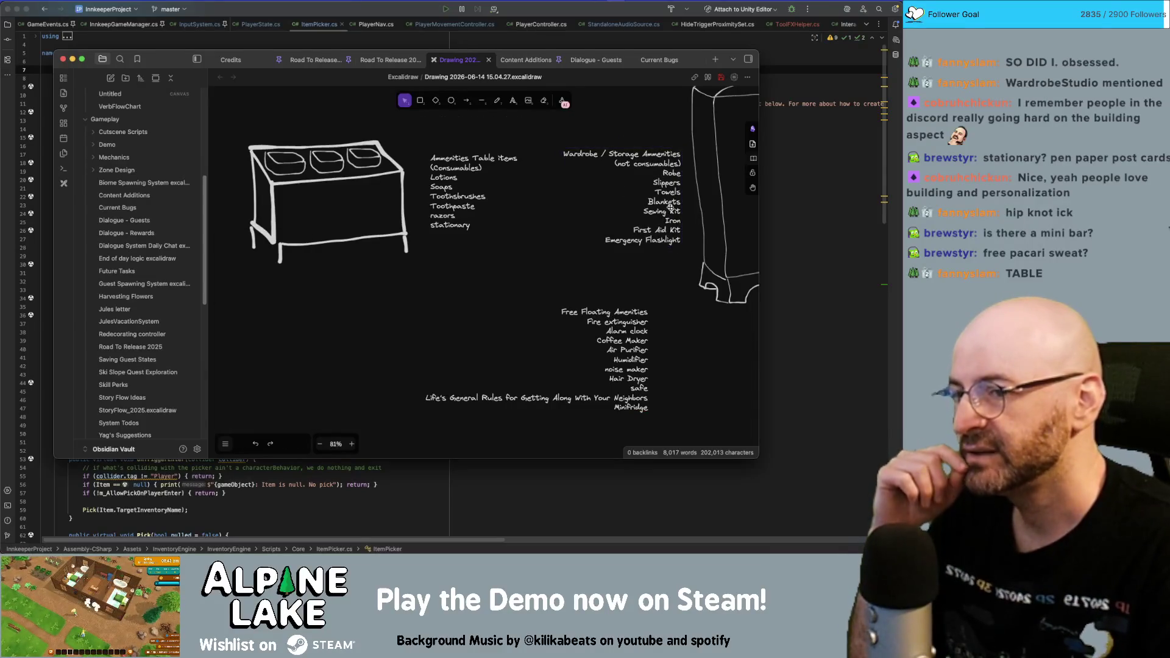
double_click(671, 207)
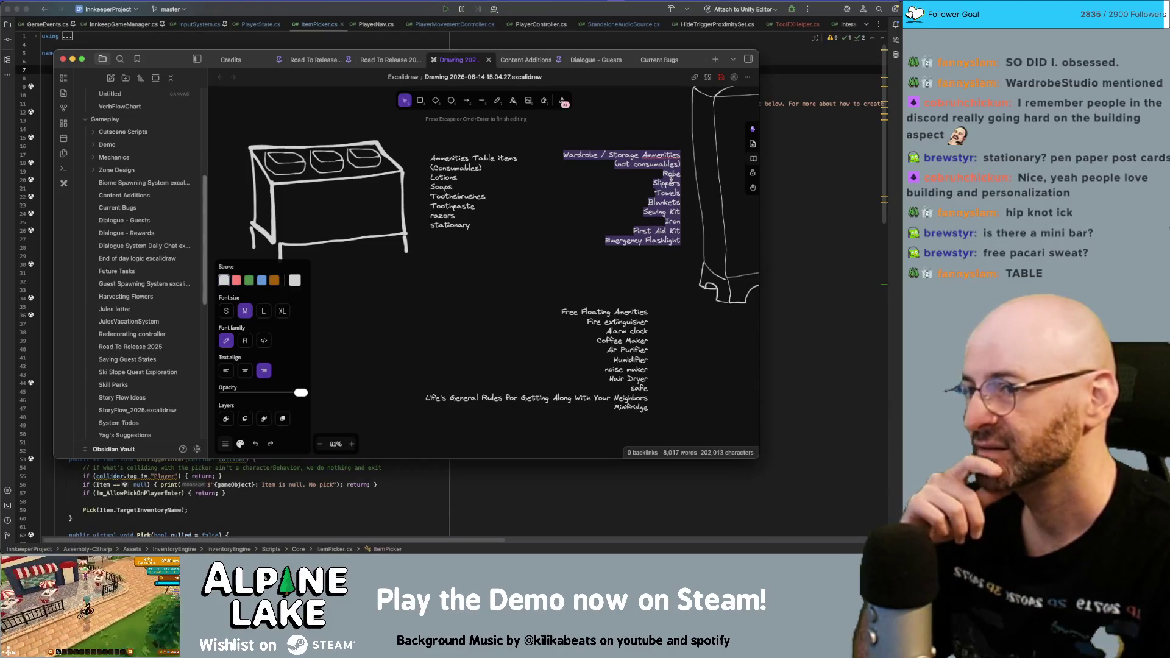
click(682, 282)
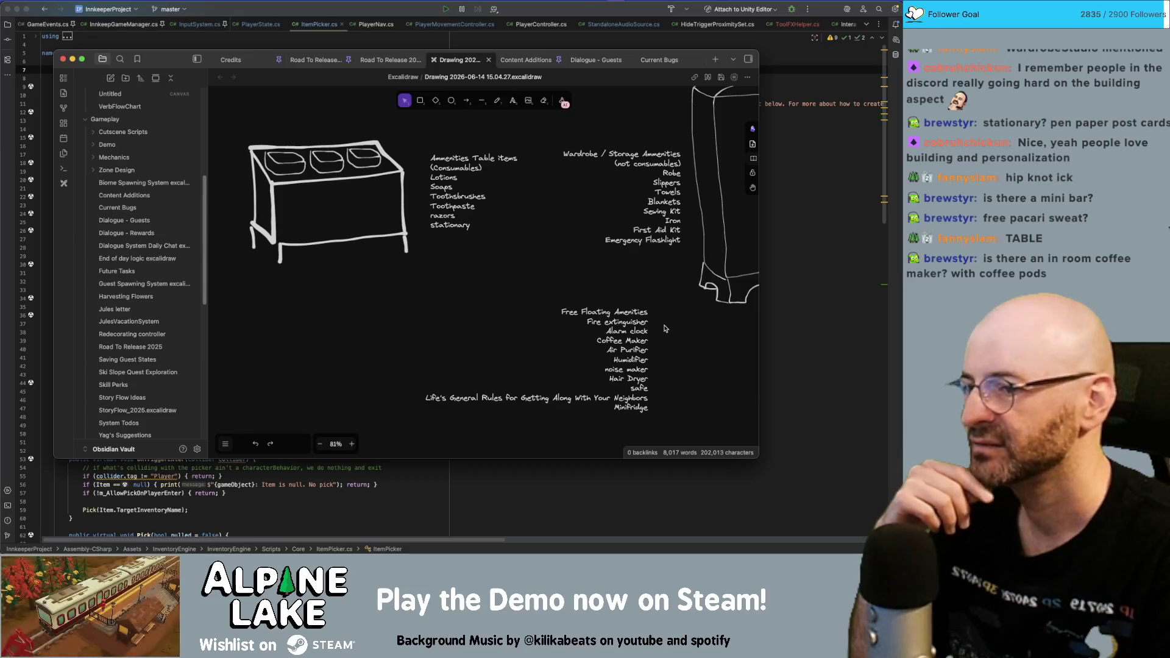
- Delete the Hair Dryer line from the Free Floating Amenities list
double_click(635, 377)
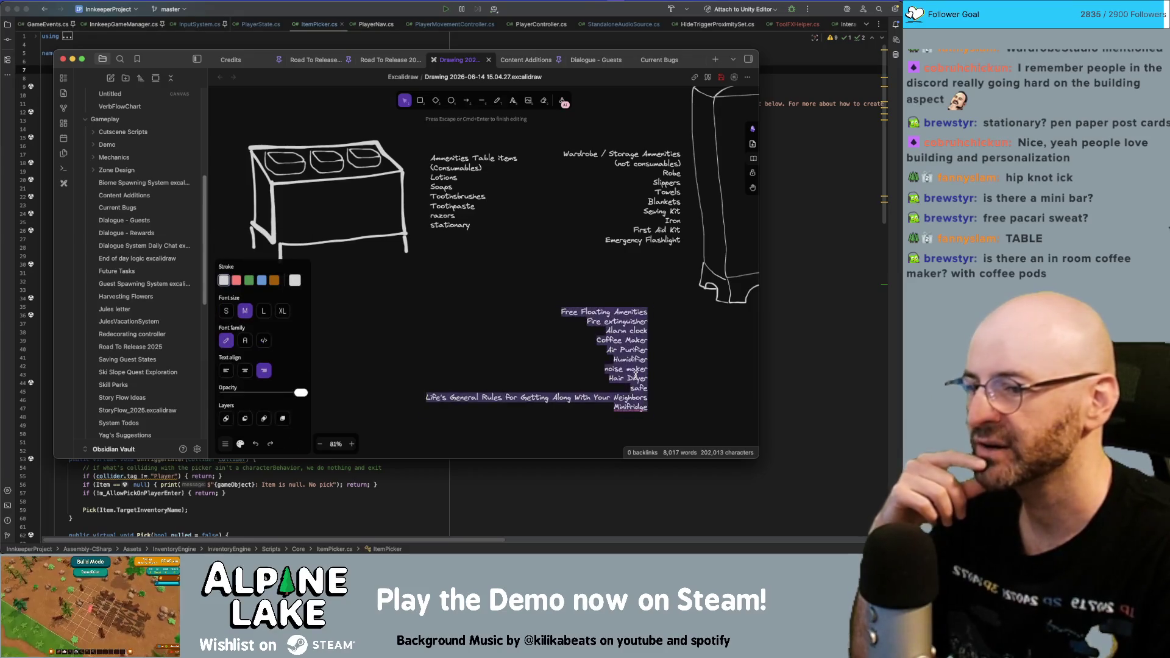
triple_click(628, 378)
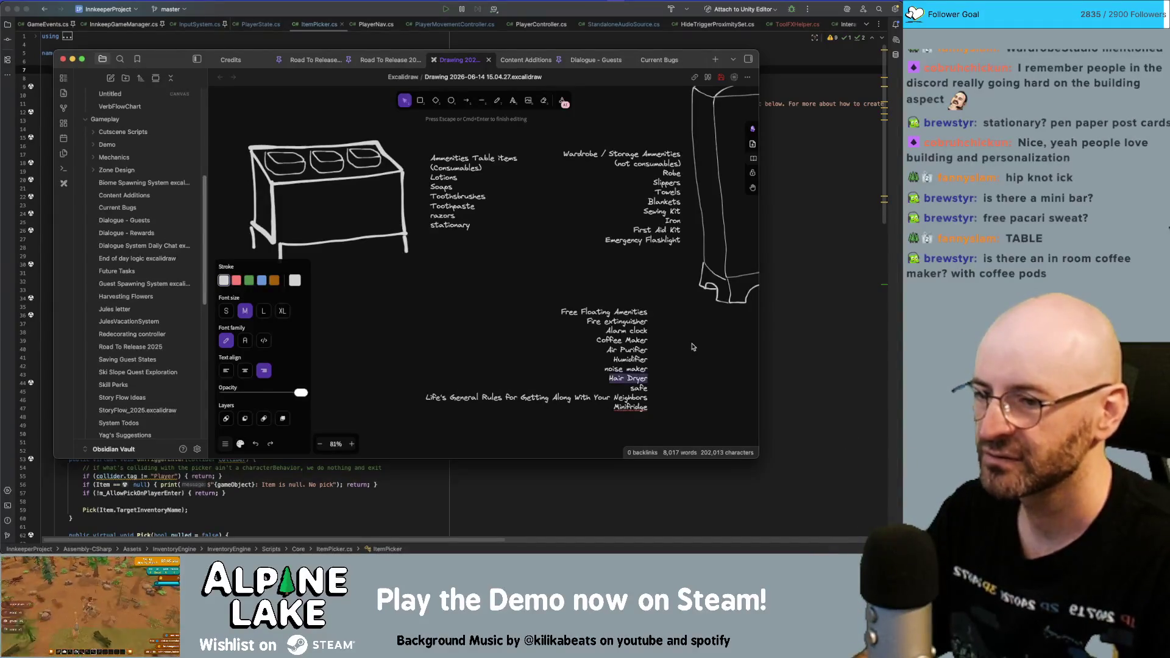
key(BackSpace)
key(BackSpace)
click(695, 209)
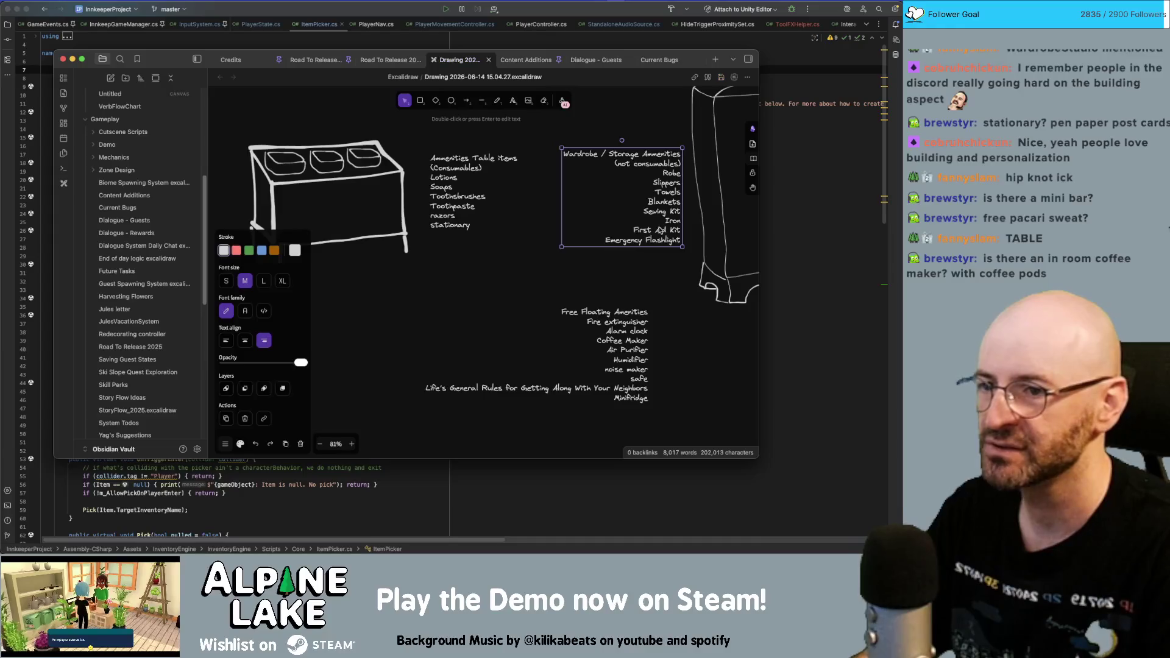
- Type 'Hair Dryer' on a new last line of the Wardrobe / Storage list, after Emergency Flashlight
double_click(661, 157)
text(Hair Dryer)
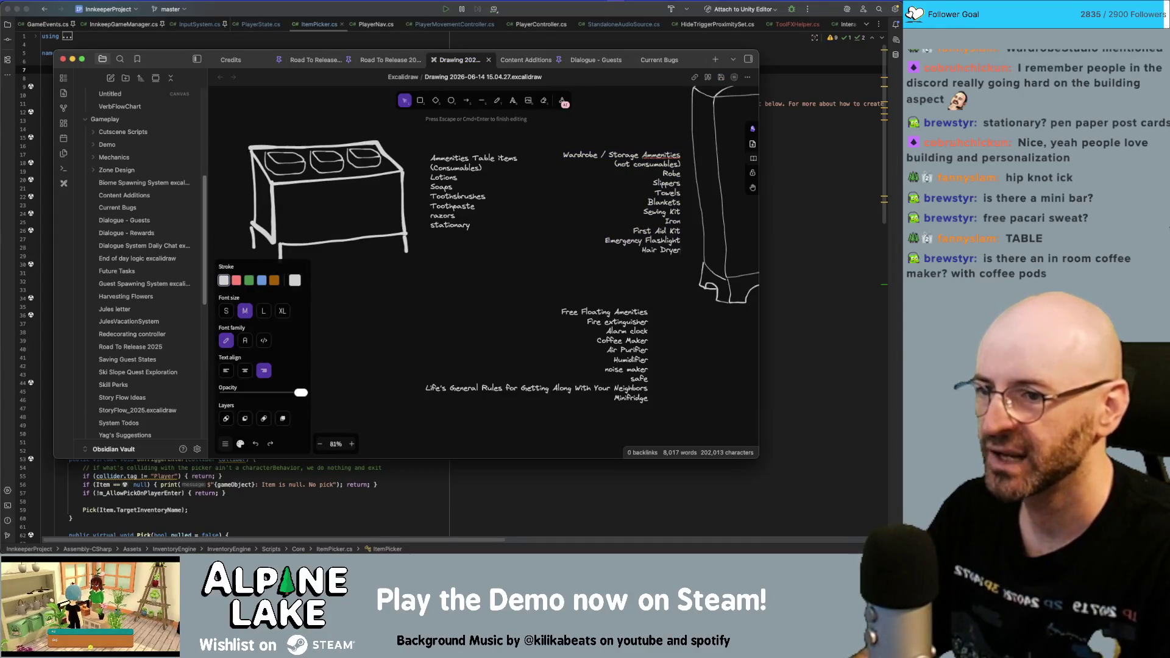
click(667, 330)
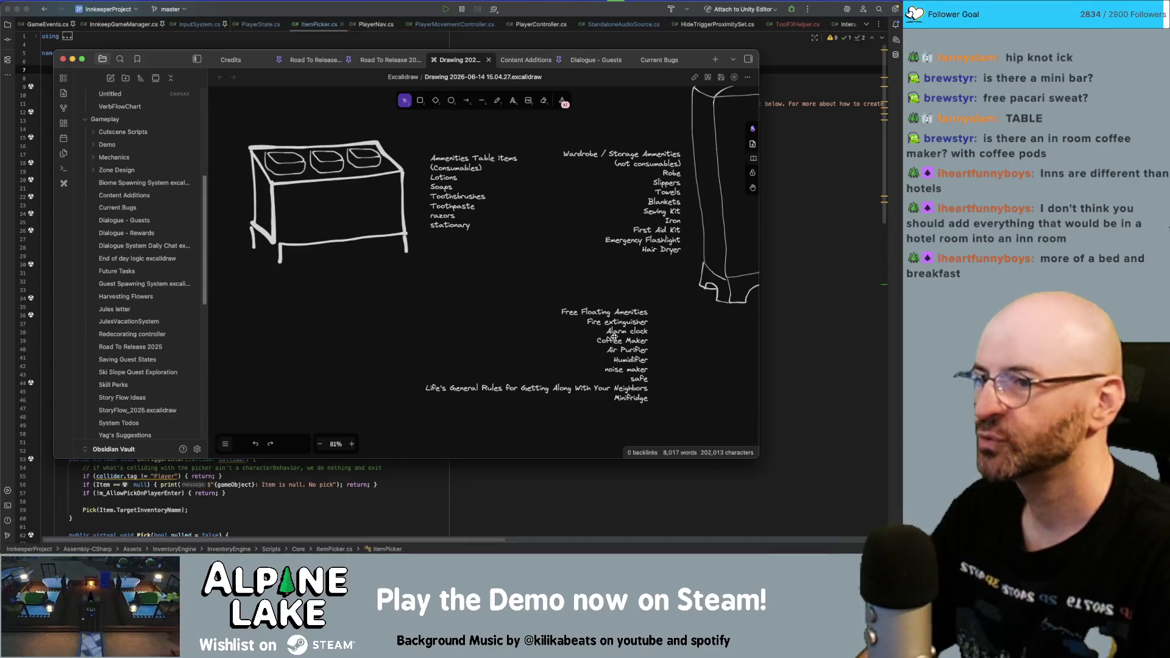
- Drag the Free Floating Amenities list up and left, closer to the other lists
click(633, 337)
drag(634, 337, 601, 329)
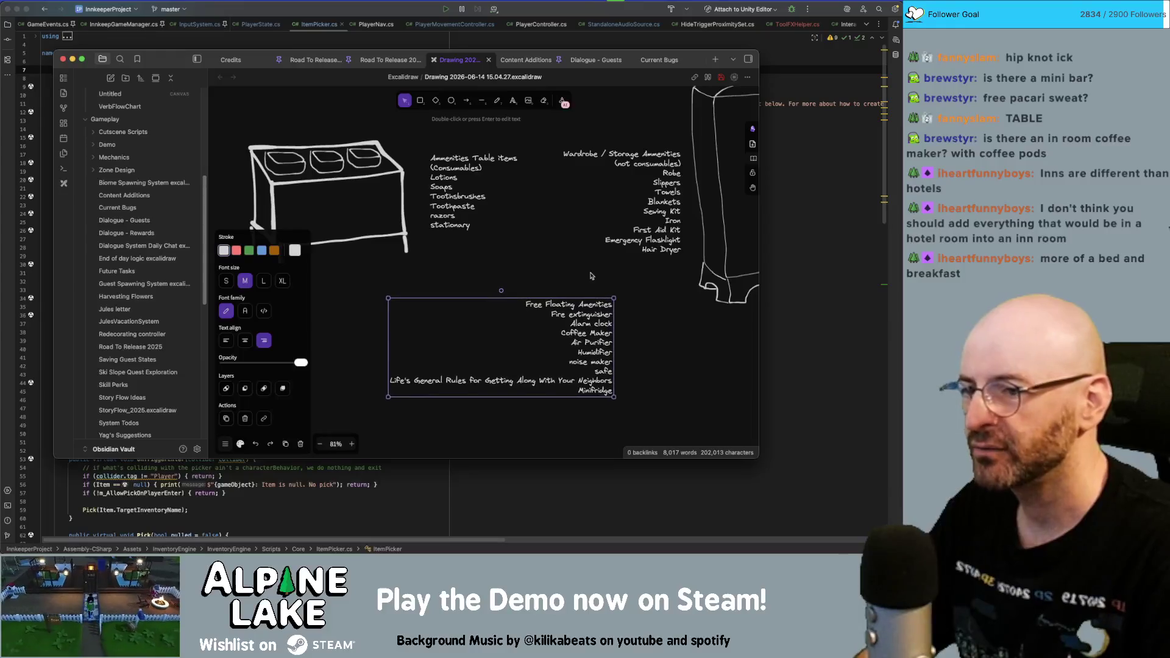
scroll(609, 323, right, 2)
scroll(610, 323, down, 1)
click(633, 320)
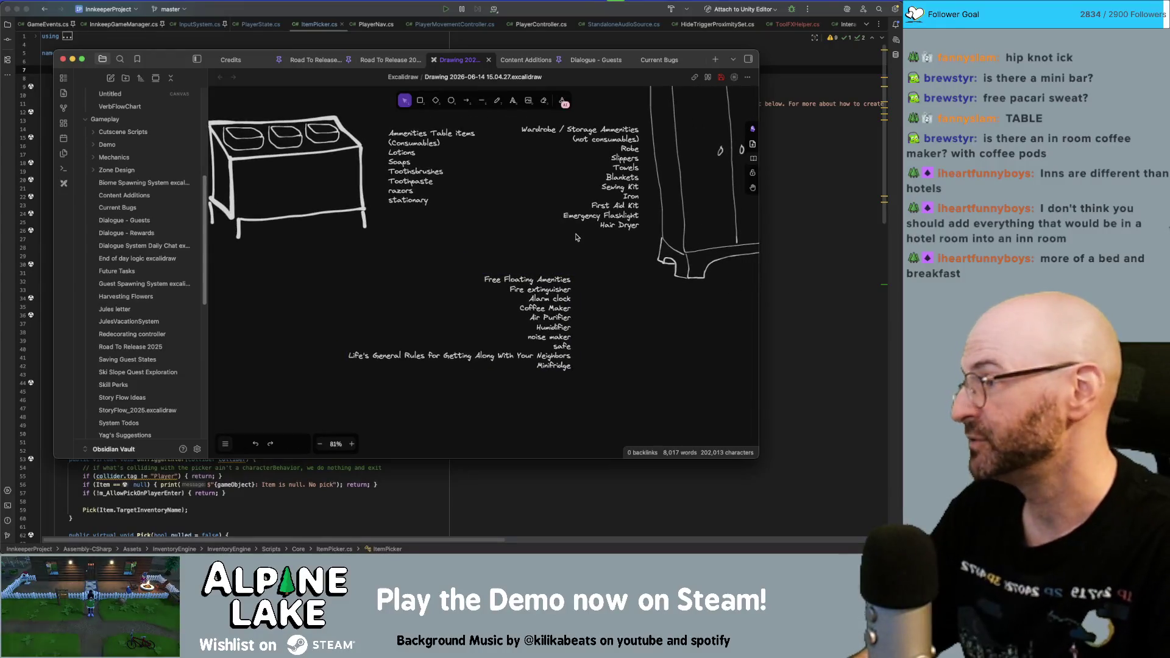
drag(550, 291, 554, 295)
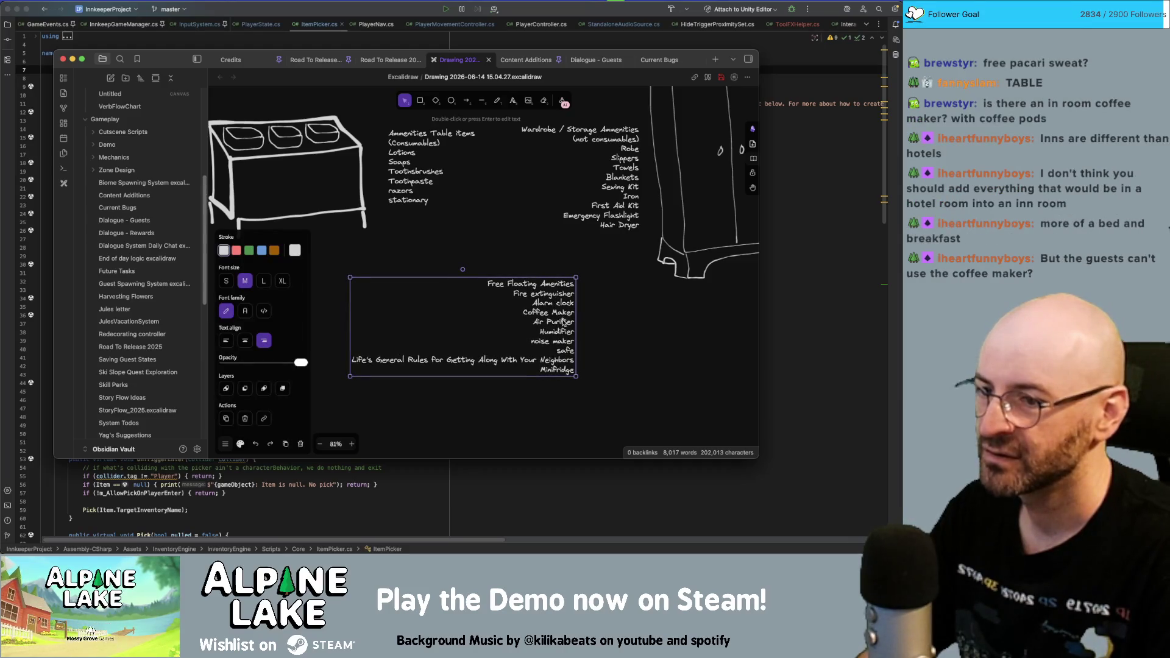
- Review the Free Floating Amenities text, then switch over to Chrome's Google Images
double_click(563, 321)
click(561, 328)
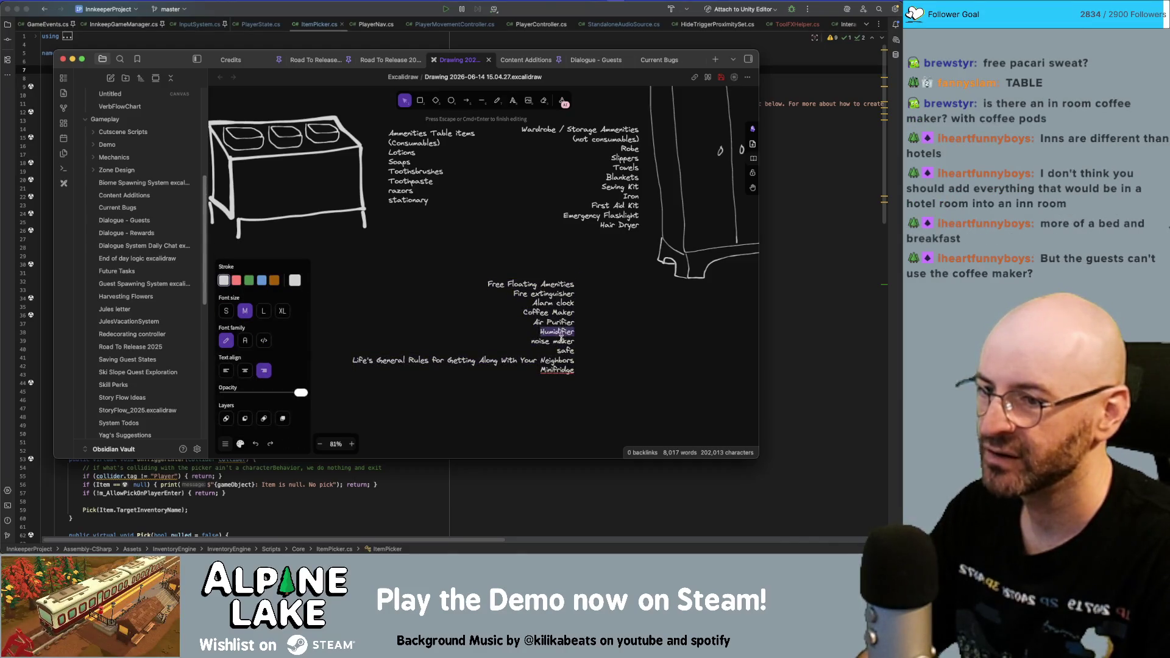
double_click(564, 348)
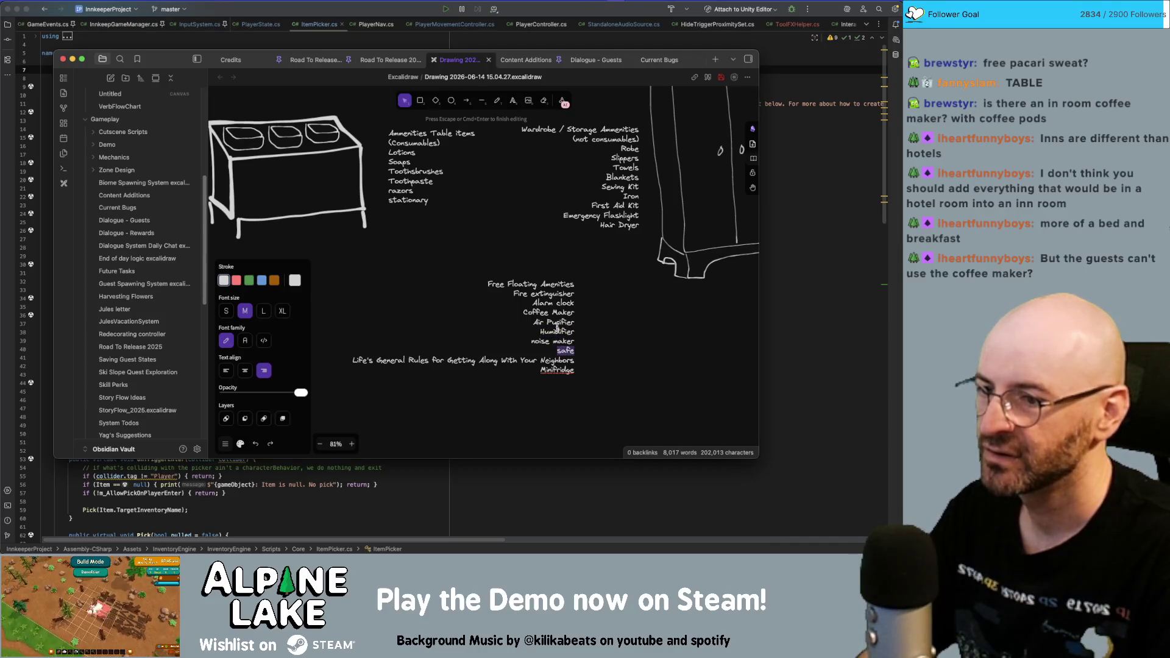
double_click(560, 302)
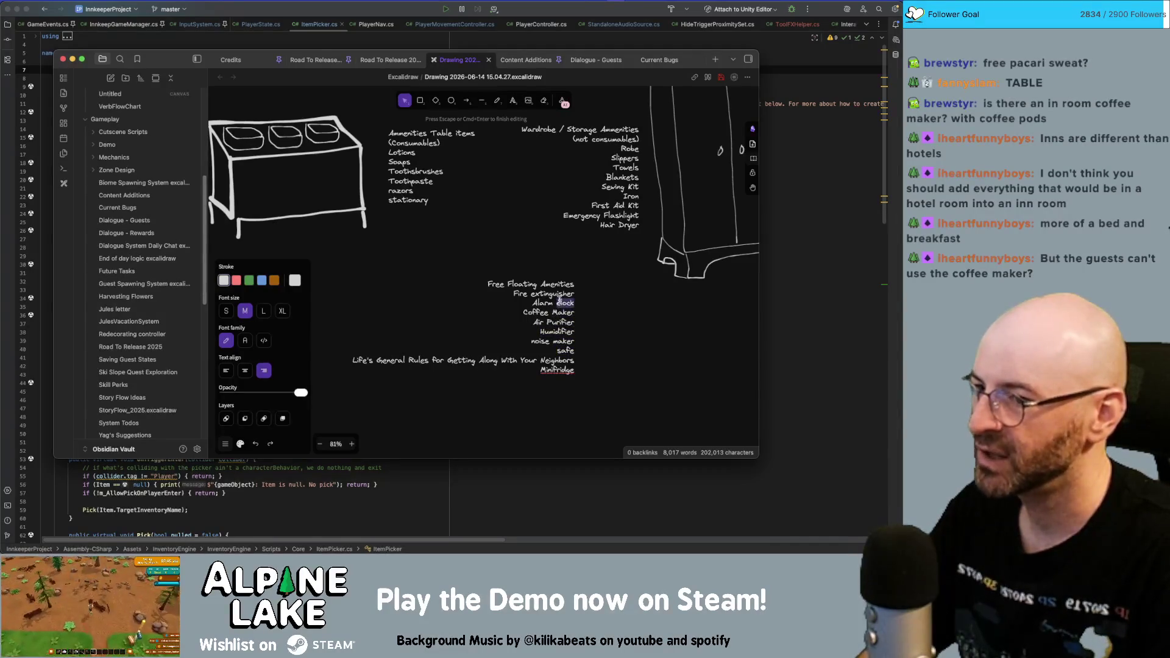
double_click(559, 294)
key(Escape)
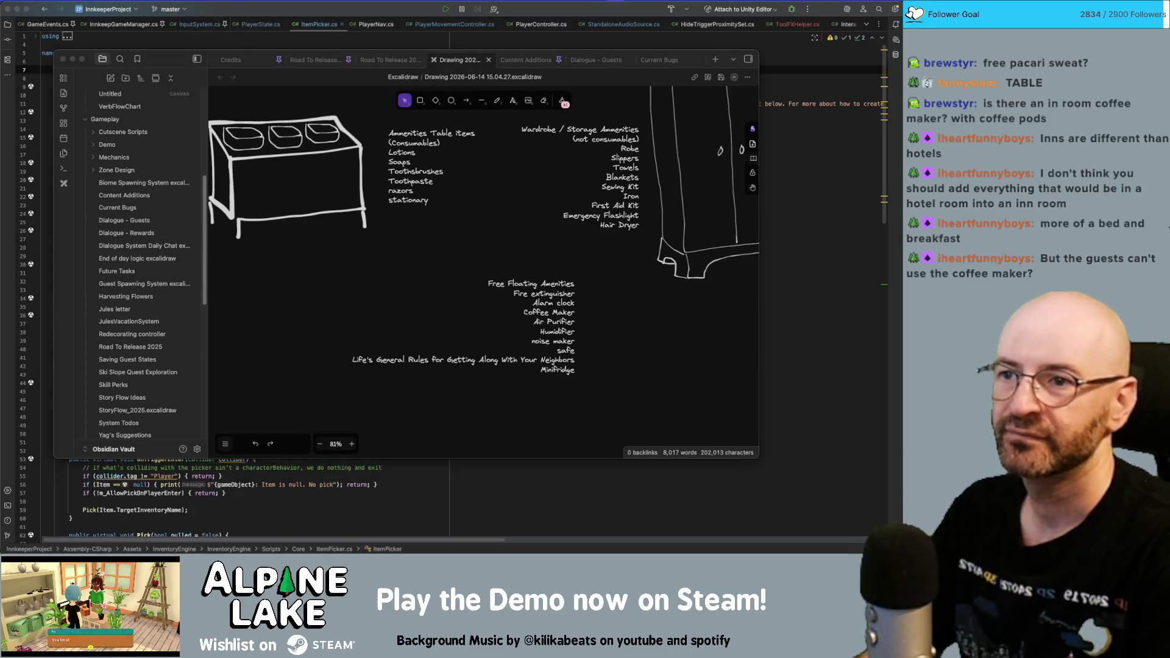
key(super+Tab)
key(super+Tab)
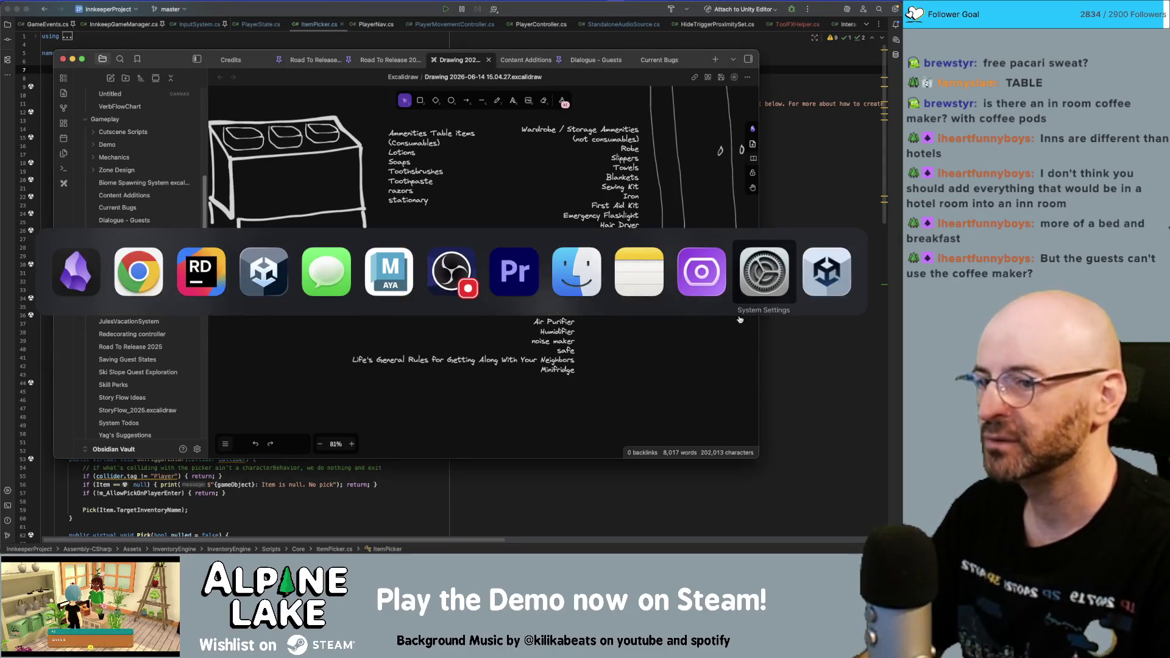
key(super+Tab)
key(super+Tab)
key(super+Tab)
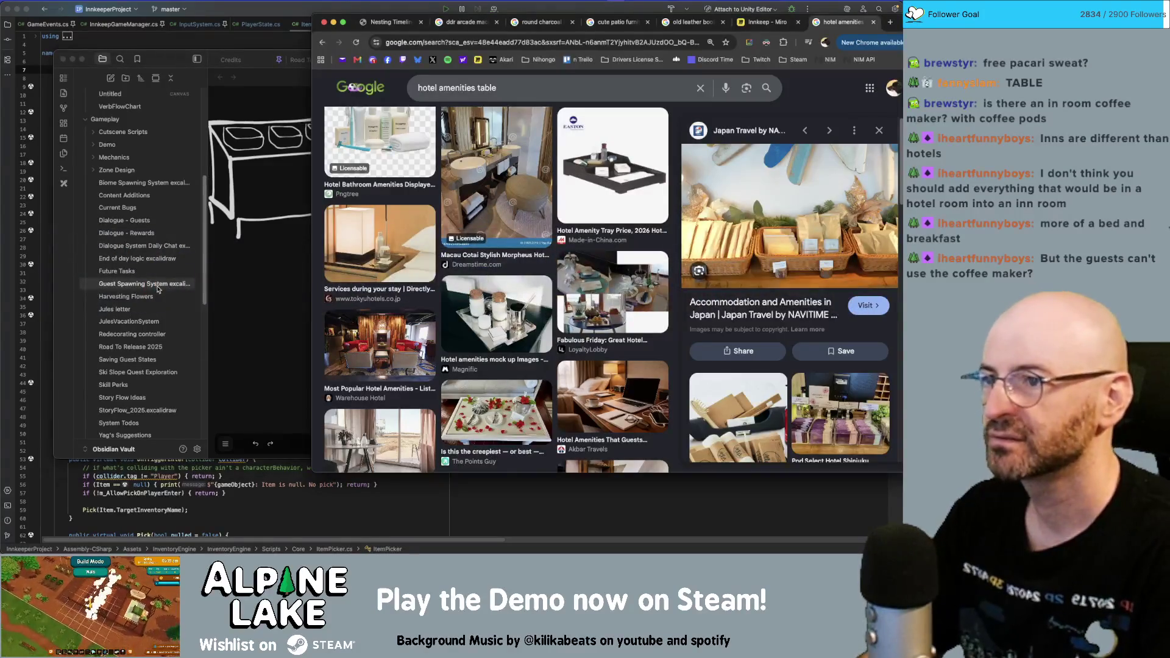
- Search Google Images for 'fire extinguisher' and scroll through the results
click(516, 88)
key(super+a)
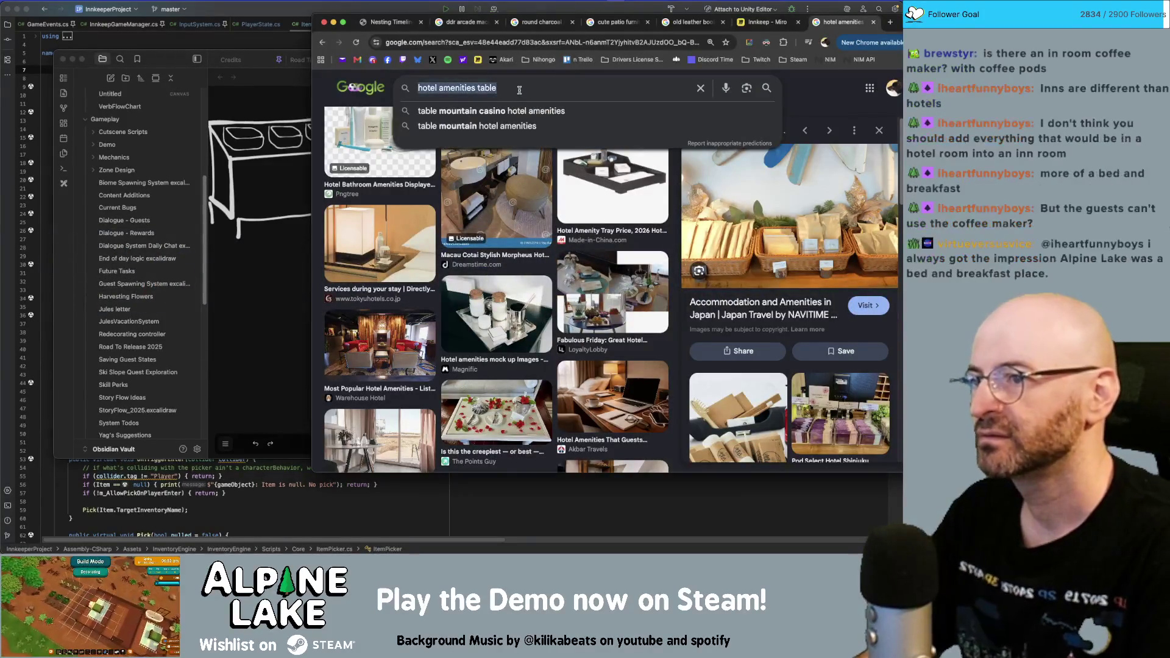
text(fire extinguisher)
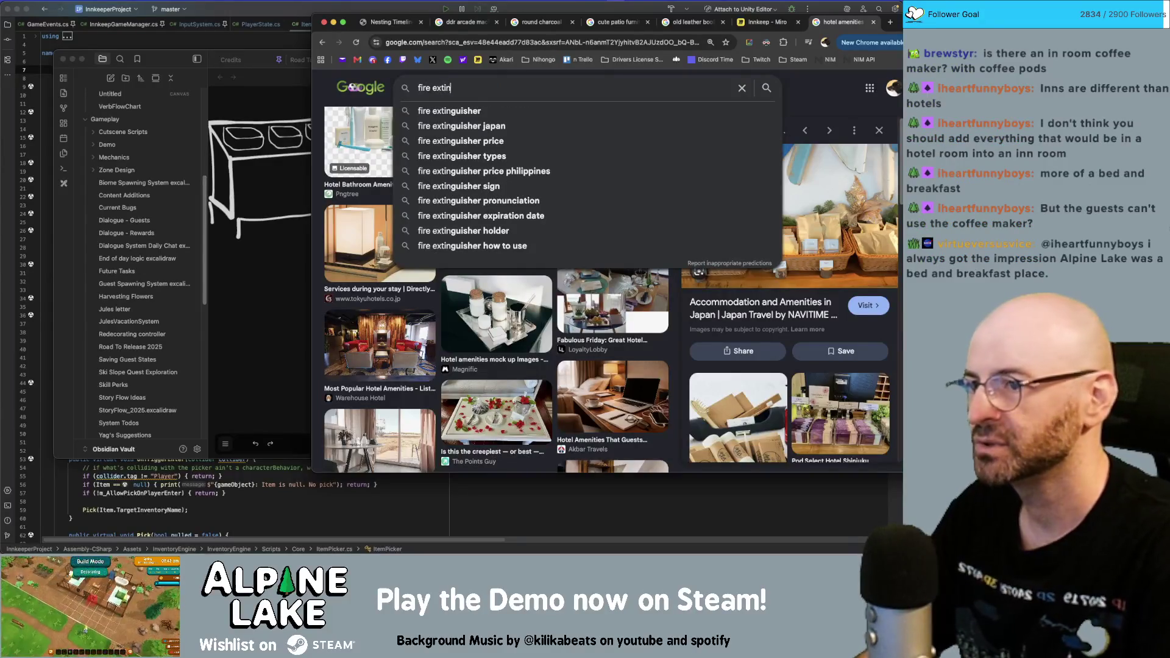
key(Return)
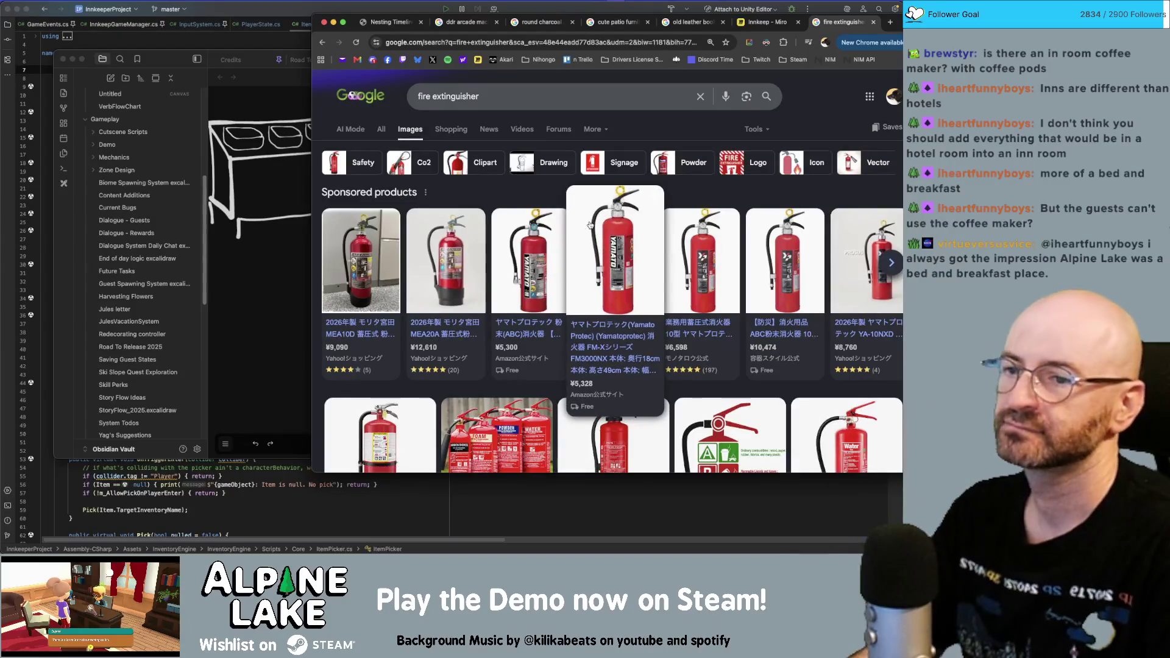
scroll(763, 237, down, 4)
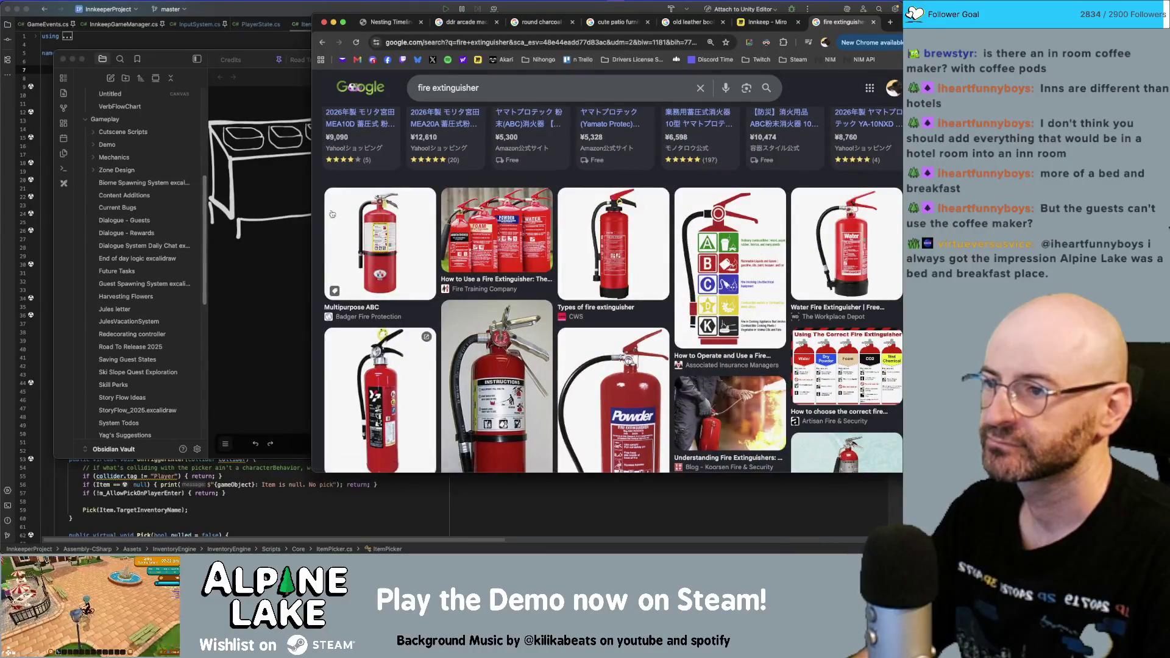
scroll(366, 219, down, 1)
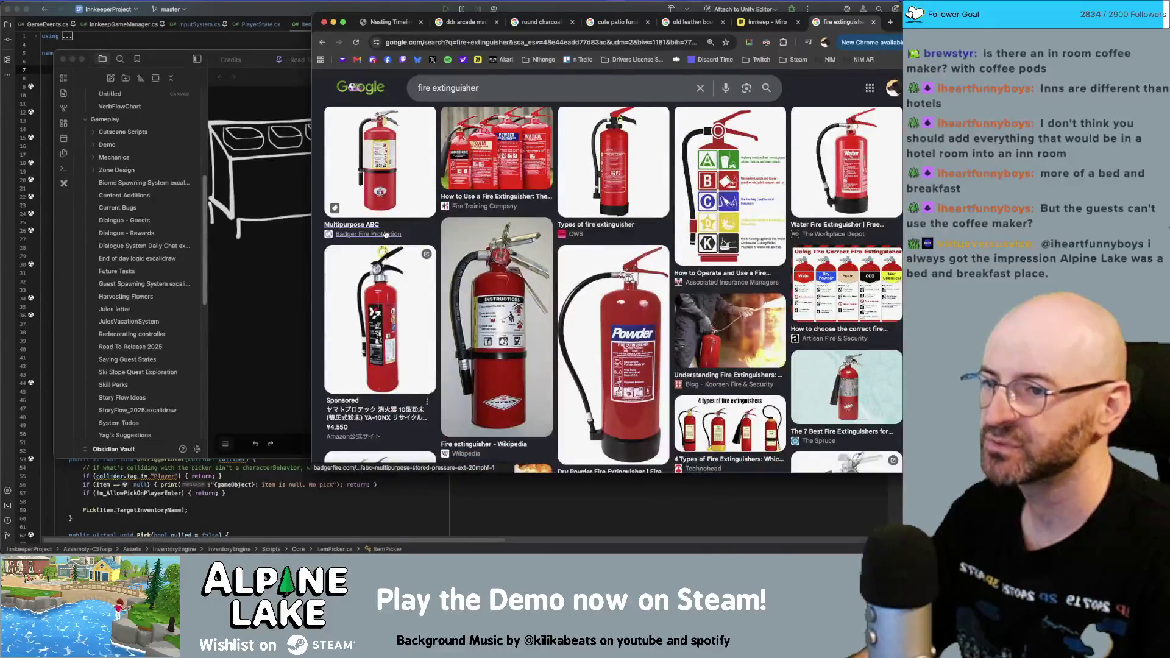
scroll(366, 219, down, 3)
scroll(464, 90, up, 8)
- Refine the search to 'cute fire extinguisher' and browse the cartoon results
click(465, 90)
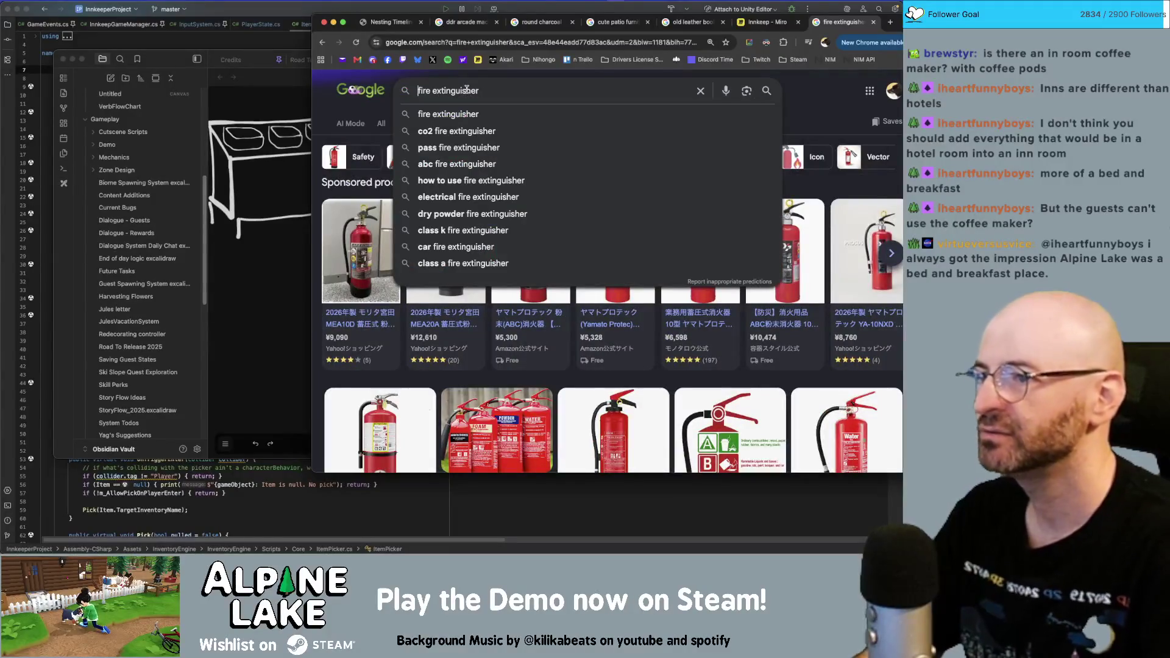
text(cute)
key(Return)
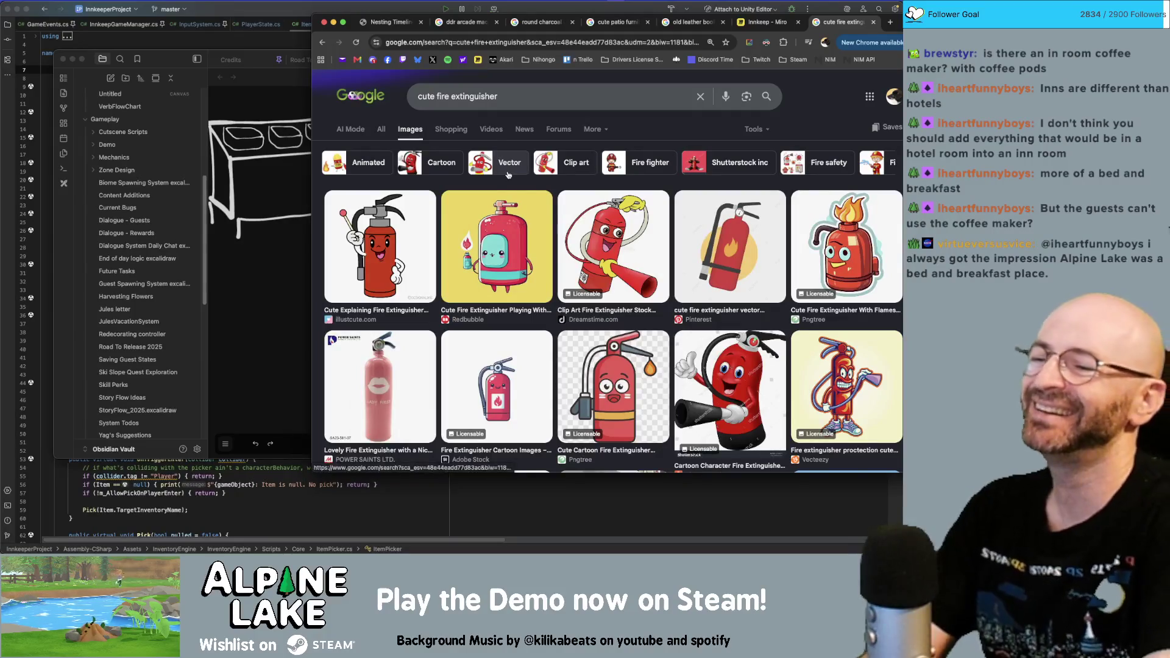
scroll(523, 210, down, 3)
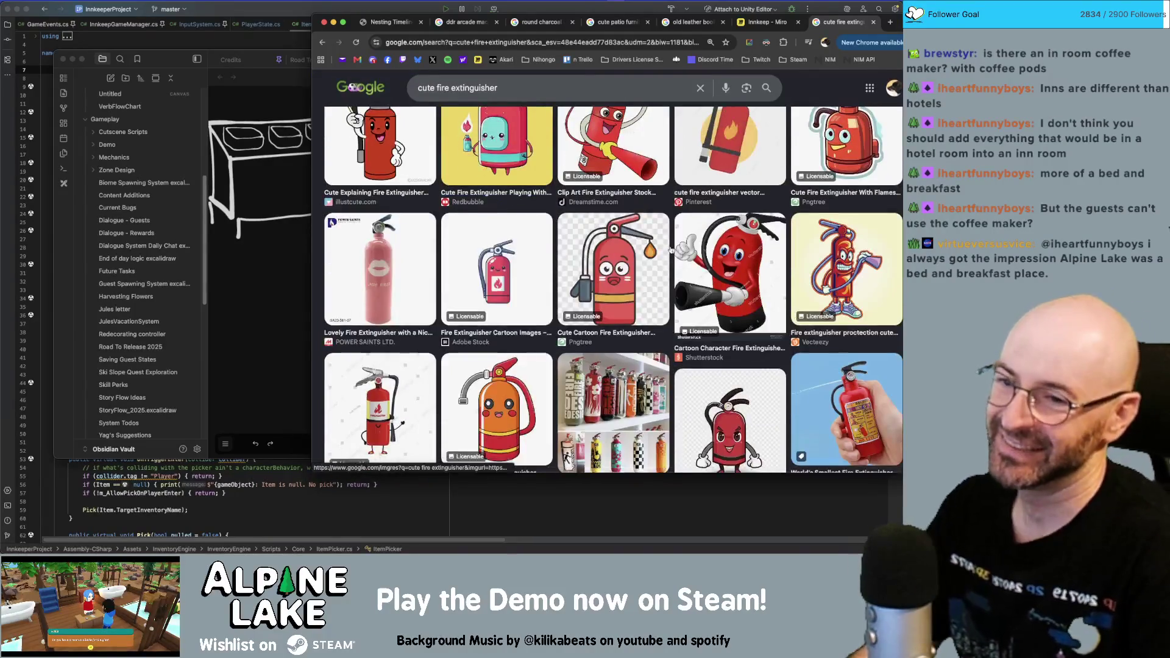
scroll(853, 341, down, 2)
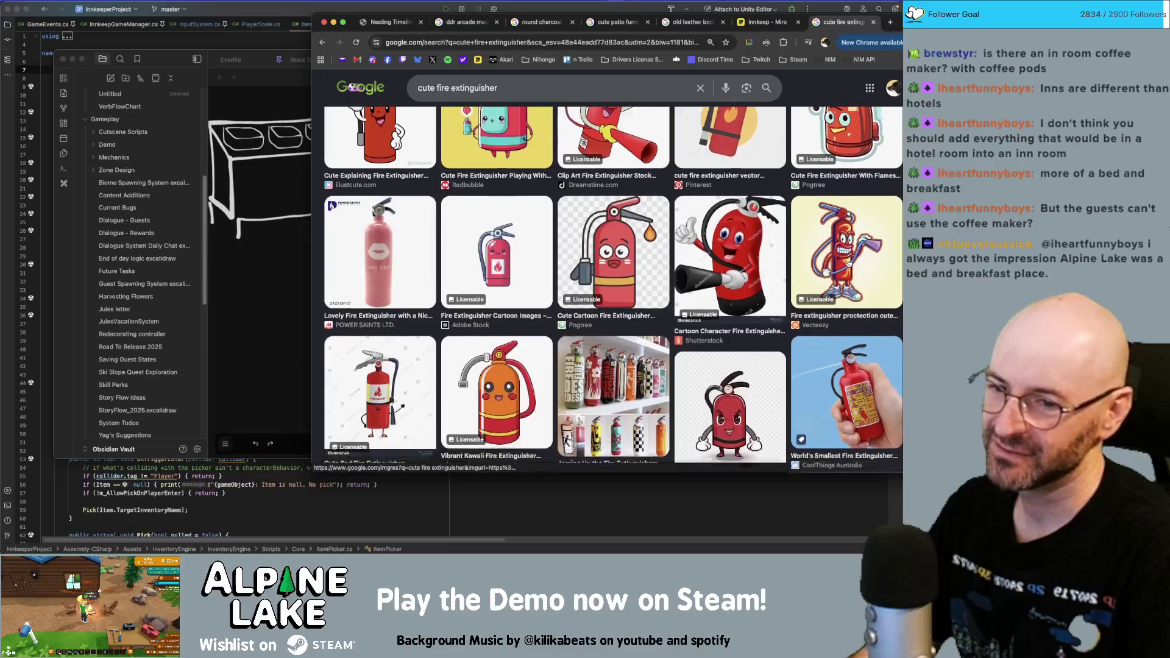
scroll(863, 368, down, 5)
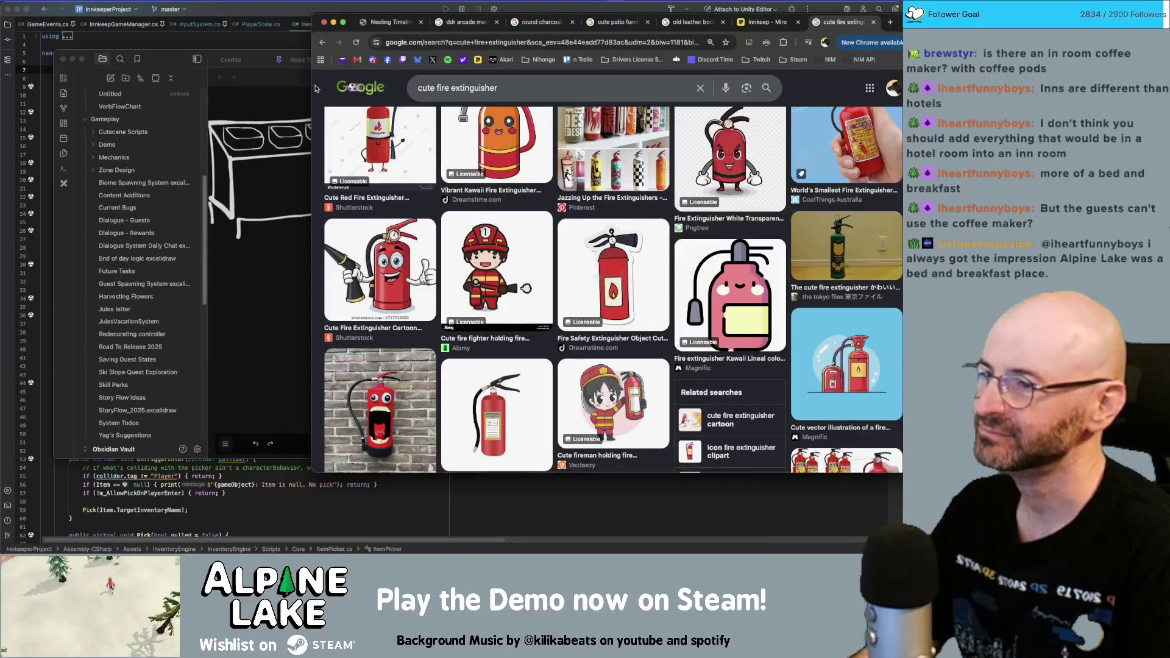
- Return to the plain fire extinguisher results, browse them, then switch to Maya
click(323, 42)
scroll(365, 244, down, 1)
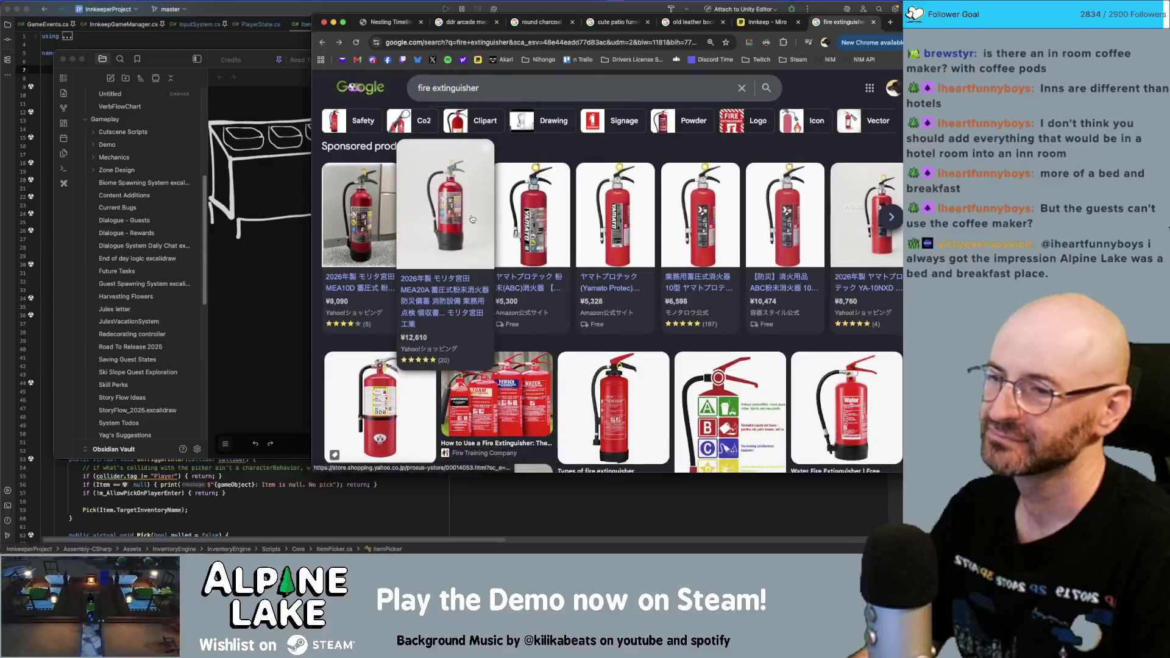
scroll(522, 226, down, 1)
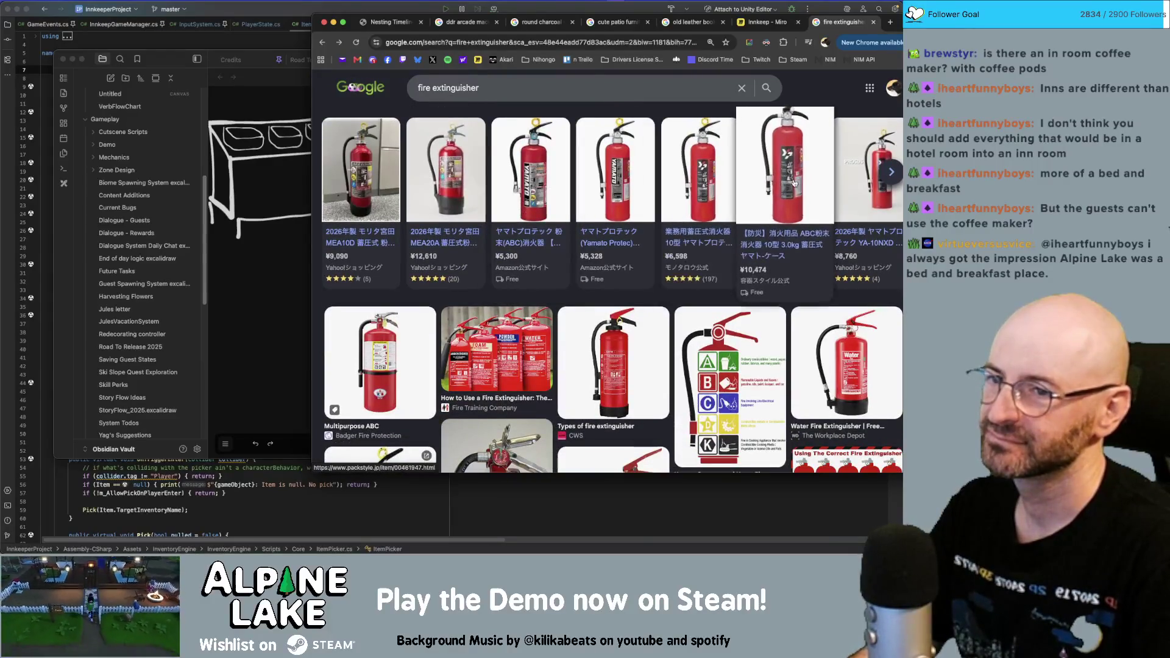
scroll(794, 183, down, 7)
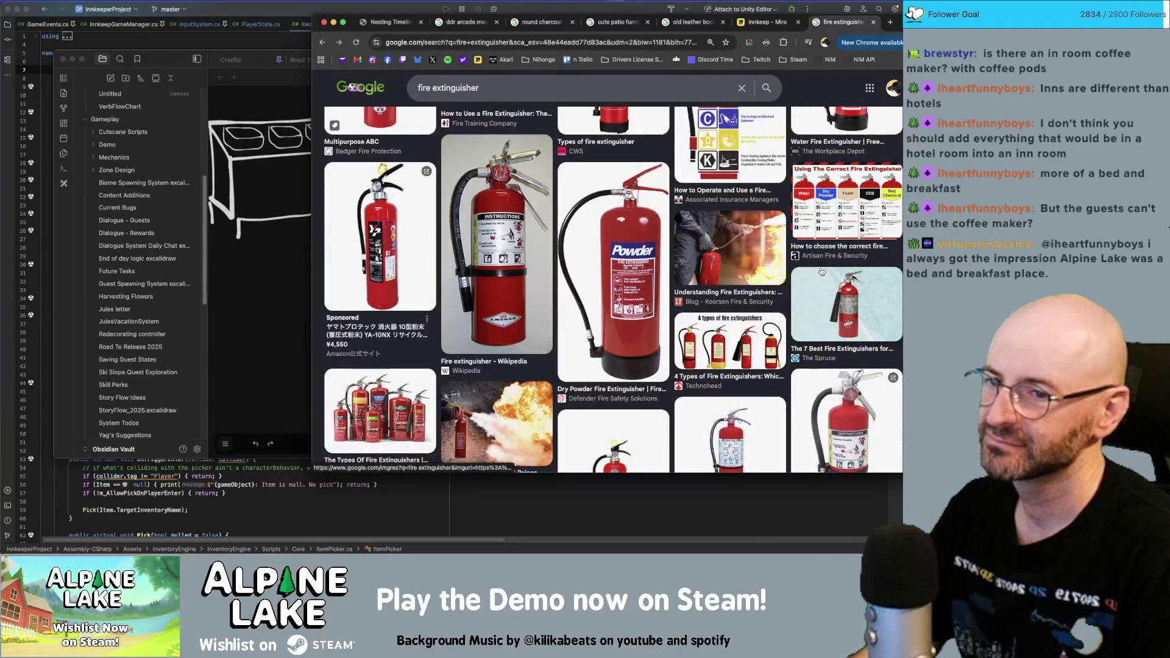
scroll(822, 275, down, 2)
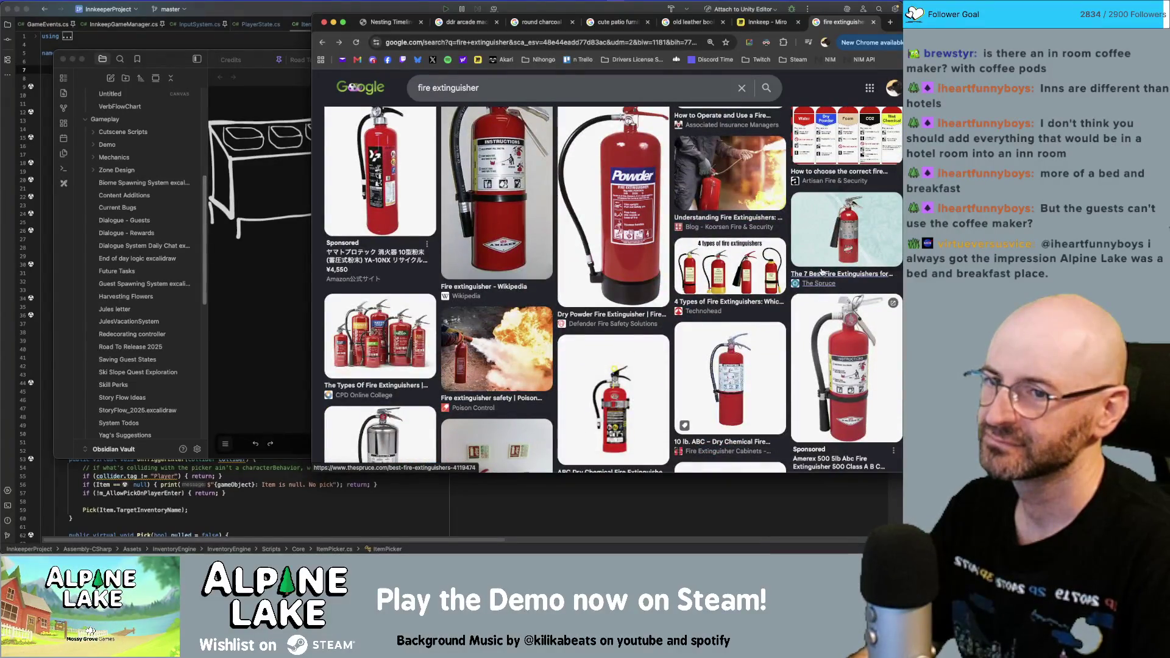
scroll(795, 273, down, 2)
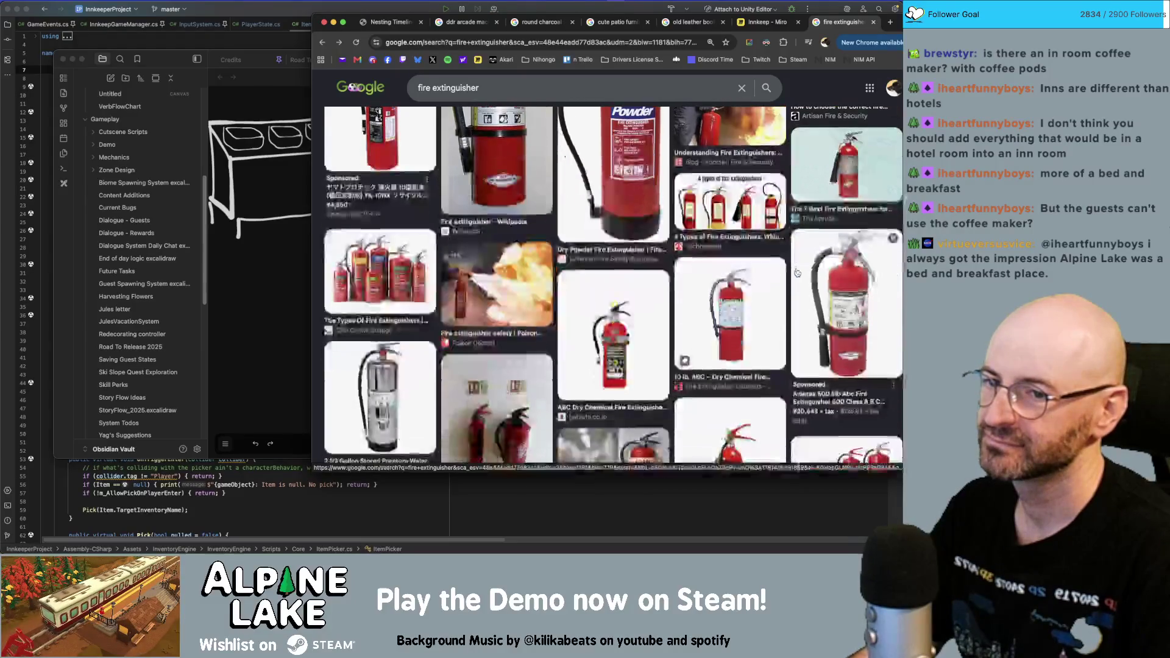
key(super+Tab)
key(super+Tab)
key(super+Tab)
key(super+Tab)
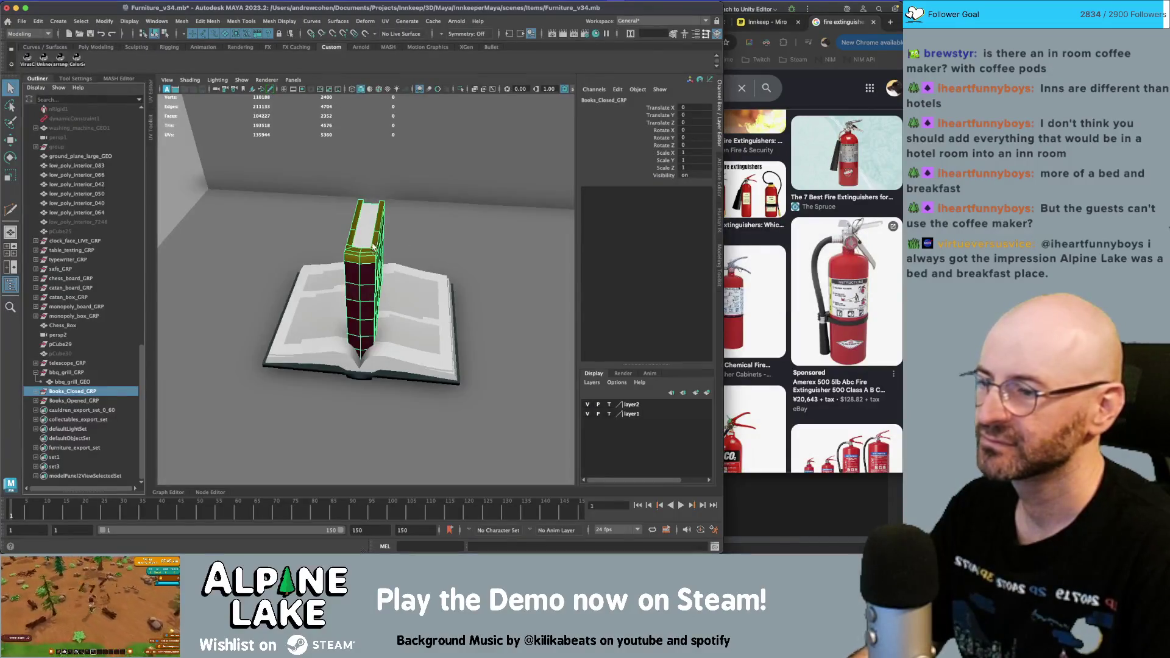
- Move the two book groups to the left and reframe the view toward the wall
click(35, 372)
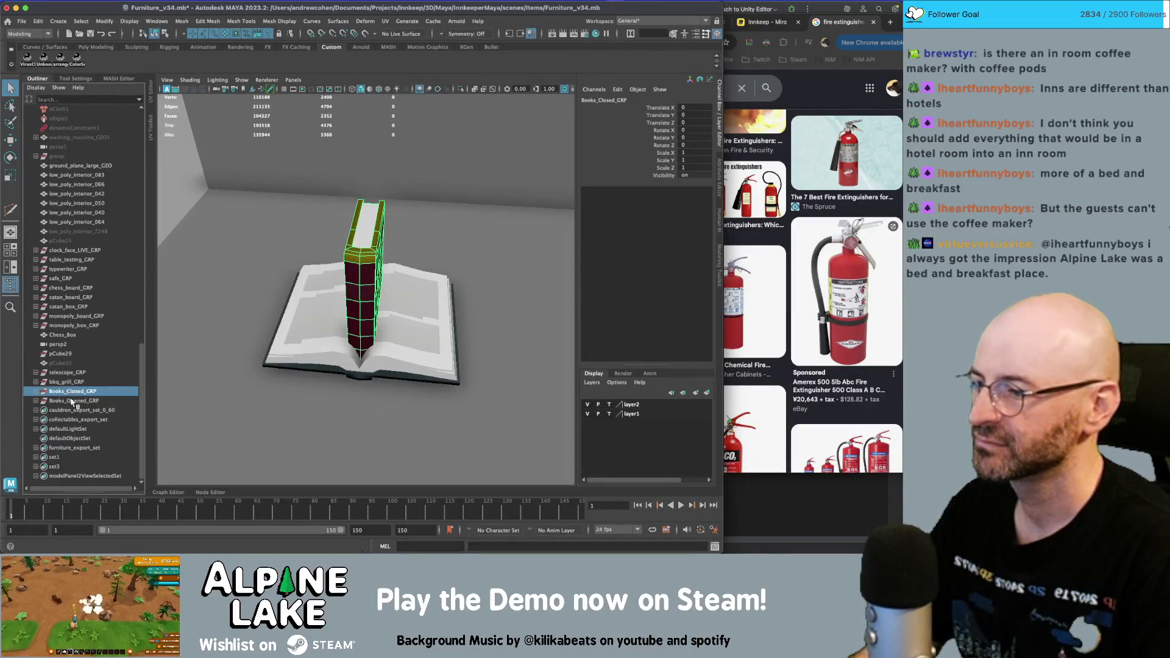
shift+click(72, 400)
scroll(203, 293, down, 10)
key(w)
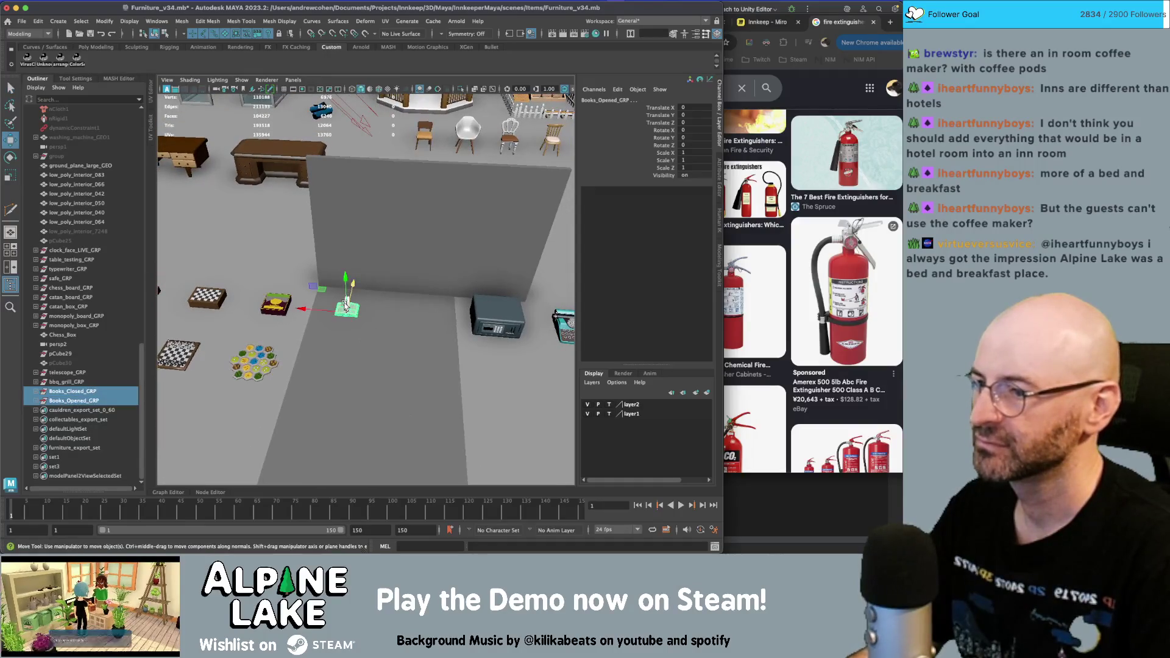
mouse_move(345, 308)
mouse_down()
mouse_move(247, 262)
mouse_move(217, 265)
mouse_up()
key(f)
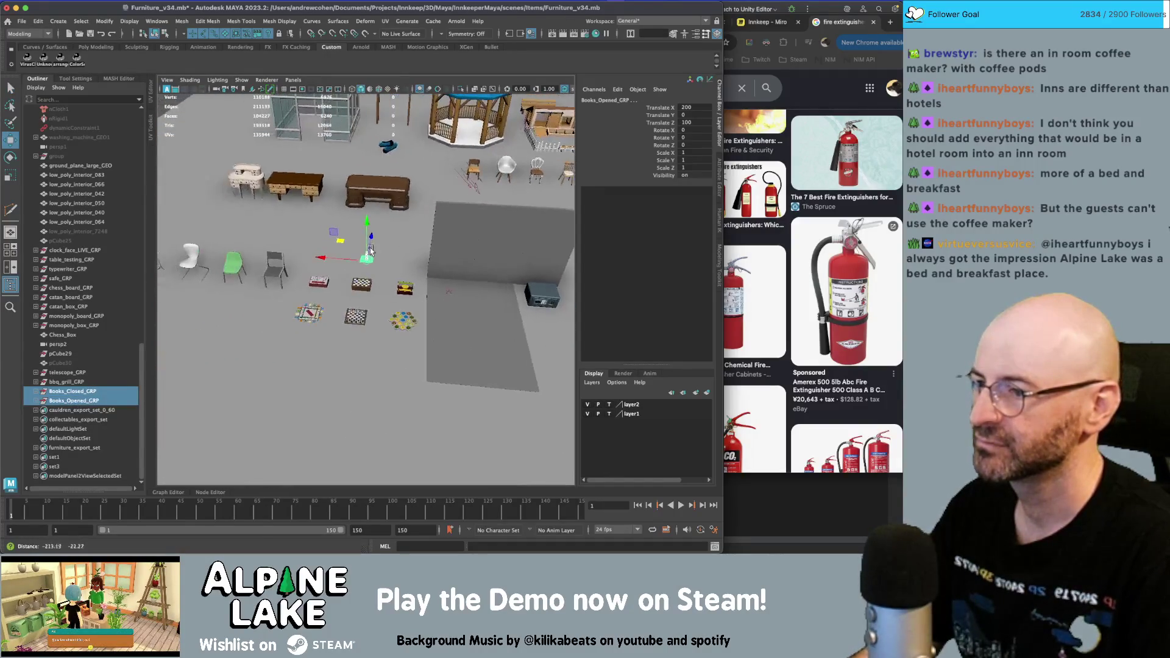
key(f)
alt+right_drag(426, 259, 241, 242)
mouse_move(241, 243)
alt+mouse_down()
mouse_move(457, 227)
mouse_move(332, 211)
alt+mouse_up()
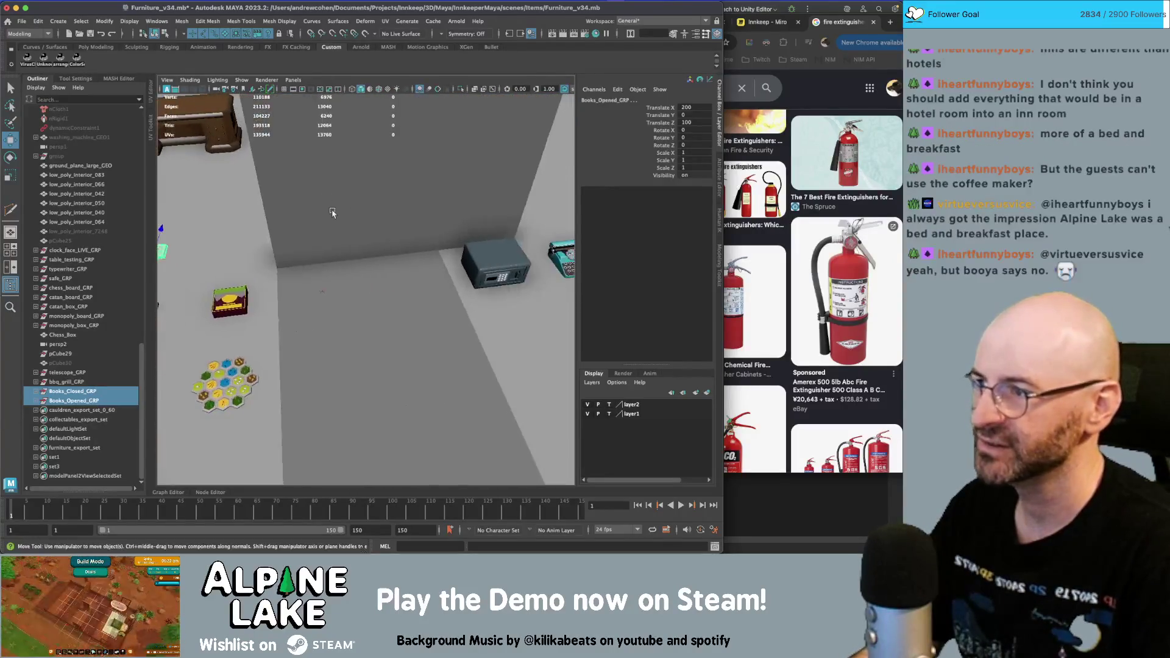
scroll(332, 211, up, 3)
- Create a polygon cylinder with height baseline -1, radius about 7 and much greater height
click(96, 47)
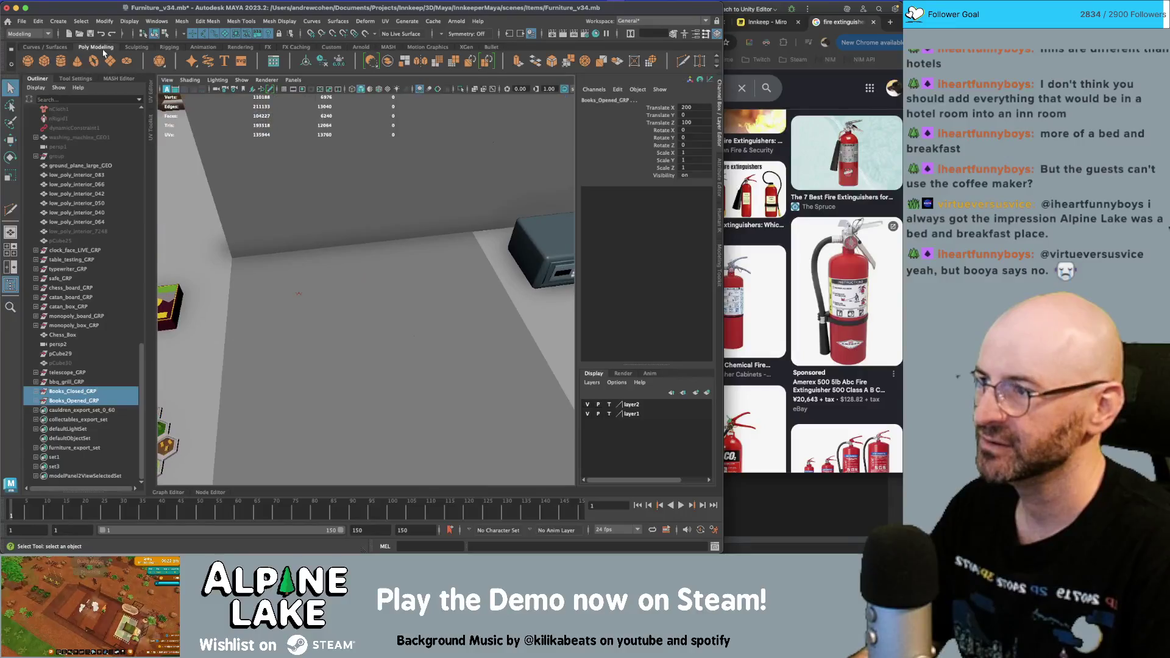
click(64, 62)
click(602, 206)
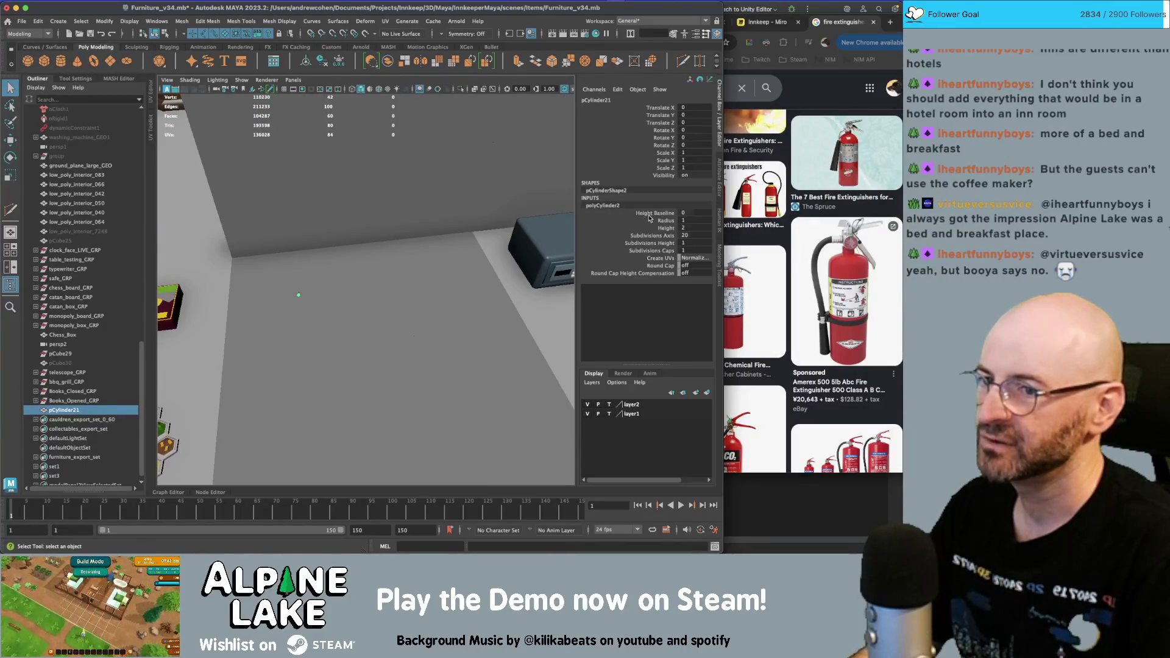
click(668, 214)
middle_drag(668, 213, 658, 214)
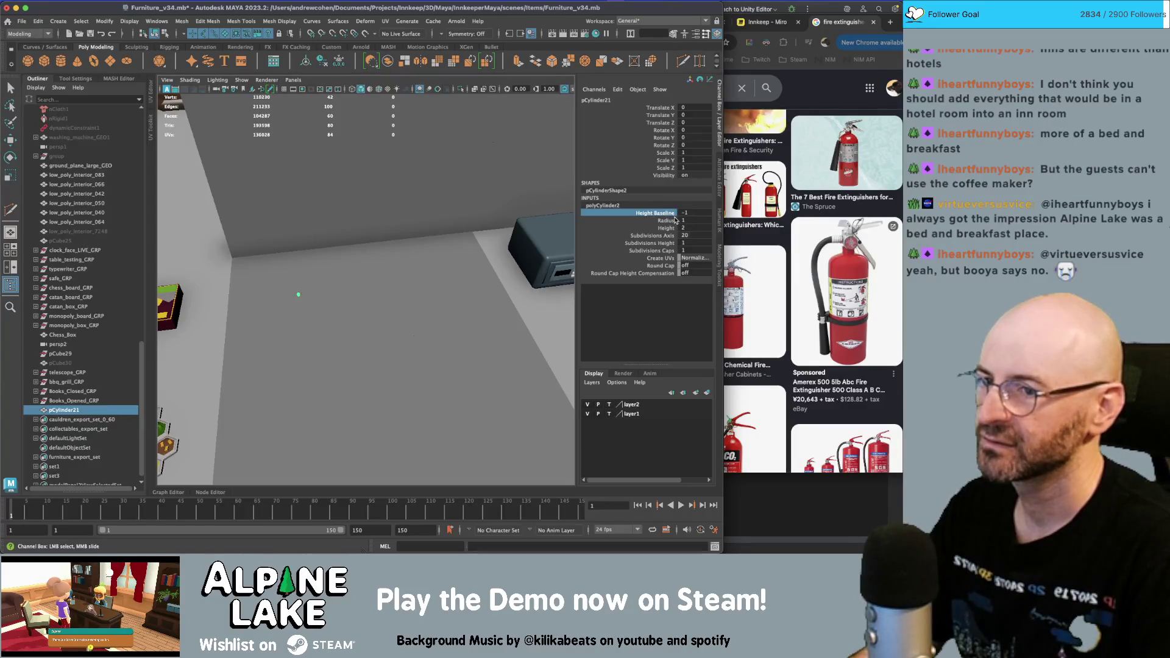
click(671, 221)
middle_drag(426, 262, 457, 263)
click(654, 228)
mouse_move(328, 244)
middle_down()
mouse_move(417, 230)
mouse_move(417, 261)
middle_up()
click(670, 251)
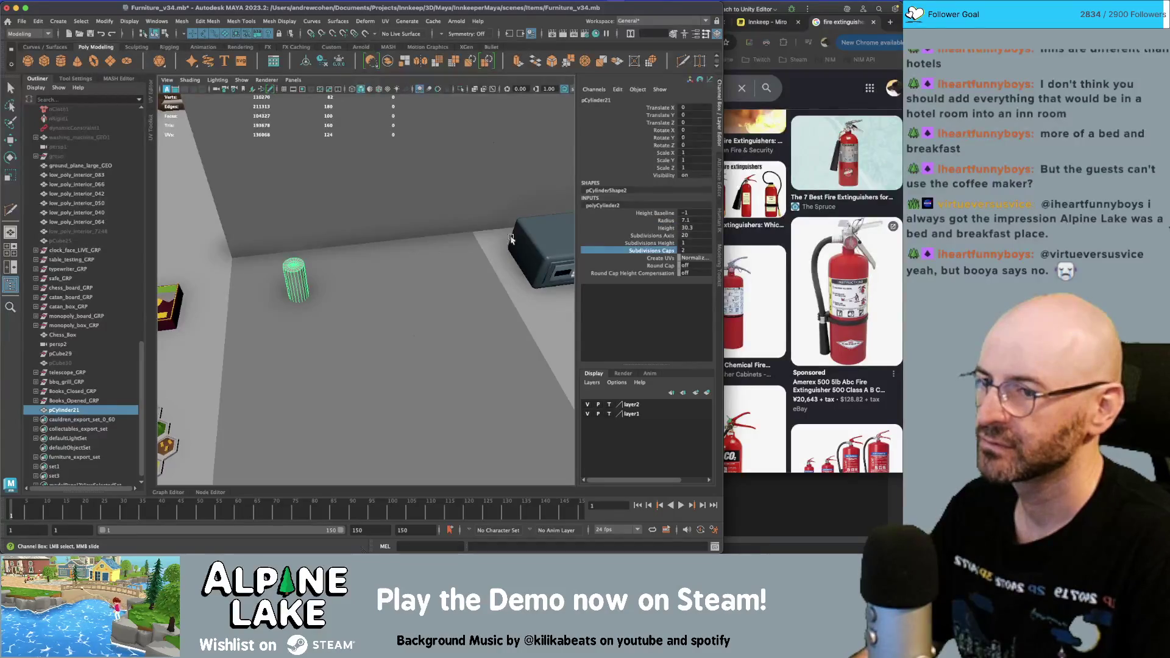
click(696, 266)
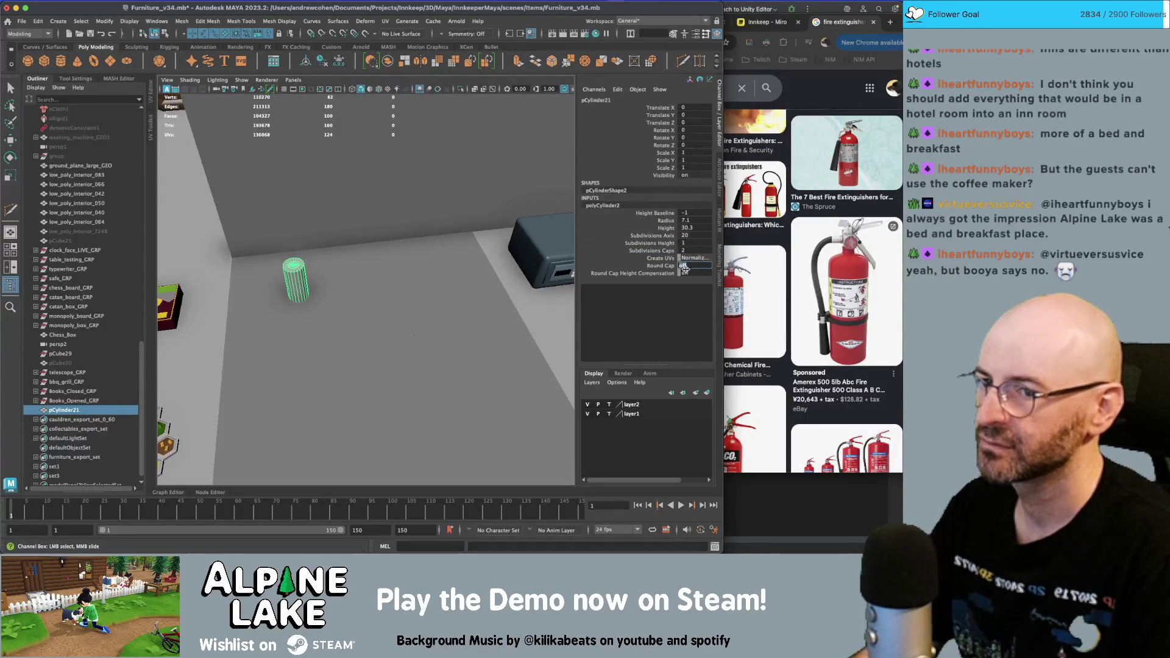
- Turn Round Cap on and raise cap subdivisions to 5 for smooth caps
key(f)
mouse_move(392, 262)
alt+mouse_down()
mouse_move(369, 261)
mouse_move(445, 310)
mouse_move(424, 297)
alt+mouse_up()
alt+right_drag(424, 297, 450, 295)
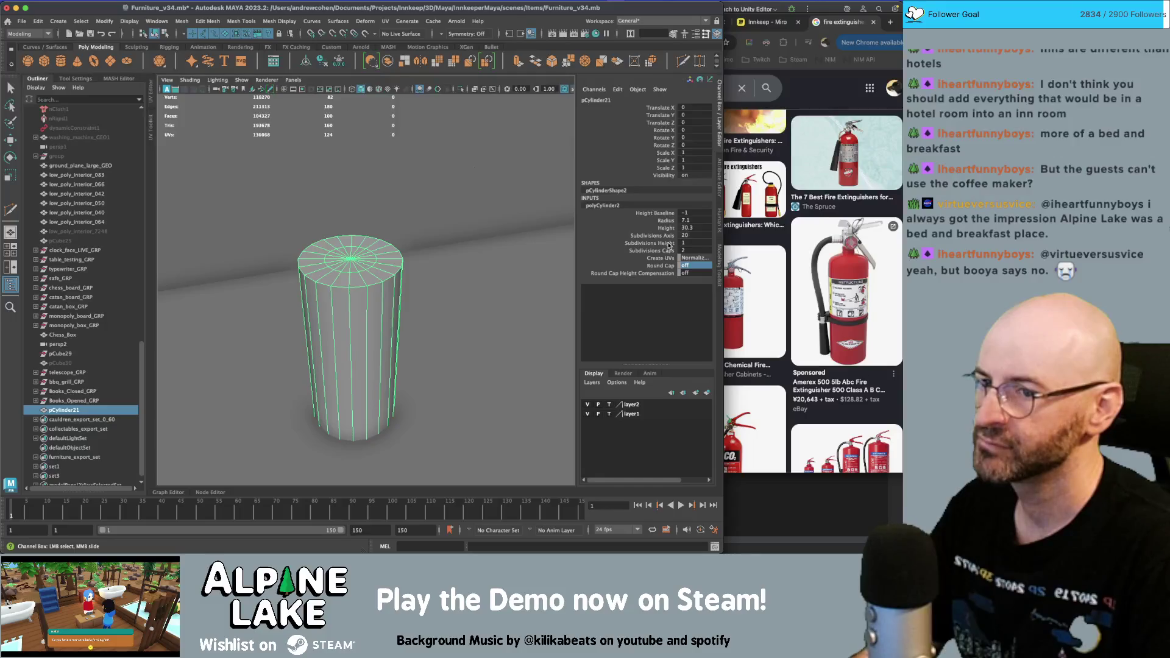
click(685, 267)
text(on)
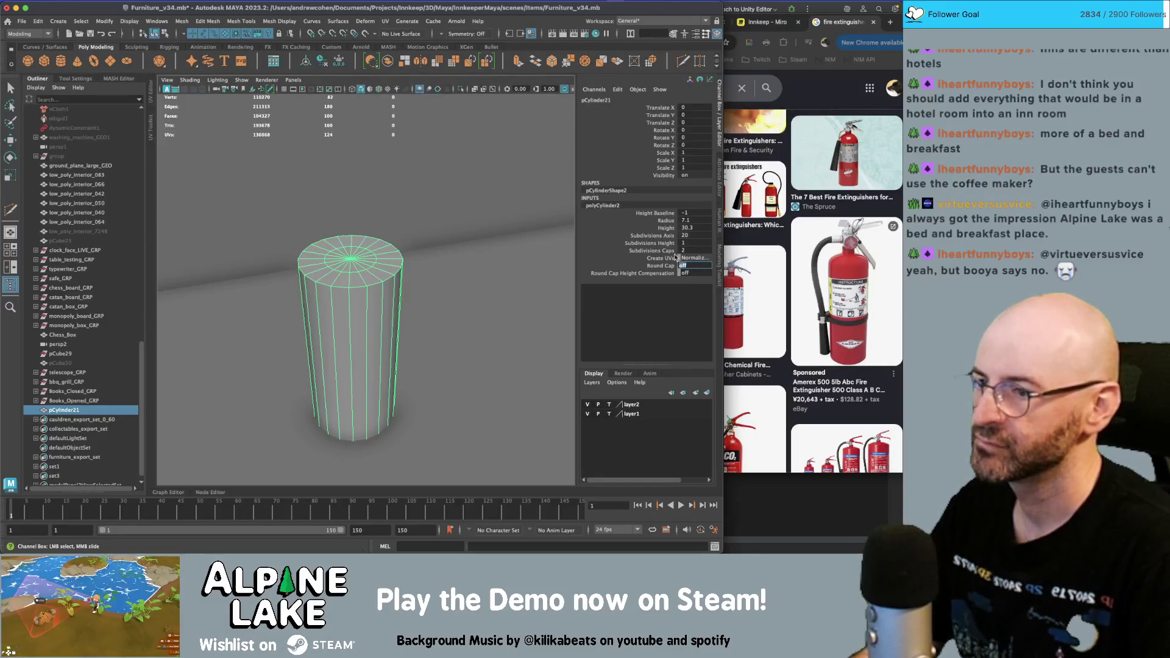
key(Return)
click(658, 251)
middle_drag(395, 259, 407, 263)
alt+drag(406, 262, 408, 236)
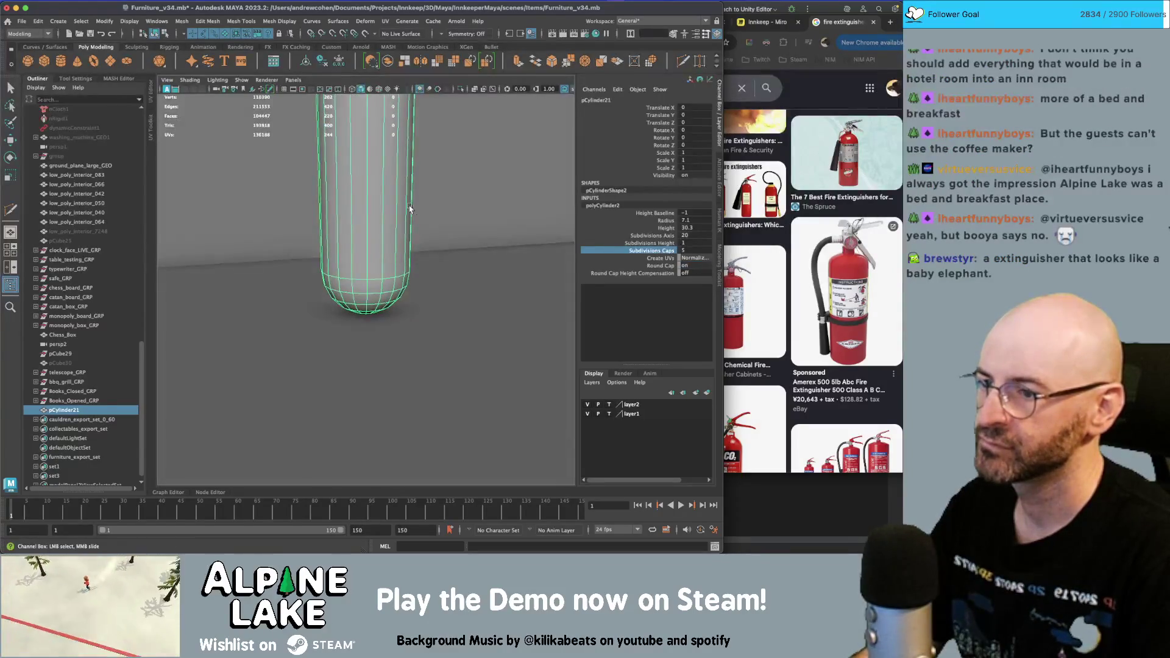
scroll(405, 277, down, 5)
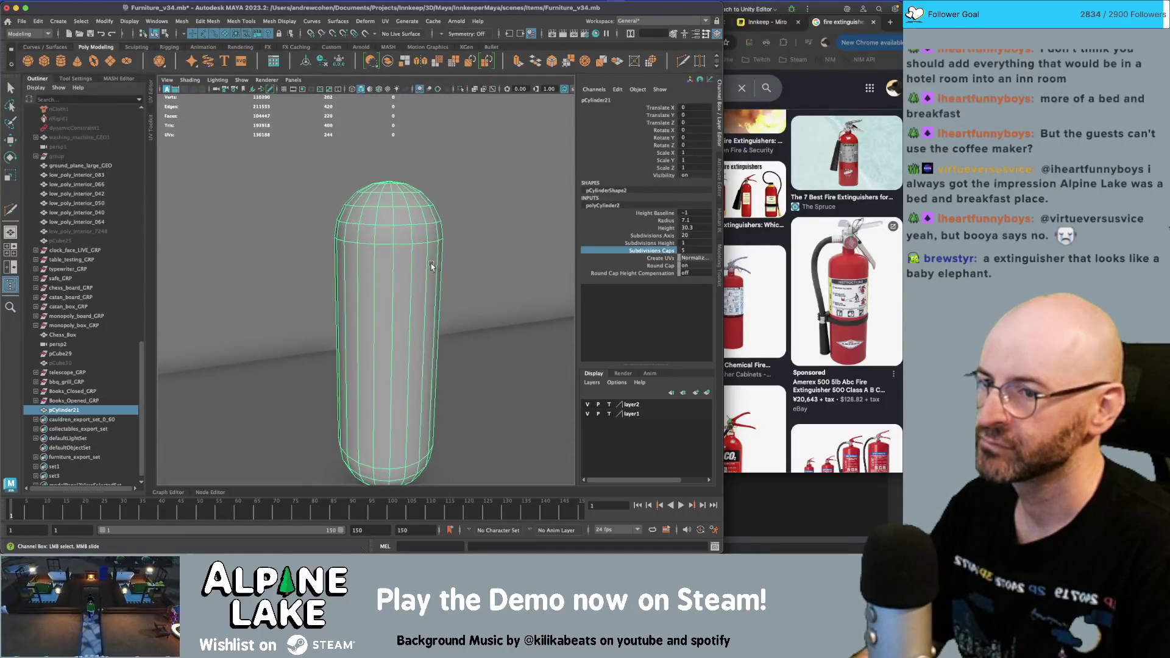
scroll(450, 256, up, 1)
- Try Round Cap Height Compensation on, then turn it back off
click(666, 274)
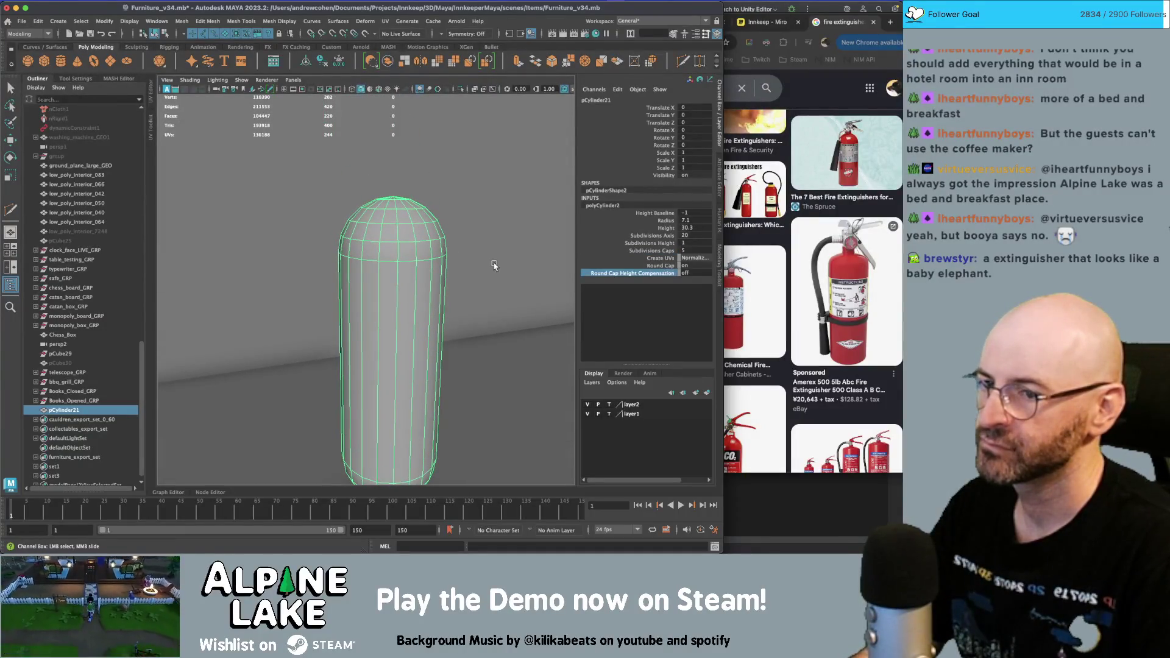
click(686, 270)
text(1)
key(Return)
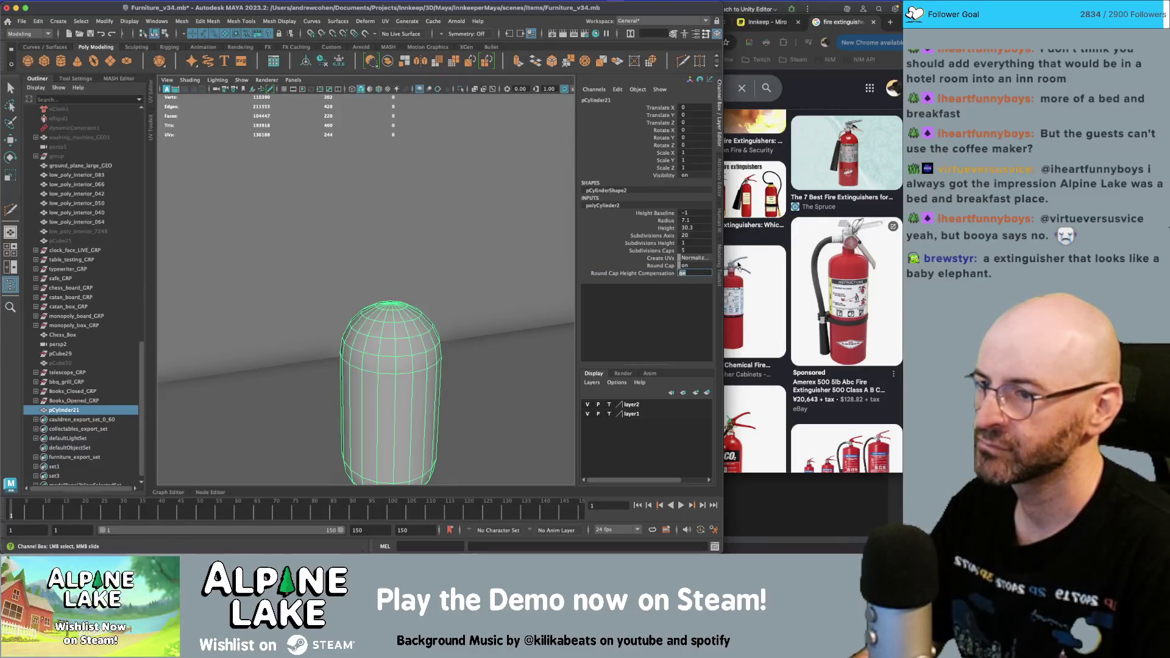
key(f)
alt+drag(436, 293, 465, 287)
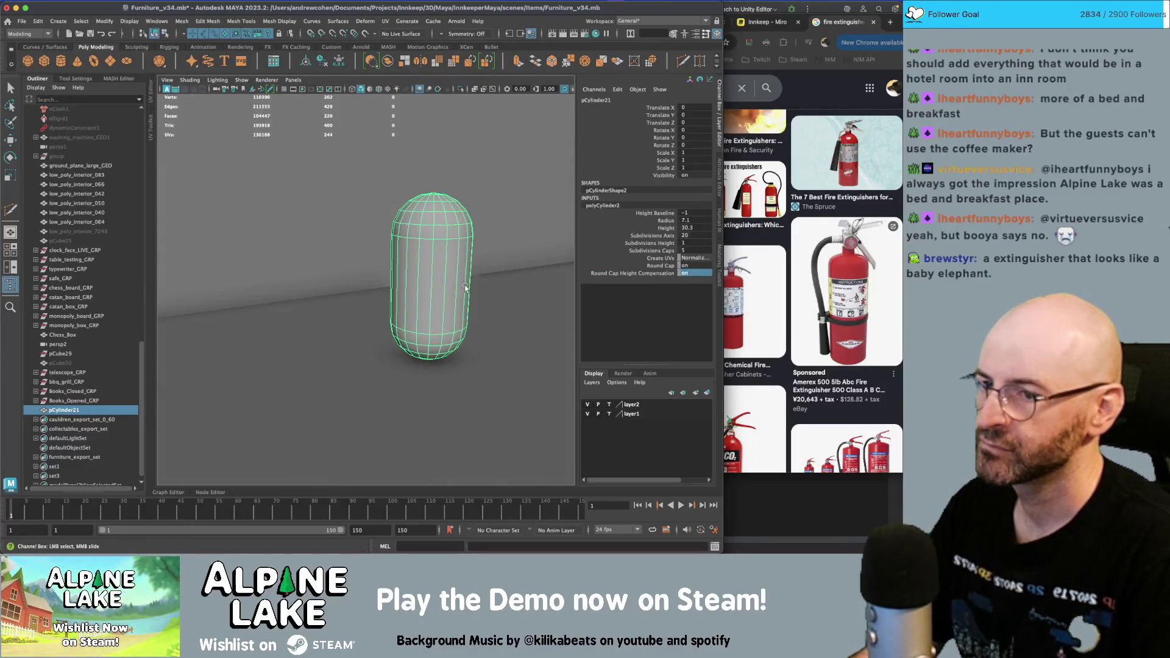
double_click(704, 272)
key(Return)
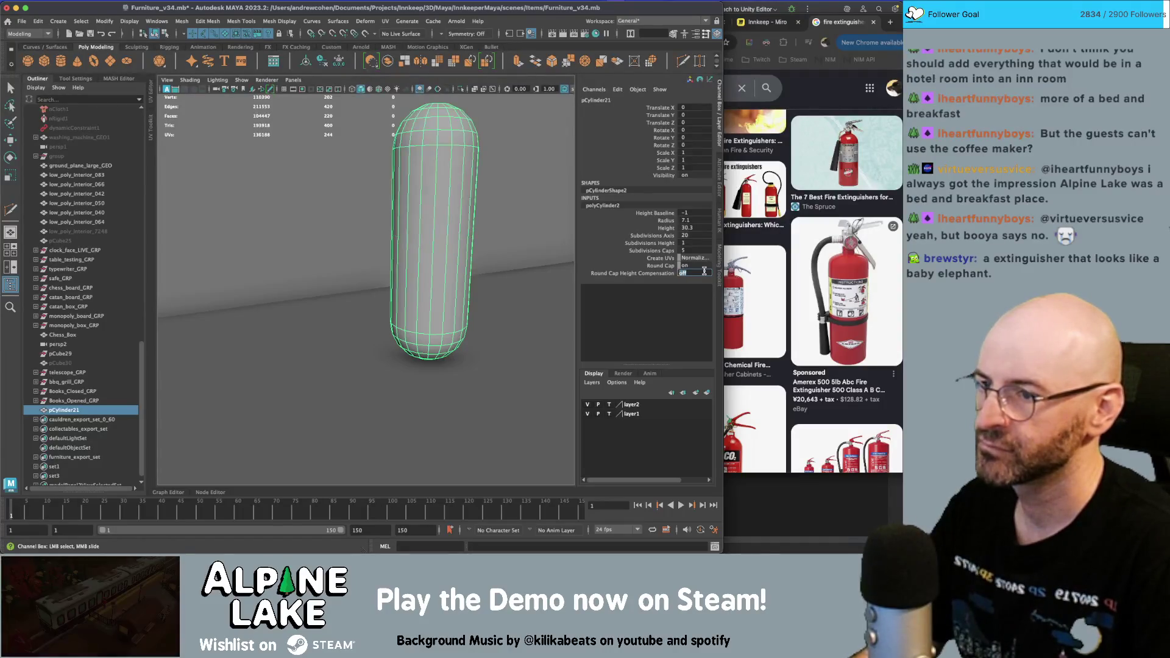
key(f)
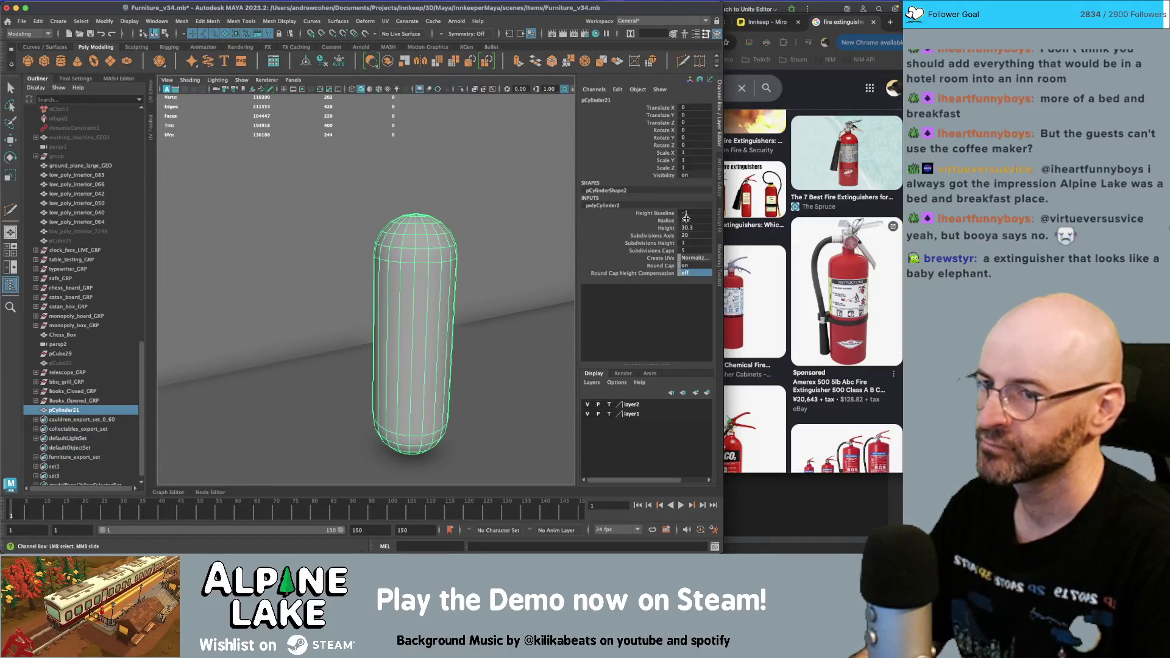
- Adjust the capsule height to about 28.6 and select its bottom half of faces
click(670, 227)
middle_drag(447, 261, 438, 262)
alt+drag(439, 262, 402, 279)
mouse_move(383, 266)
right_down()
mouse_move(398, 283)
mouse_move(364, 338)
right_up()
drag(364, 339, 477, 358)
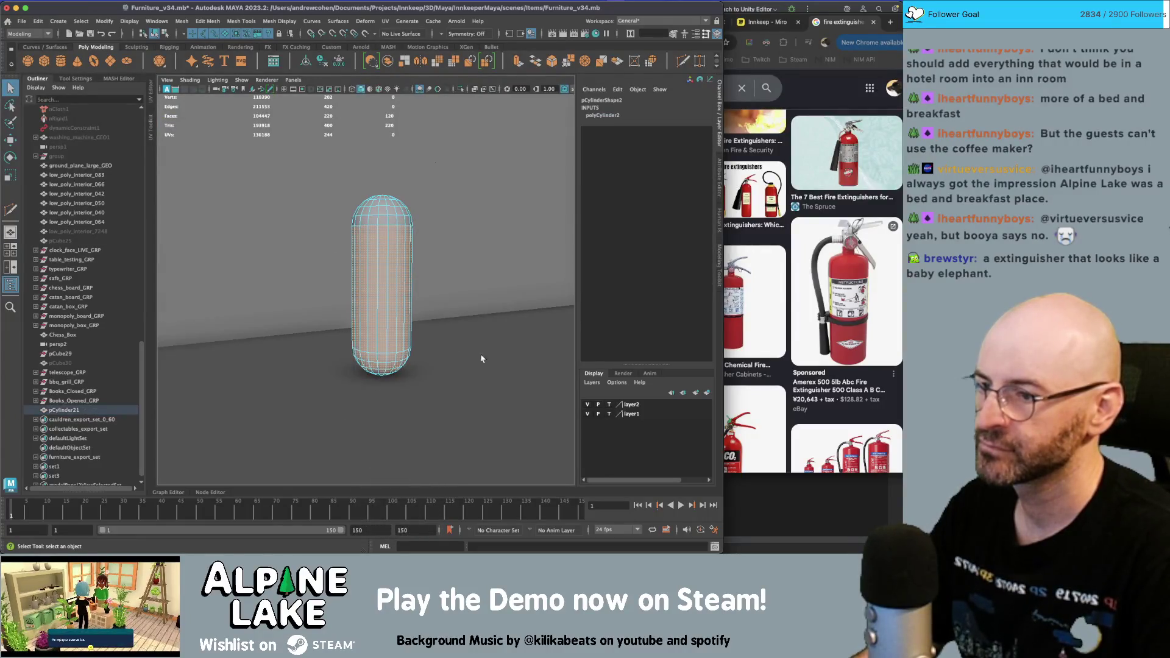
- Delete the capsule's rounded bottom faces and drag the bottom vertex ring down to lengthen the body
click(297, 286)
mouse_move(353, 262)
right_down()
mouse_move(339, 266)
mouse_move(381, 328)
right_up()
click(381, 328)
key(w)
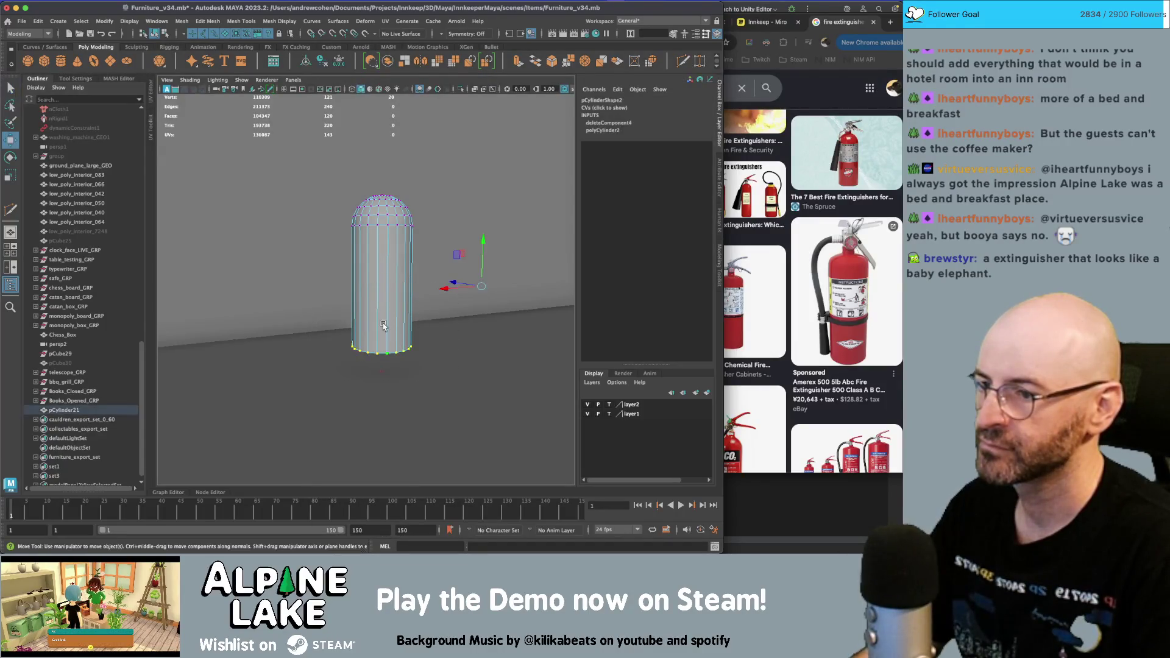
click(67, 79)
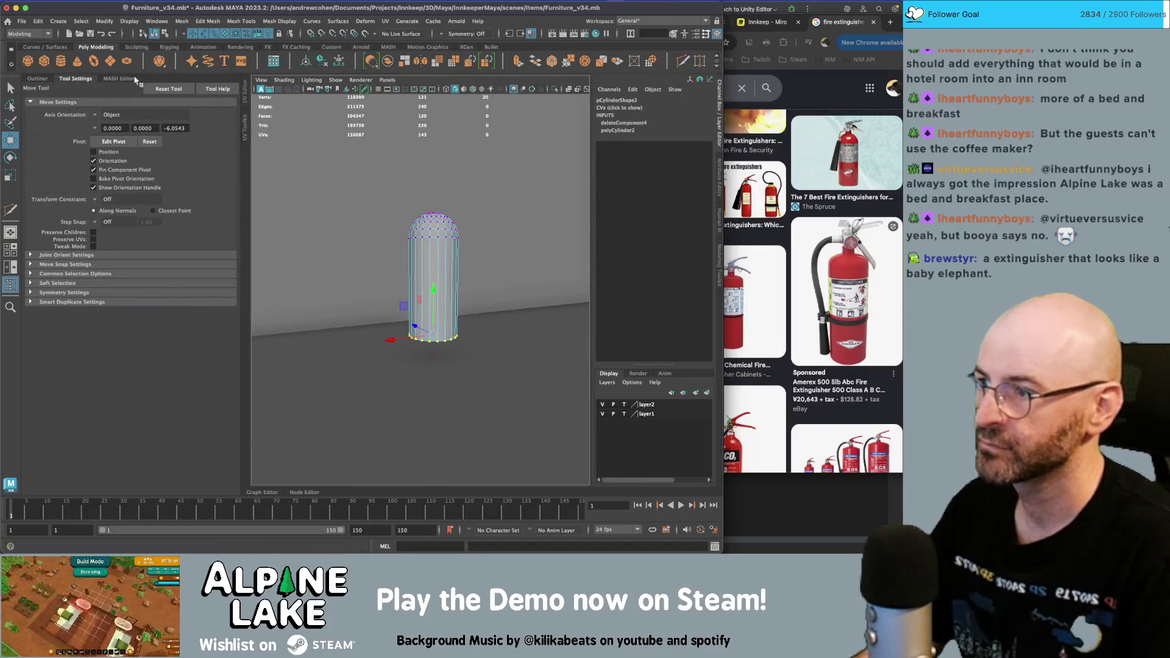
click(38, 79)
drag(393, 310, 390, 343)
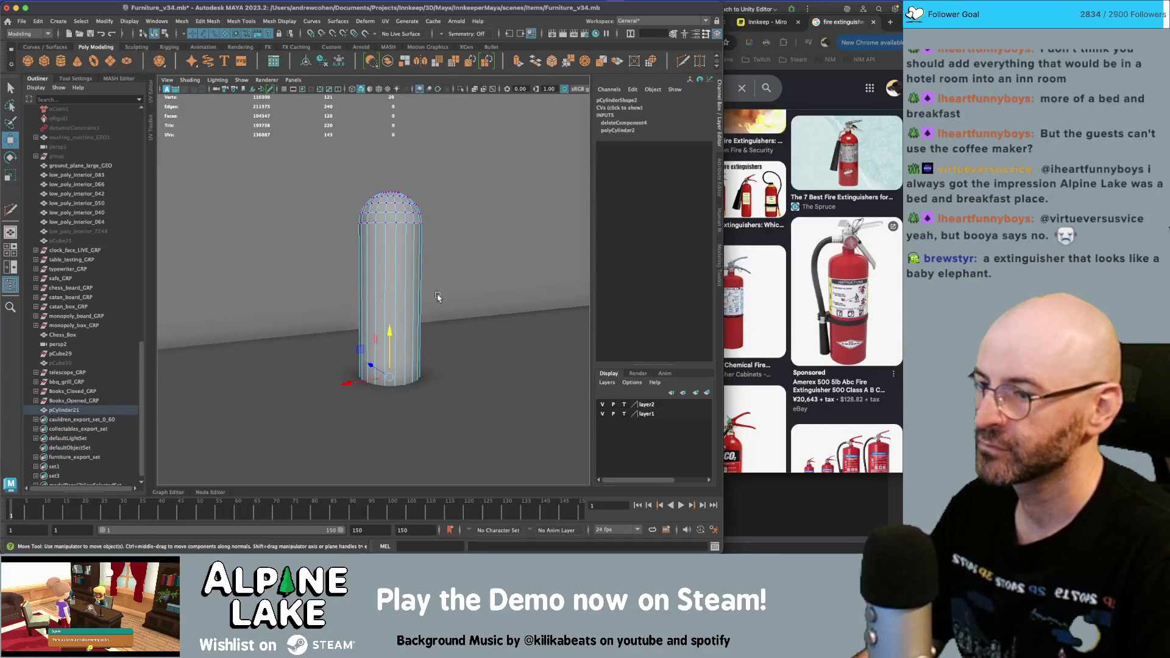
- Switch to wireframe, return to object selection mode, deselect the cylinder, and bring up Save Scene As
key(4)
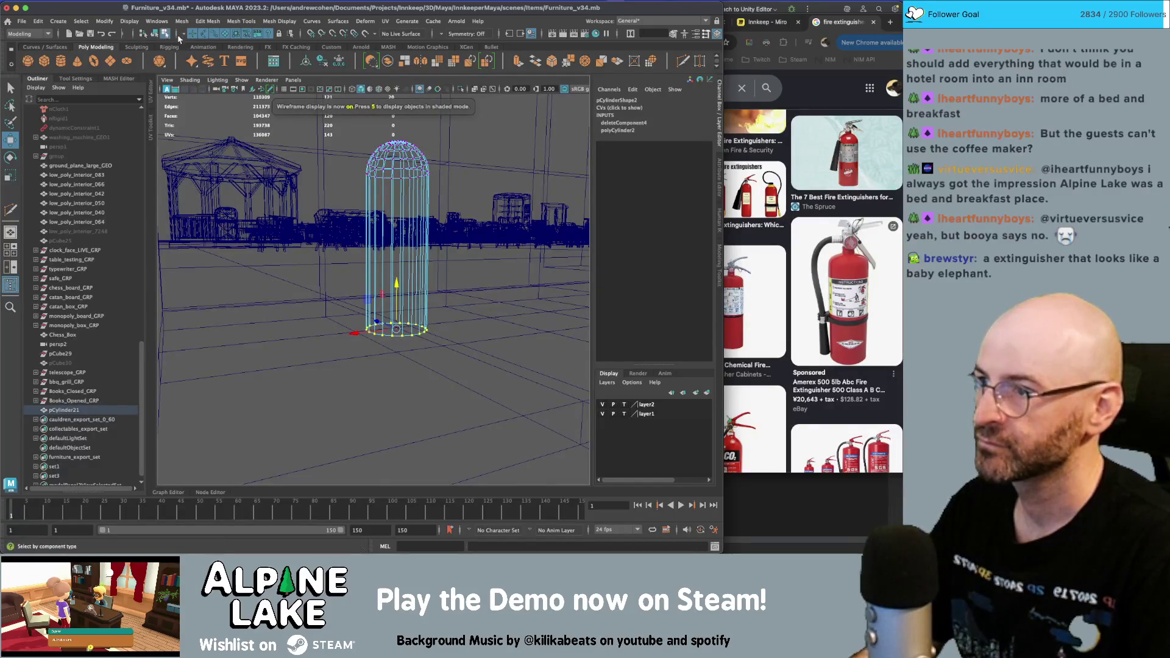
click(153, 33)
click(164, 33)
key(q)
click(176, 36)
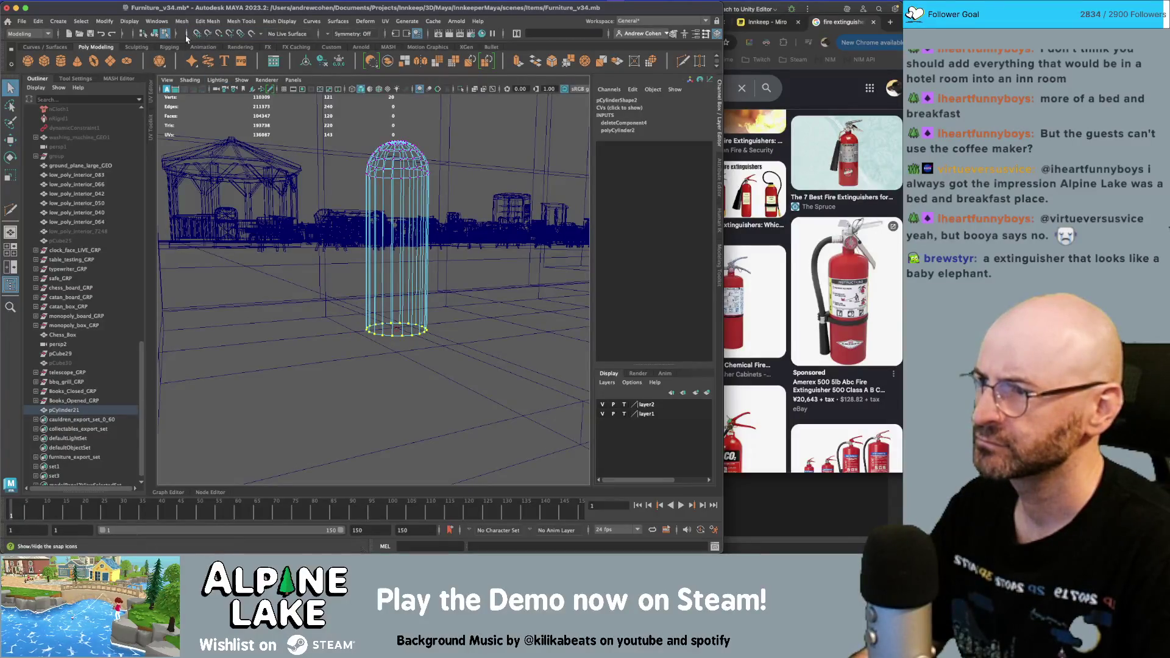
click(177, 35)
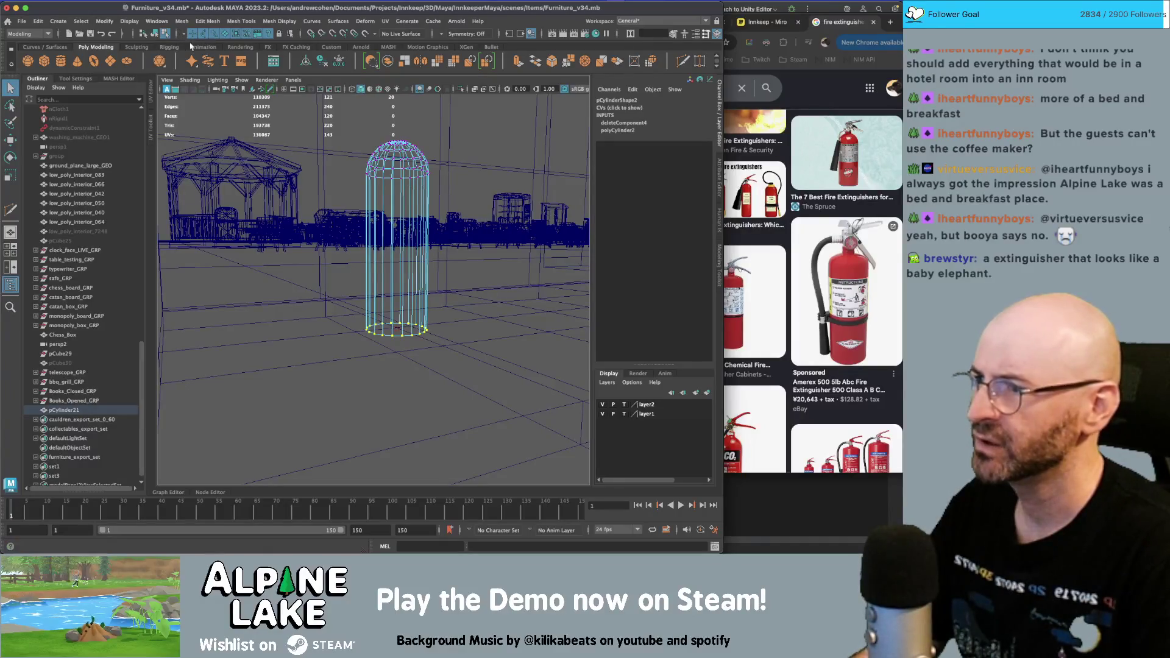
click(154, 34)
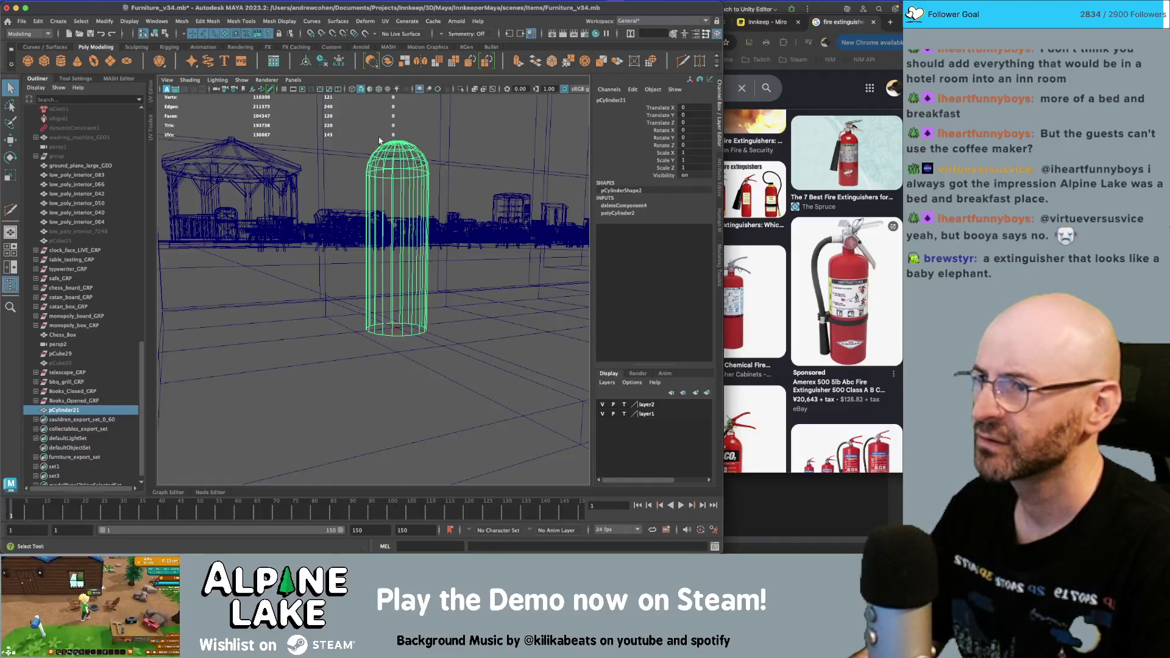
scroll(379, 141, down, 4)
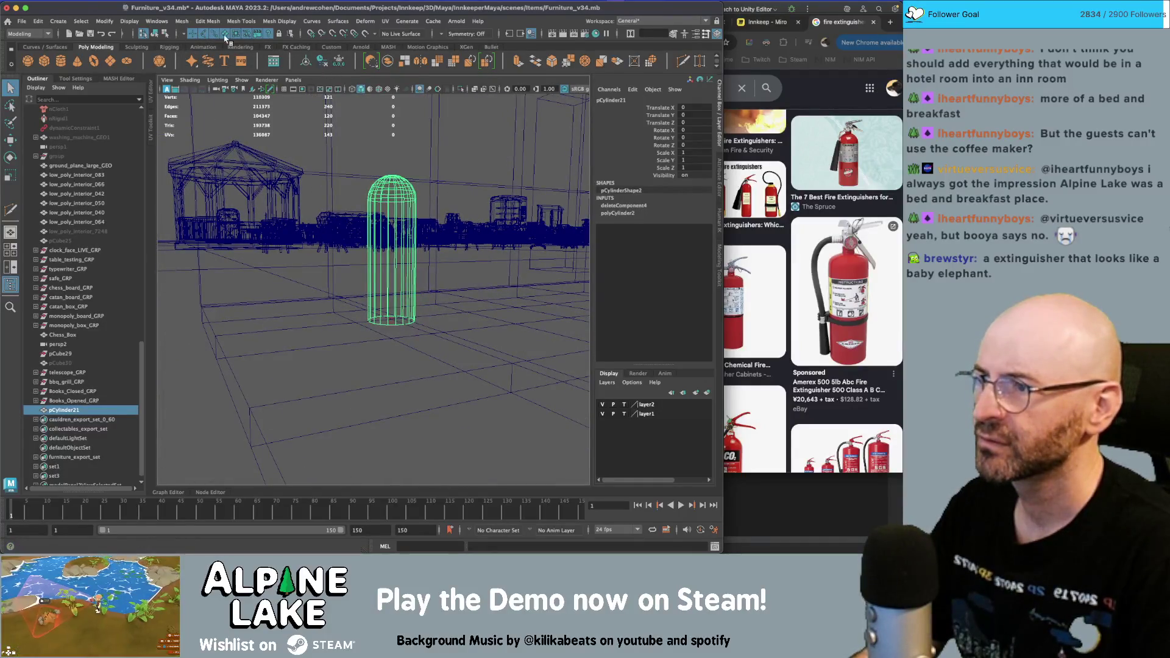
click(163, 34)
click(155, 33)
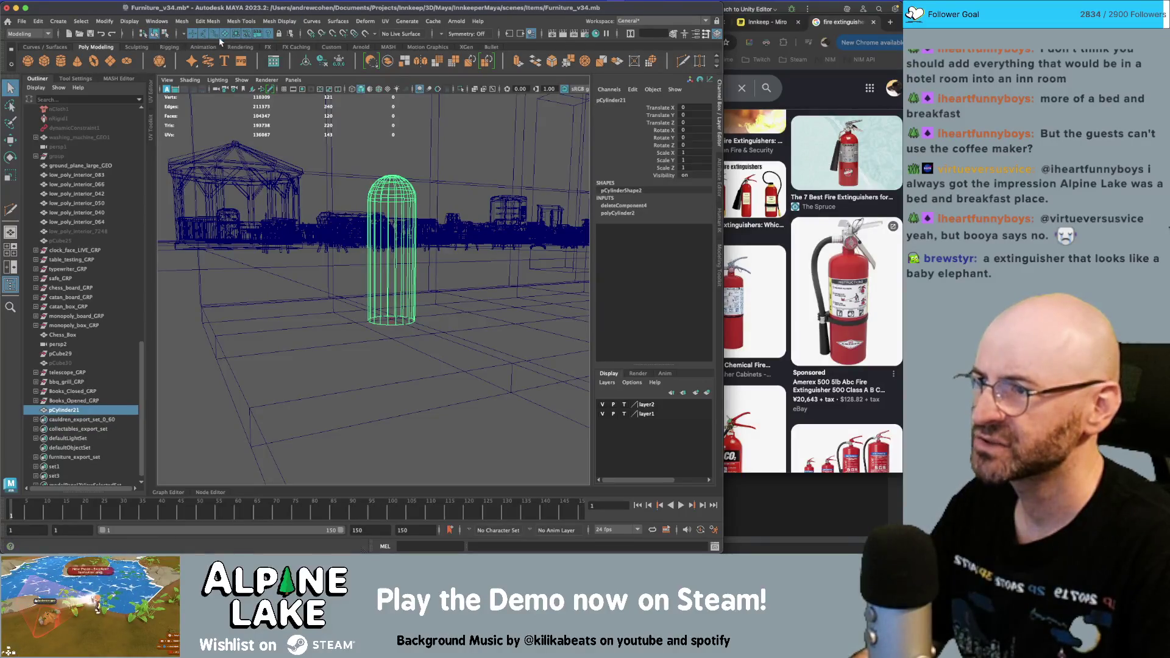
click(386, 125)
key(ctrl+shift+s)
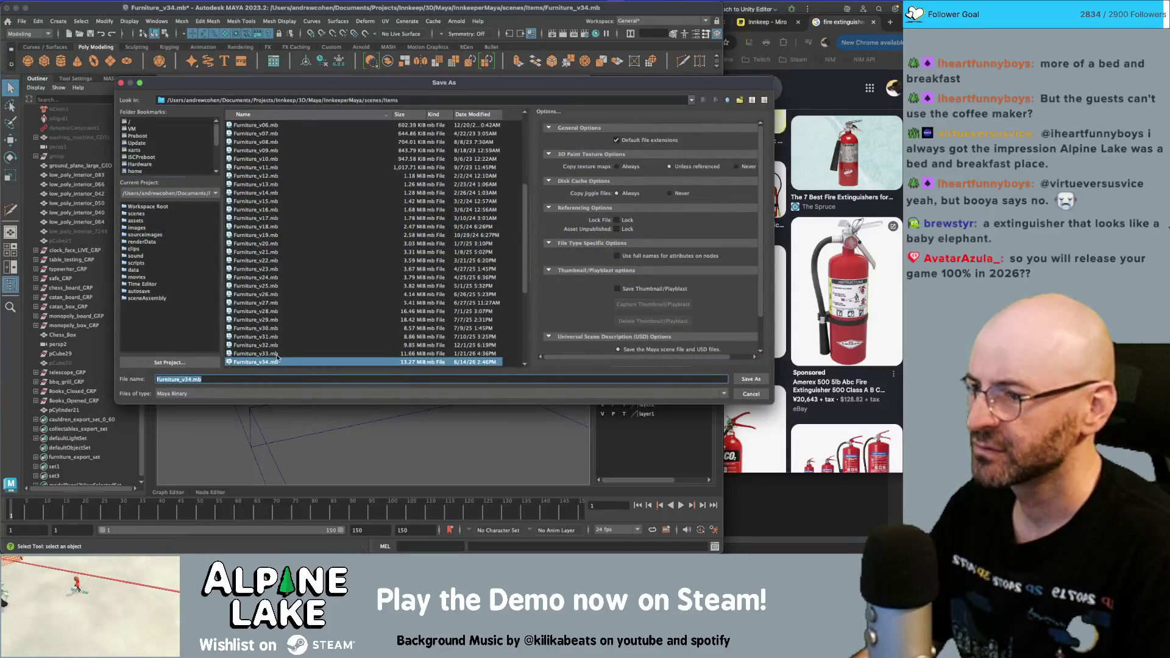
- Save the scene as Furniture_v34.mb
scroll(274, 313, down, 3)
click(250, 379)
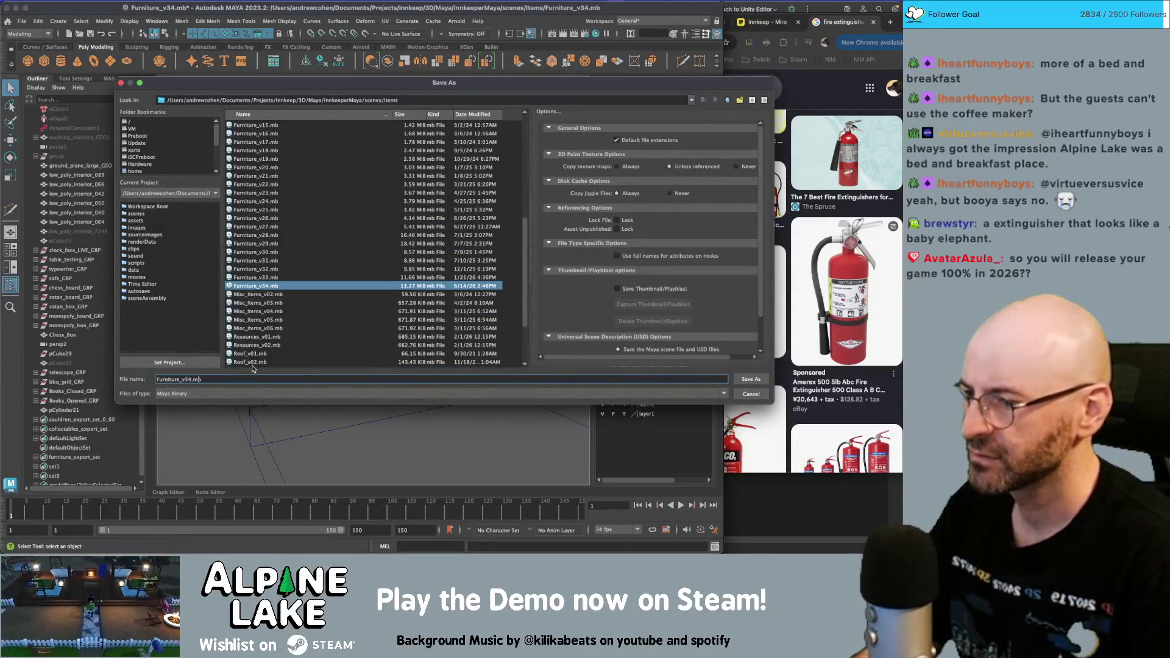
key(Return)
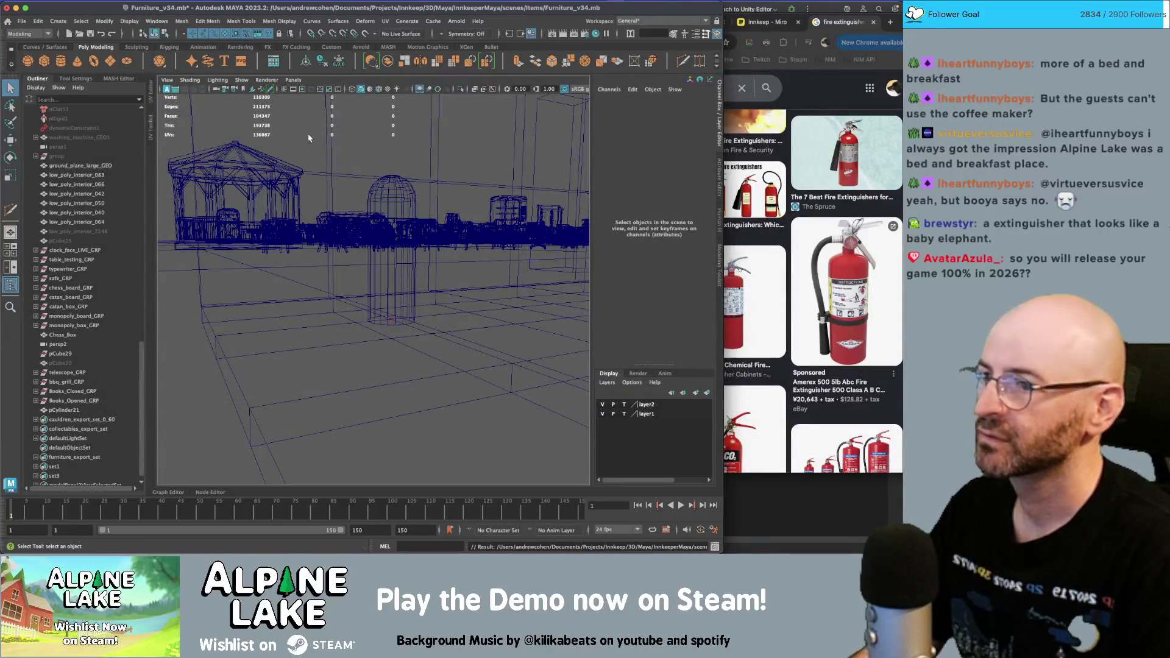
- Reselect the cylinder, return to shaded display, and view it from above
click(401, 201)
key(5)
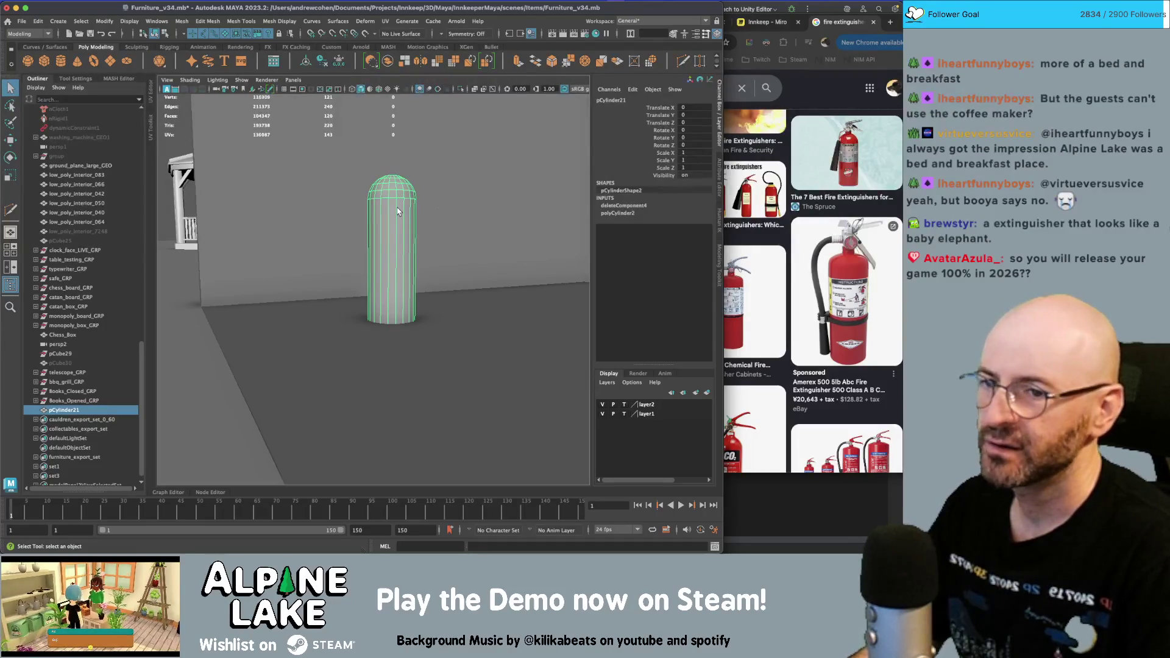
mouse_move(407, 236)
alt+mouse_down()
mouse_move(356, 274)
mouse_move(381, 249)
alt+mouse_up()
- Delete the capsule's construction history, turn on textured display, and undo and redo a duplicate
key(alt+shift+d)
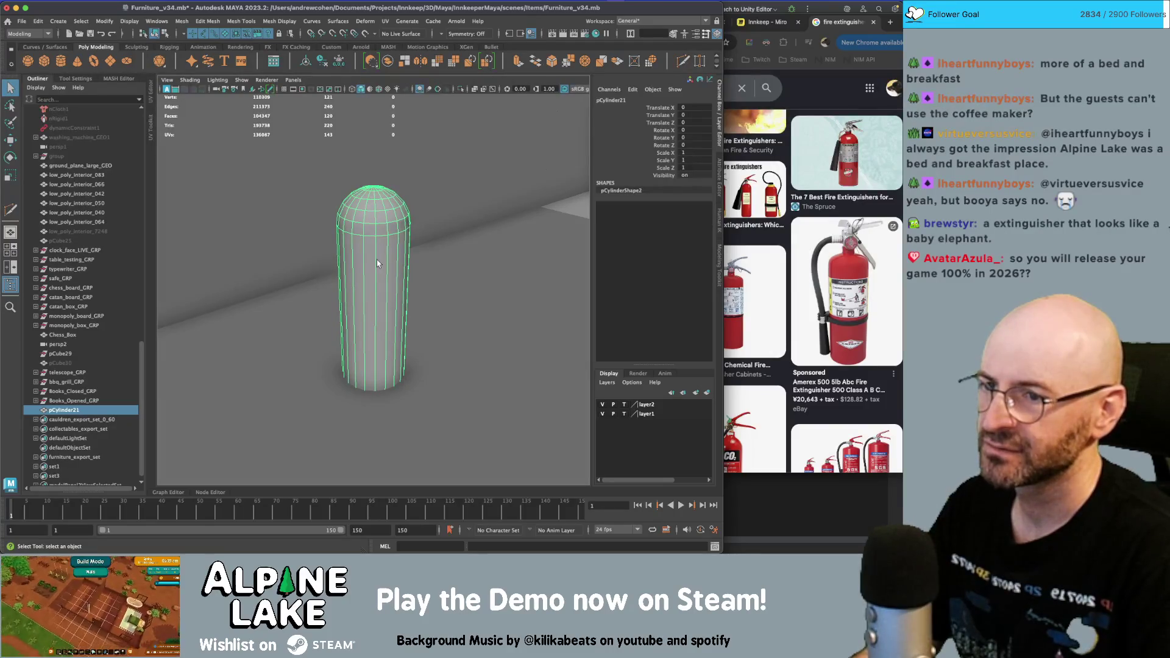
alt+middle_drag(377, 264, 374, 223)
key(6)
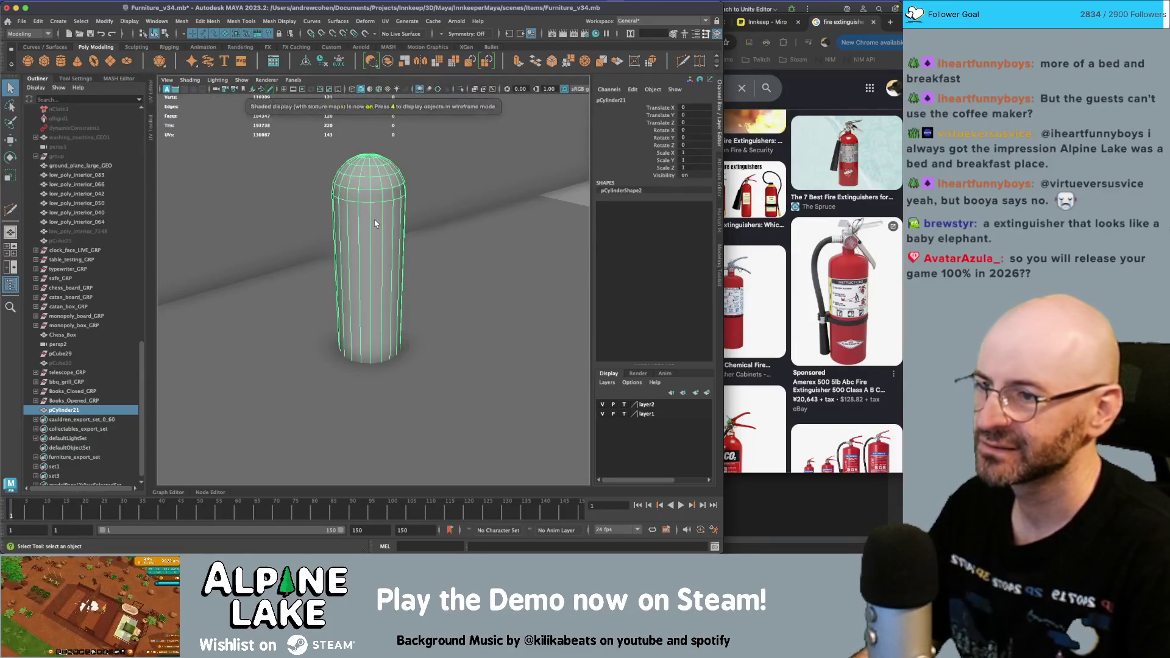
key(ctrl+d)
key(ctrl+z)
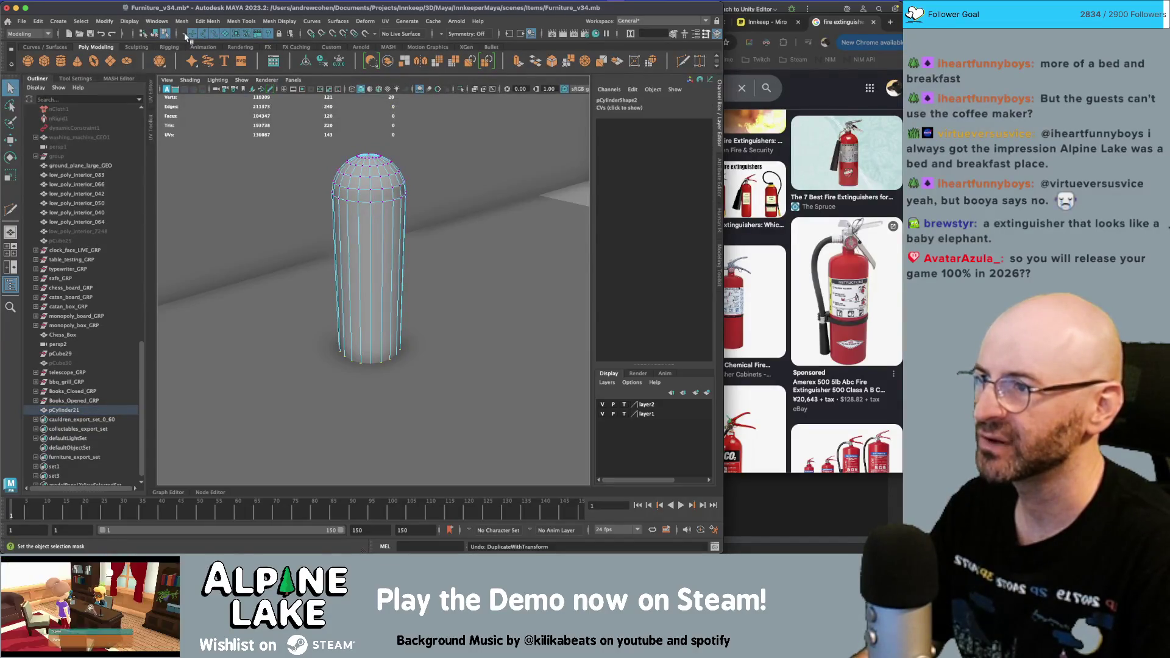
click(116, 35)
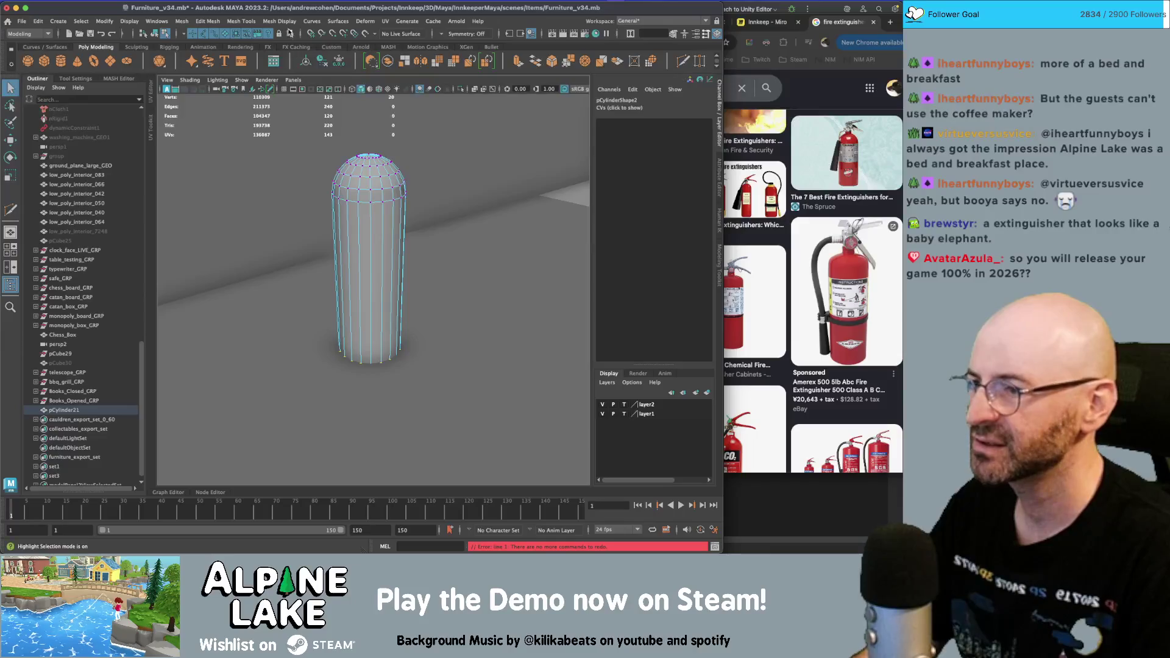
mouse_move(289, 11)
mouse_down()
mouse_move(340, 29)
mouse_move(258, 14)
mouse_up()
- Try the Modeling – Standard workspace layout, then return to the General workspace
click(624, 21)
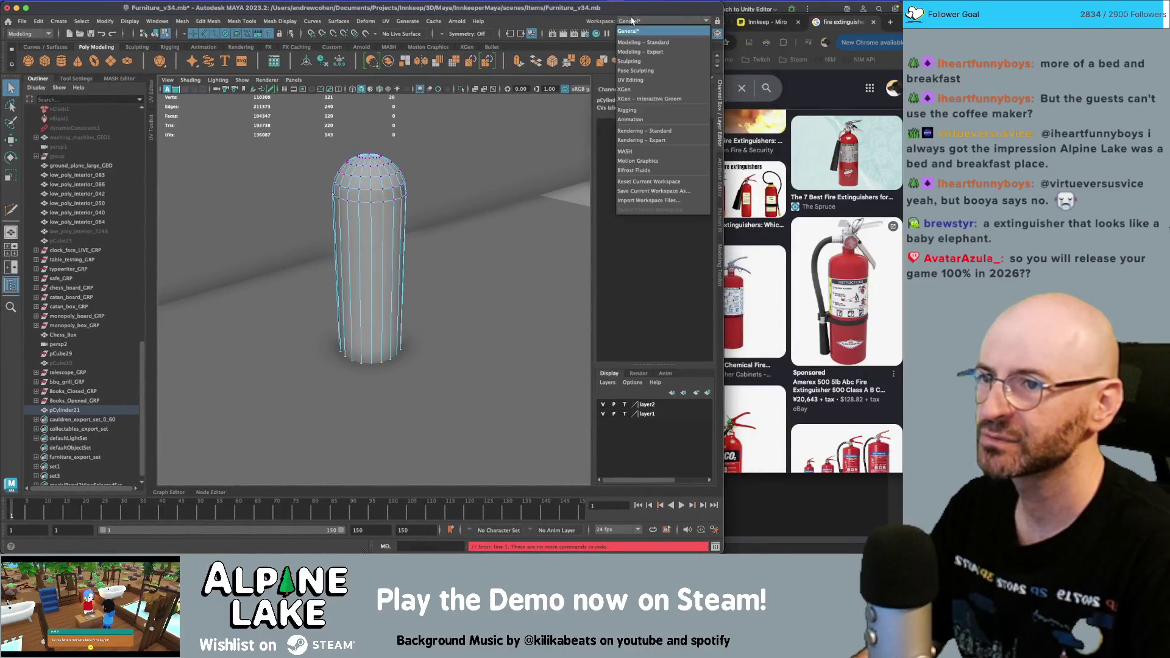
click(627, 24)
click(627, 21)
click(627, 27)
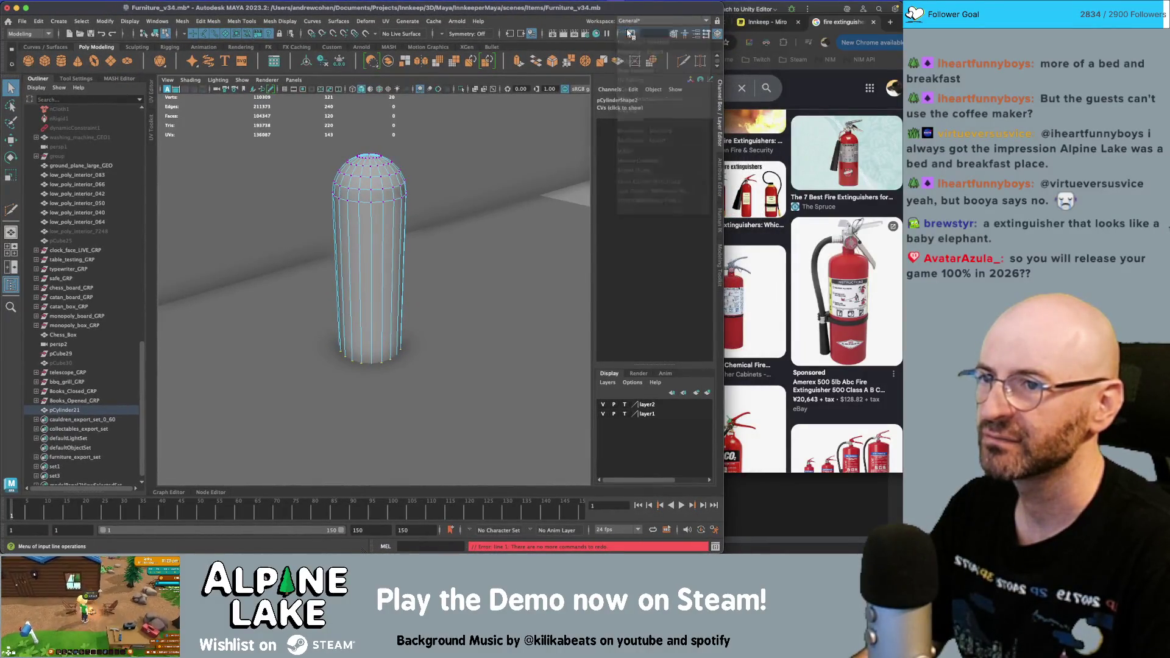
click(625, 21)
click(628, 25)
click(630, 24)
click(635, 53)
click(637, 22)
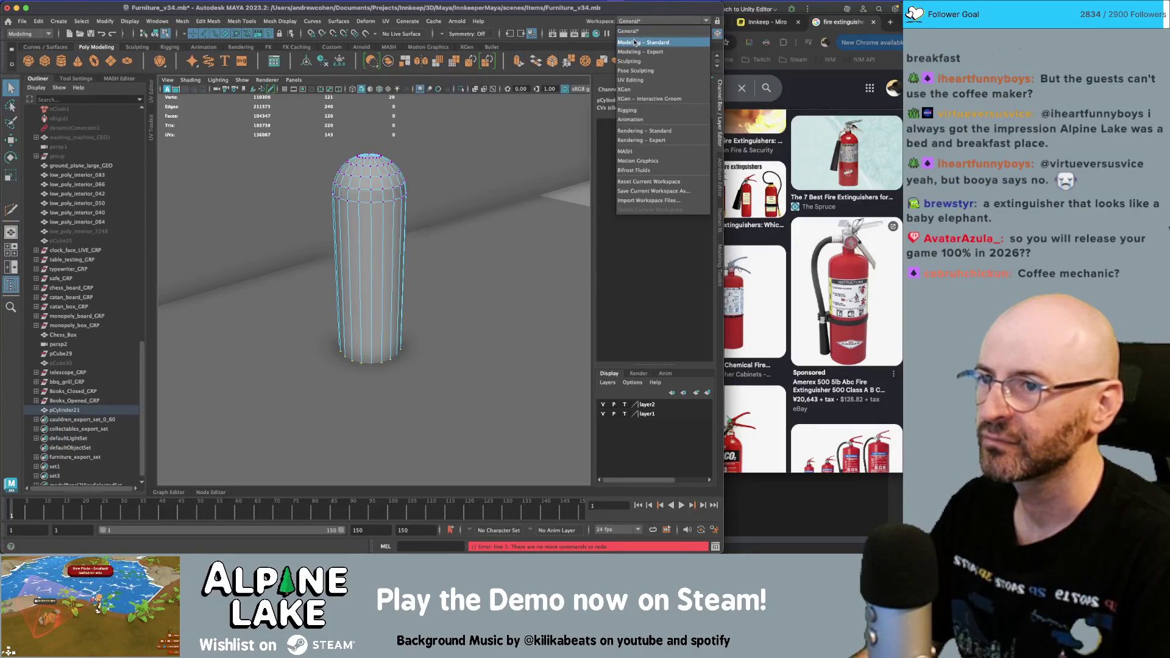
click(636, 43)
click(632, 24)
click(632, 32)
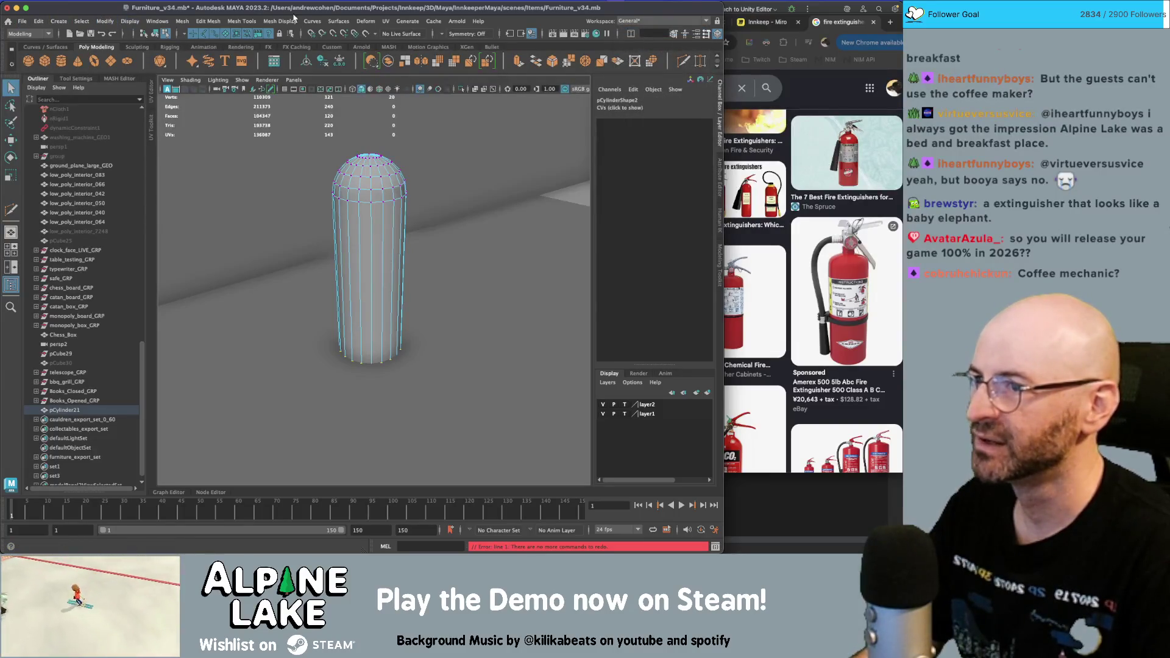
- Quit Maya, saving the scene as Furniture_v35.mb
key(super+n)
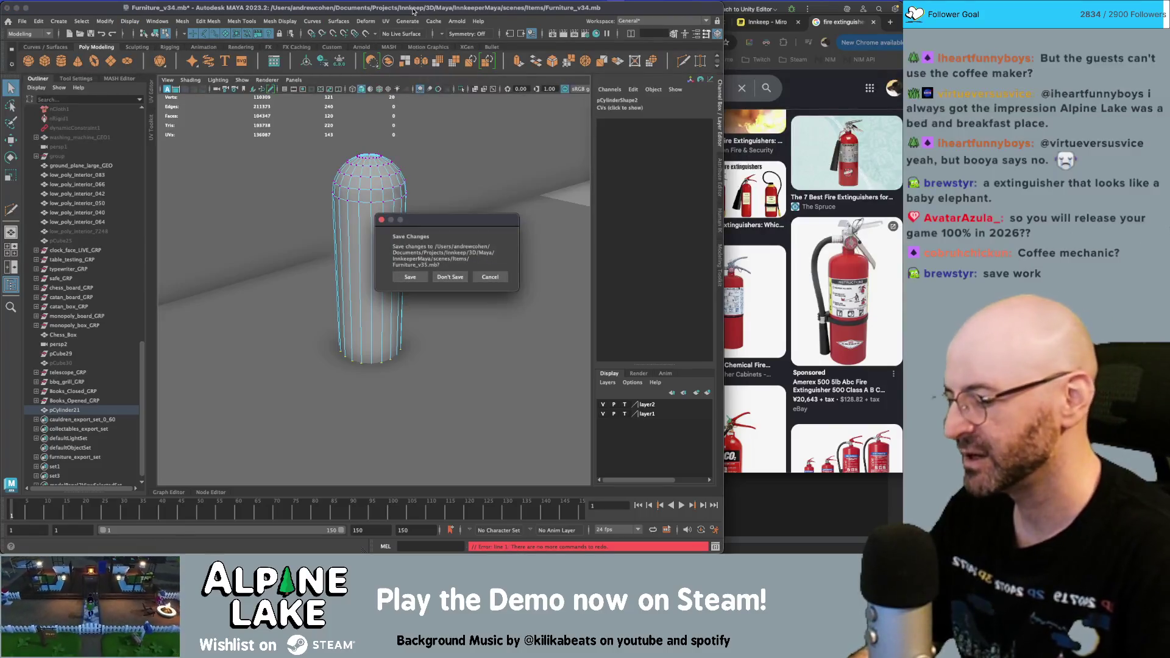
click(418, 276)
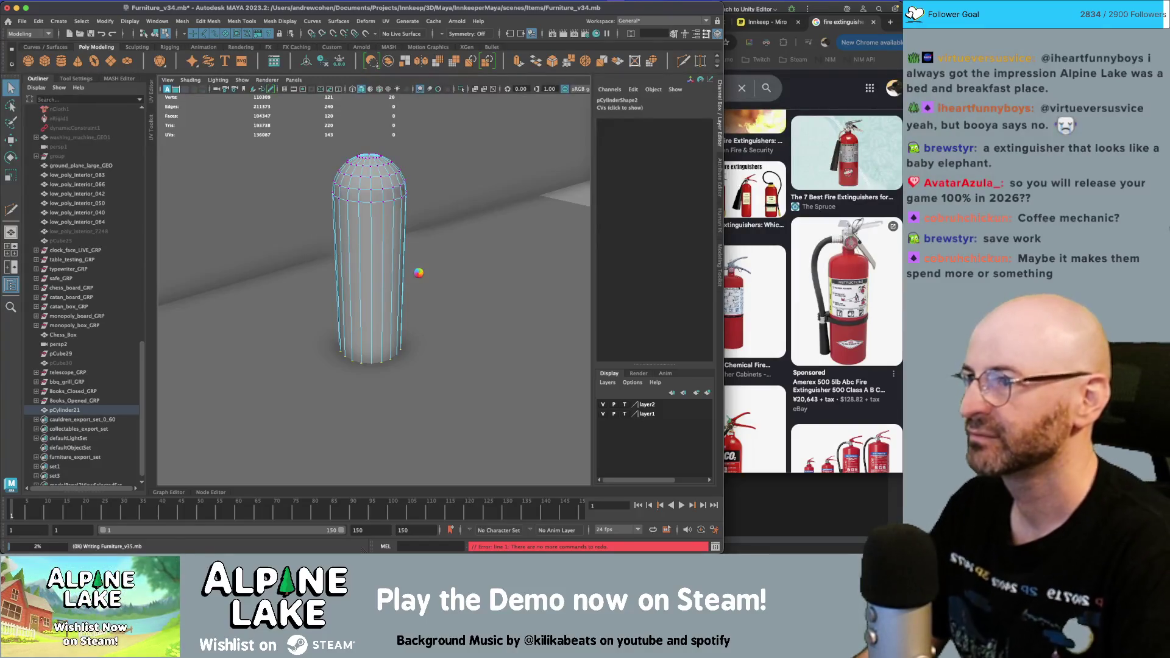
key(super+space)
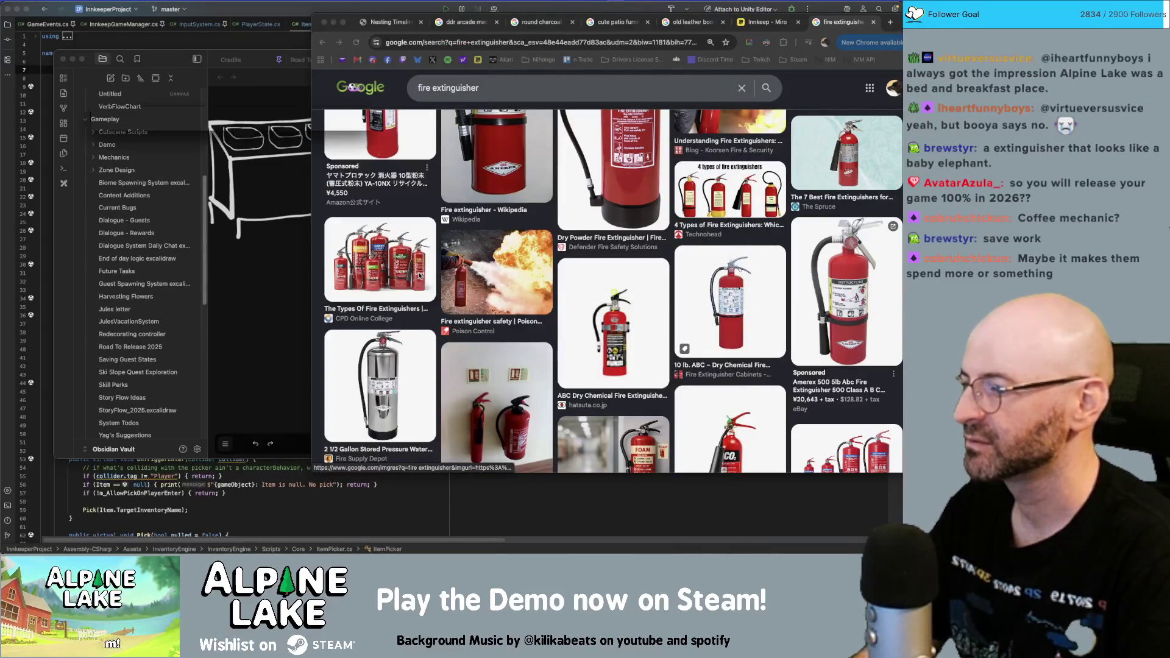
- Launch Maya via a 'maya' Spotlight search, then dismiss a 'play' search and switch to Google Chrome
text(maya)
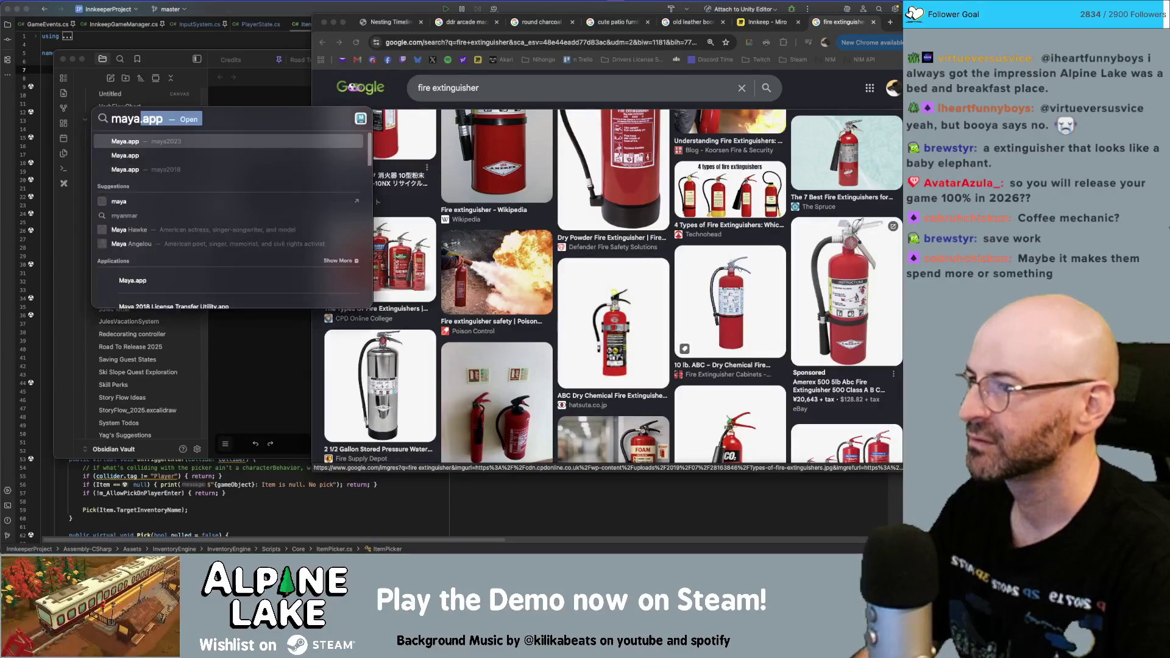
key(Return)
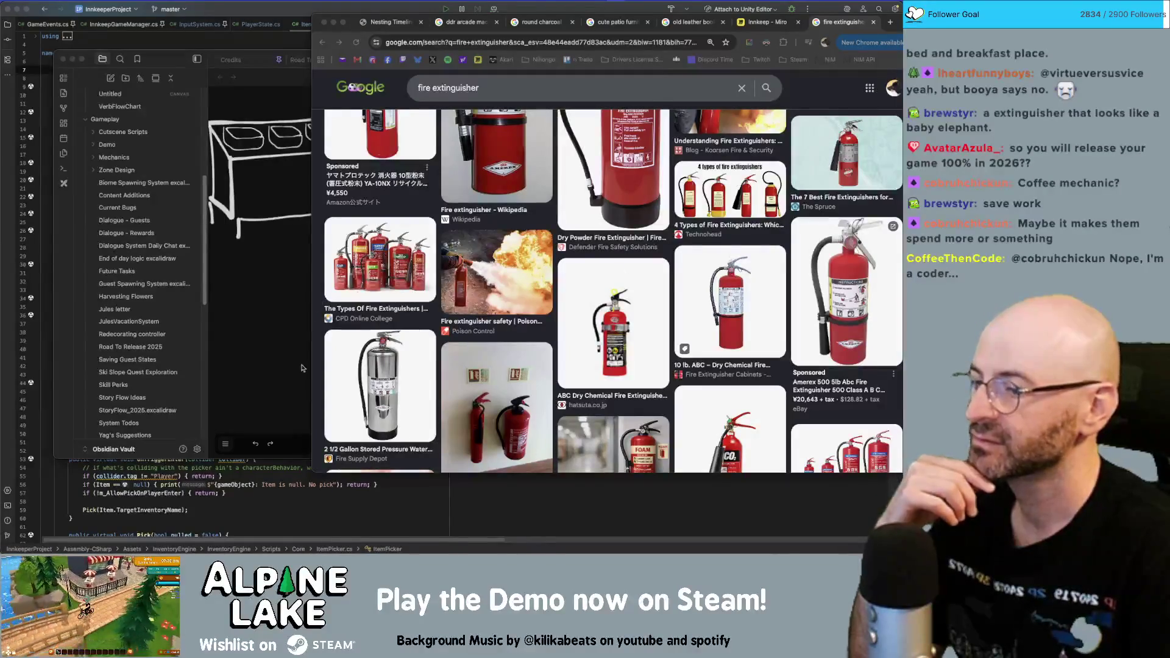
key(super+o)
text(play)
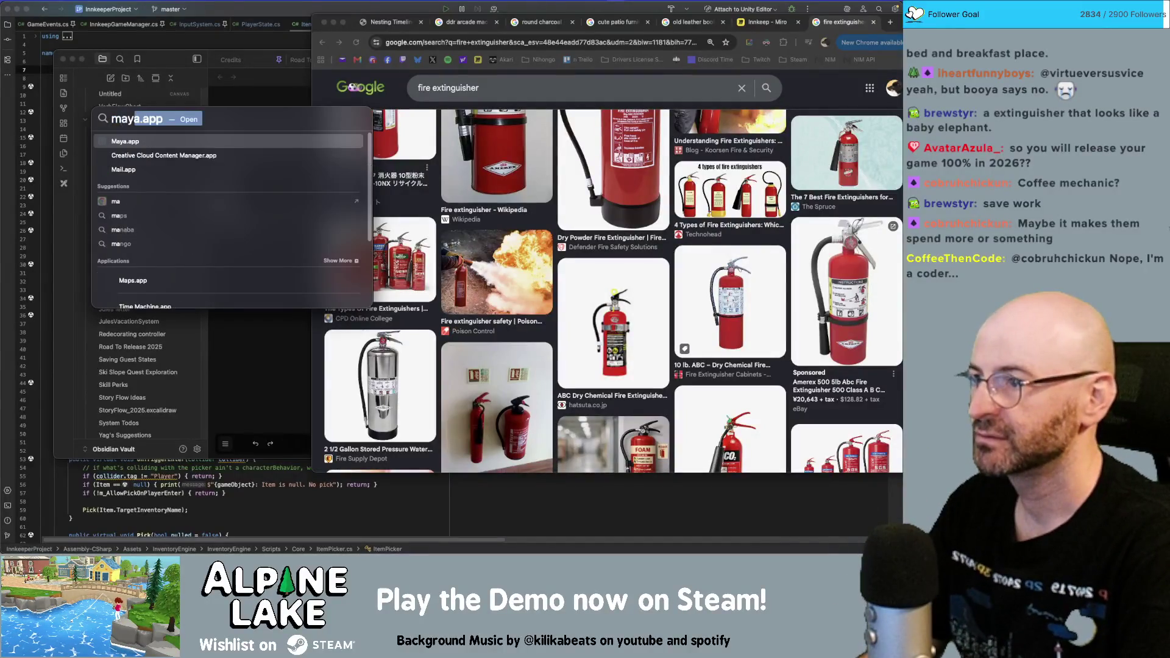
key(Escape)
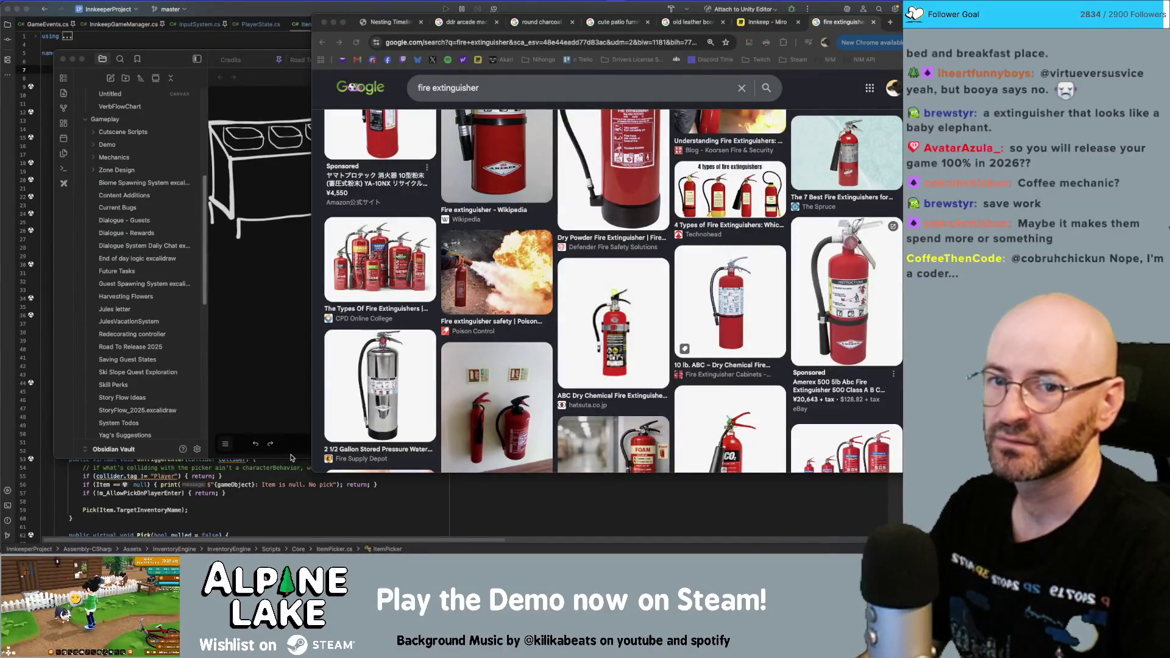
key(super+Tab)
key(super+Tab)
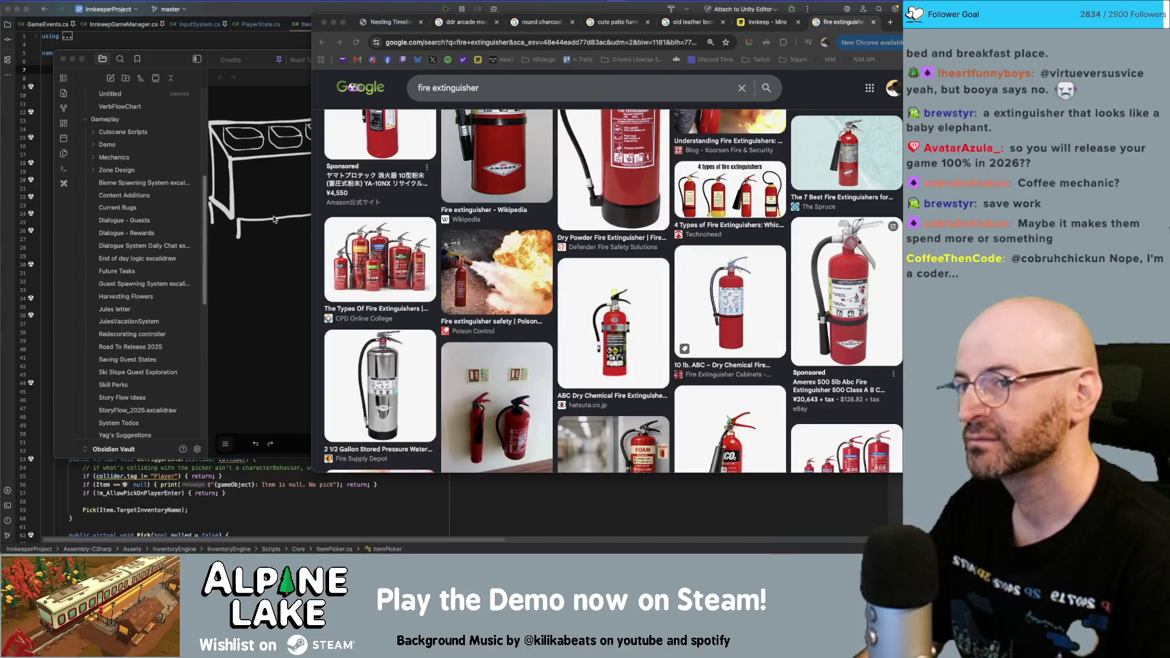
mouse_move(481, 550)
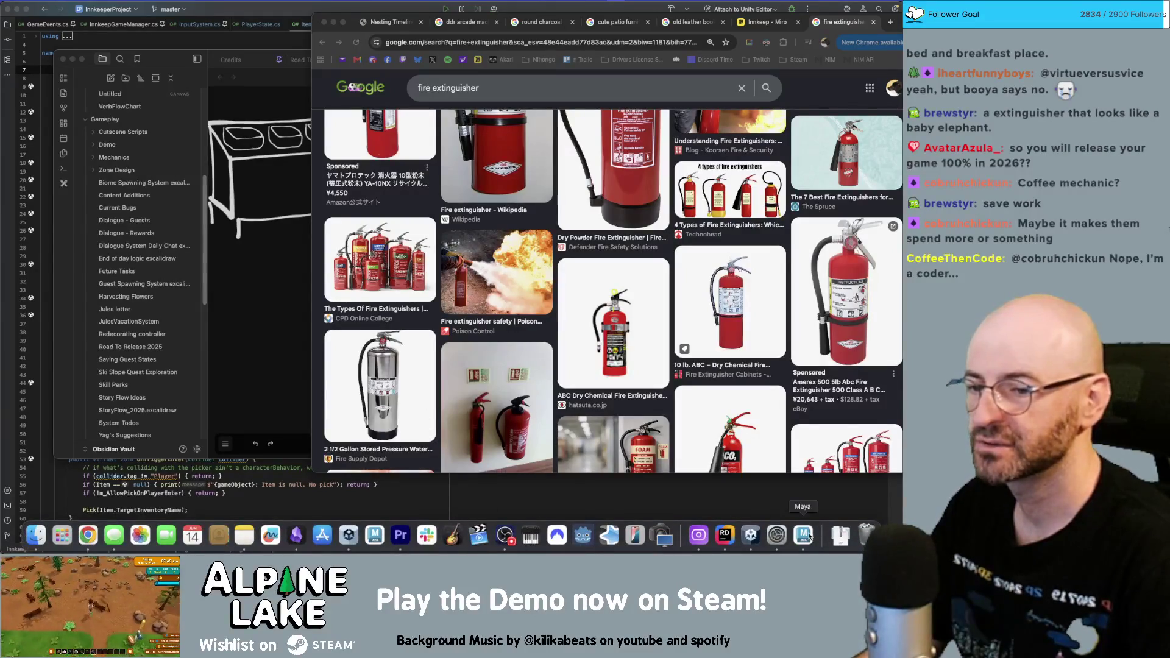
- Empty the Trash from the Dock, confirming the permanent erase, then close the Finder window
right_click(866, 535)
click(869, 509)
click(475, 208)
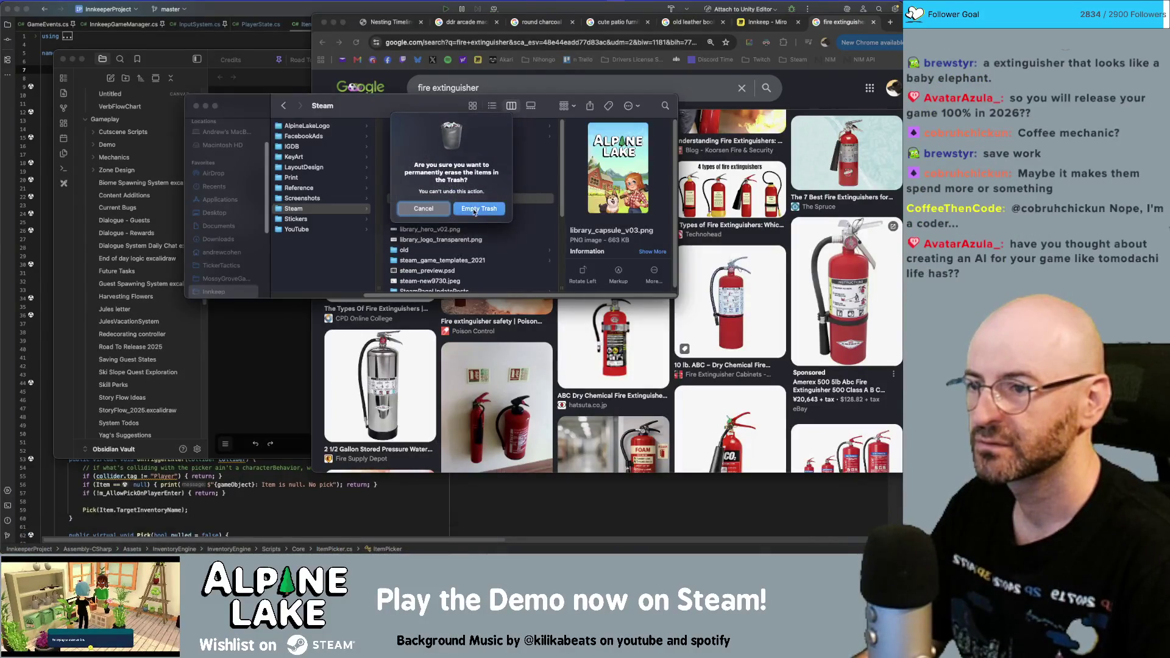
key(super+w)
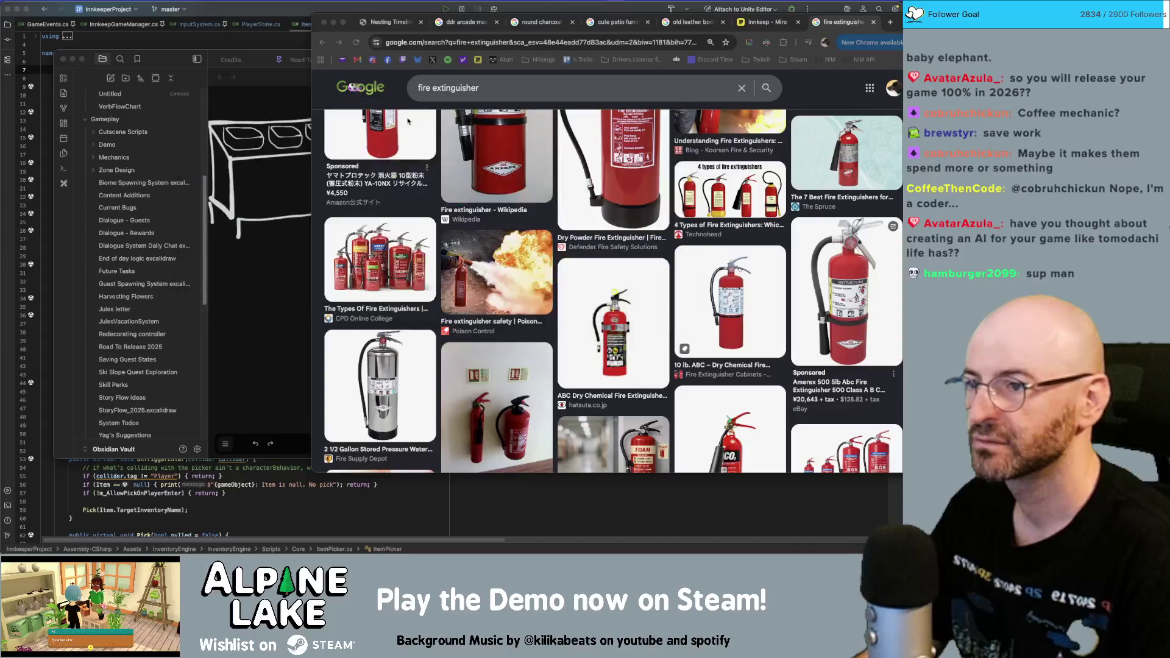
key(super+Tab)
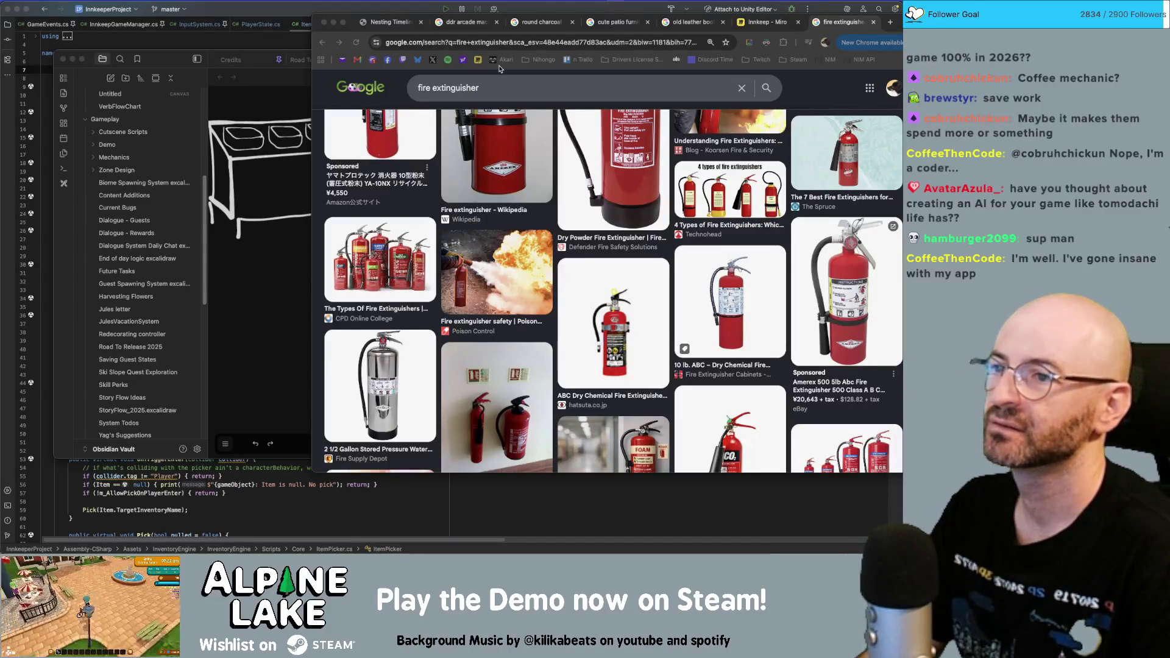
- Bring the Excalidraw amenity drawing forward, then launch Maya from the Dock to its home screen
click(204, 56)
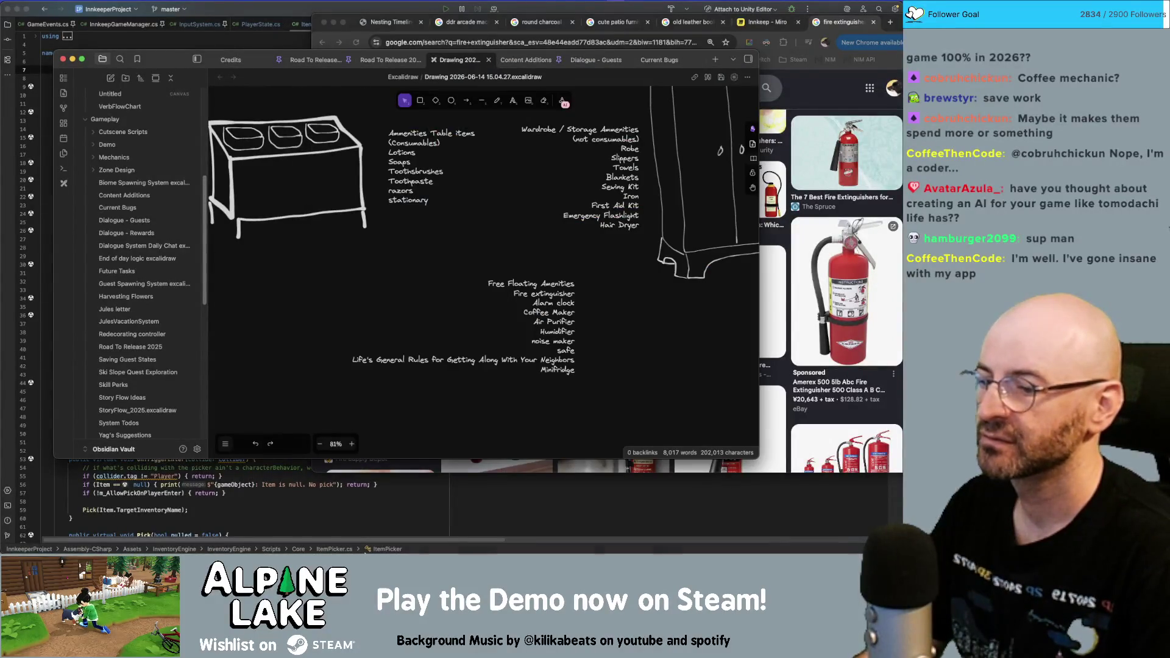
click(372, 543)
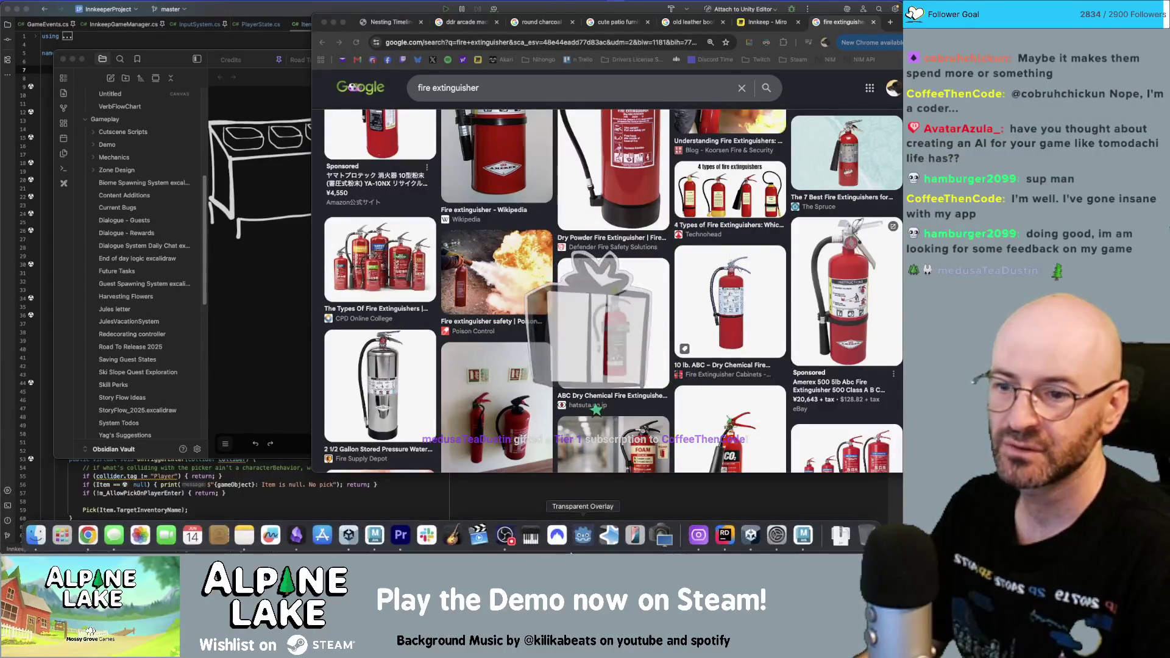
mouse_move(497, 552)
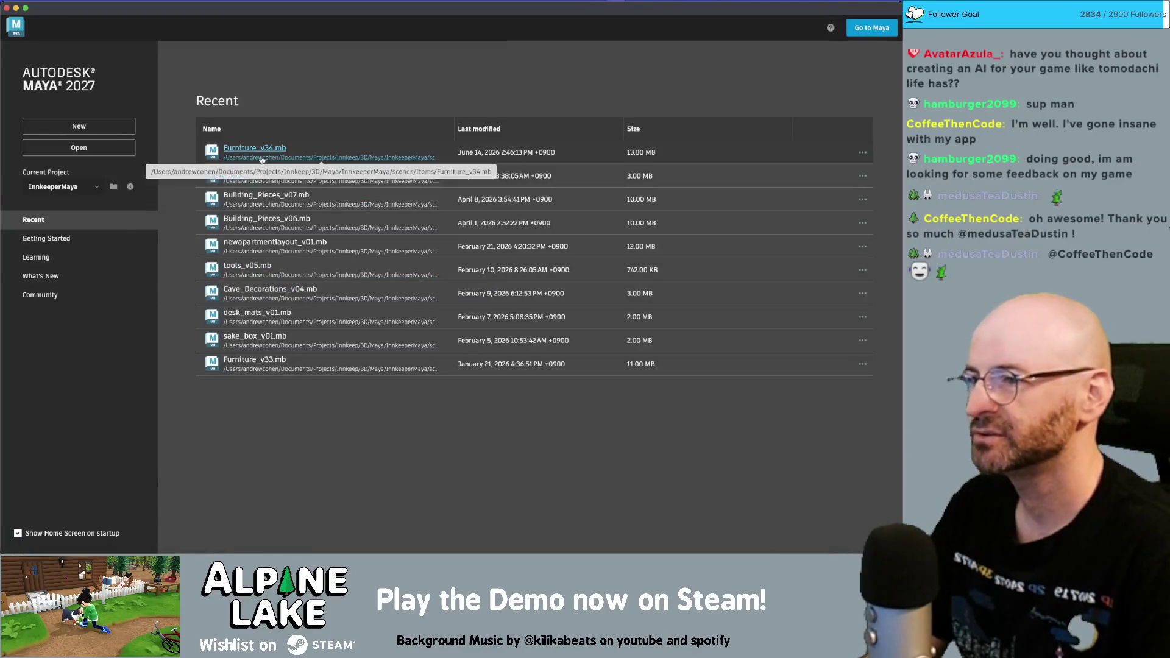
- Open the saved Furniture_v35.mb scene from the Maya home screen
click(78, 147)
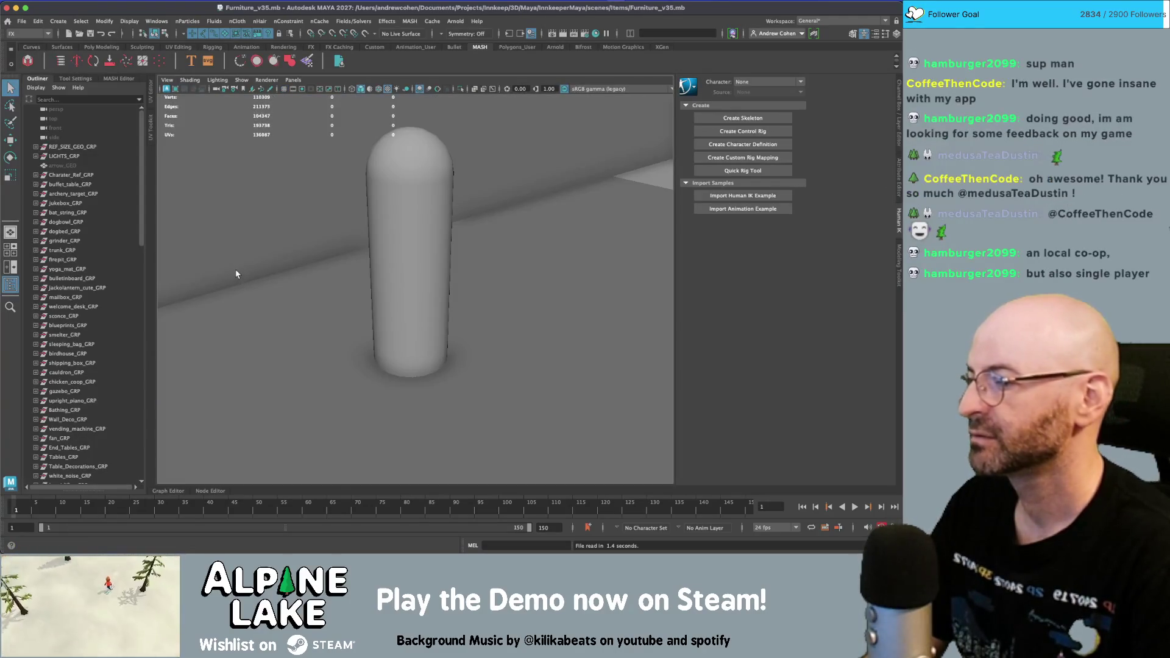
- Select the capsule and enter component selection mode, orbiting to view its base
click(412, 149)
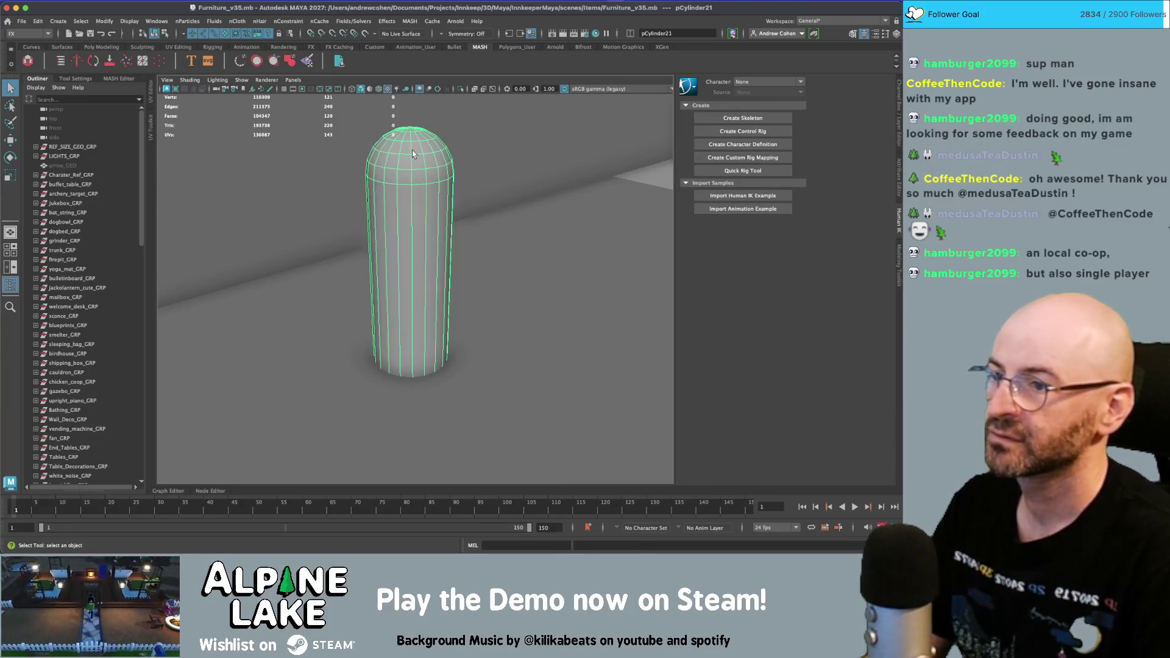
click(164, 33)
click(157, 33)
click(164, 34)
click(156, 33)
click(164, 34)
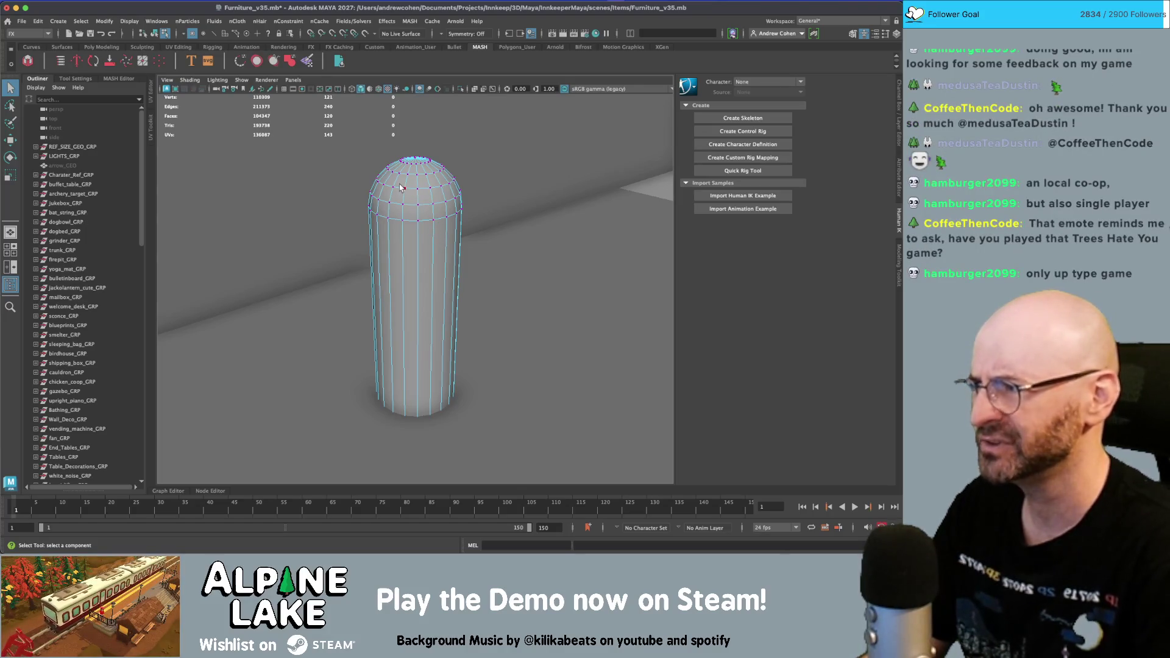
alt+drag(442, 209, 415, 223)
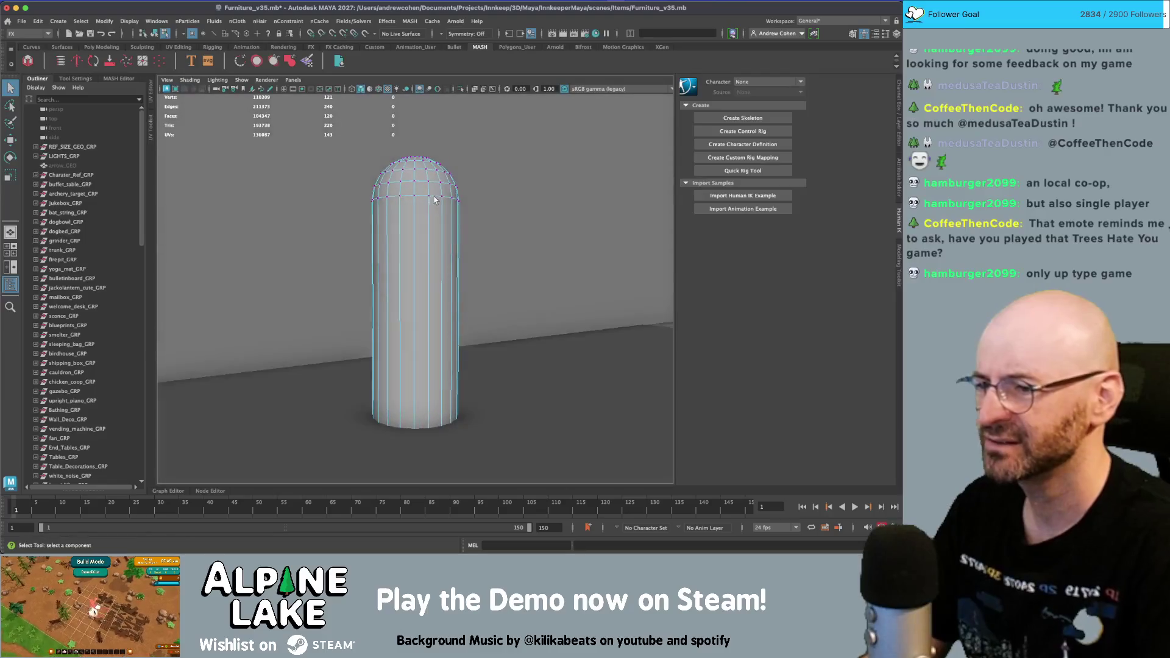
- Select the capsule's bottom edge loop, extrude it, then undo the extrusion
right_drag(409, 225, 410, 197)
double_click(414, 412)
key(r)
key(4)
shift+drag(413, 404, 414, 407)
click(414, 406)
key(q)
mouse_move(427, 341)
alt+right_down()
mouse_move(454, 301)
mouse_move(455, 201)
alt+right_up()
key(ctrl+z)
key(ctrl+z)
key(ctrl+z)
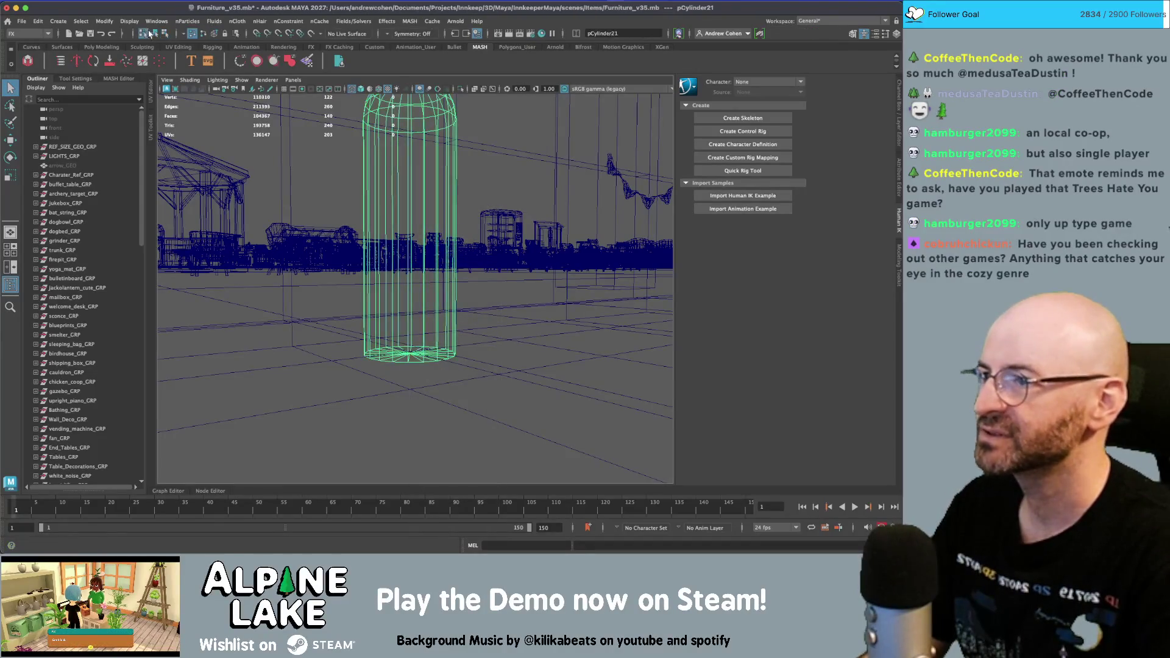